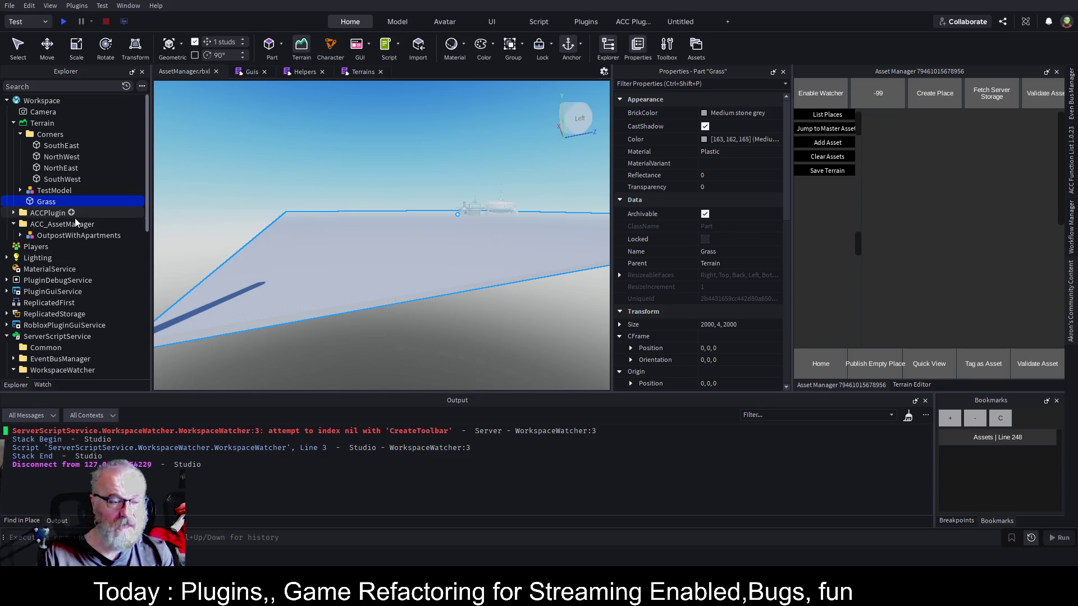
# Select the Pad model inside OutpostWithApartments and frame it in the viewport.
pyautogui.scroll(-3, 75, 219)
pyautogui.scroll(-3, 76, 221)
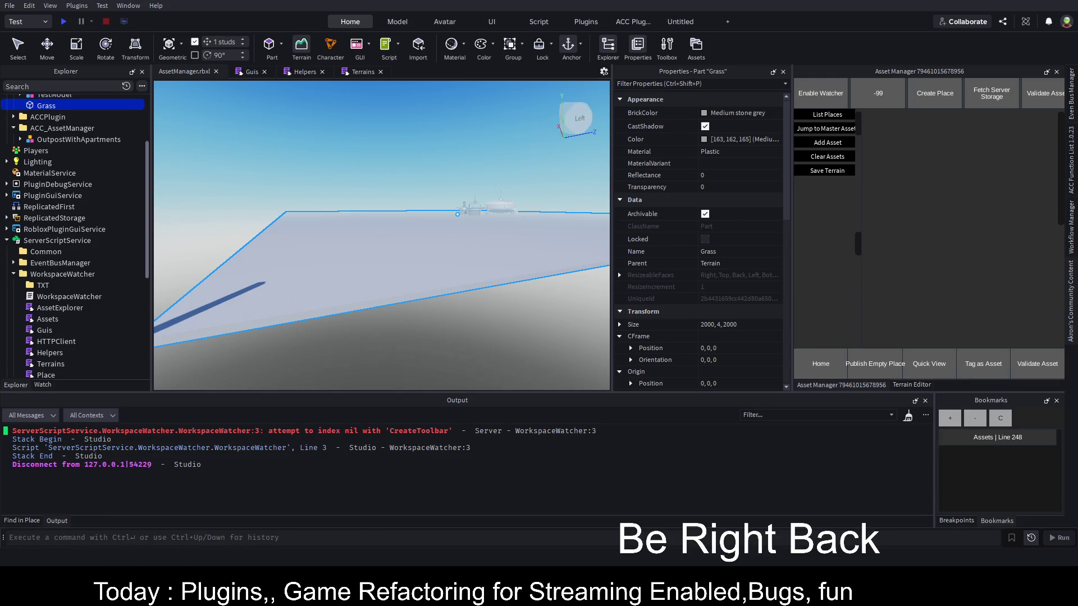
pyautogui.scroll(-3, 382, 235)
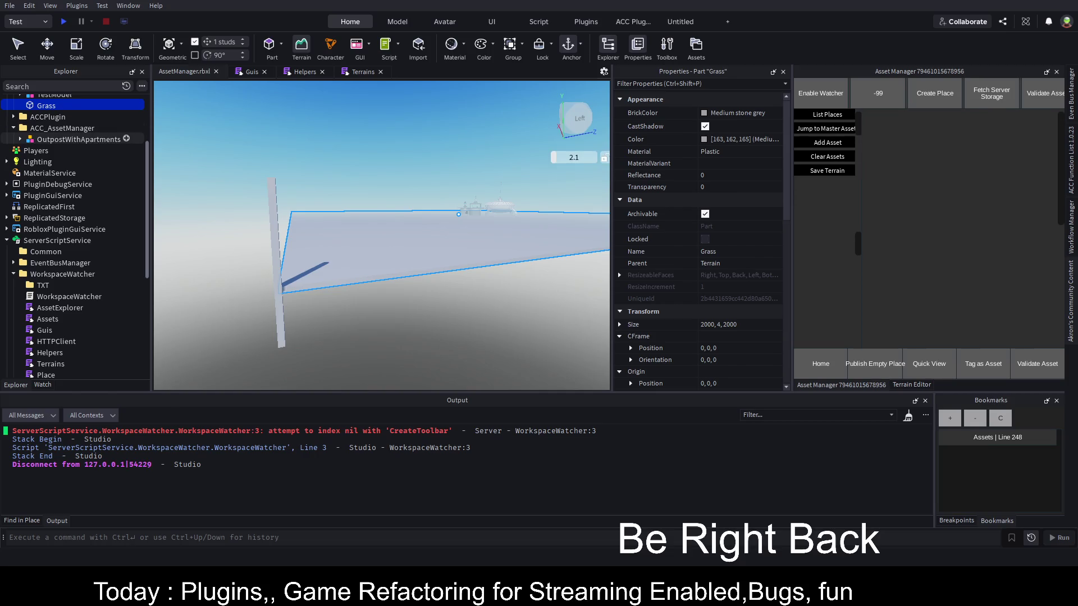
pyautogui.click(20, 139)
pyautogui.click(55, 274)
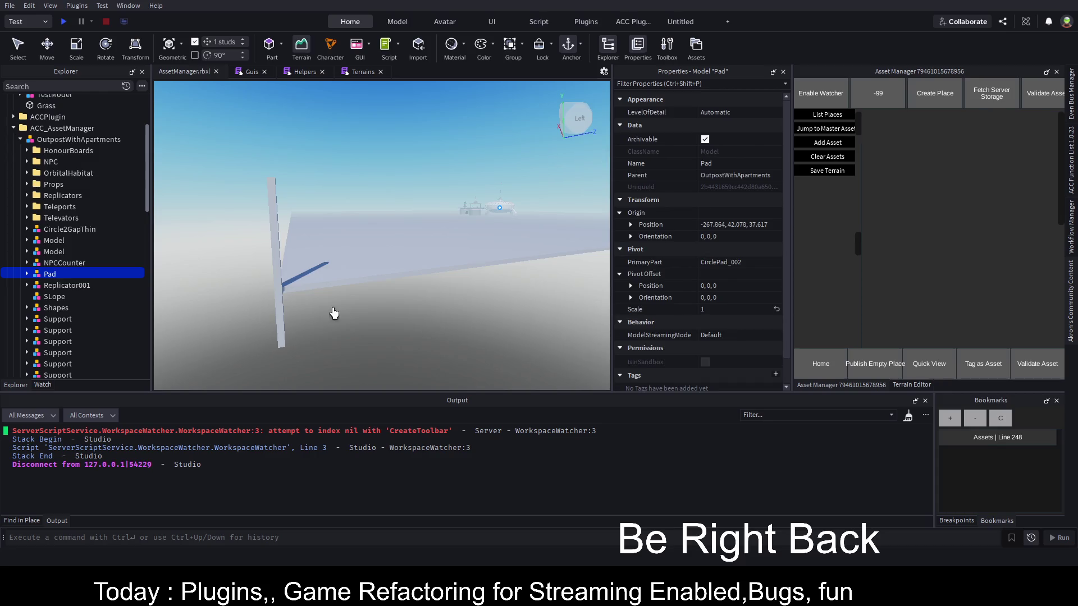
pyautogui.press('f')
# Fly the camera back until the outpost dome and its portal platform are both visible.
pyautogui.scroll(-3, 540, 236)
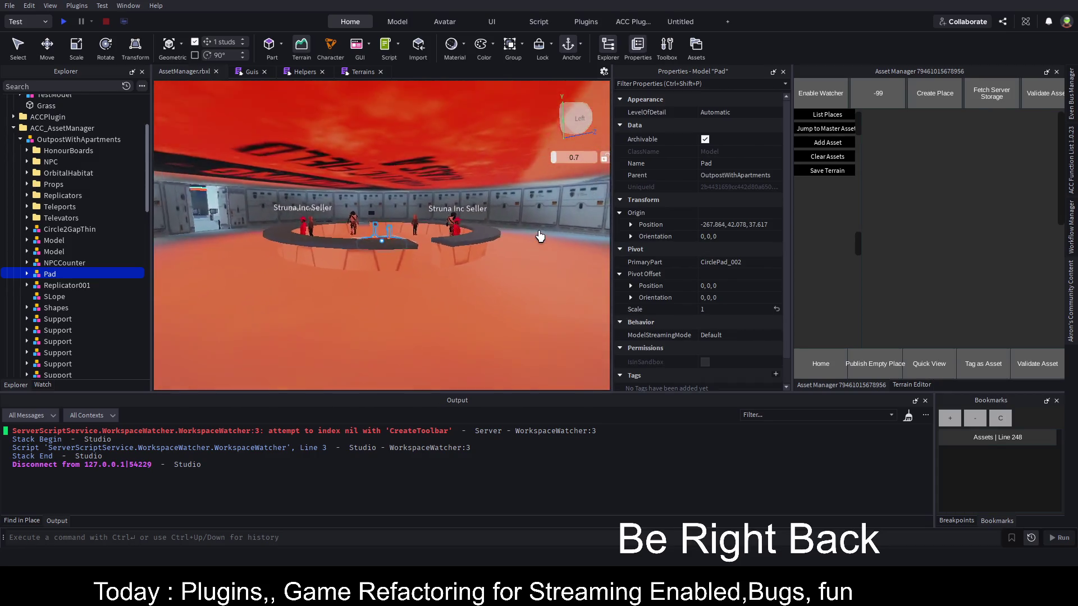
pyautogui.scroll(-10, 540, 235)
pyautogui.press('w')
pyautogui.press('a')
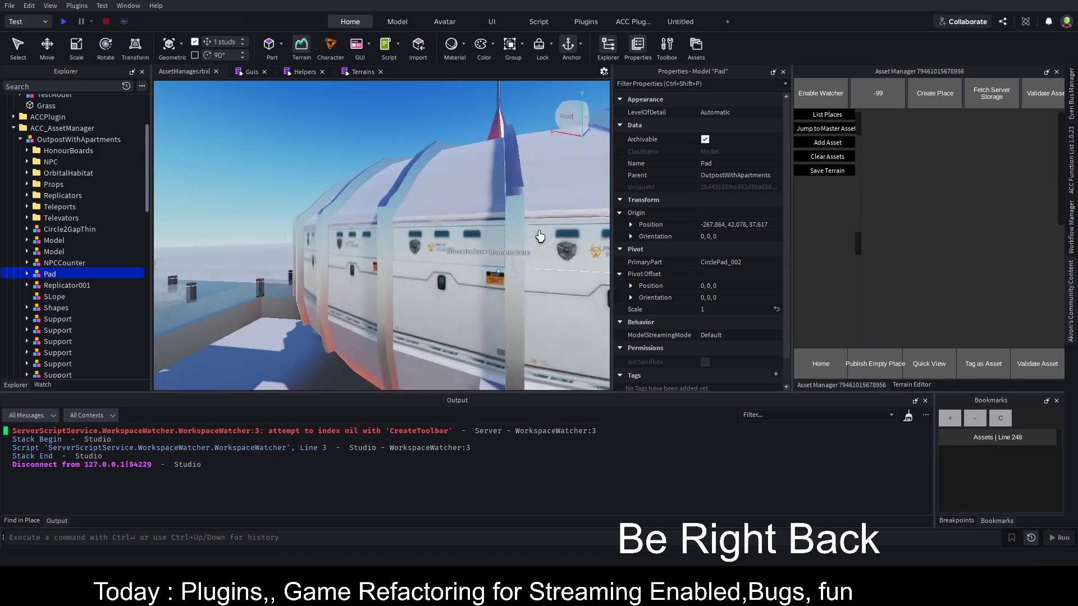
pyautogui.press('s')
pyautogui.press('a')
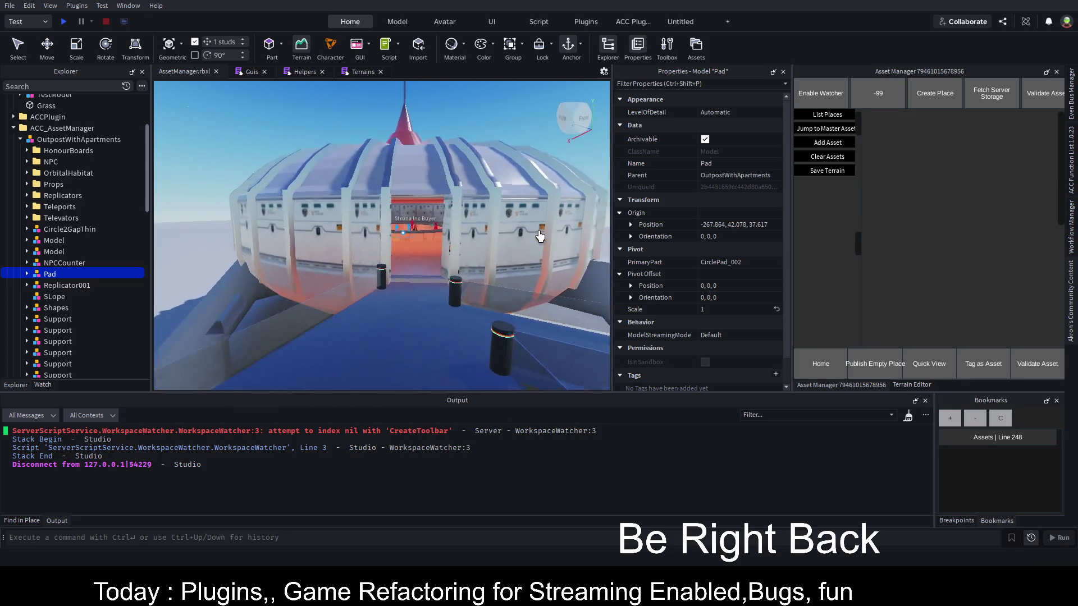
pyautogui.press('s')
pyautogui.press('d')
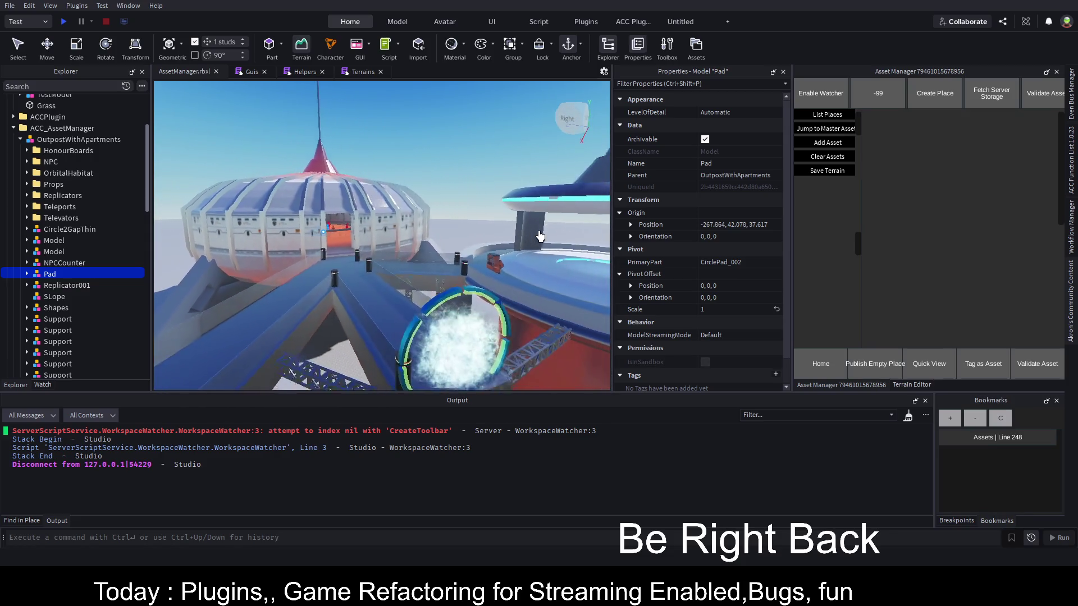
pyautogui.press('s')
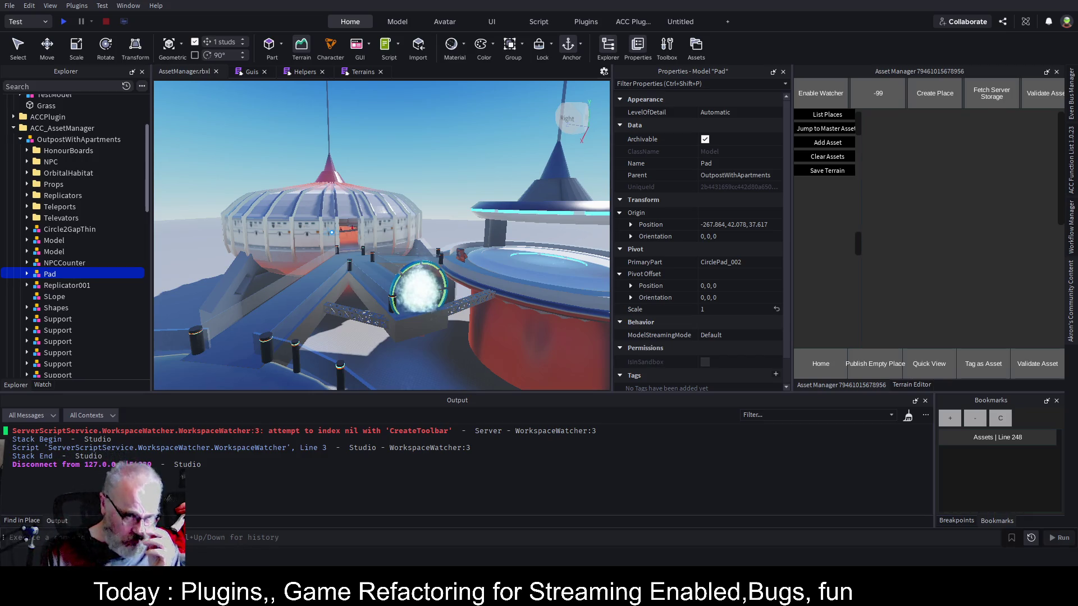
pyautogui.press('f')
pyautogui.press('Left')
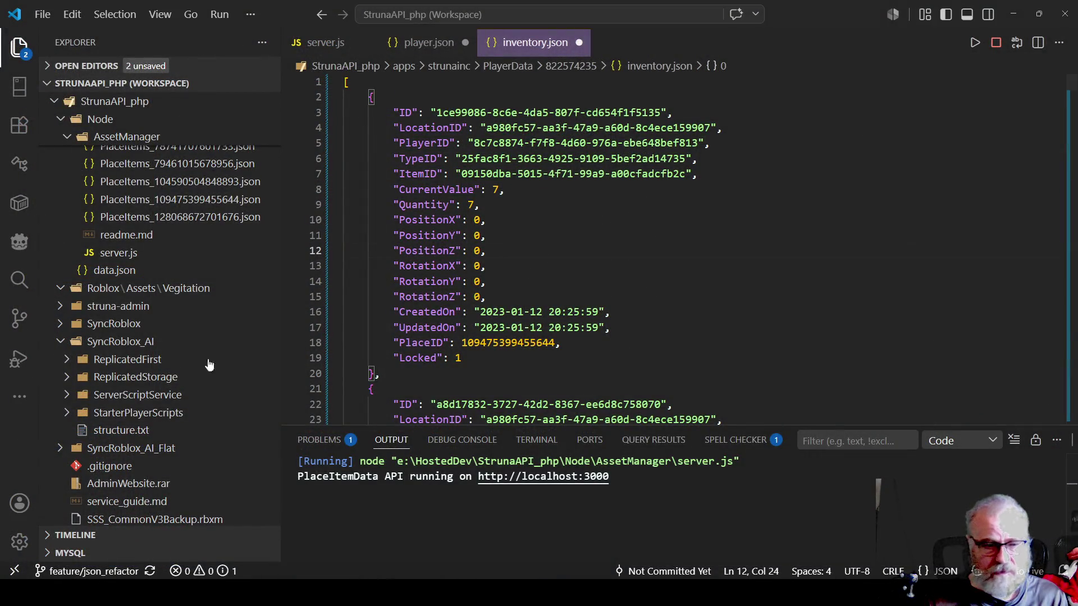
# Open PlaceItems_128068672701676.json and select the CFrame key on line 10.
pyautogui.scroll(-3, 181, 322)
pyautogui.scroll(6, 180, 305)
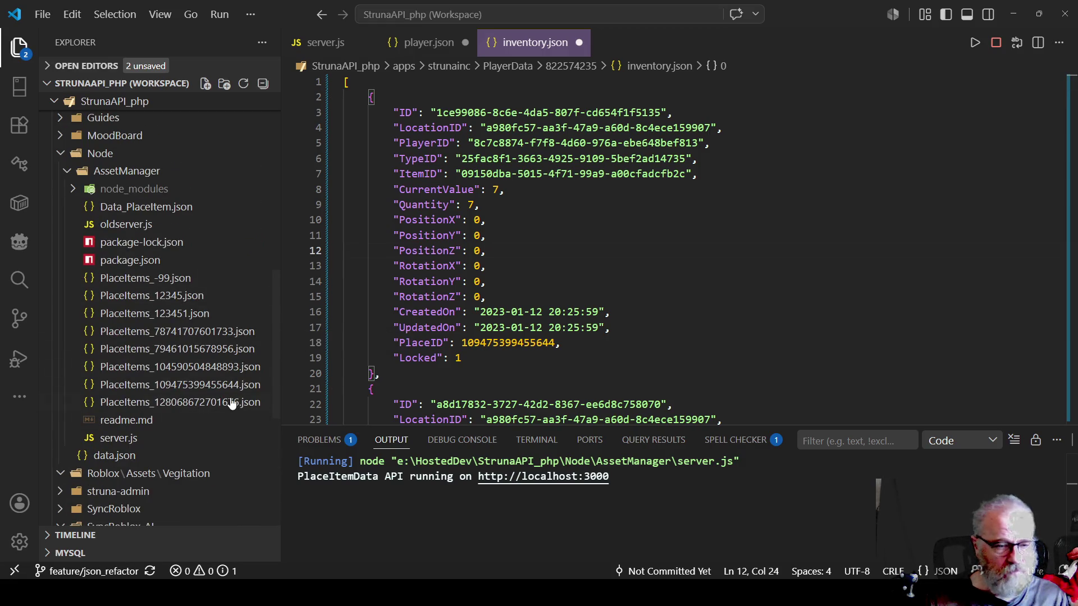
pyautogui.click(235, 403)
pyautogui.click(595, 259)
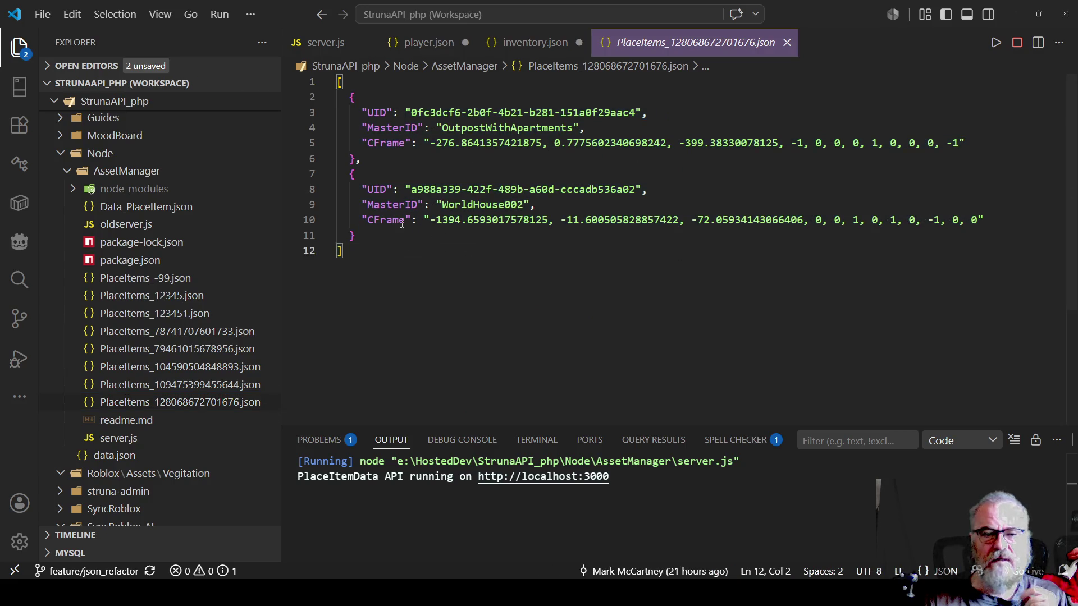
pyautogui.doubleClick(386, 219)
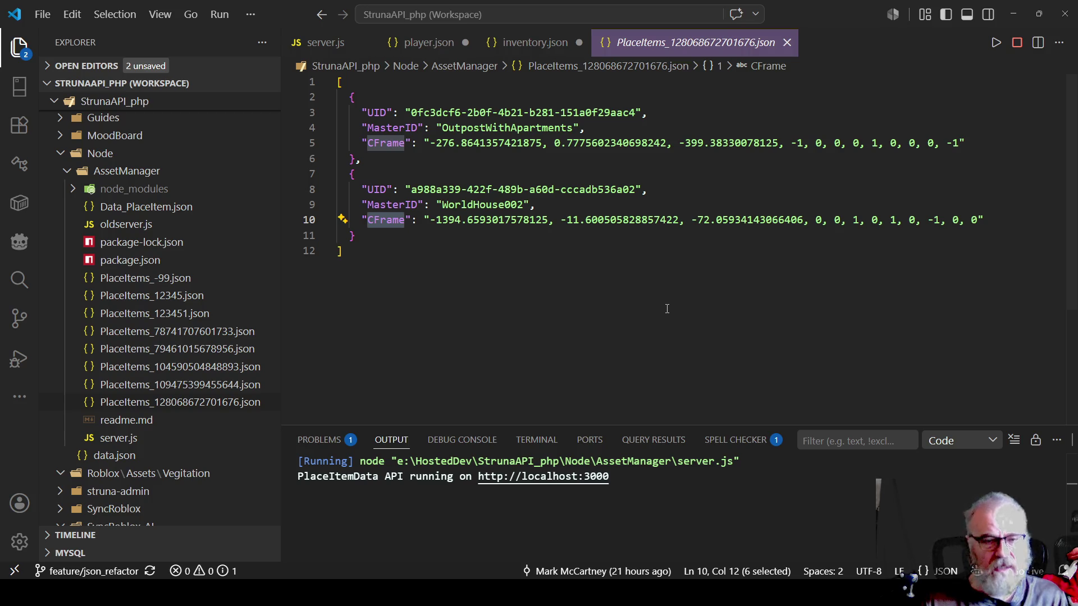
pyautogui.click(1001, 221)
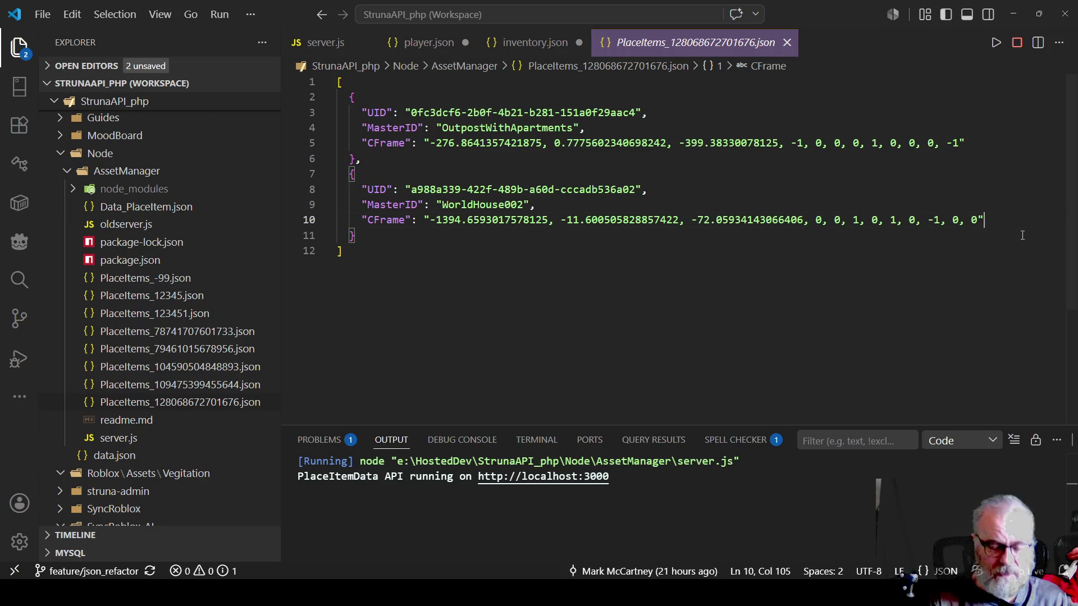
# Add a "Size": "20, 20, 20" line after WorldHouse002's CFrame field.
pyautogui.write(',')
pyautogui.press('Return')
pyautogui.write('"Sac le')
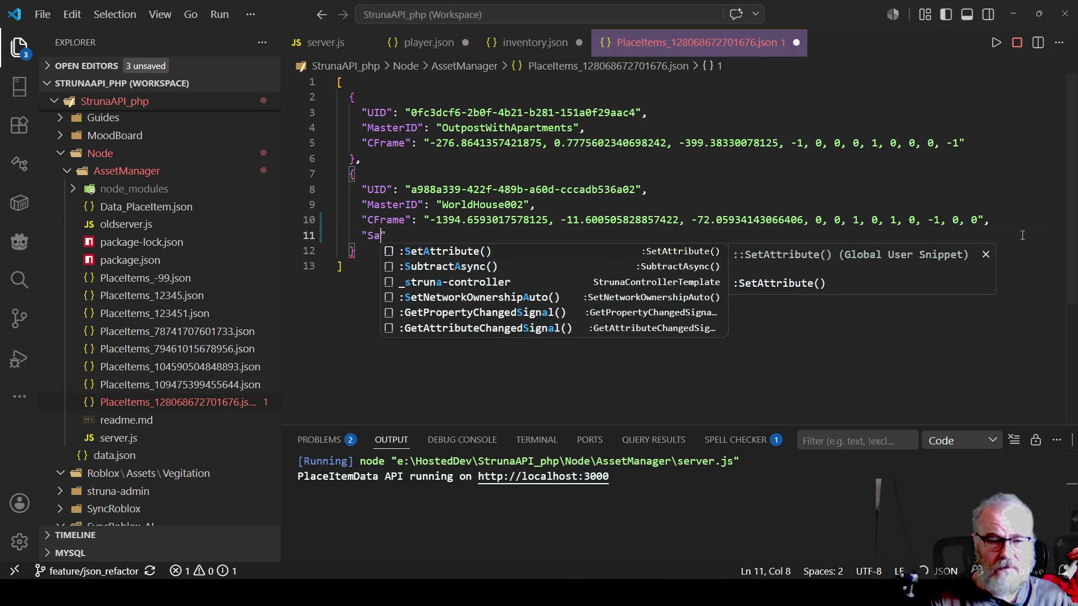
pyautogui.press('BackSpace')
pyautogui.press('BackSpace')
pyautogui.press('BackSpace')
pyautogui.write('siz')
pyautogui.press('BackSpace')
pyautogui.press('BackSpace')
pyautogui.press('BackSpace')
pyautogui.write('iz')
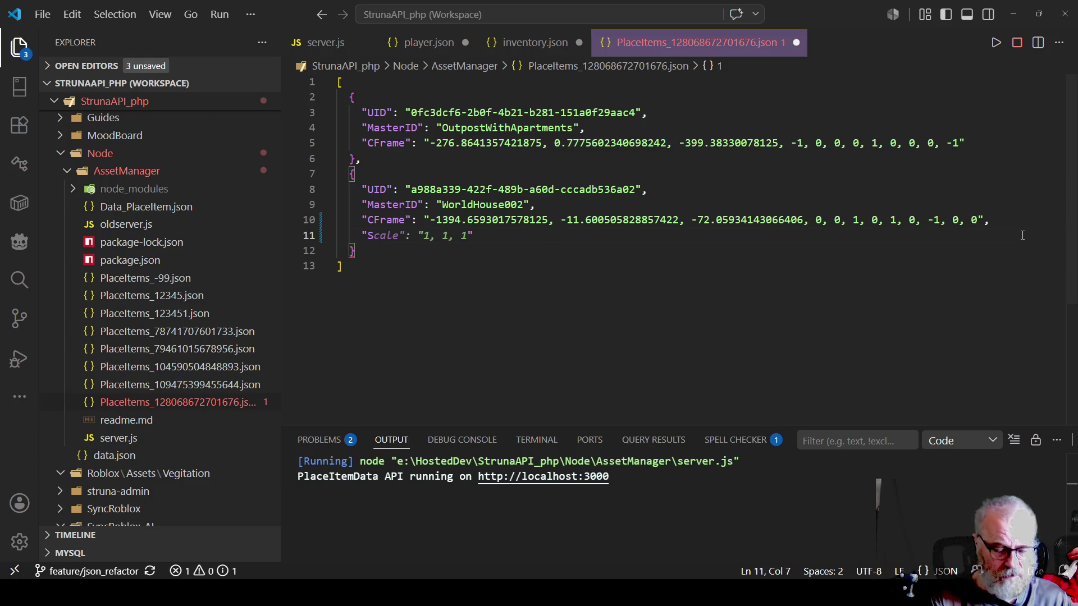
pyautogui.write('e"')
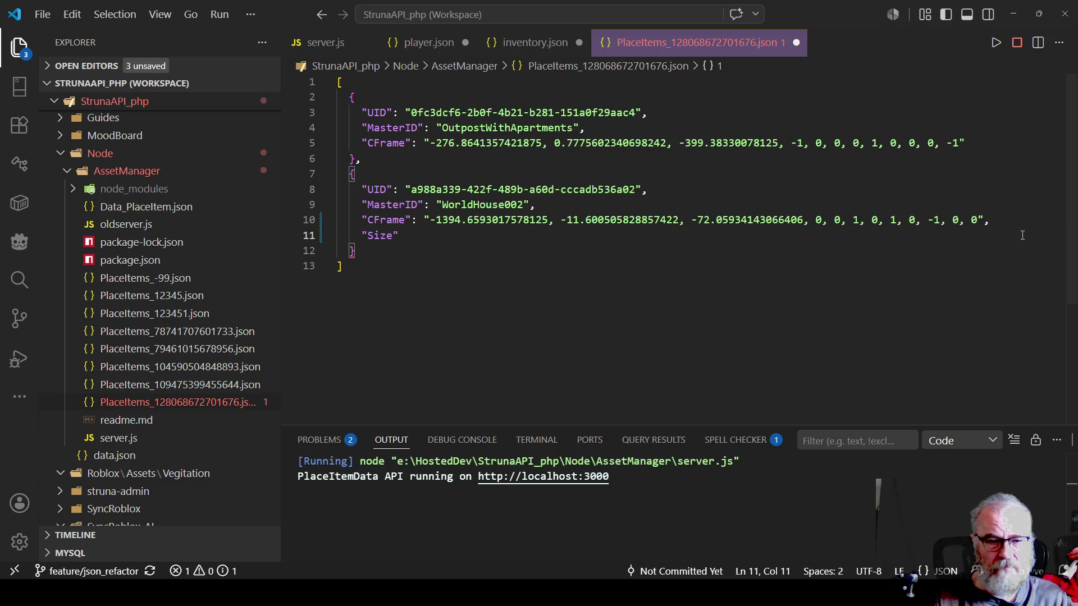
pyautogui.write(':Ve')
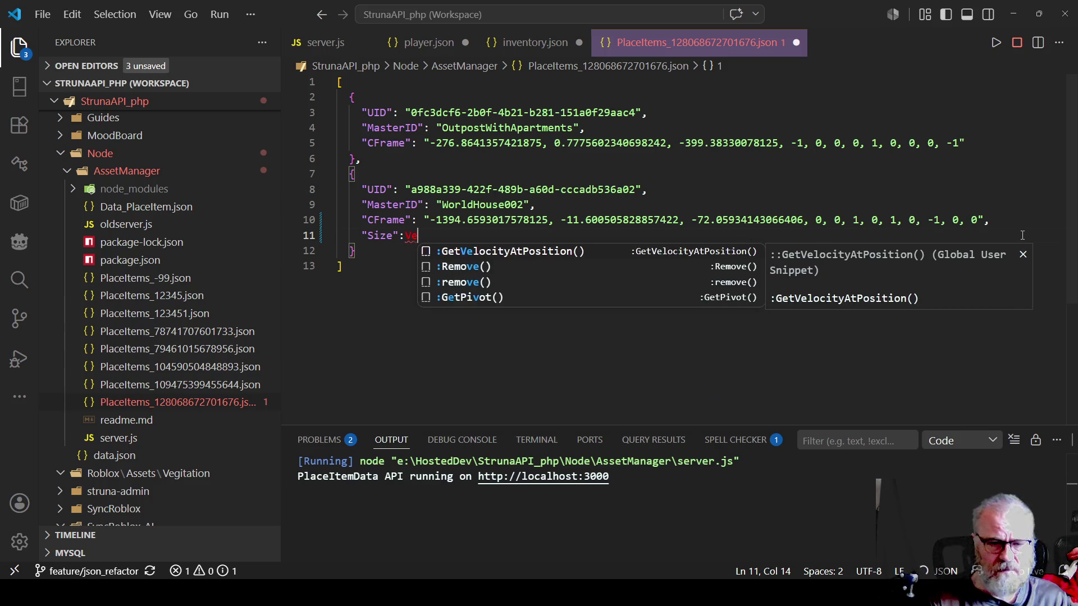
pyautogui.write('" 20, 20, 20')
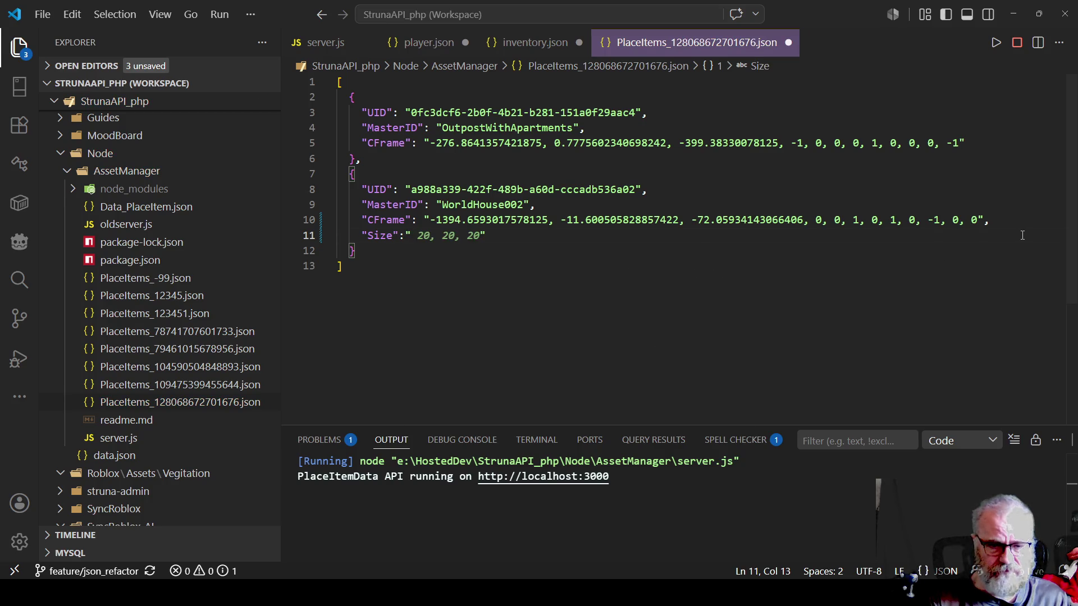
pyautogui.hotkey('ctrl', 'Left')
pyautogui.hotkey('ctrl', 'Left')
pyautogui.hotkey('ctrl', 'Left')
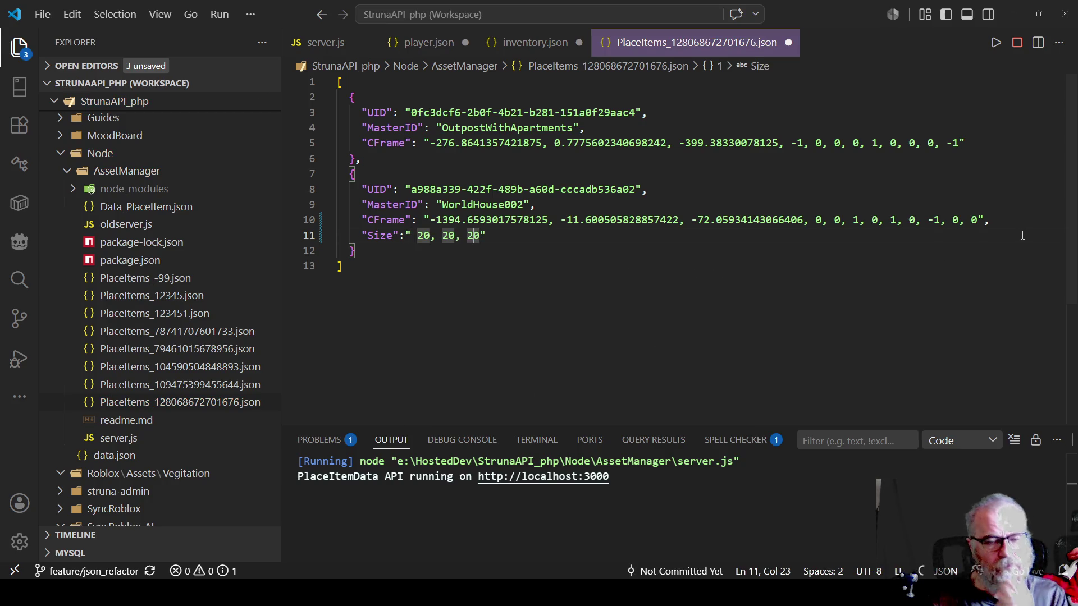
pyautogui.press('BackSpace')
# Select the new Size line and the surrounding WorldHouse002 fields.
pyautogui.press('End')
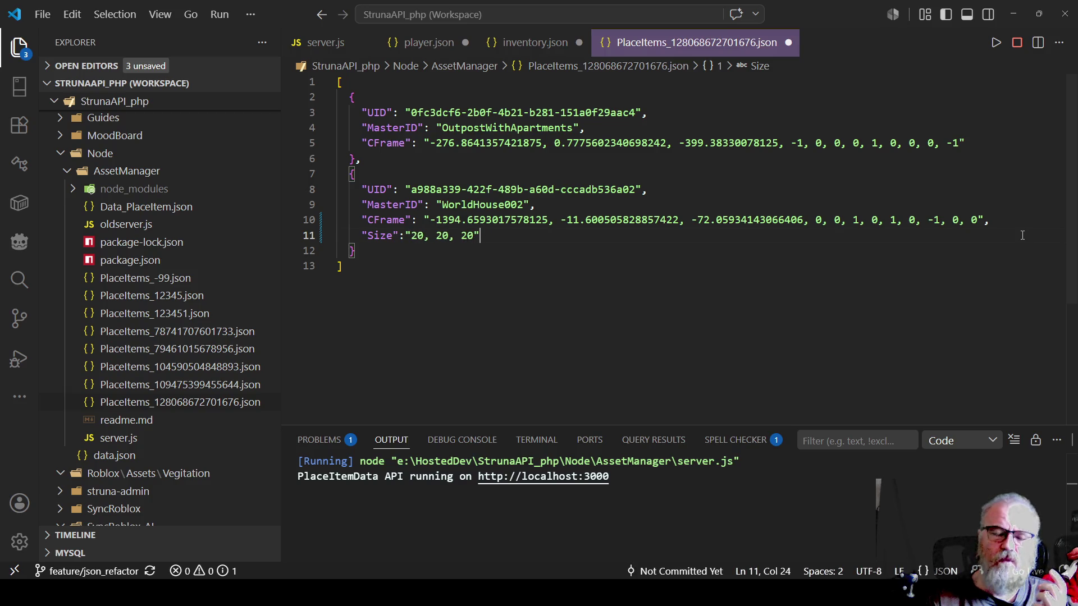
pyautogui.hotkey('shift', 'Home')
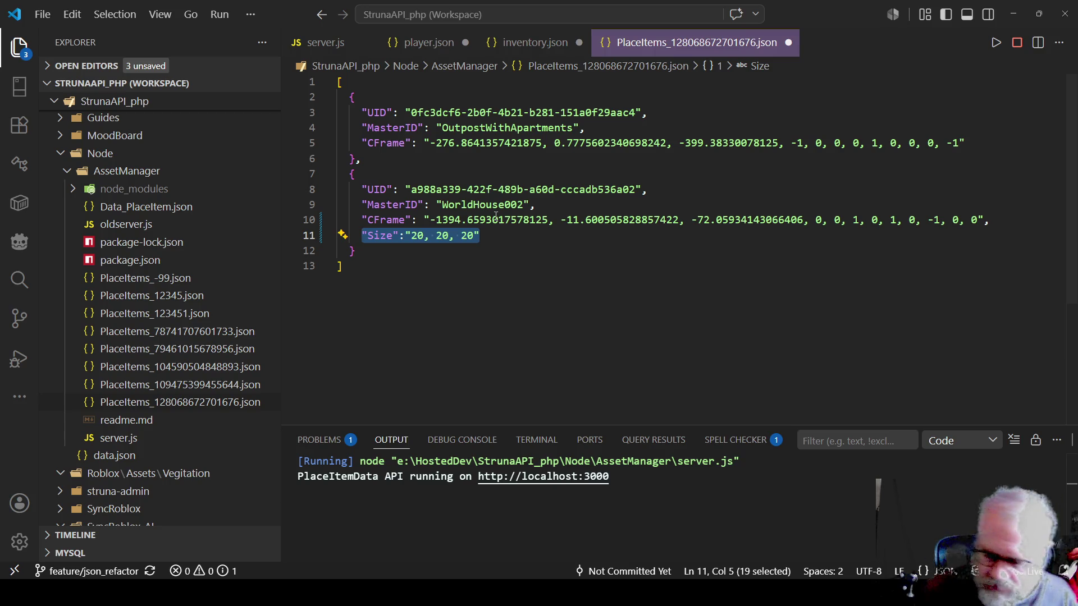
pyautogui.doubleClick(375, 234)
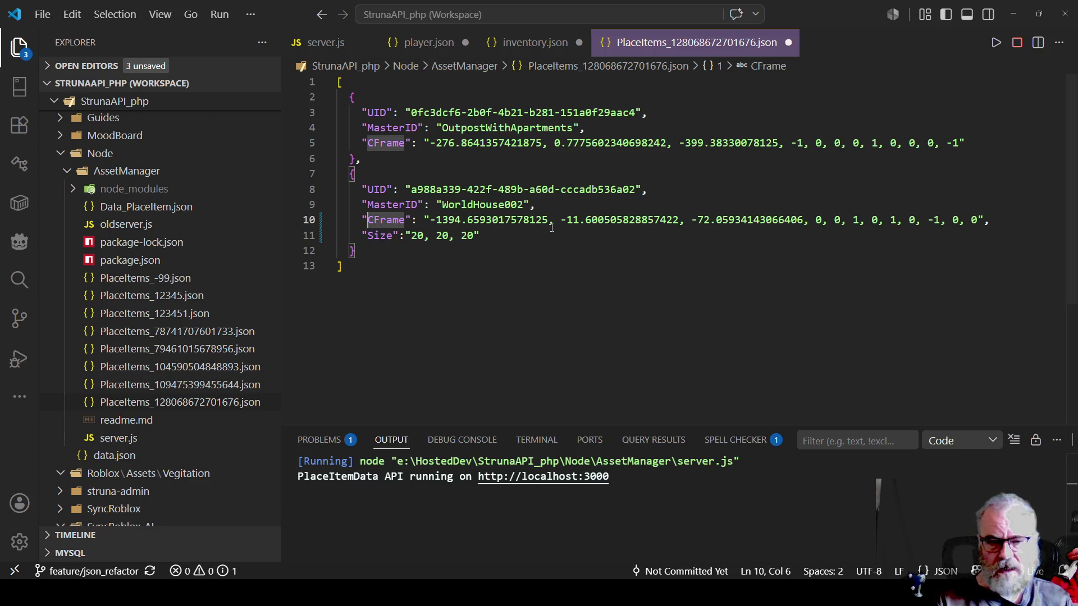
pyautogui.press('End')
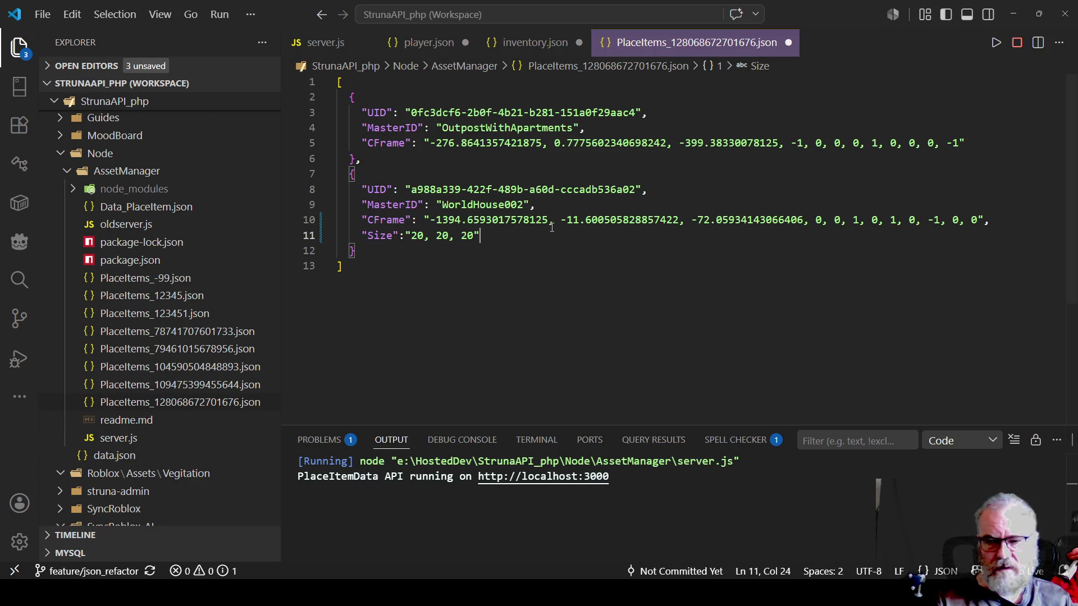
pyautogui.hotkey('shift', 'Home')
pyautogui.hotkey('shift', 'Up')
pyautogui.hotkey('shift', 'Up')
pyautogui.hotkey('shift', 'Up')
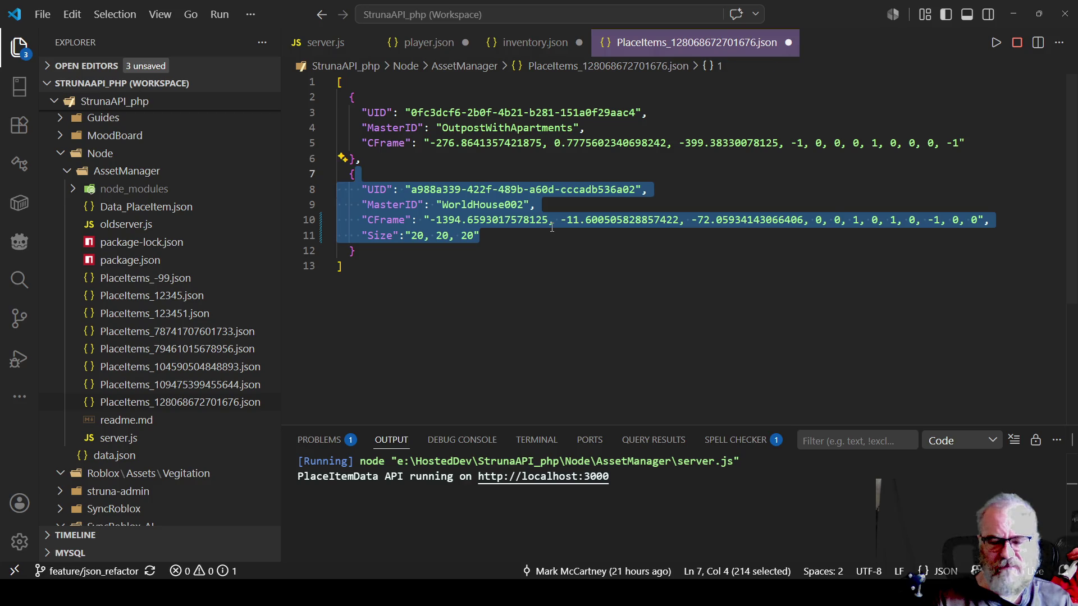
# Delete the added Size line and save the JSON file.
pyautogui.hotkey('ctrl', 'End')
pyautogui.press('Up')
pyautogui.press('Up')
pyautogui.press('End')
pyautogui.hotkey('shift', 'Home')
pyautogui.press('BackSpace')
pyautogui.hotkey('shift', 'Down')
pyautogui.press('BackSpace')
pyautogui.hotkey('ctrl', 's')
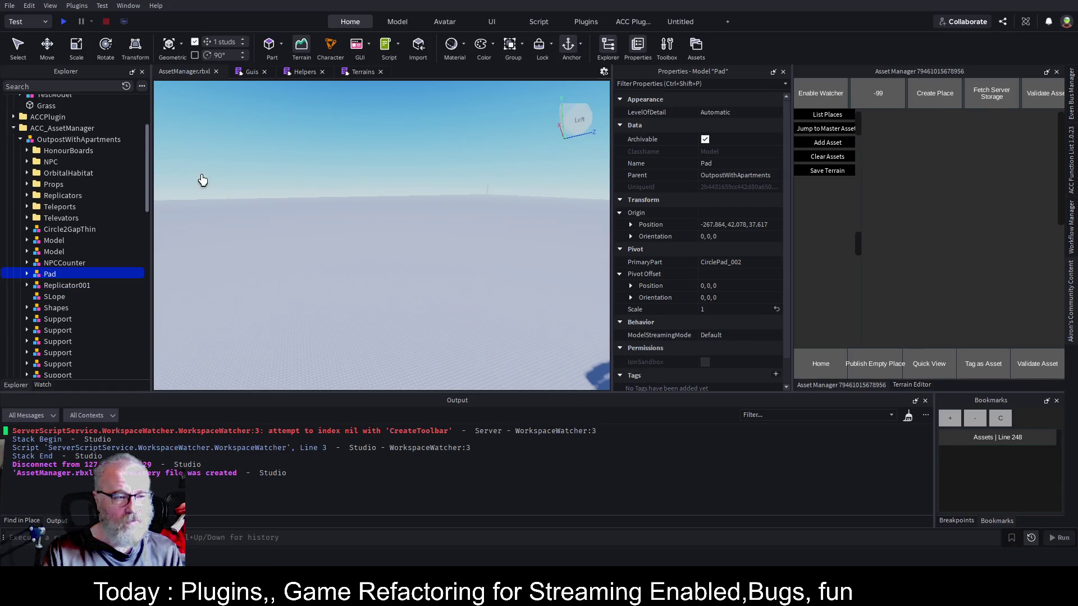
# Frame the Pad, orbit toward the ground, and select Grass under Workspace > Terrain.
pyautogui.press('f')
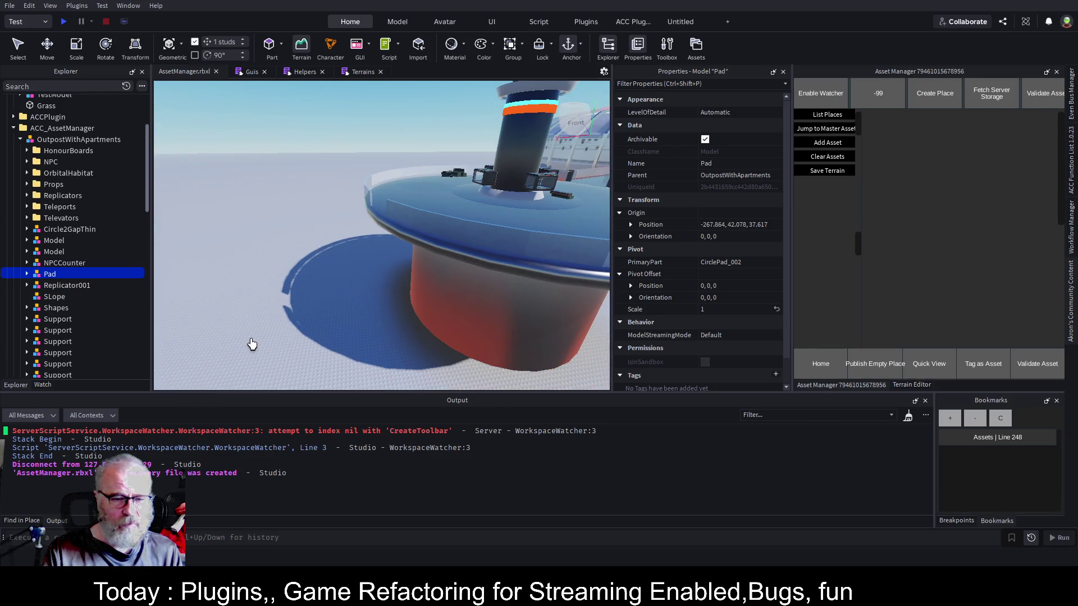
pyautogui.moveTo(282, 332); pyautogui.dragTo(282, 332)
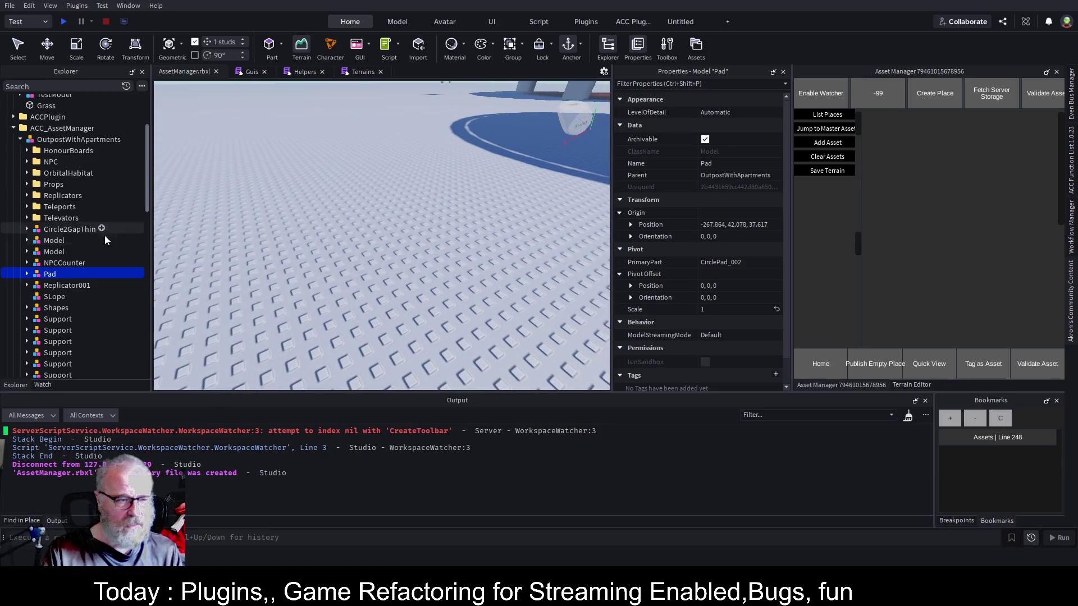
pyautogui.scroll(3, 93, 174)
pyautogui.click(52, 200)
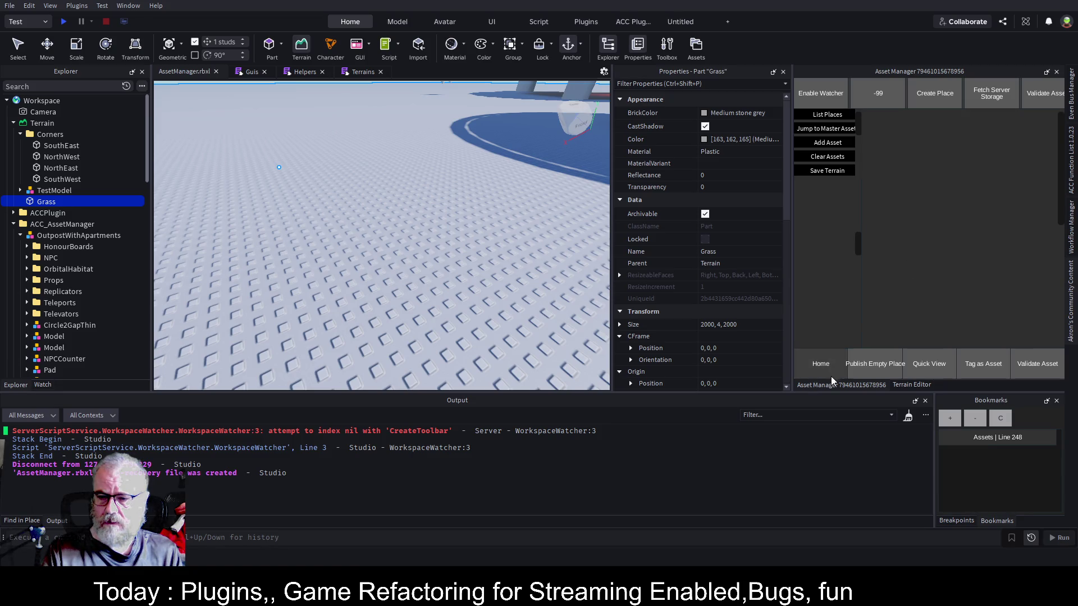
# Convert the 2000×4×2000 Grass part to grass terrain with the community plugin's Convert 2 Terrain.
pyautogui.click(900, 384)
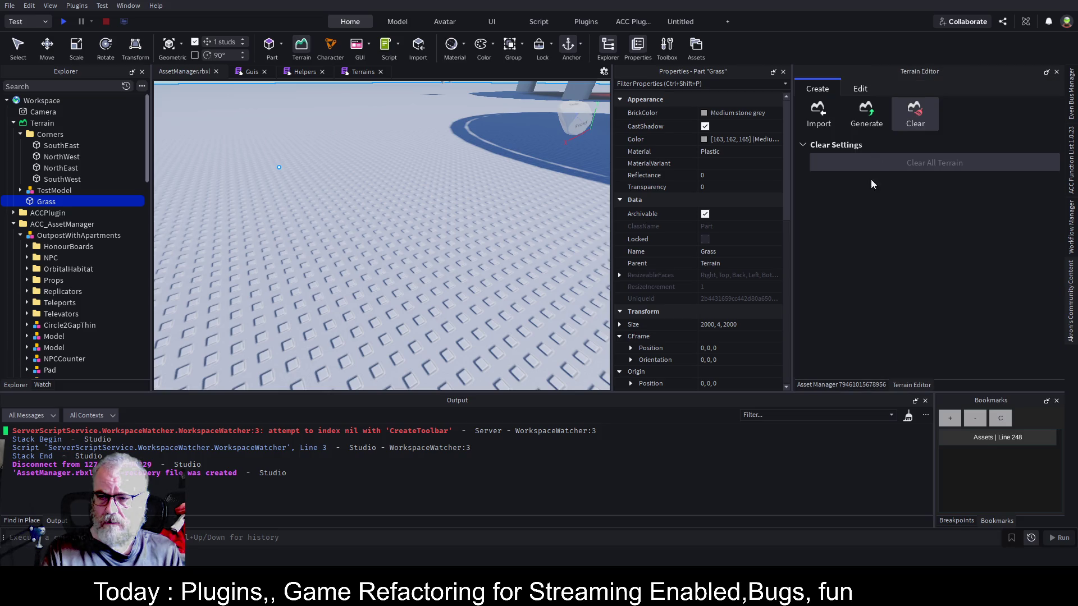
pyautogui.click(830, 377)
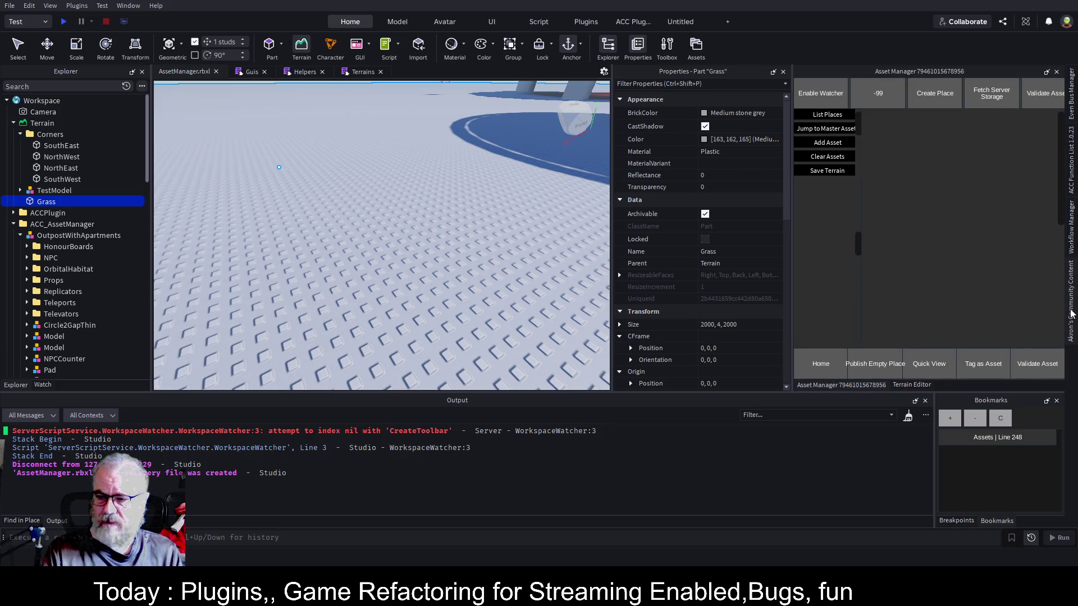
pyautogui.click(1071, 313)
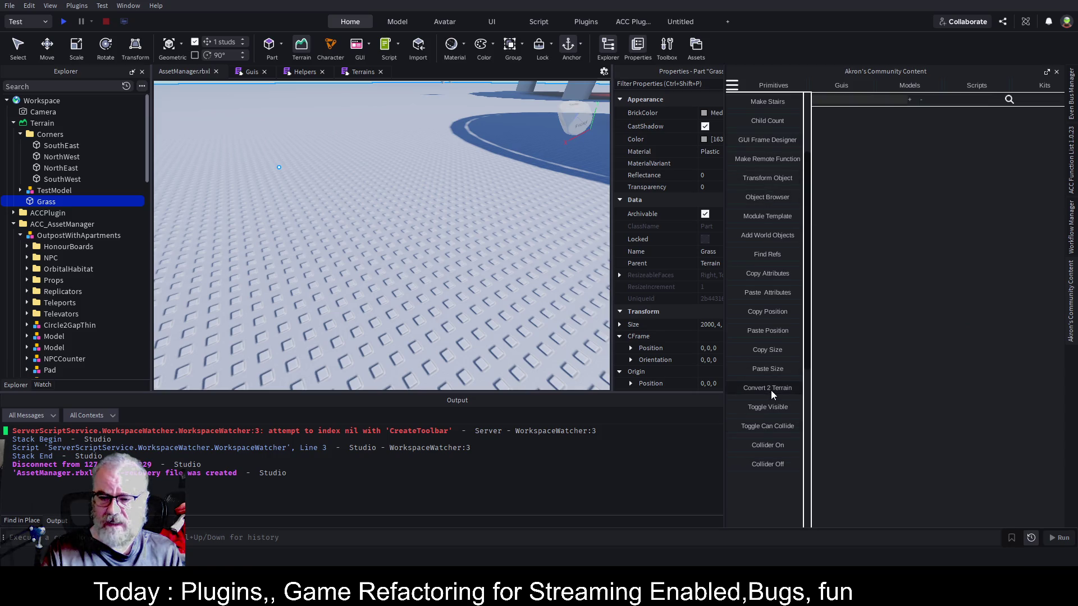
pyautogui.click(770, 388)
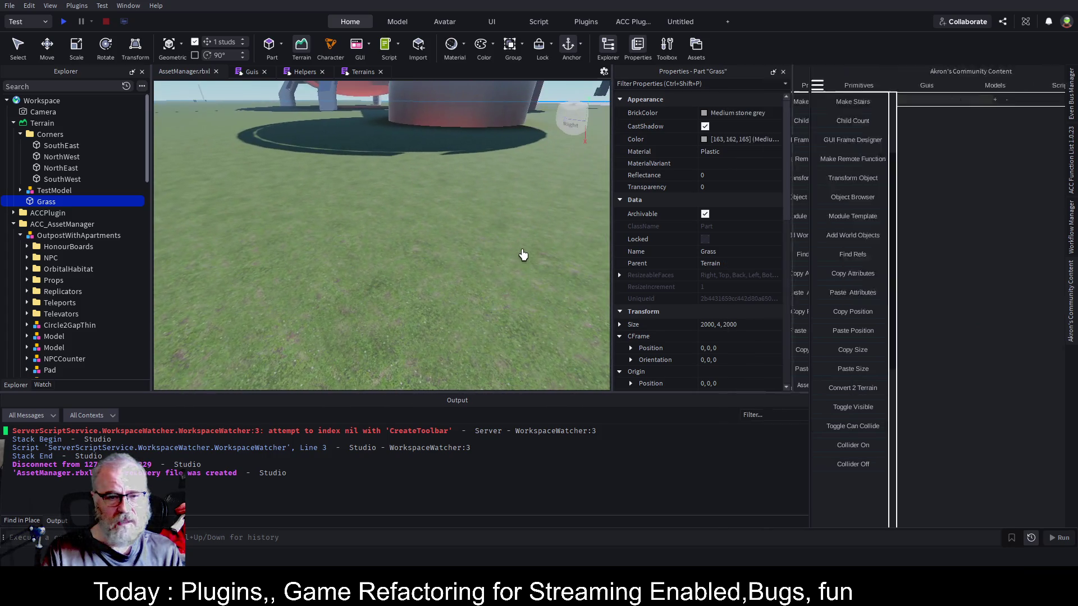
pyautogui.click(433, 299)
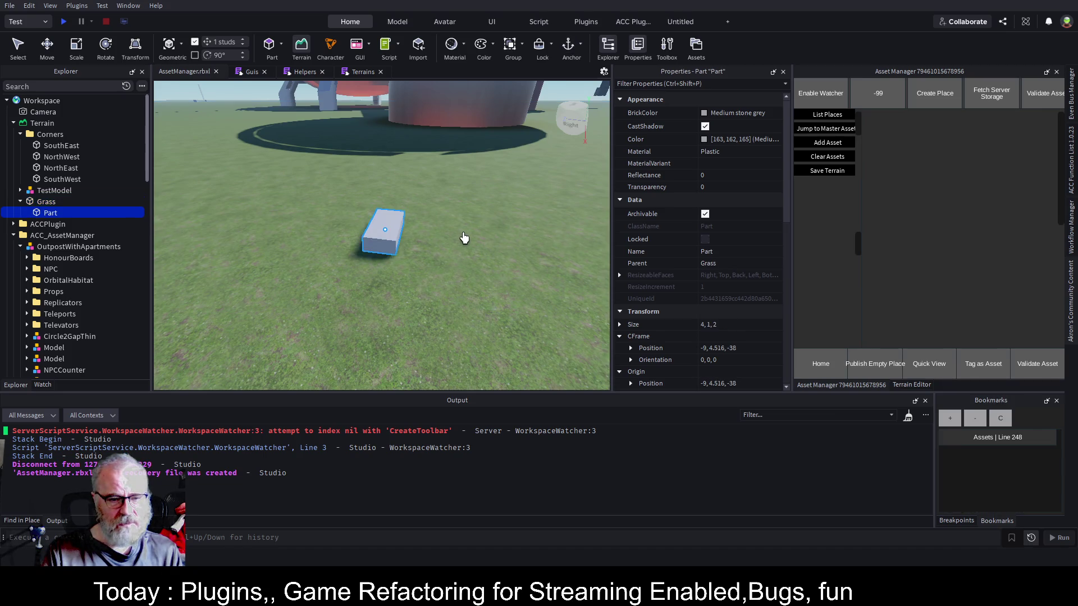
# Group the small block into a model and move it from Grass into Workspace.
pyautogui.hotkey('ctrl', 'g')
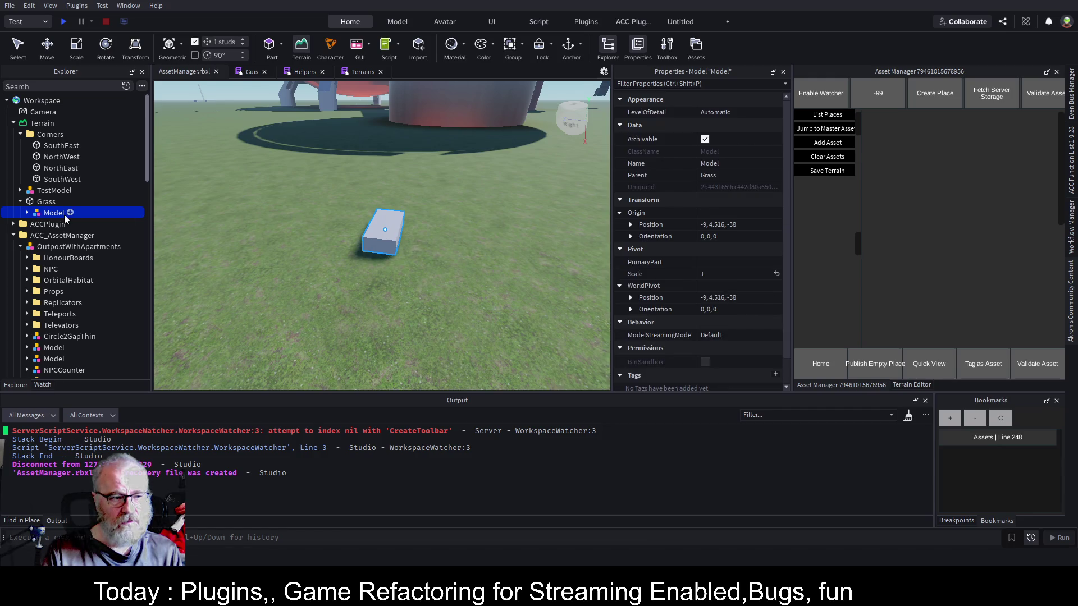
pyautogui.moveTo(51, 219); pyautogui.dragTo(25, 102)
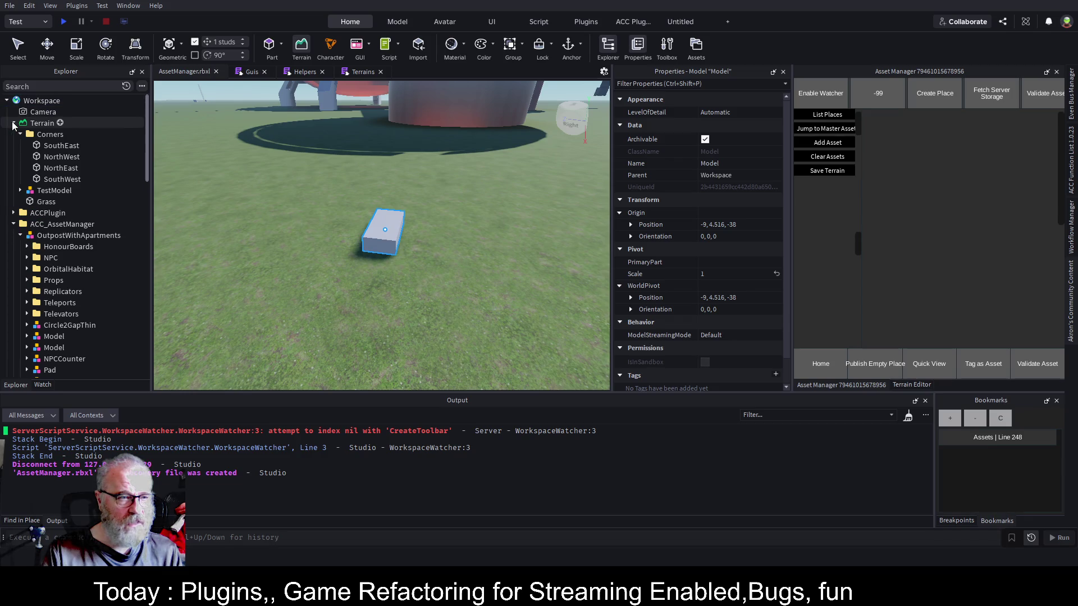
pyautogui.click(14, 123)
pyautogui.click(13, 146)
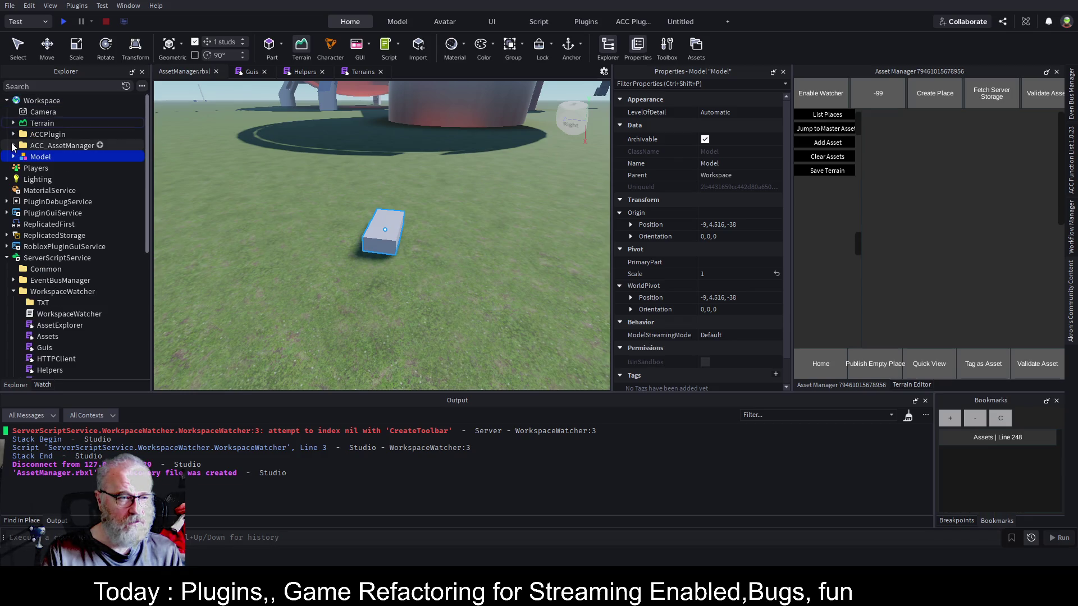
# Rename the new model TestSizeCapture.
pyautogui.click(41, 158)
pyautogui.write('Te')
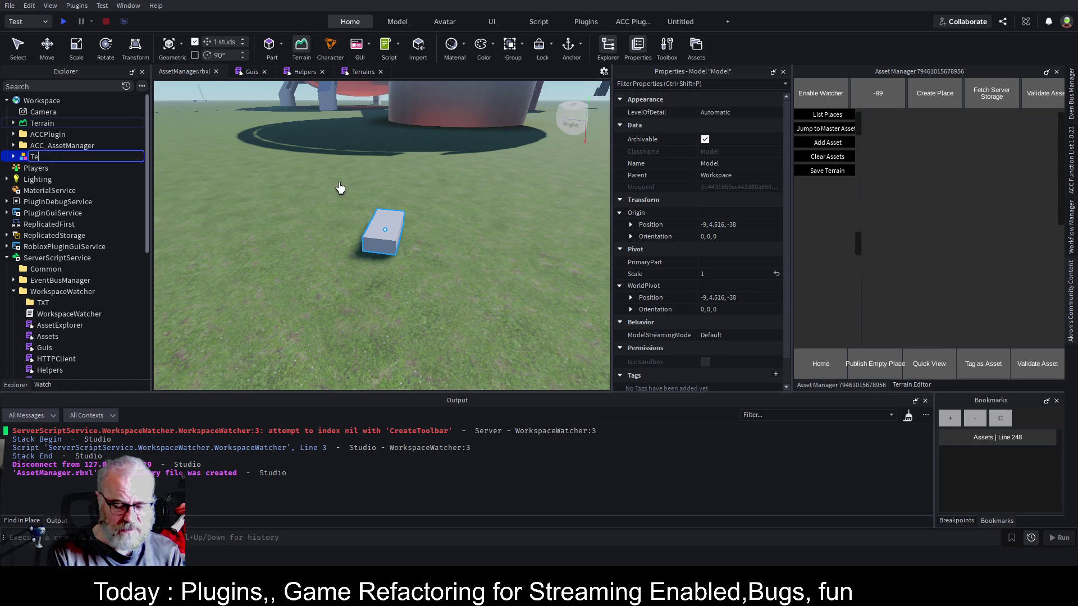
pyautogui.write('stSize')
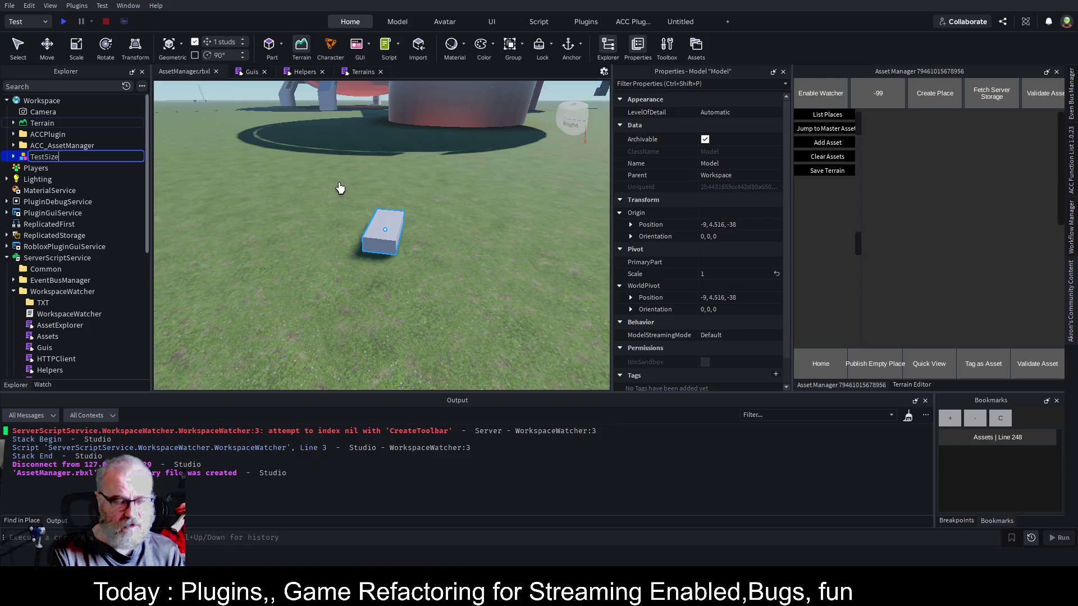
pyautogui.write('Capture')
pyautogui.press('Return')
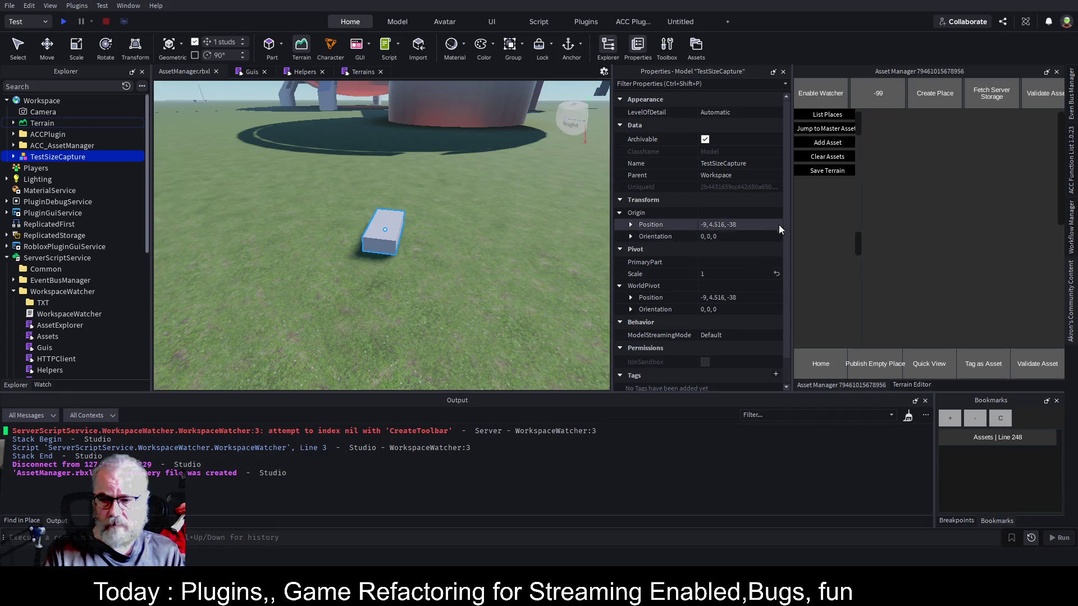
pyautogui.moveTo(792, 227); pyautogui.dragTo(907, 225)
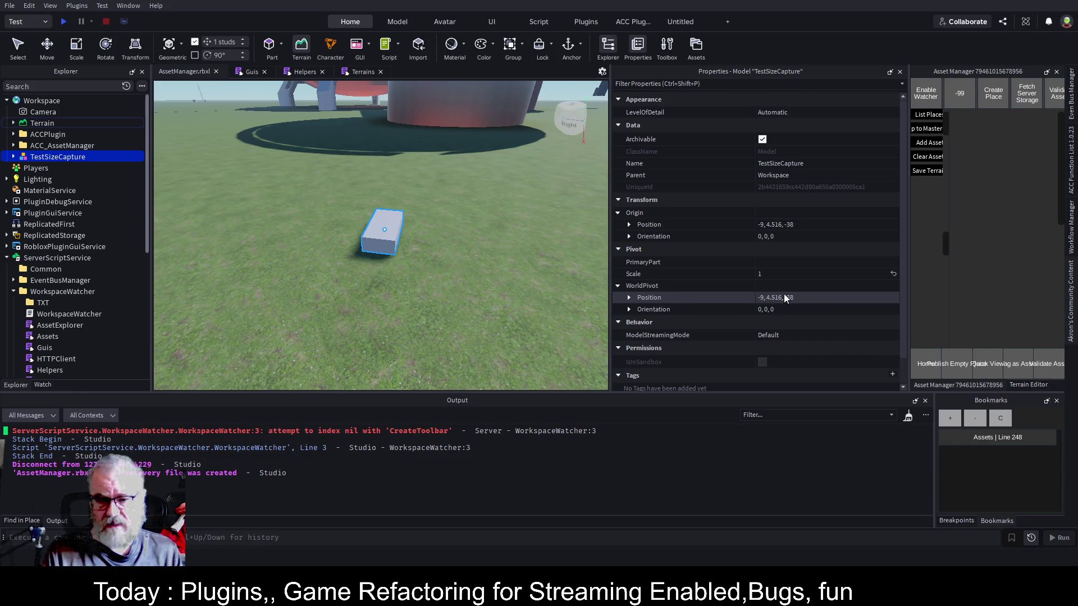
# Enter 2 in TestSizeCapture's Scale property, doubling the block.
pyautogui.click(797, 273)
pyautogui.write('2')
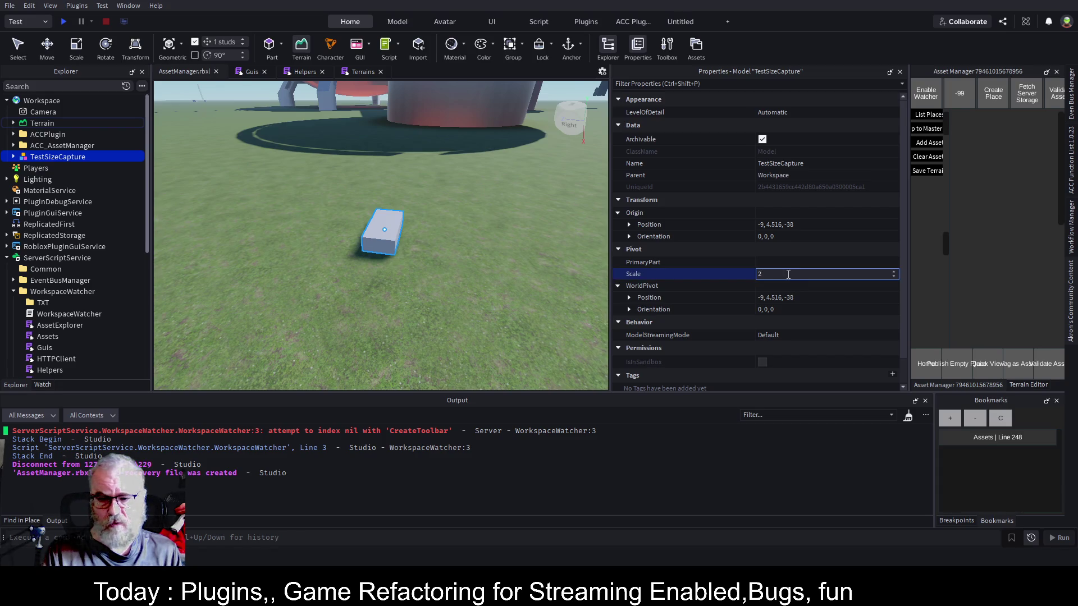
pyautogui.press('Tab')
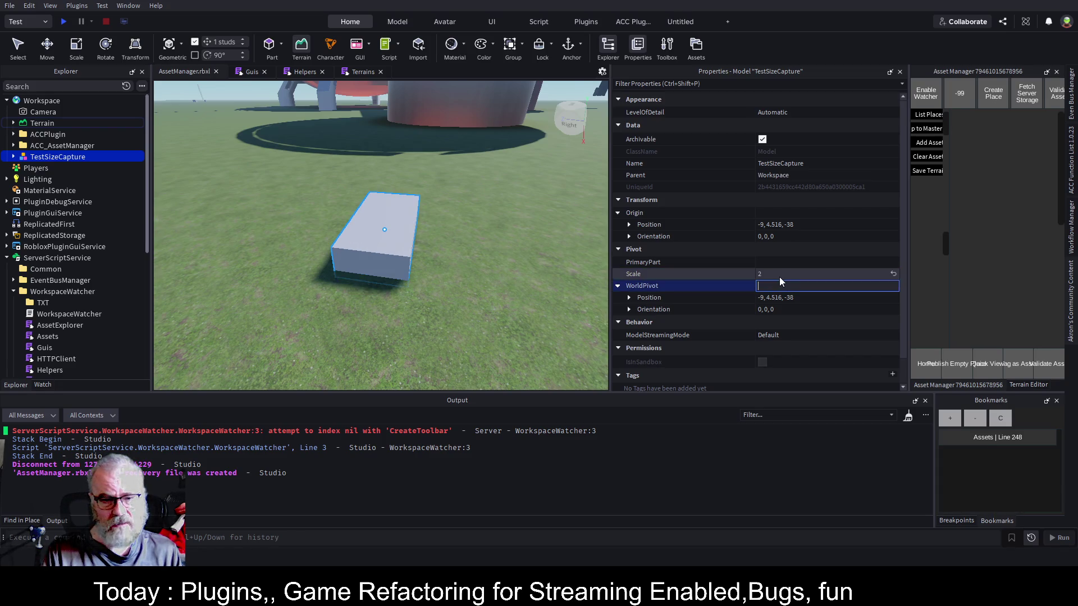
pyautogui.click(779, 278)
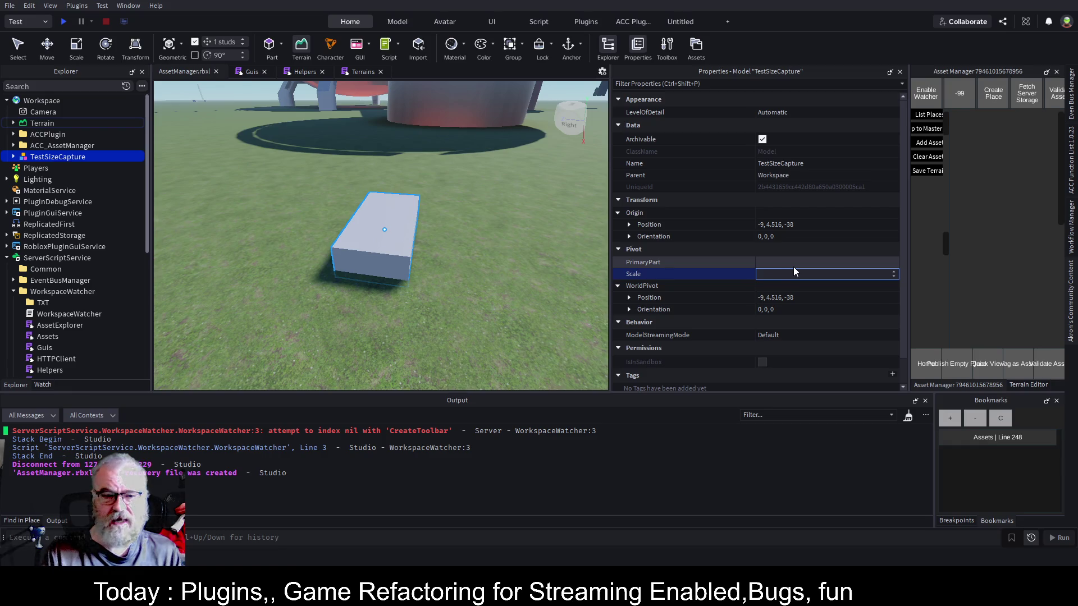
# Enter 1 in TestSizeCapture's Scale property to restore the block's original size.
pyautogui.write('1')
pyautogui.press('Tab')
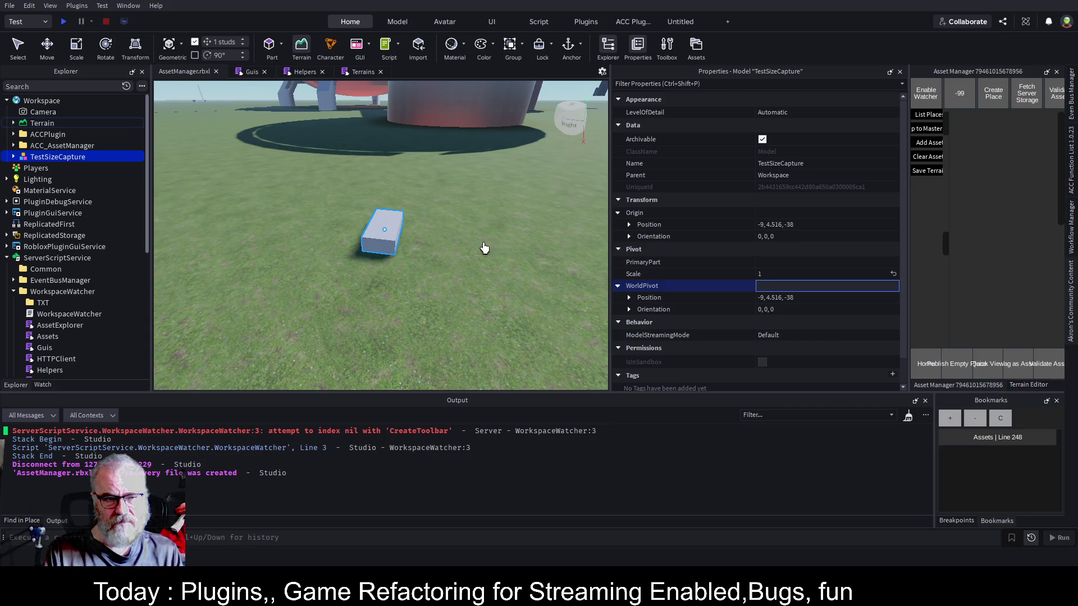
# Orbit the camera across the grass toward the red structure and horizon.
pyautogui.moveTo(498, 250); pyautogui.dragTo(518, 262)
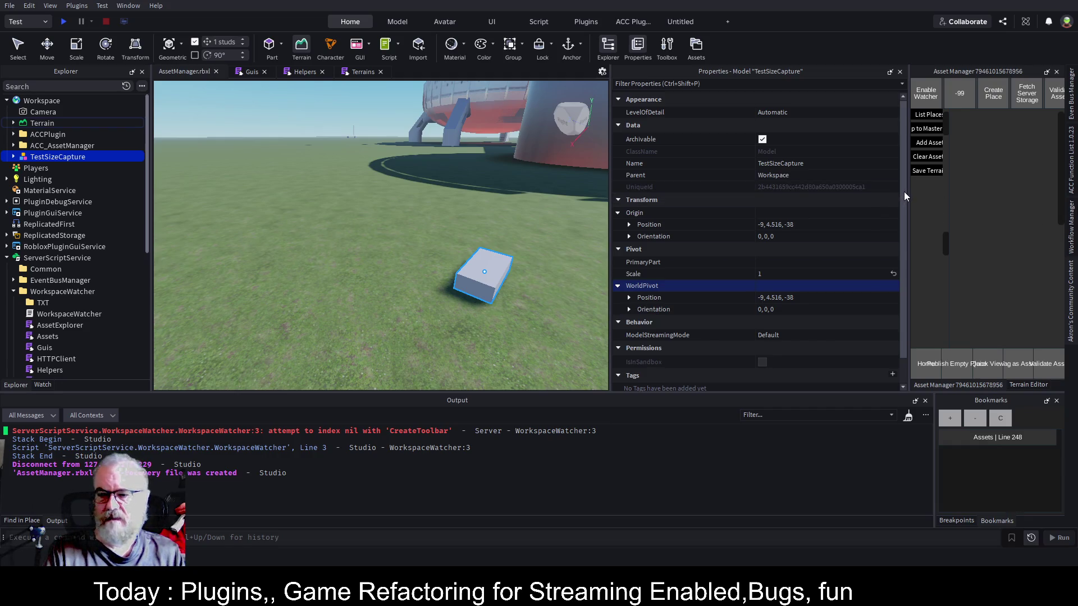
pyautogui.moveTo(907, 190); pyautogui.dragTo(709, 201)
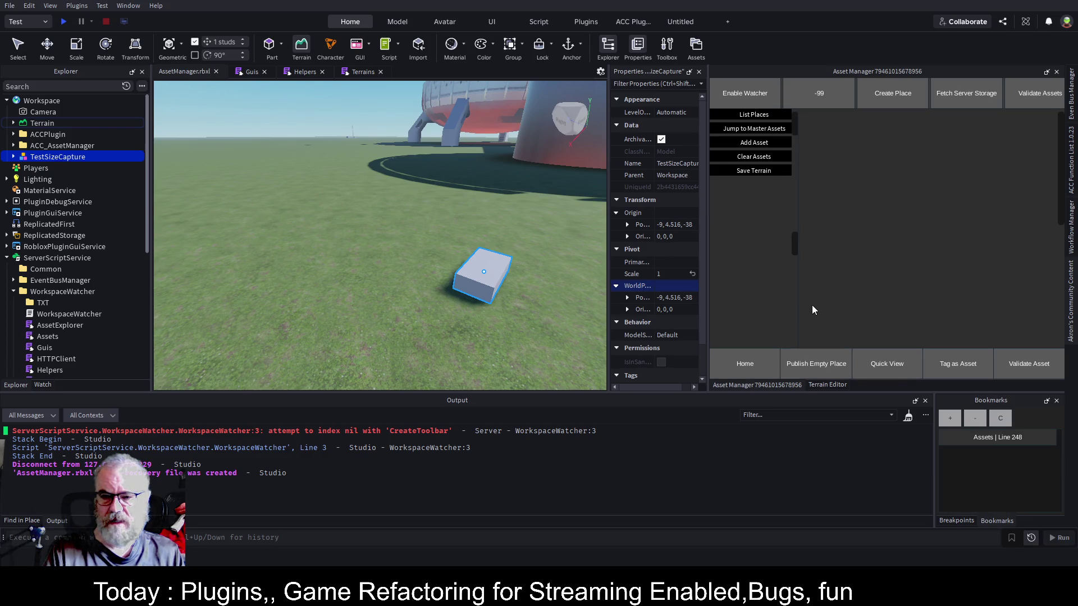
# Show the Asset Manager's Home tree of vegetation, rocks, templates and creatures.
pyautogui.click(718, 369)
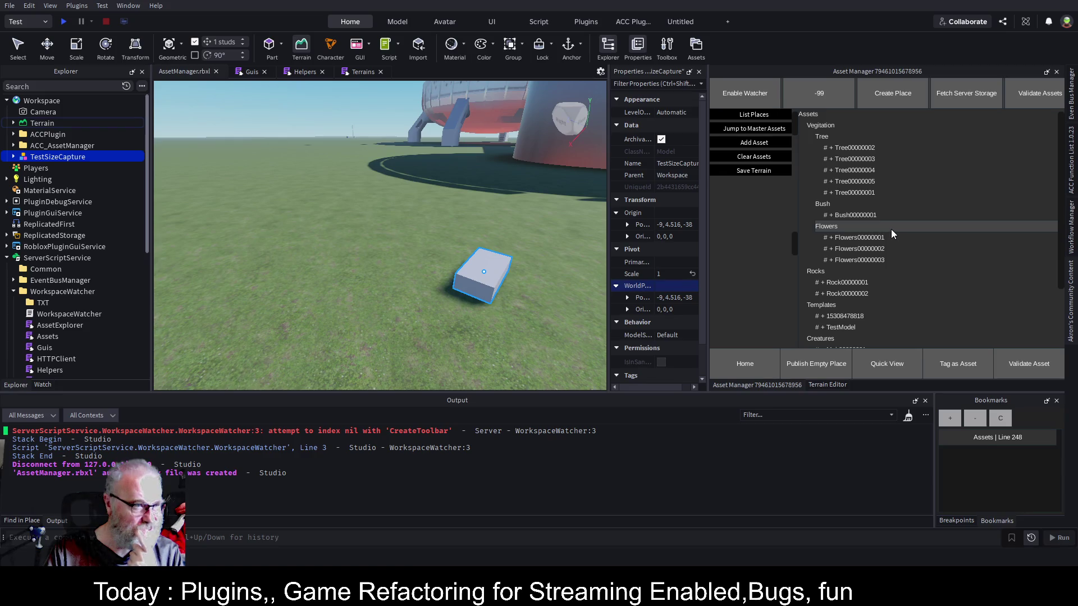
pyautogui.scroll(-5, 89, 230)
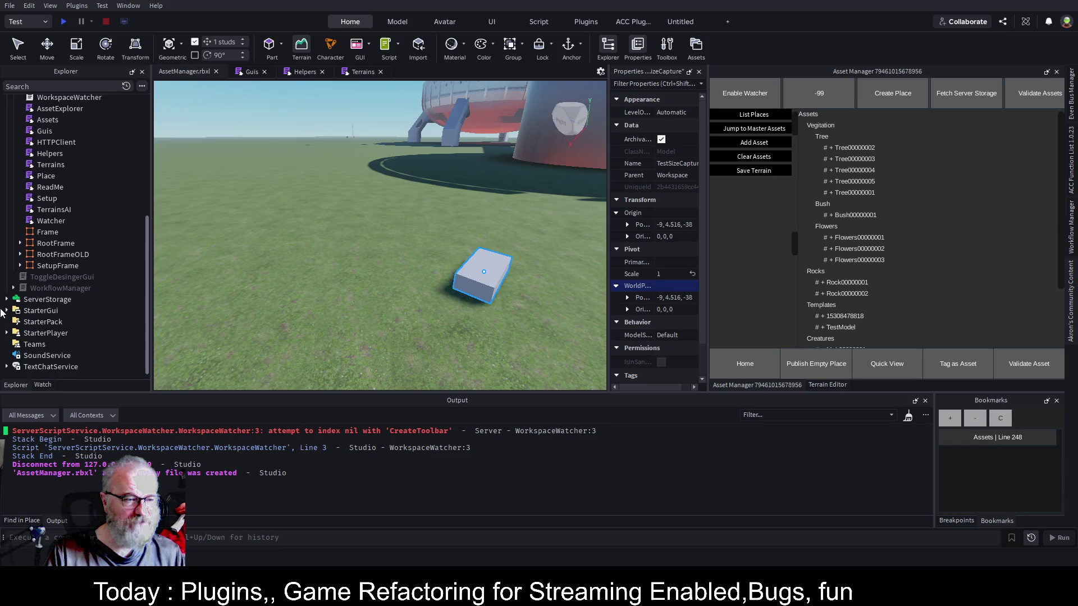
# Expand ServerStorage > Common > Assets > Buildings and Other in the Explorer.
pyautogui.click(7, 300)
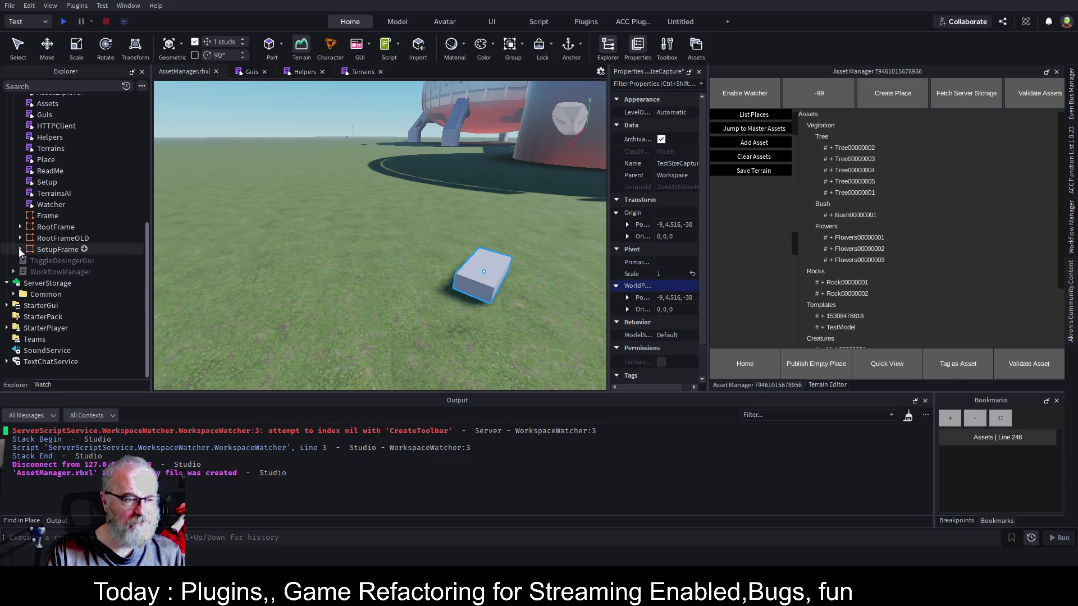
pyautogui.click(14, 294)
pyautogui.scroll(-2, 34, 252)
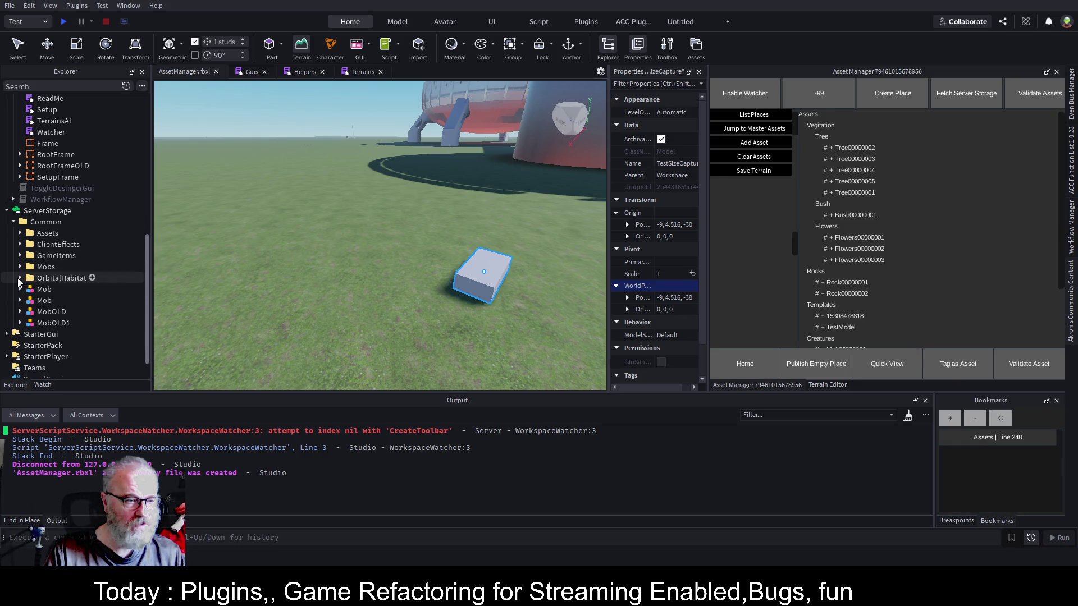
pyautogui.click(21, 232)
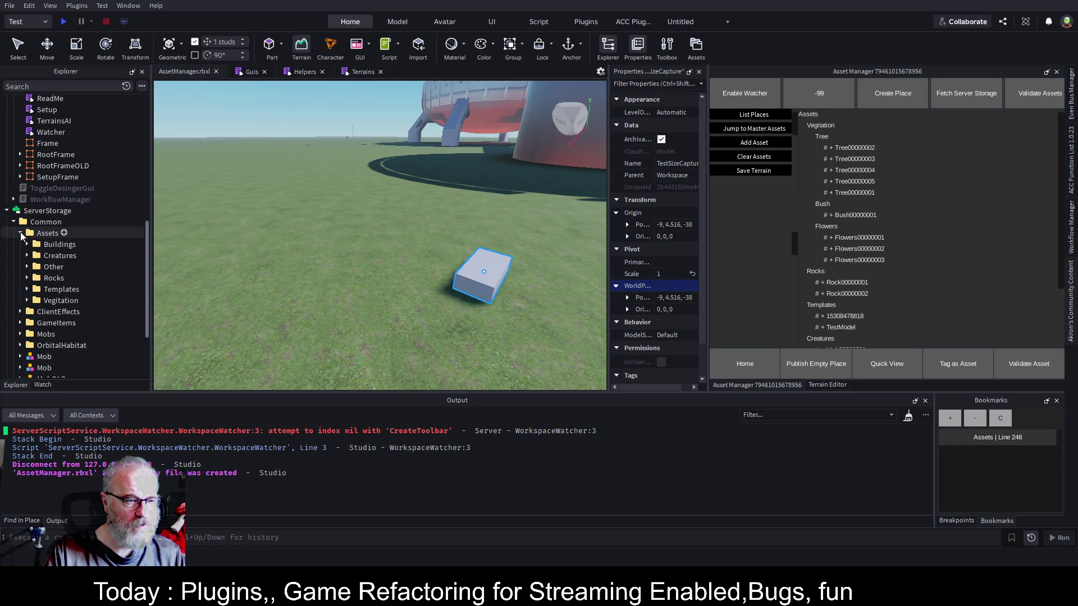
pyautogui.click(27, 244)
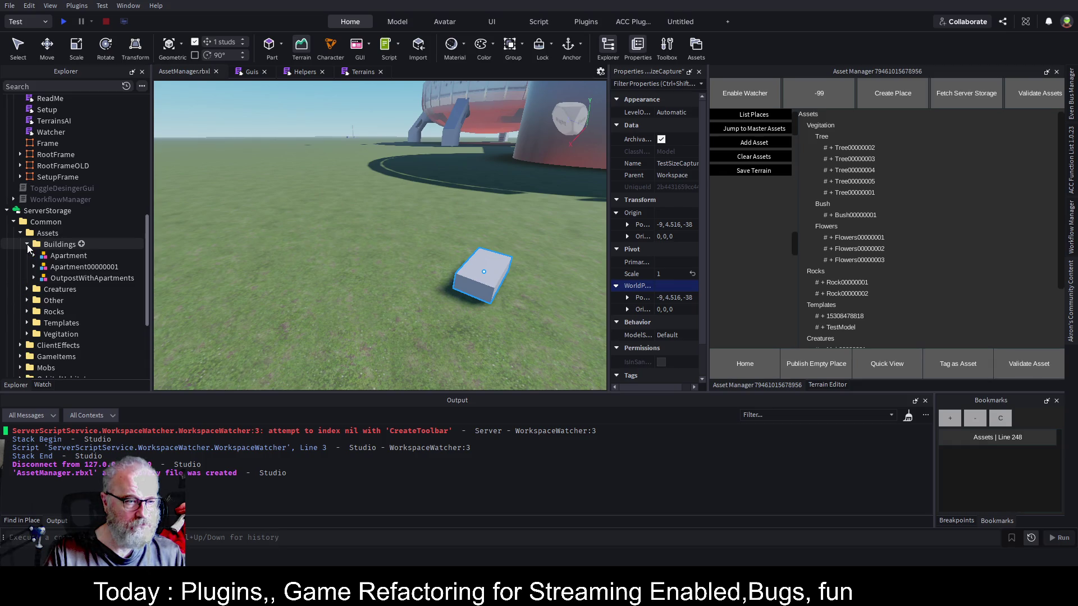
pyautogui.click(27, 301)
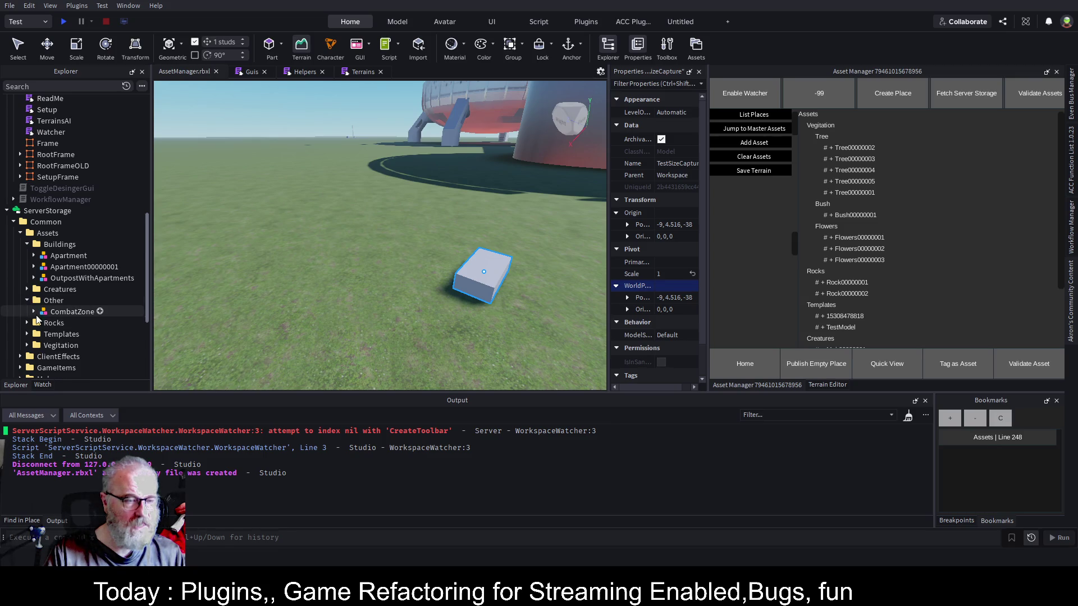
# Select the CombatZone model under Other, then select Workspace.
pyautogui.click(85, 311)
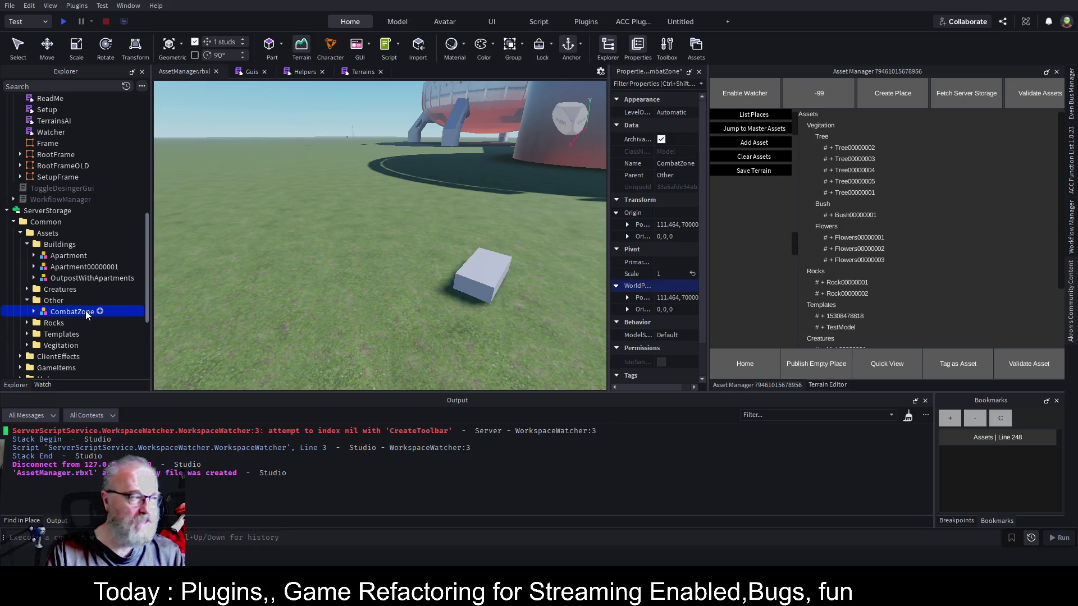
pyautogui.scroll(8, 113, 135)
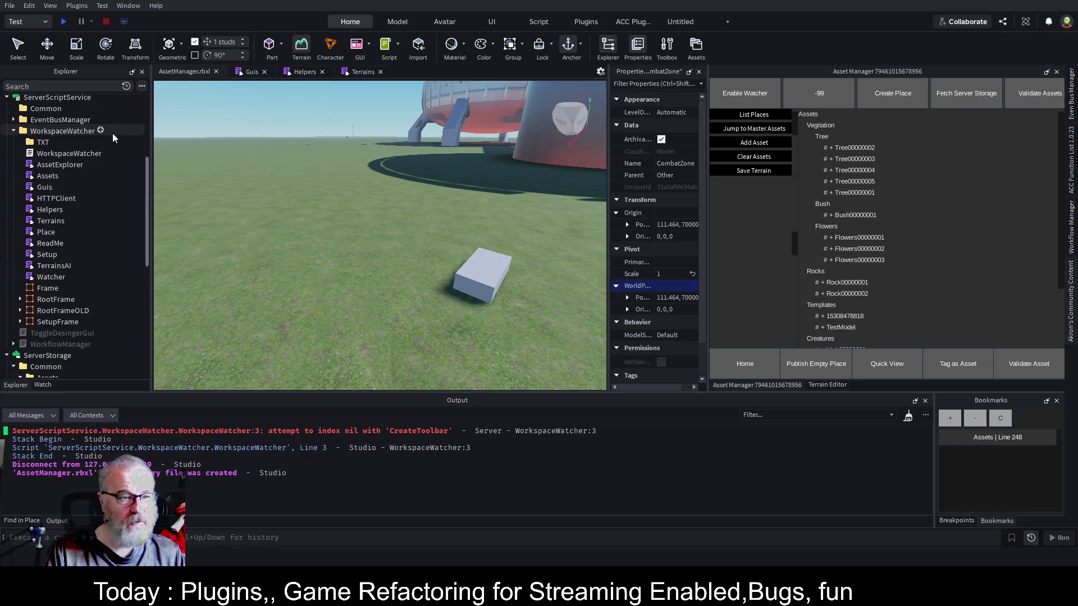
pyautogui.scroll(1, 113, 134)
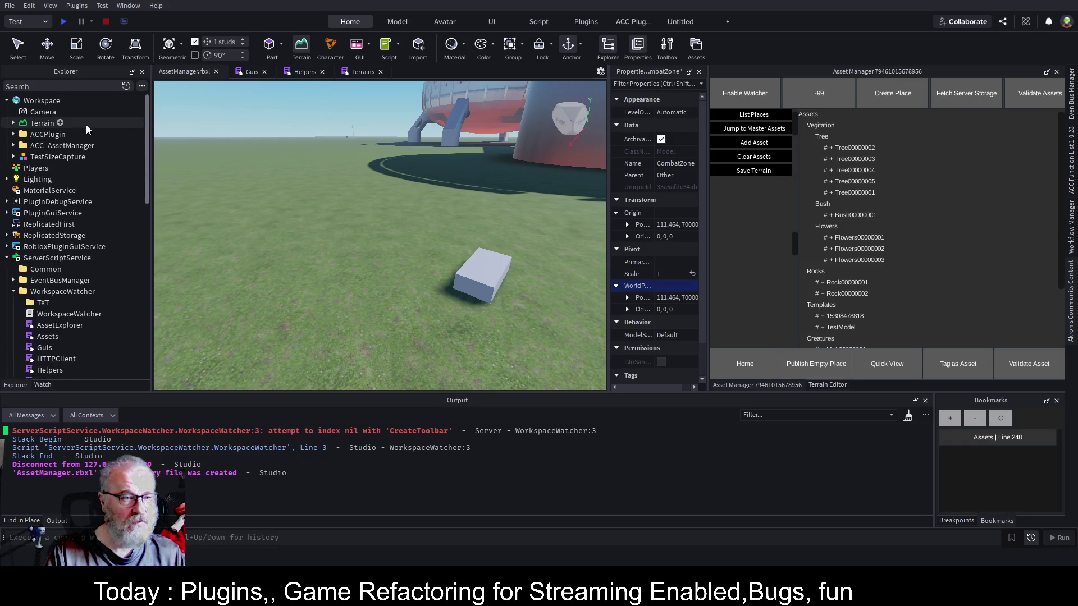
pyautogui.click(42, 102)
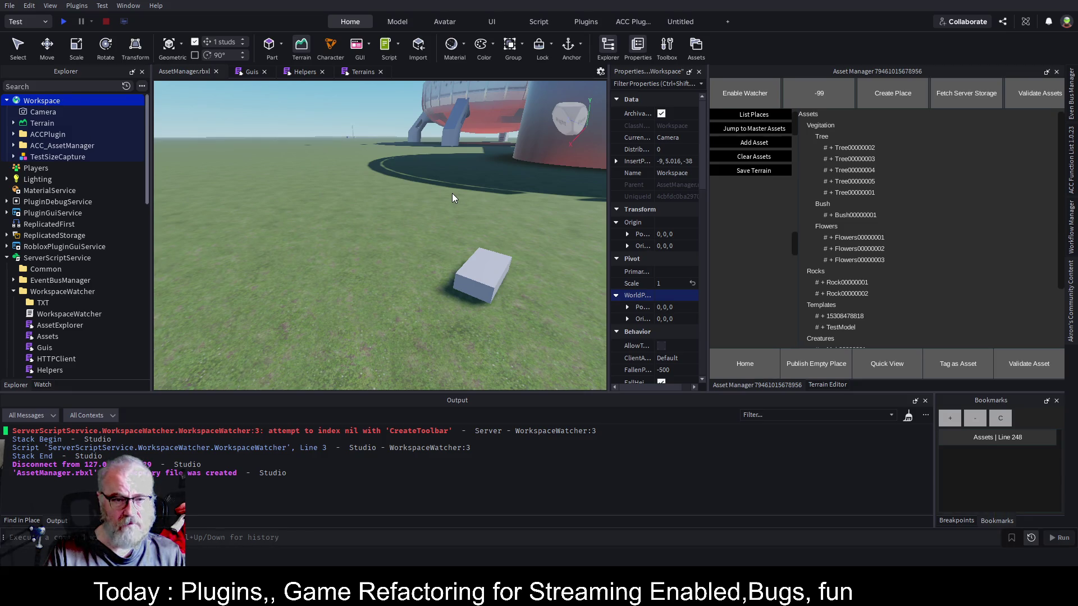
pyautogui.hotkey('ctrl', 'v')
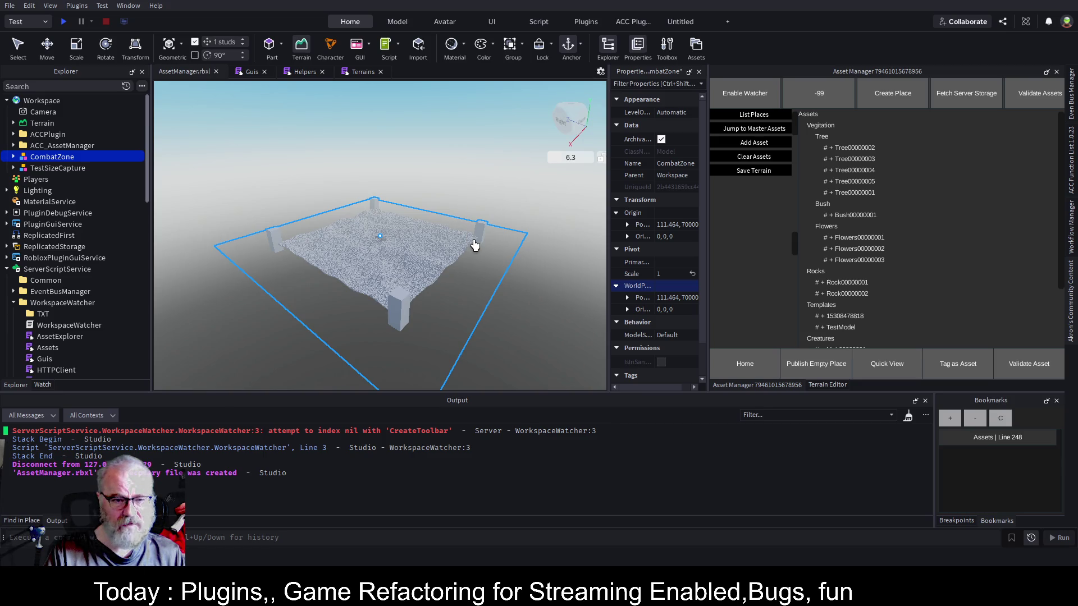
pyautogui.scroll(1, 466, 243)
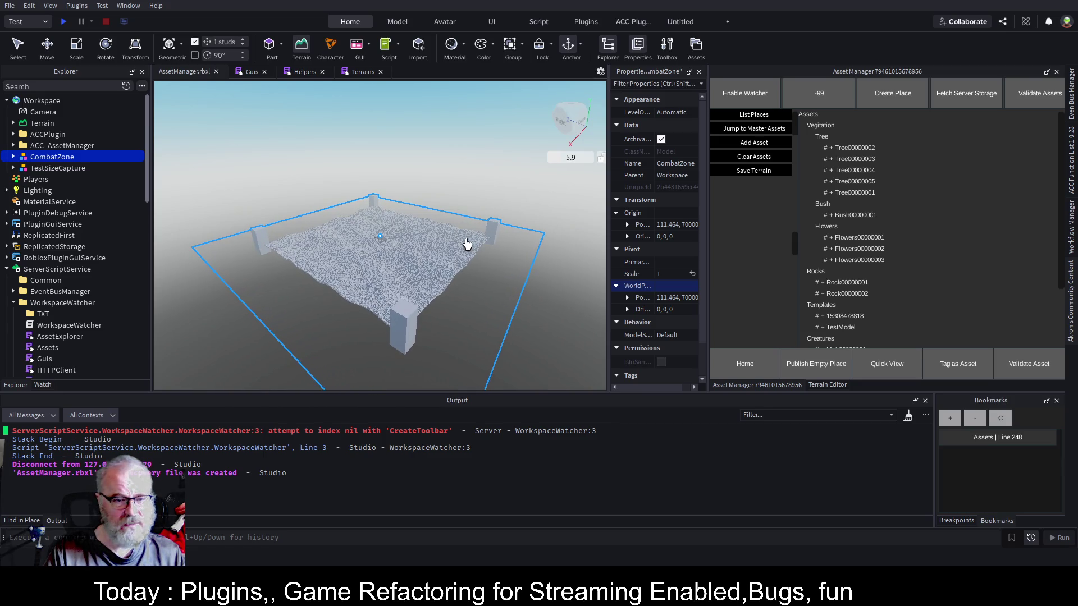
pyautogui.scroll(5, 471, 239)
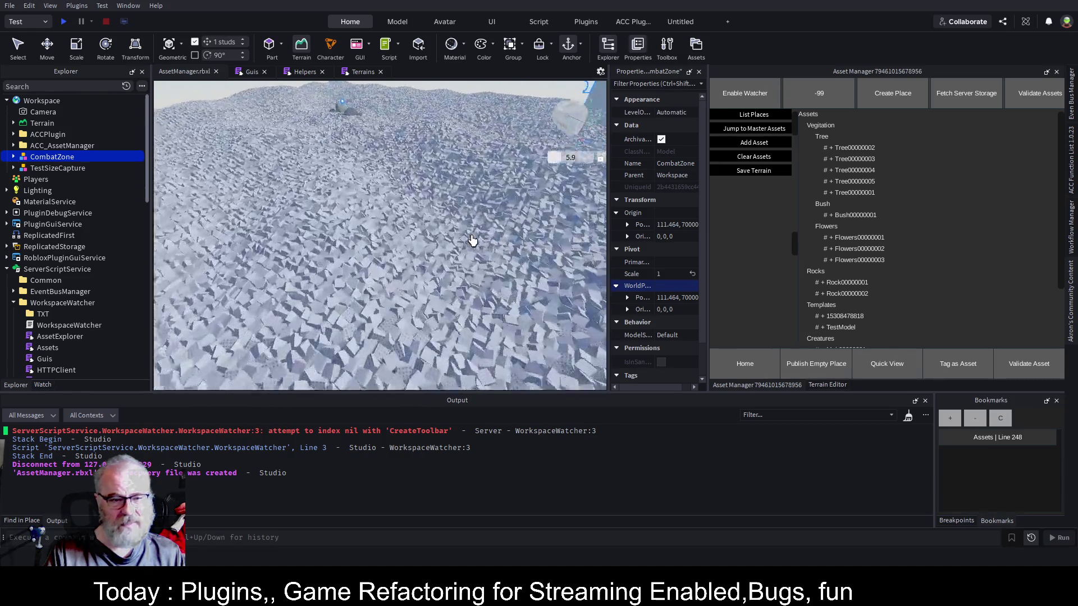
pyautogui.scroll(-5, 471, 240)
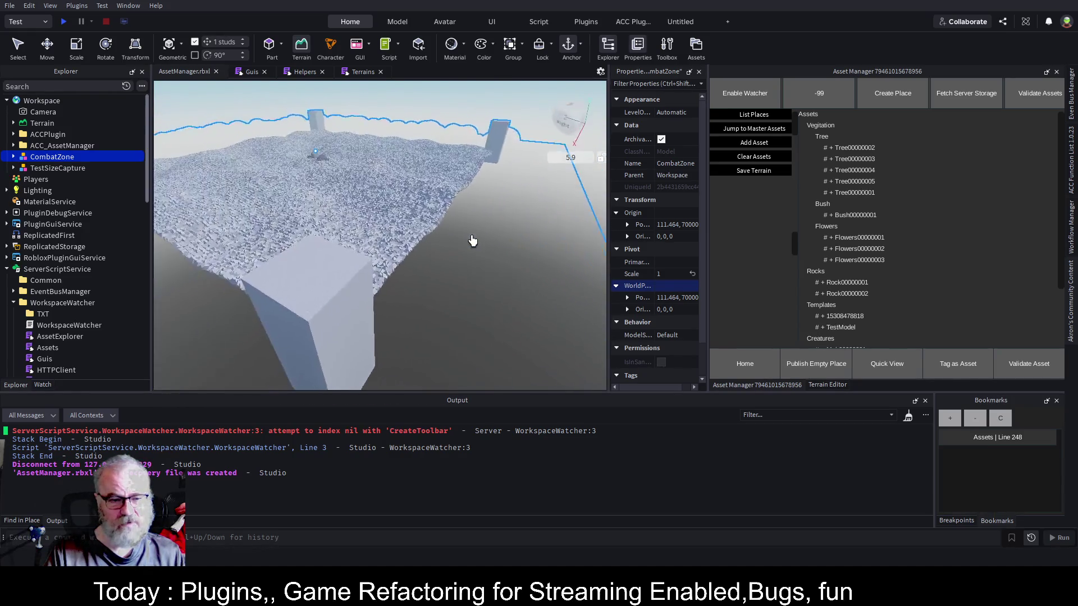
pyautogui.scroll(3, 472, 240)
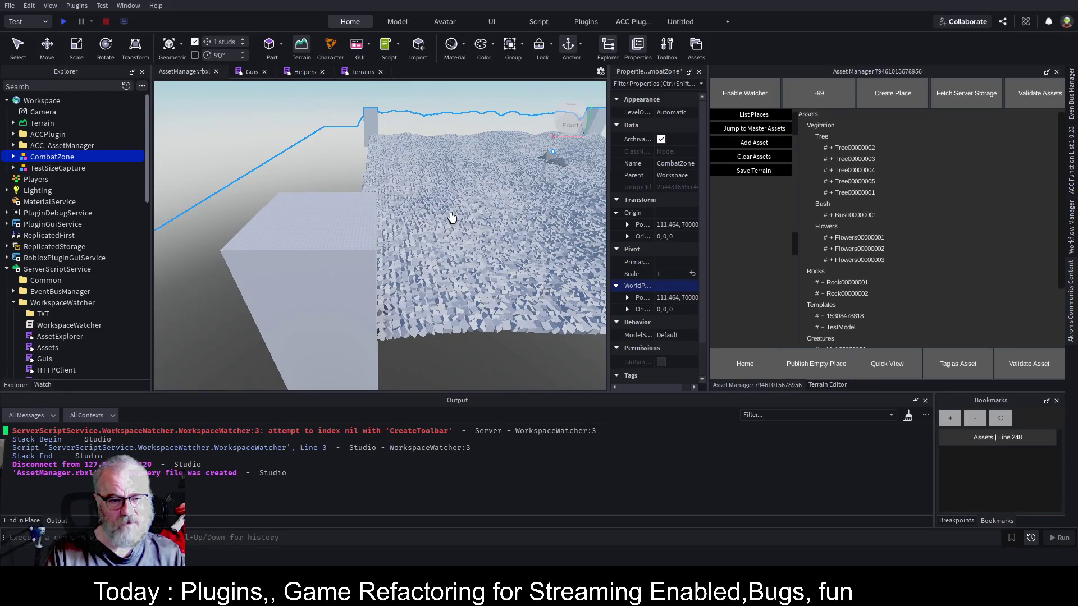
pyautogui.scroll(1, 485, 225)
pyautogui.scroll(5, 485, 225)
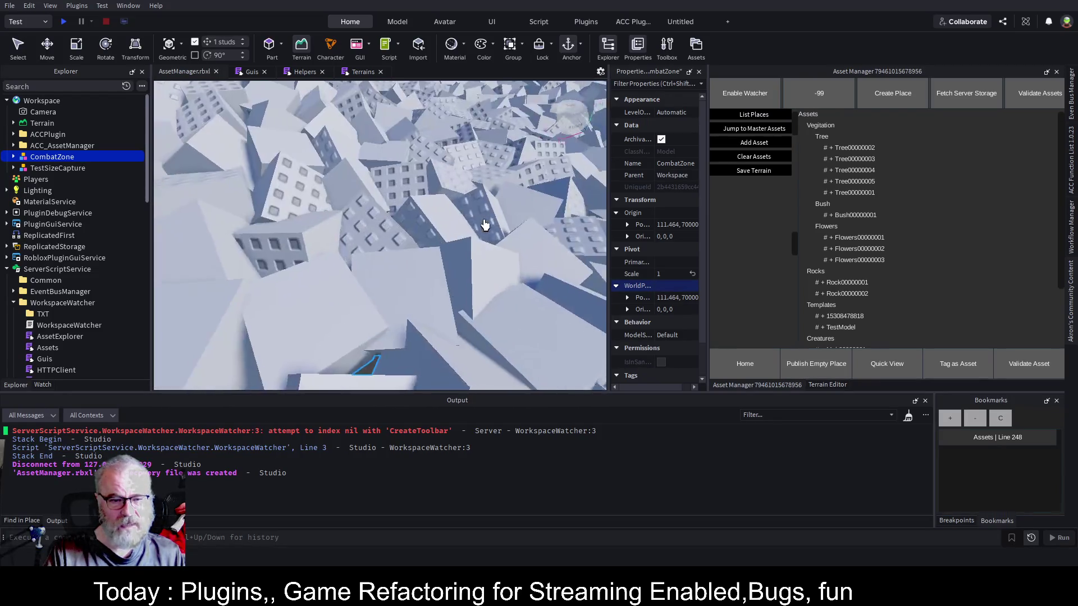
pyautogui.moveTo(485, 225); pyautogui.dragTo(480, 223)
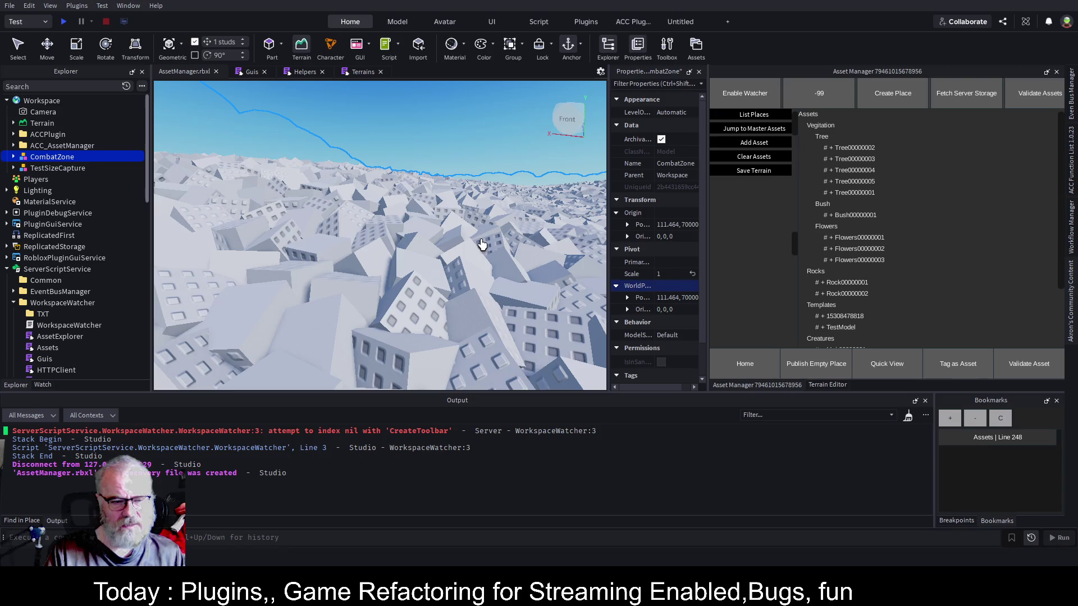
pyautogui.scroll(-3, 481, 243)
pyautogui.scroll(-5, 483, 241)
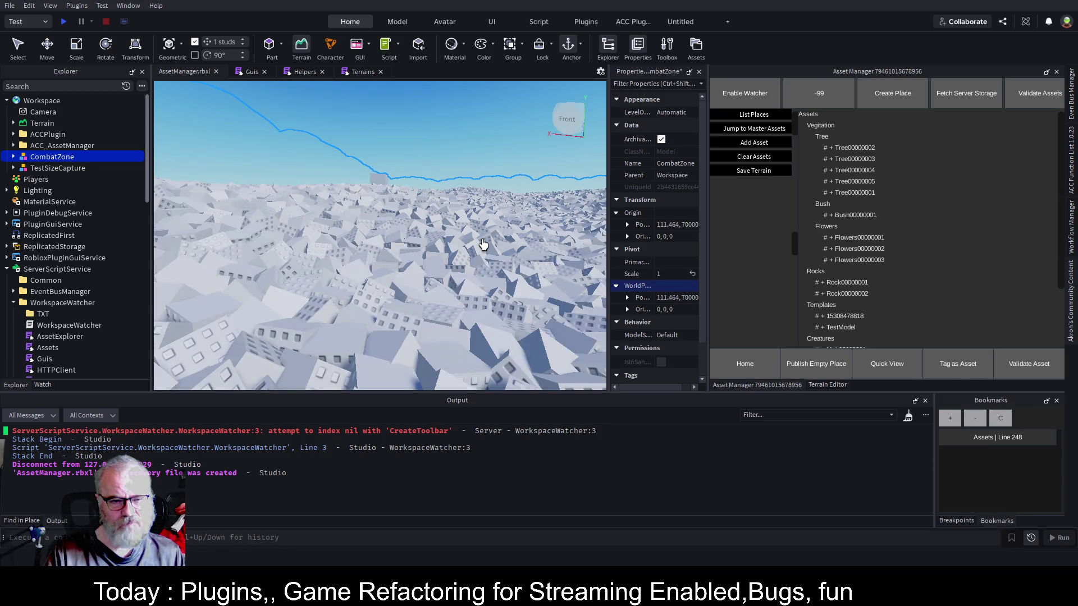
pyautogui.scroll(-5, 488, 241)
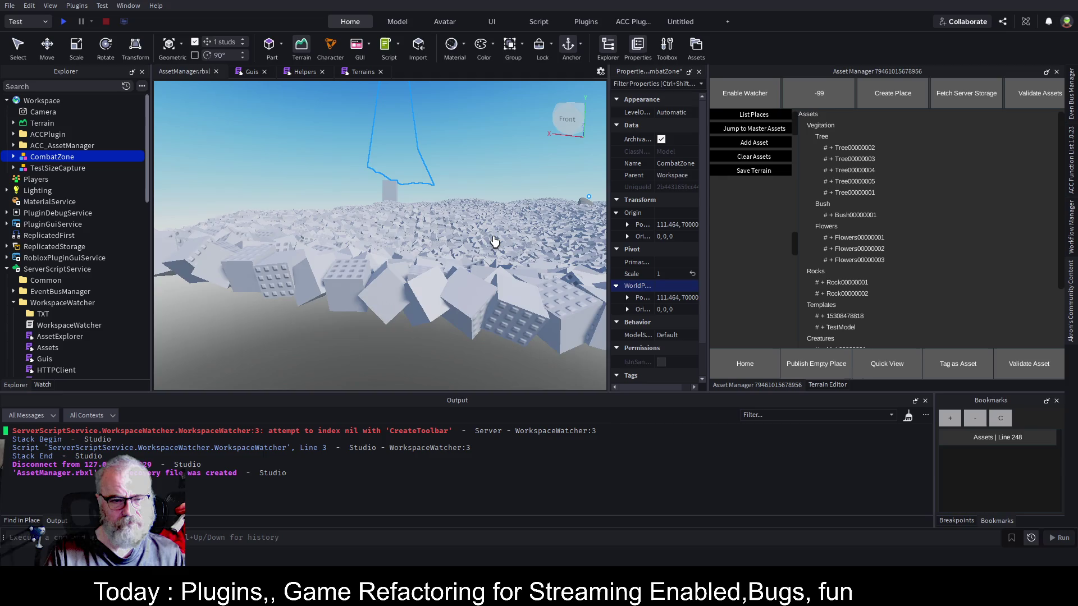
pyautogui.scroll(-8, 494, 241)
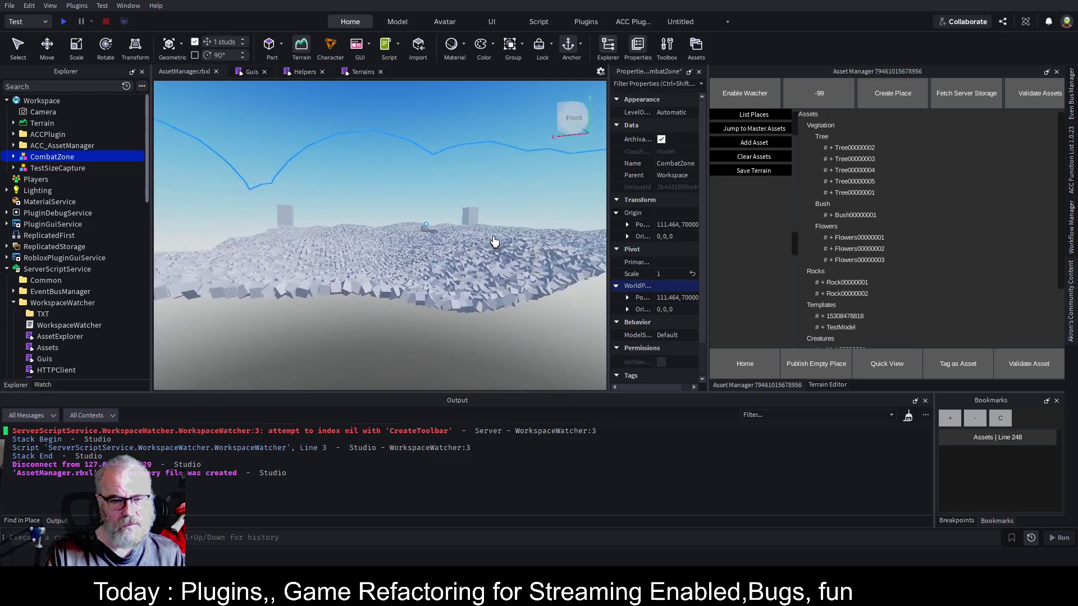
pyautogui.scroll(8, 494, 241)
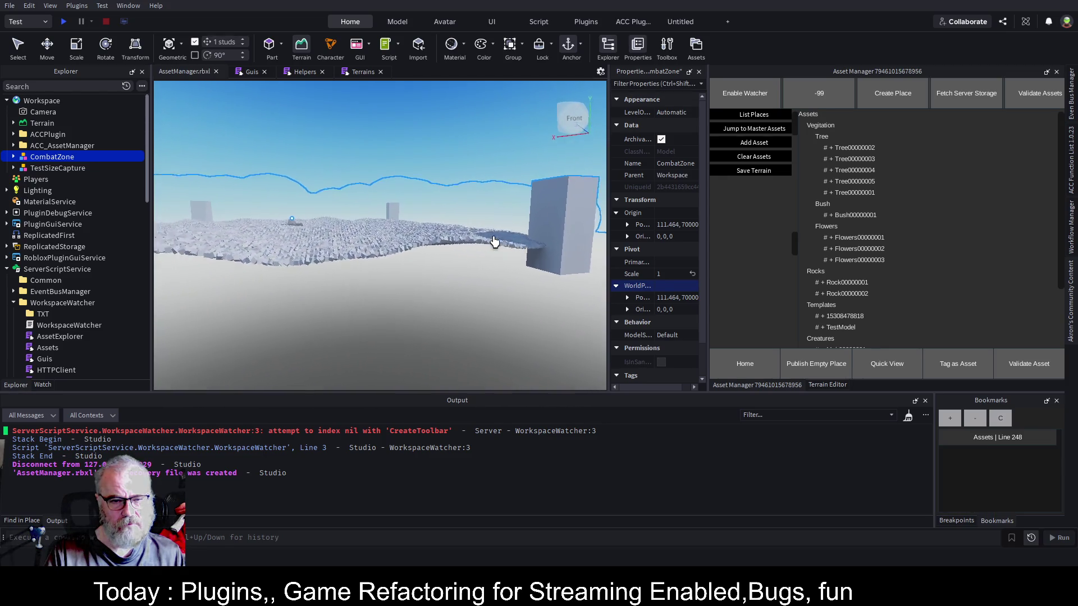
pyautogui.scroll(5, 494, 241)
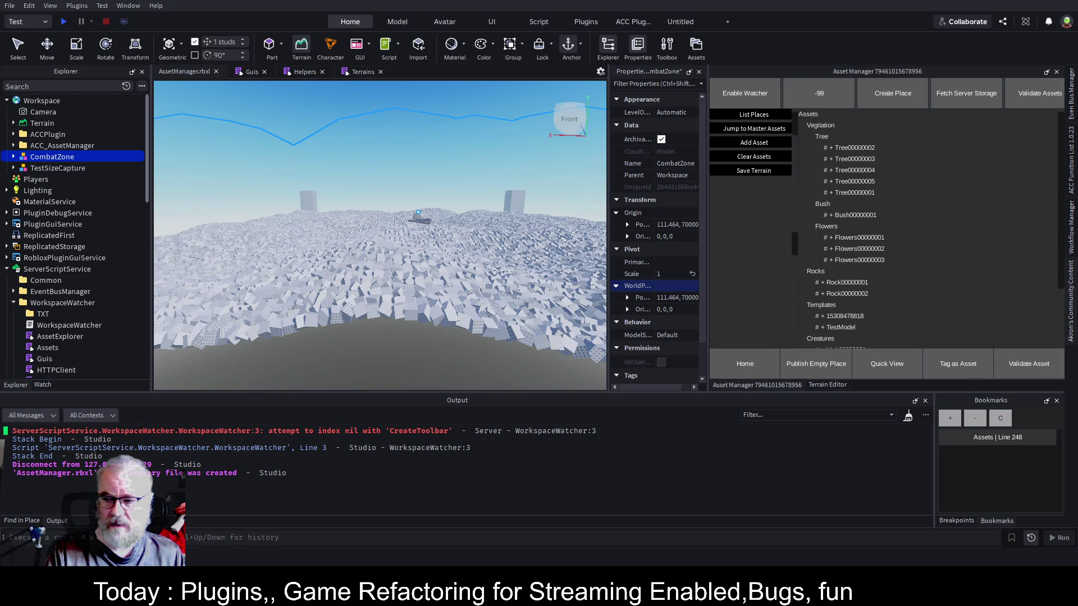
pyautogui.click(1073, 313)
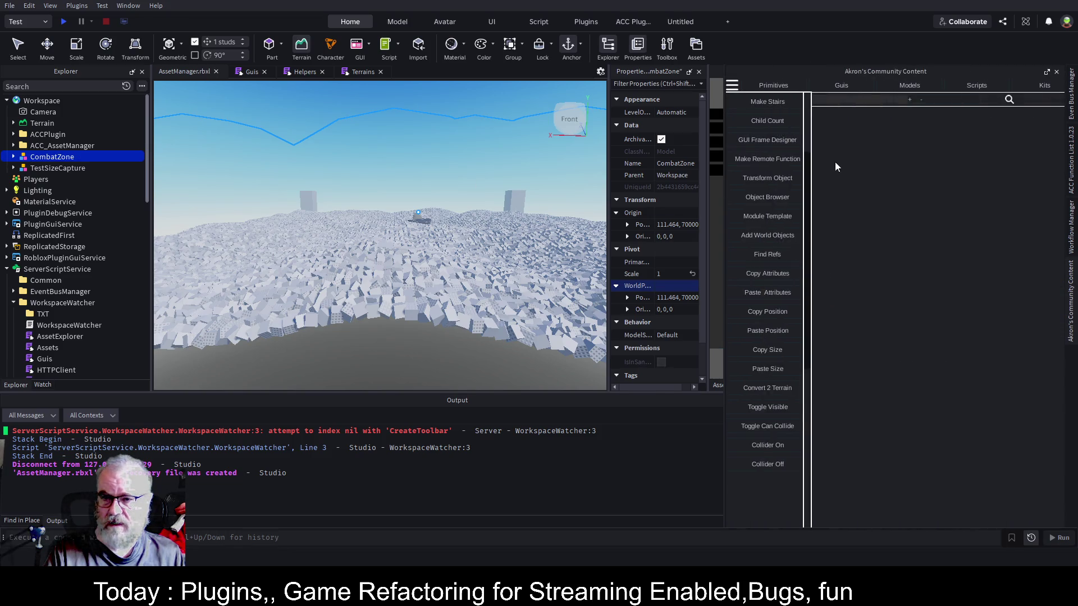
# Try Convert 2 Terrain, then expand CombatZone > CombatArena > Base and select Base.
pyautogui.click(778, 390)
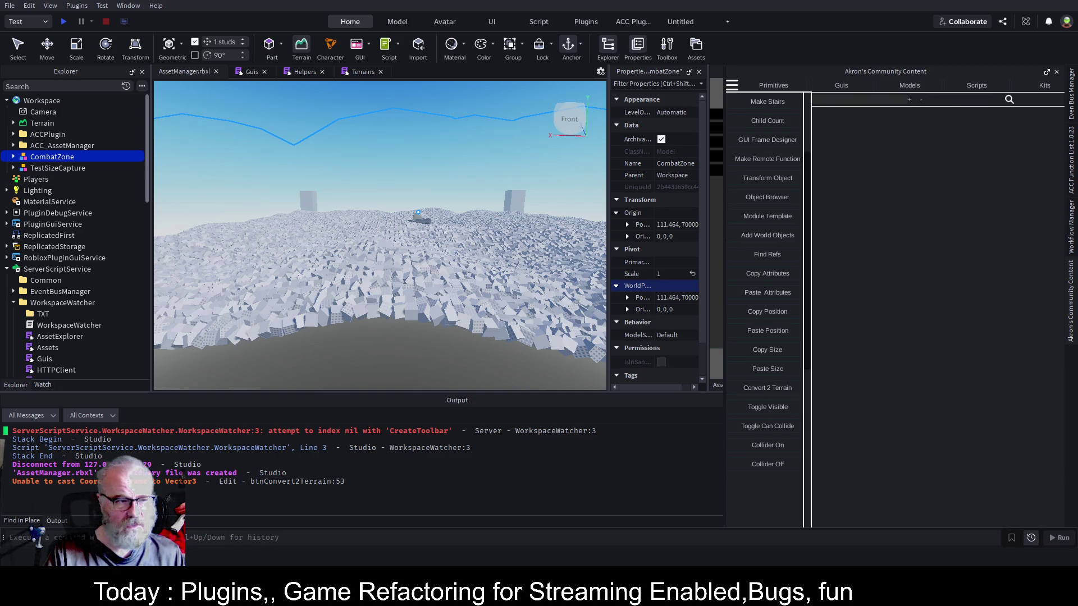
pyautogui.click(13, 158)
pyautogui.click(21, 168)
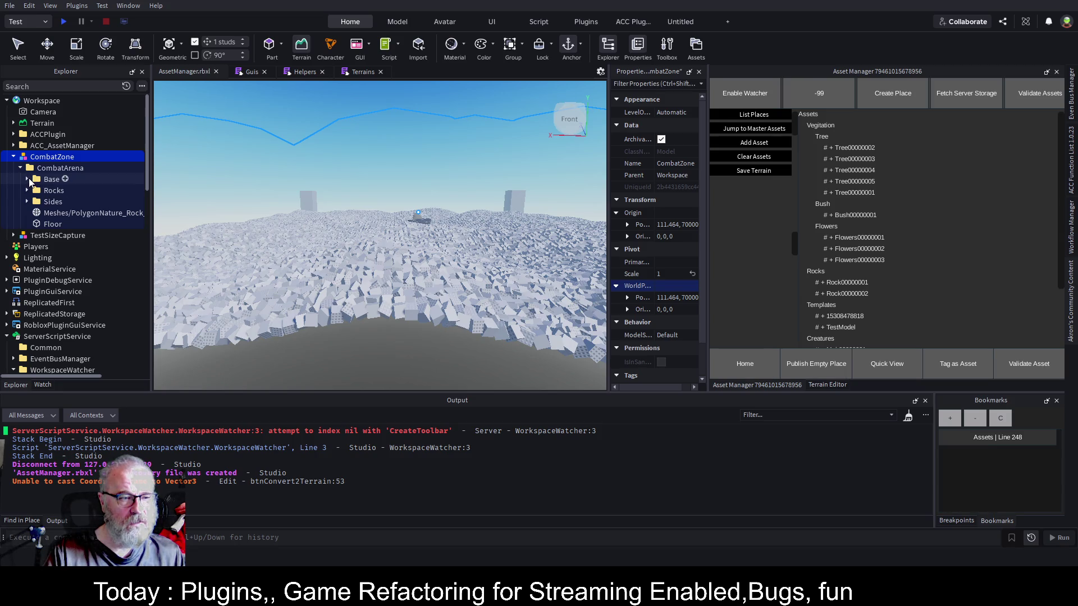
pyautogui.click(27, 179)
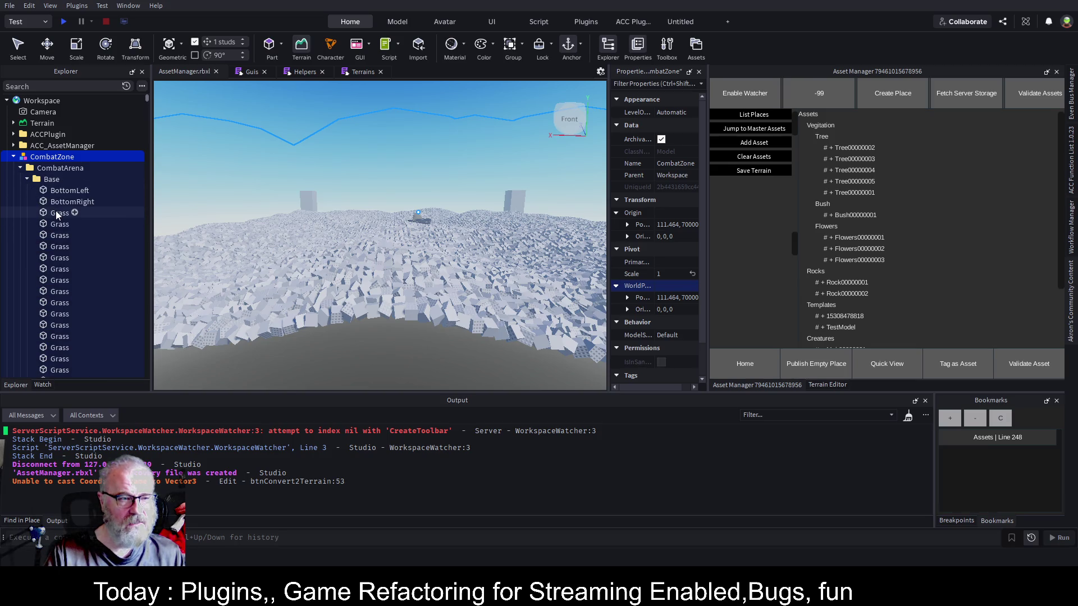
pyautogui.click(51, 179)
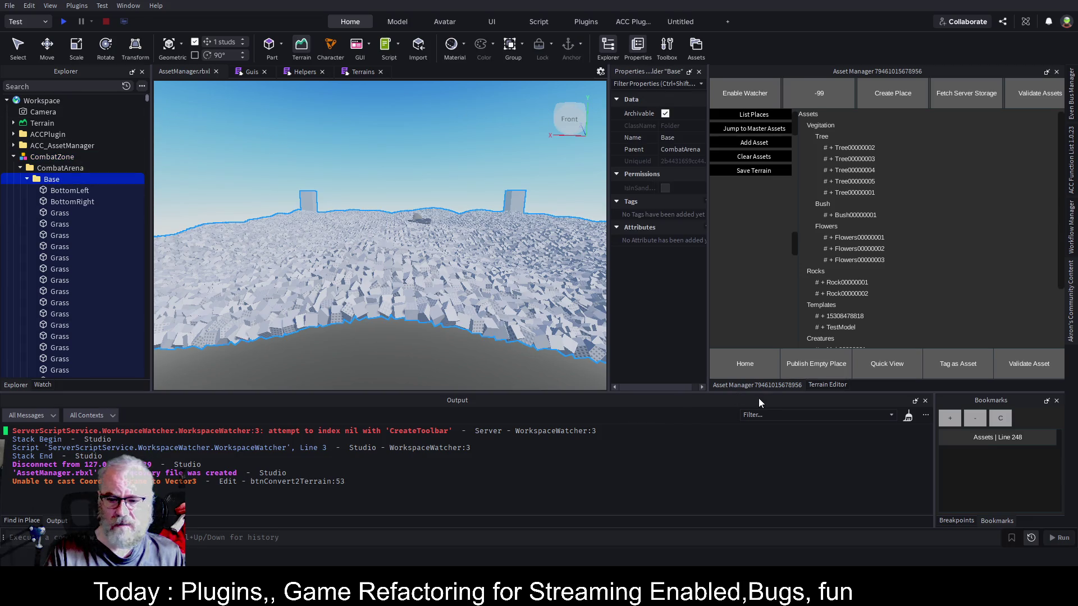
# Run Convert 2 Terrain from Akron's Community Content on Base and clear the Output log.
pyautogui.click(1071, 321)
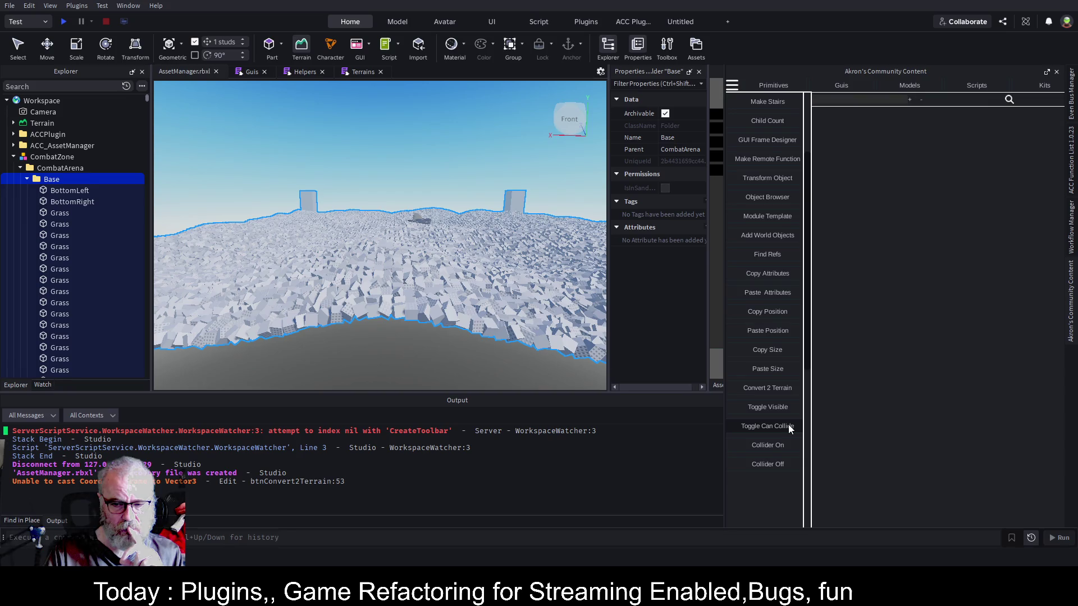
pyautogui.click(778, 387)
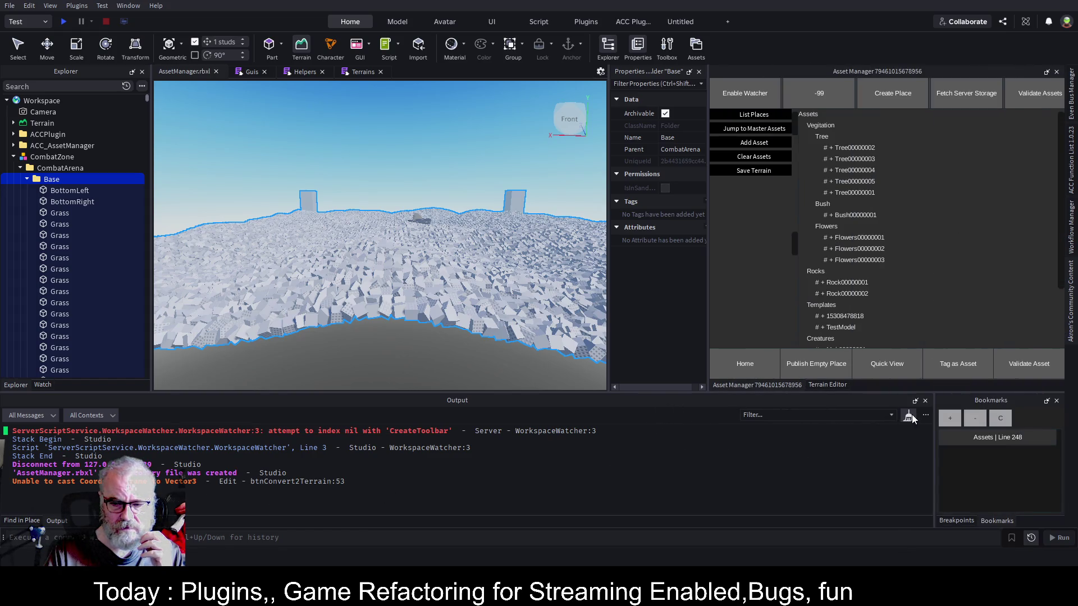
pyautogui.click(908, 416)
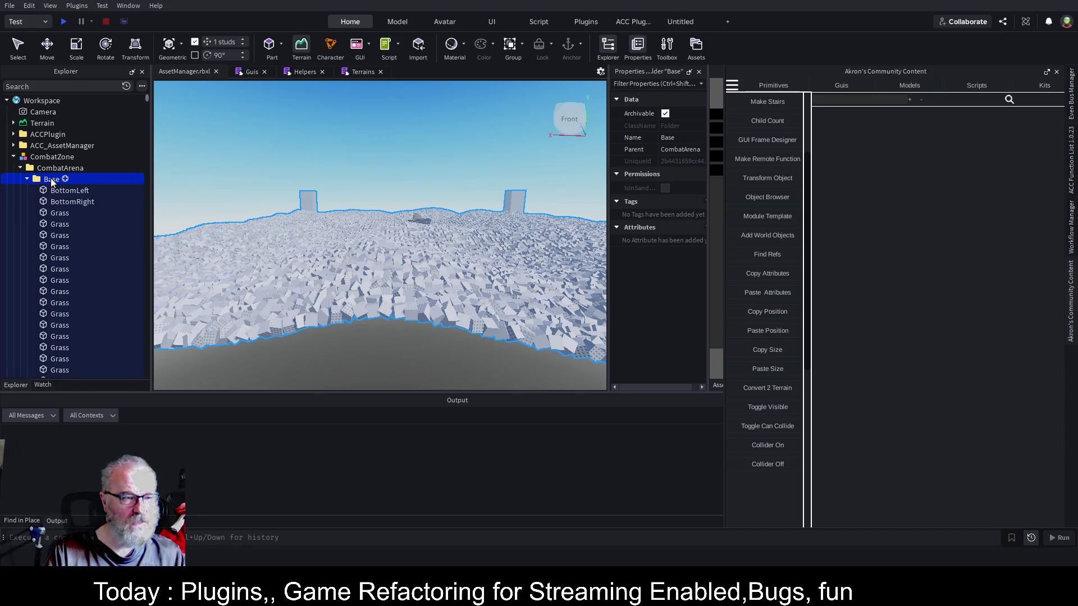
# Select every ground part in Base from Grass through LeafyGrass and group them into one Model.
pyautogui.click(61, 213)
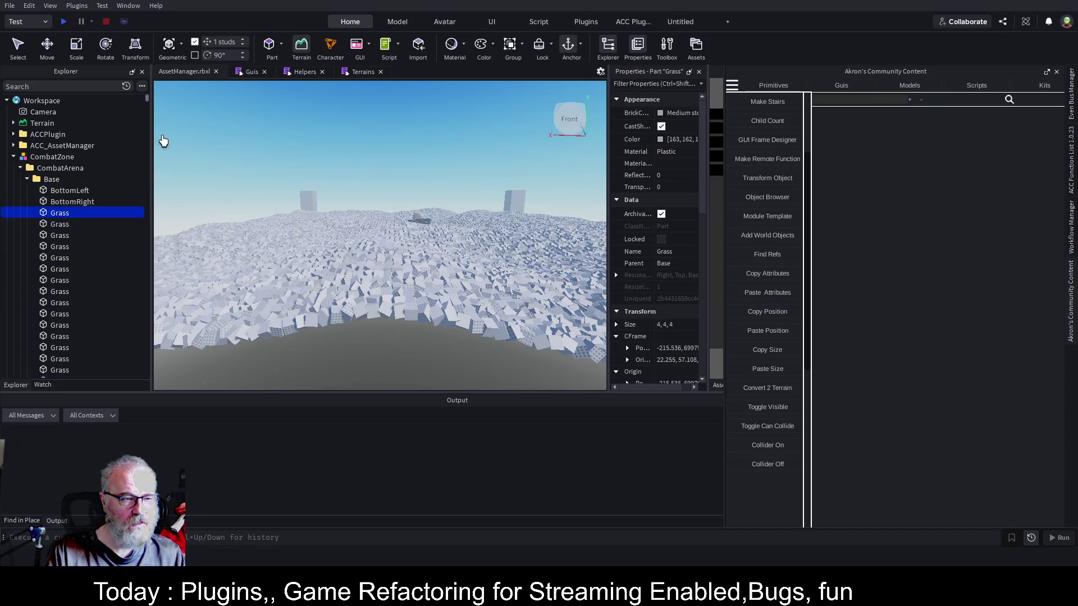
pyautogui.moveTo(148, 96)
pyautogui.mouseDown()
pyautogui.moveTo(162, 245)
pyautogui.moveTo(156, 380)
pyautogui.mouseUp()
pyautogui.scroll(10, 123, 315)
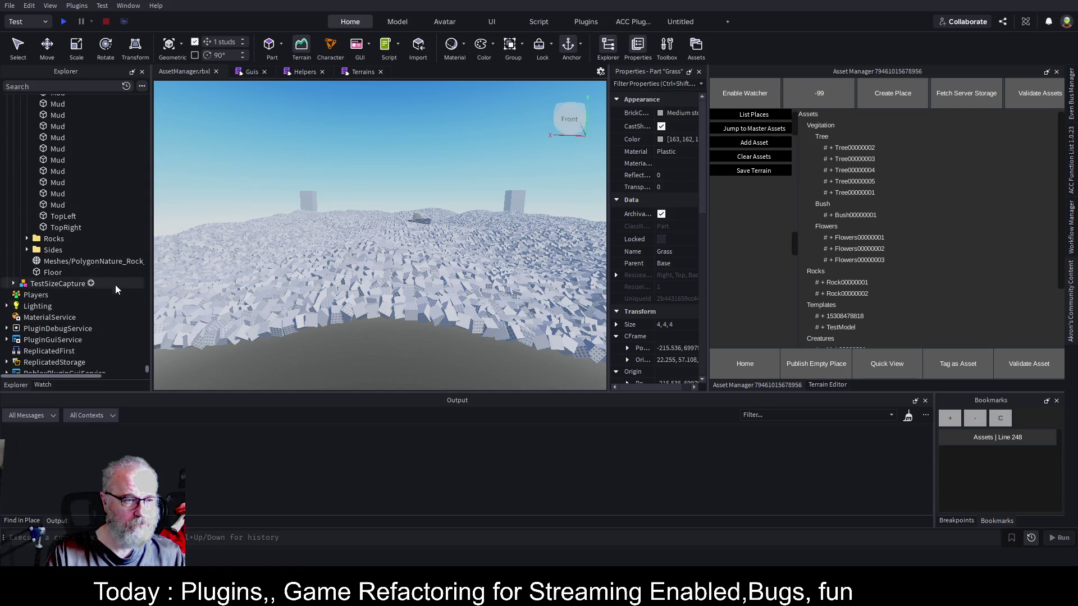
pyautogui.keyDown('shift'); pyautogui.click(54, 207); pyautogui.keyUp('shift')
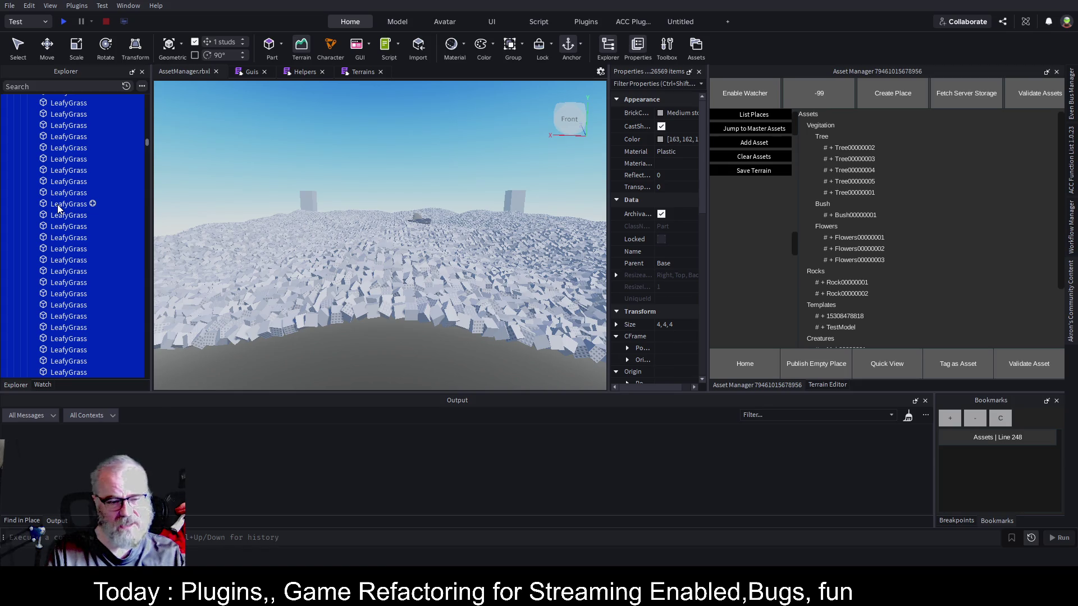
pyautogui.press('Left')
pyautogui.press('Left')
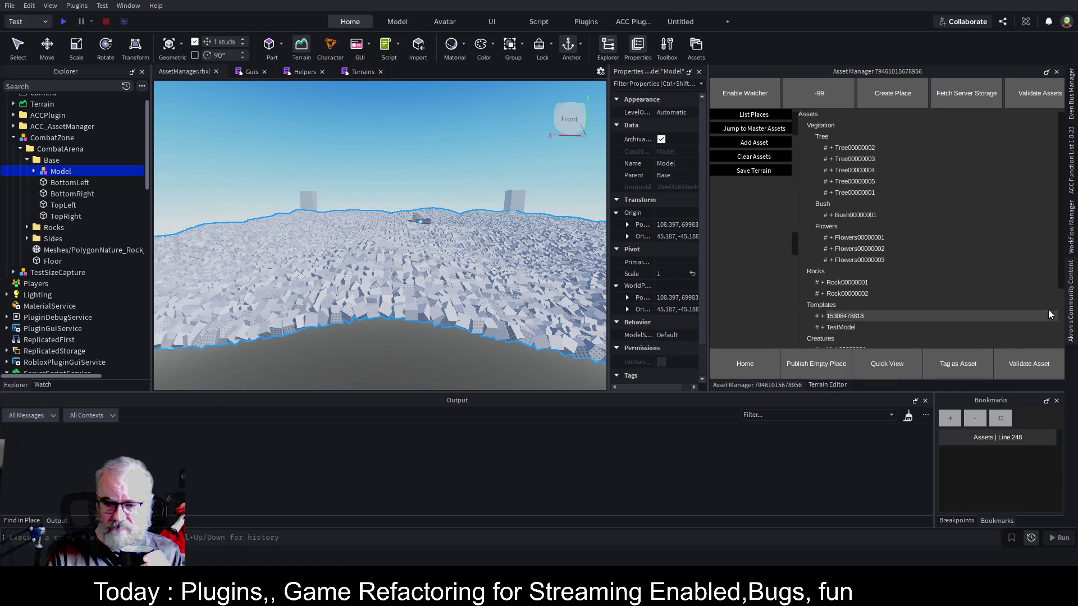
pyautogui.click(1071, 306)
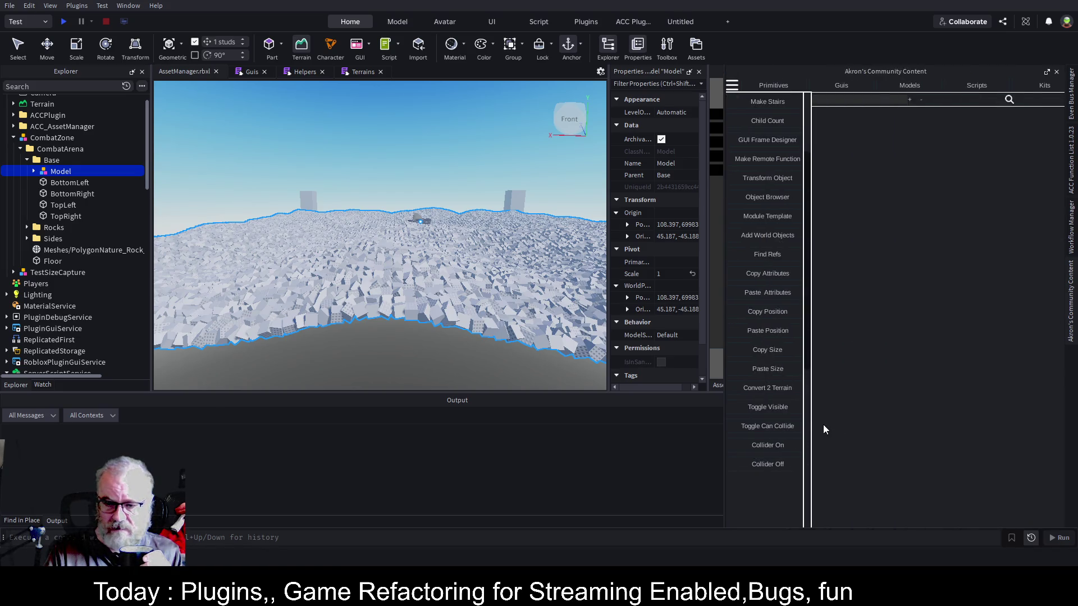
# Convert the grouped ground Model to terrain with Convert 2 Terrain, and pick the Move tool.
pyautogui.click(779, 390)
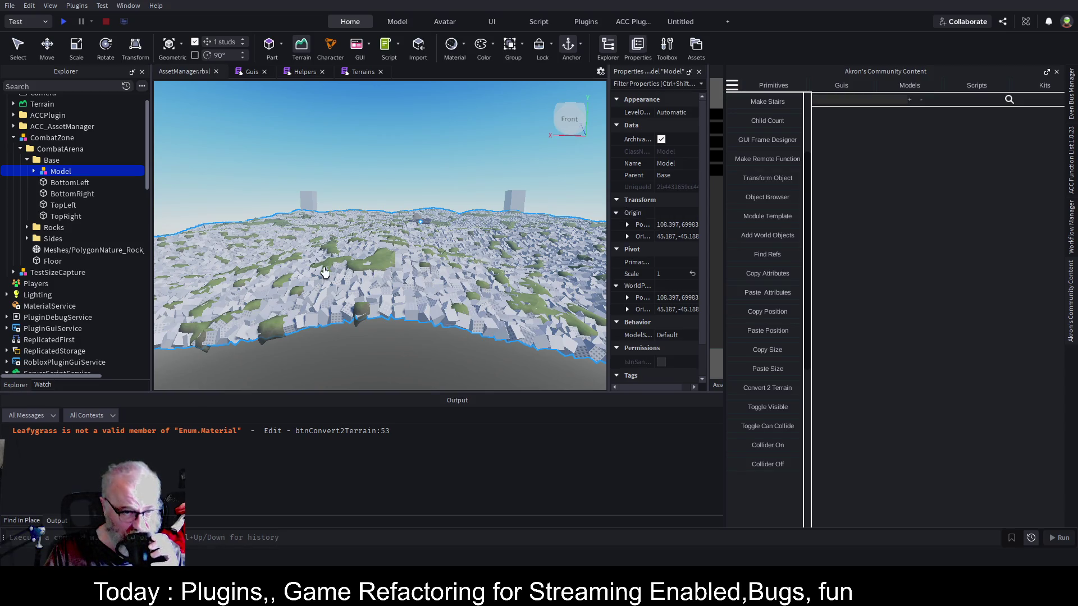
pyautogui.click(49, 48)
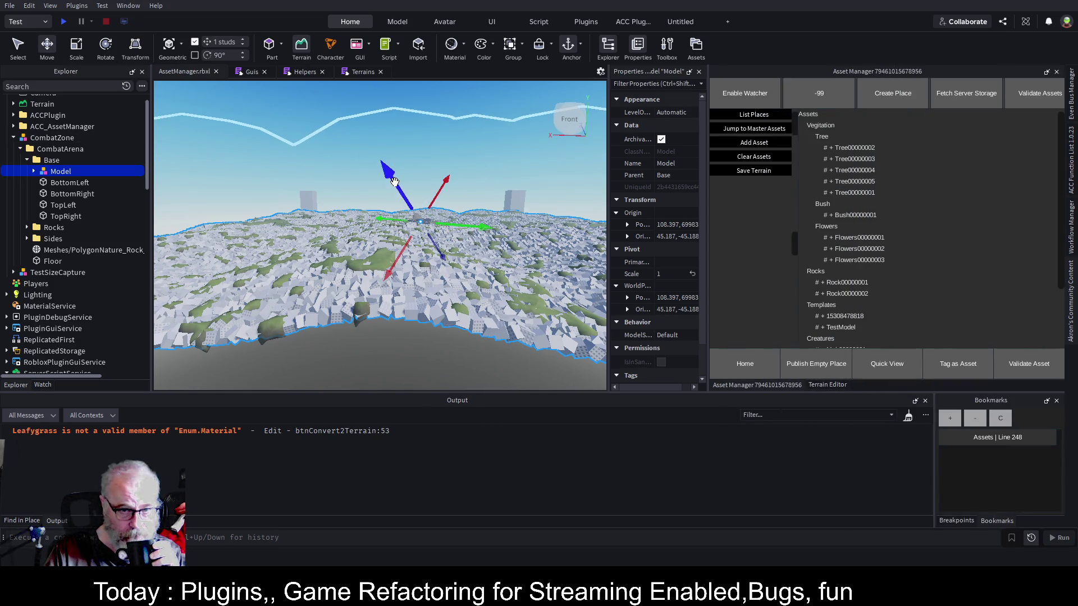
pyautogui.press('Tab')
# Select the original block Model in the scene and delete it.
pyautogui.click(490, 351)
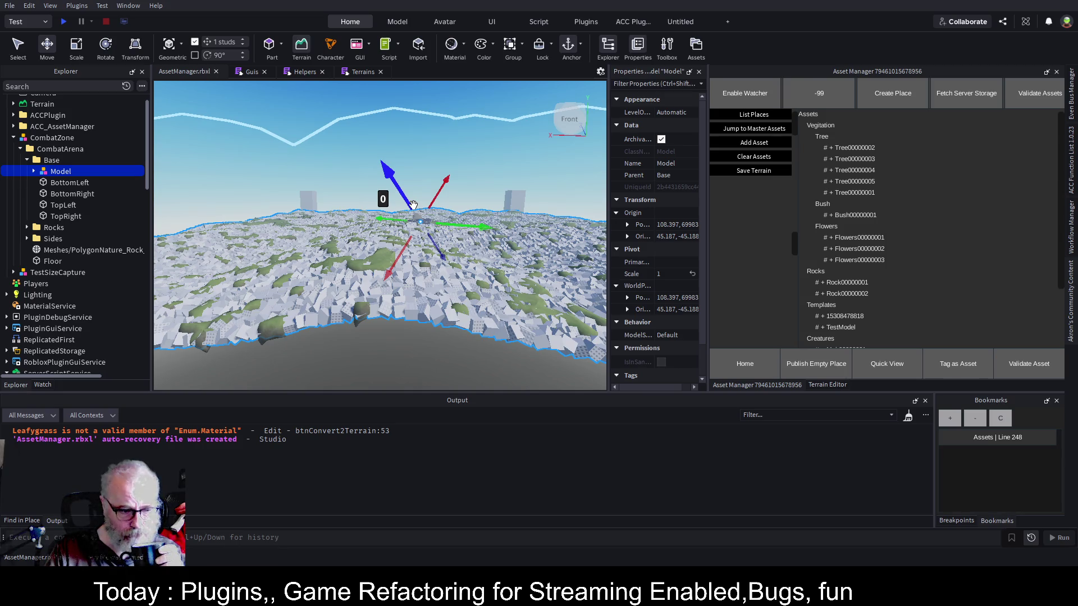
pyautogui.click(413, 204)
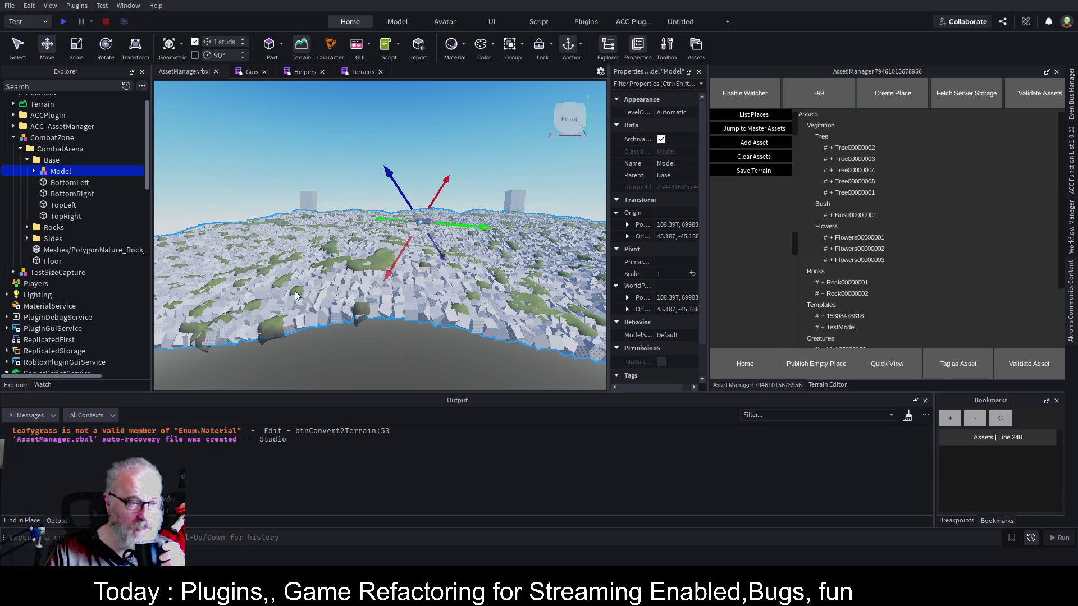
pyautogui.press('Delete')
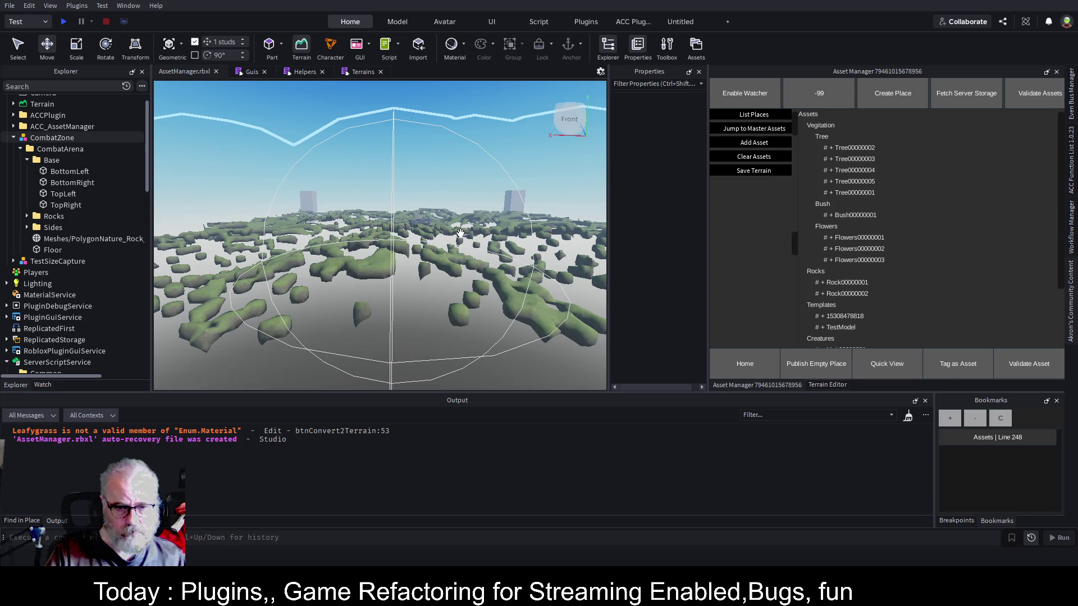
# Zoom and orbit around the terrain rock, then select the Model in the viewport.
pyautogui.scroll(10, 461, 232)
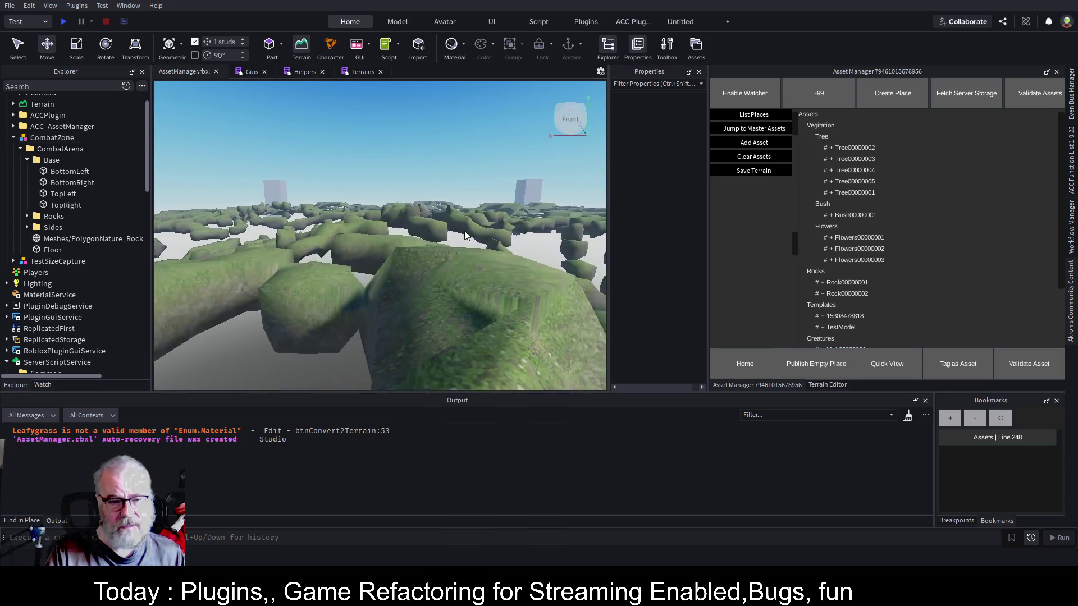
pyautogui.scroll(-10, 467, 228)
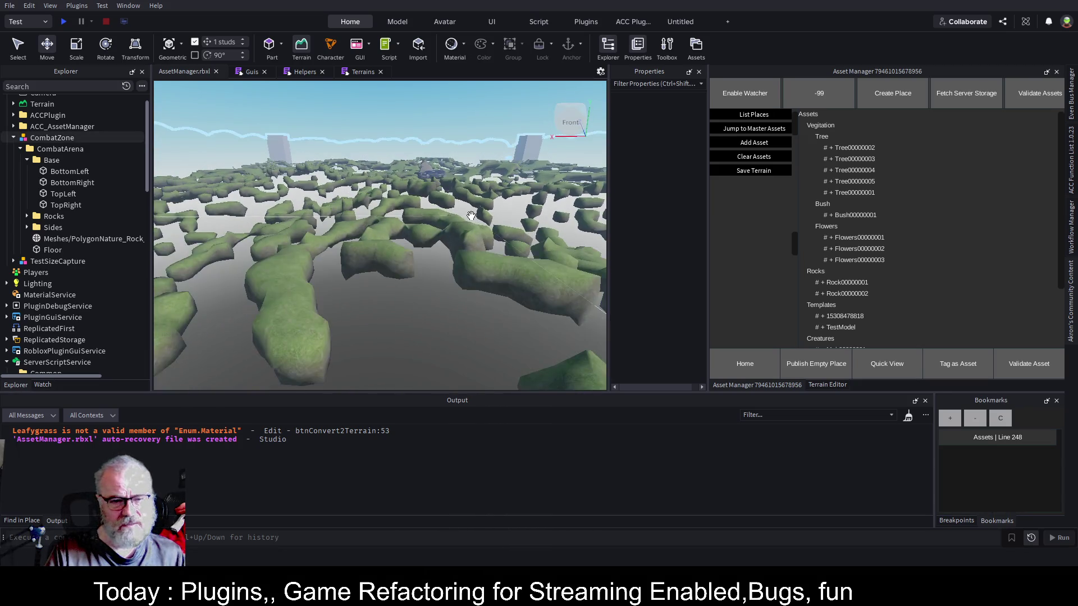
pyautogui.scroll(10, 471, 216)
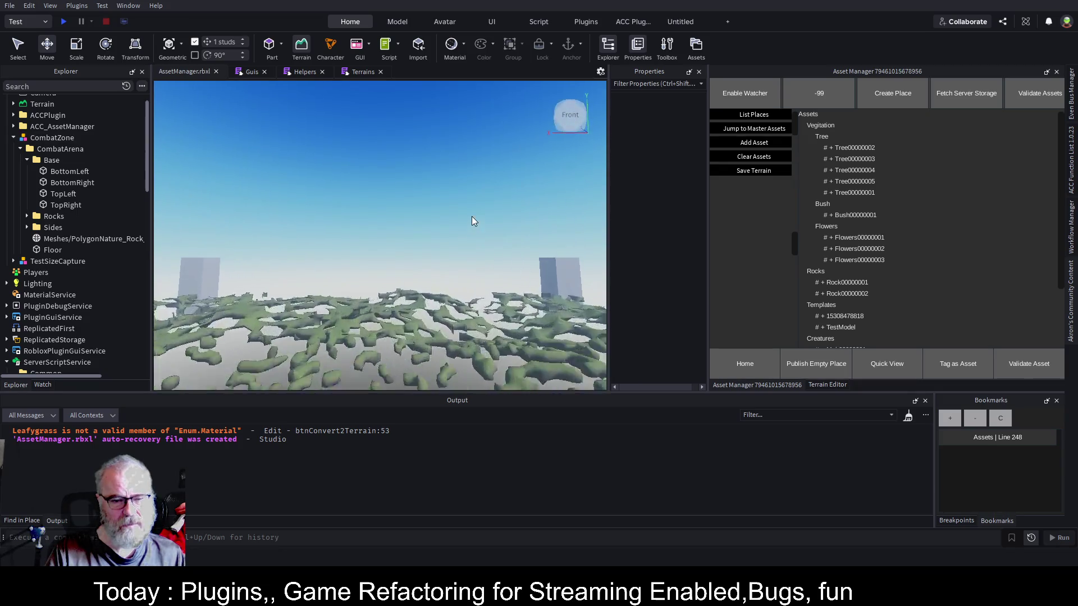
pyautogui.scroll(-10, 471, 216)
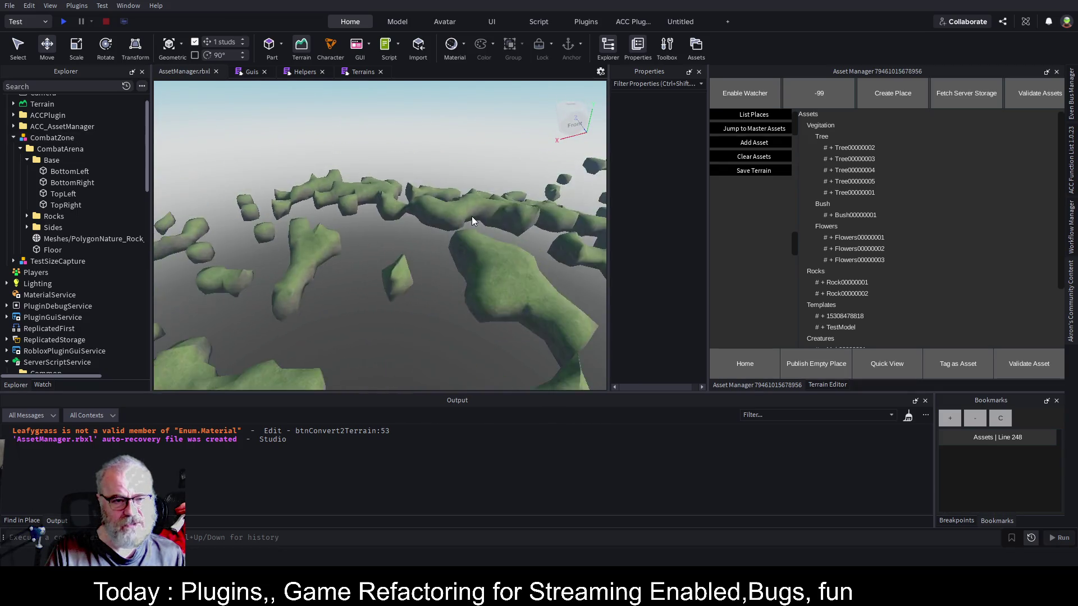
pyautogui.scroll(10, 471, 217)
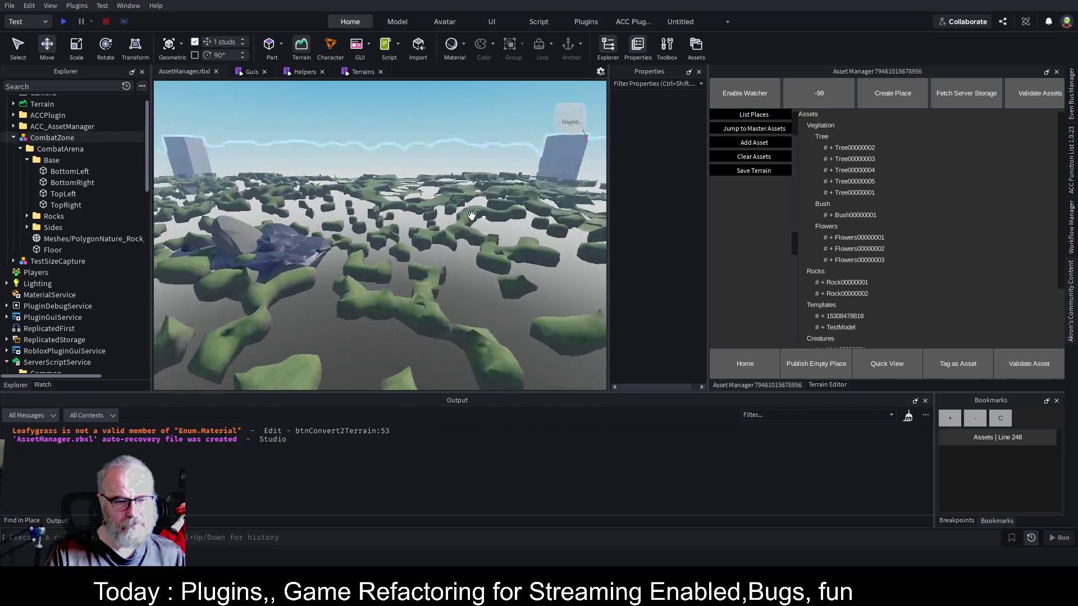
pyautogui.moveTo(471, 216); pyautogui.dragTo(460, 213)
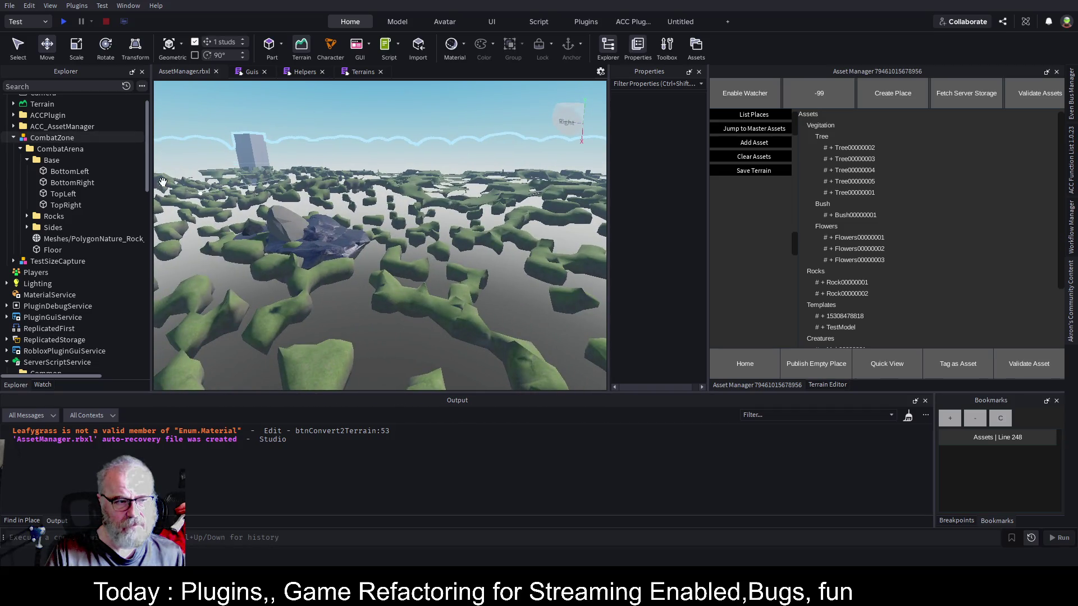
pyautogui.click(341, 206)
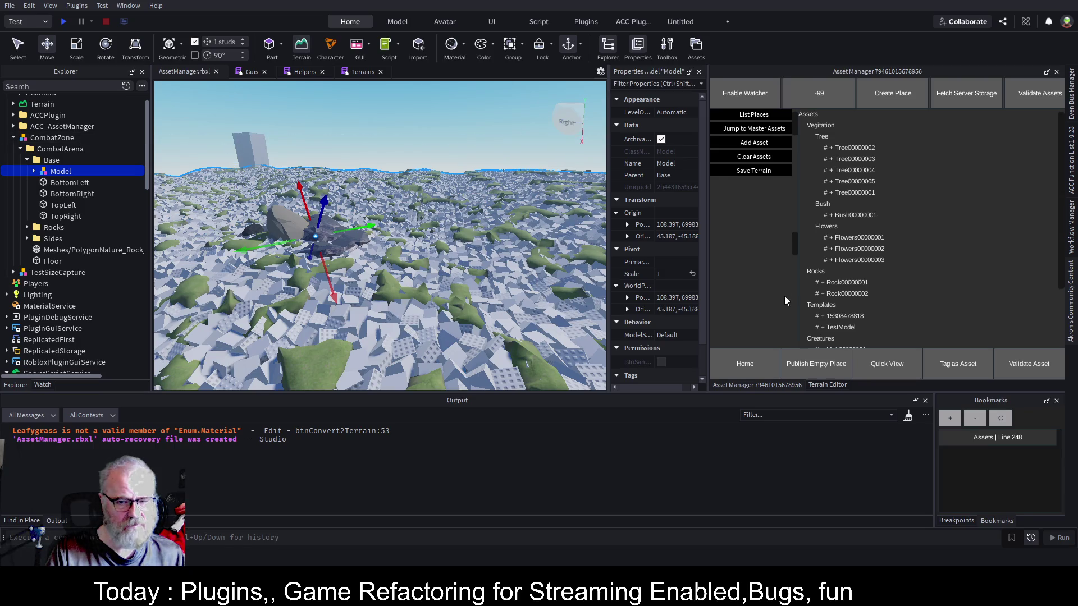
# Expand the Model, try an Explorer search for 'air', then clear the search.
pyautogui.click(34, 171)
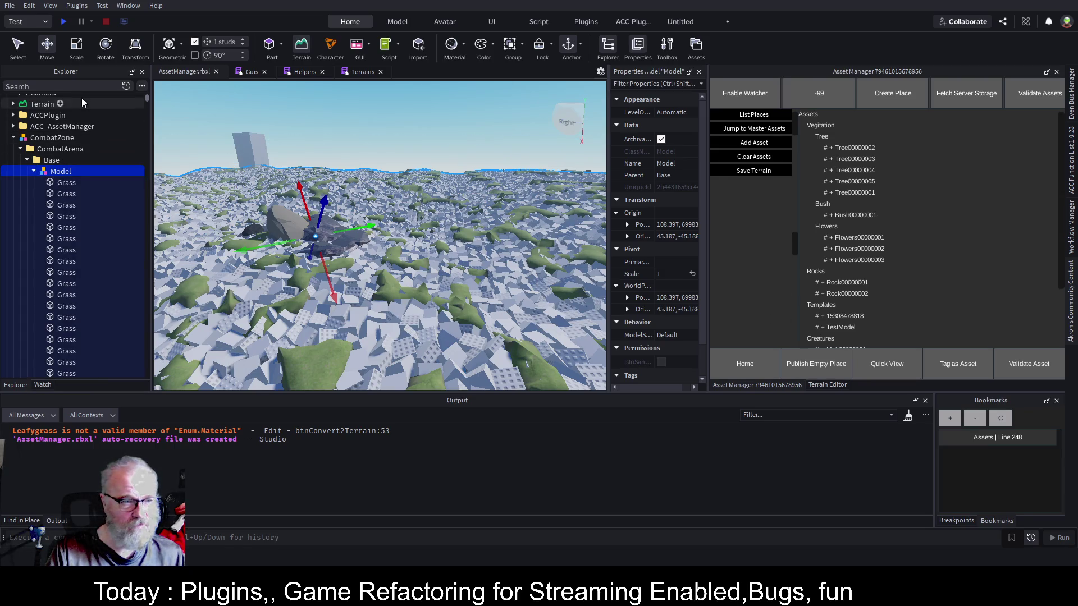
pyautogui.click(61, 86)
pyautogui.write('air')
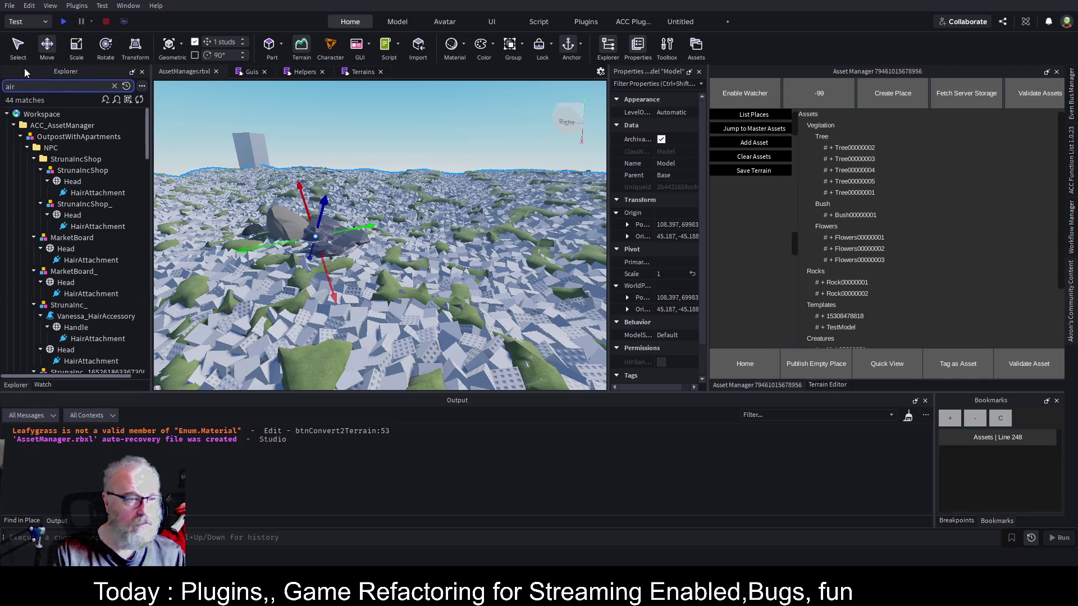
pyautogui.moveTo(147, 116)
pyautogui.mouseDown()
pyautogui.moveTo(149, 281)
pyautogui.moveTo(175, 354)
pyautogui.moveTo(177, 110)
pyautogui.mouseUp()
pyautogui.click(24, 84)
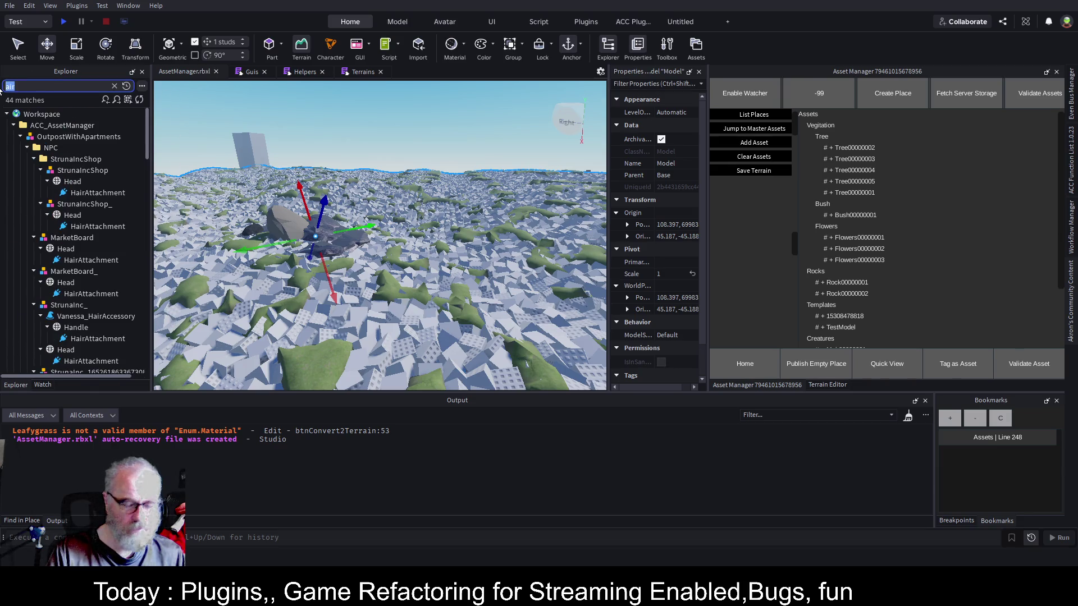
pyautogui.press('BackSpace')
pyautogui.press('BackSpace')
pyautogui.press('BackSpace')
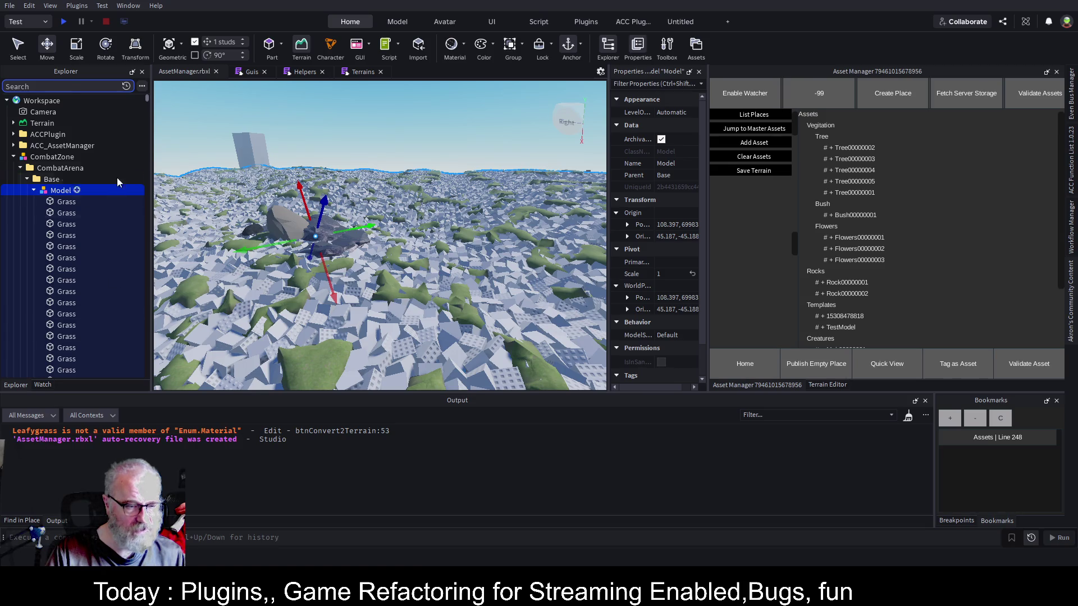
# Search the Explorer for 'lea' and select one LeafyGrass part.
pyautogui.click(69, 86)
pyautogui.write('l')
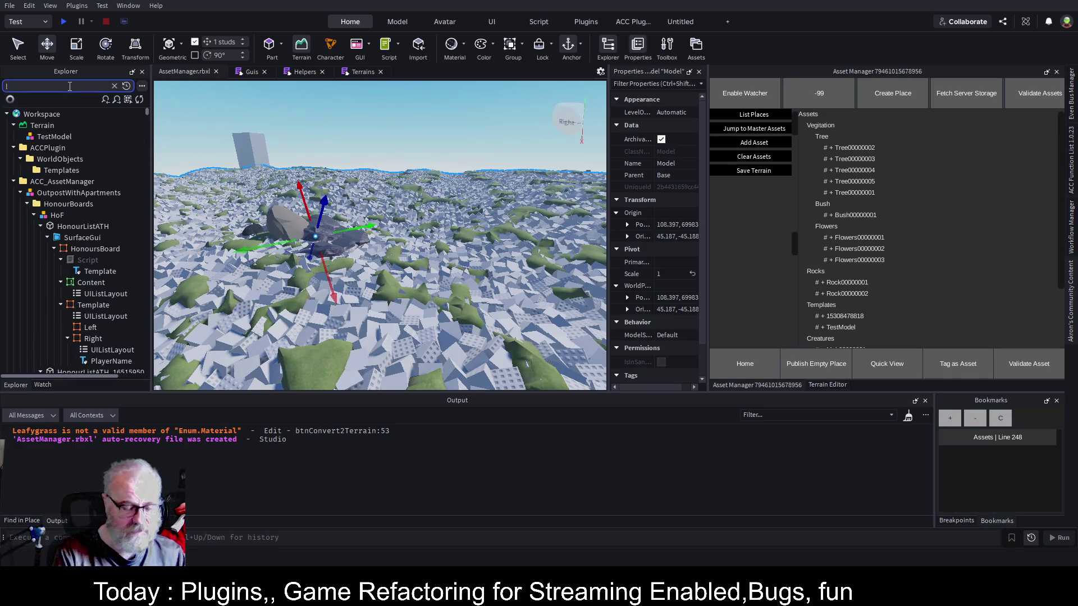
pyautogui.write('ea')
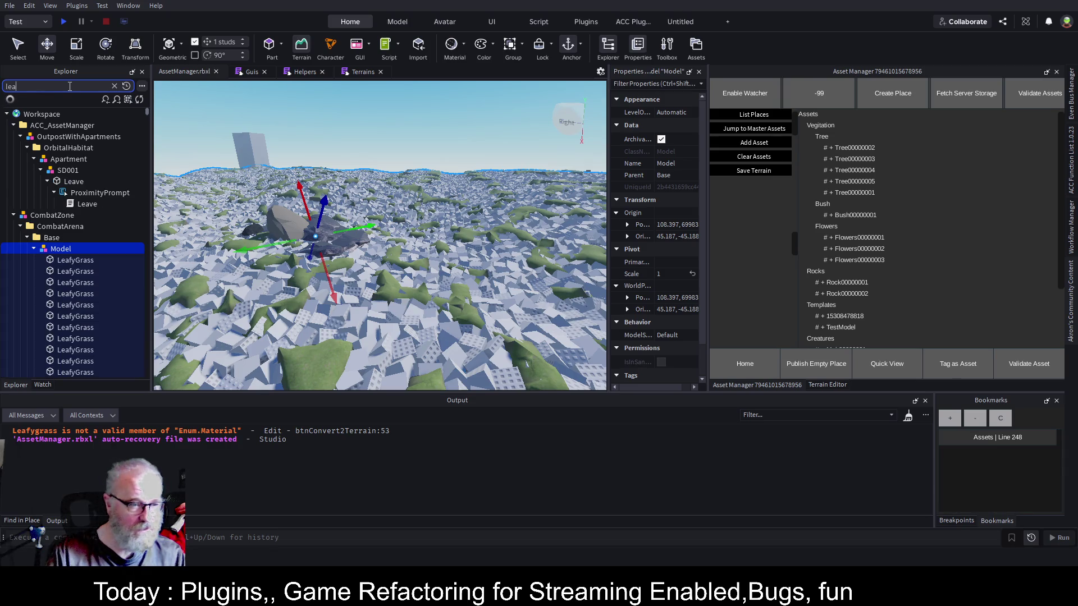
pyautogui.scroll(-5, 107, 340)
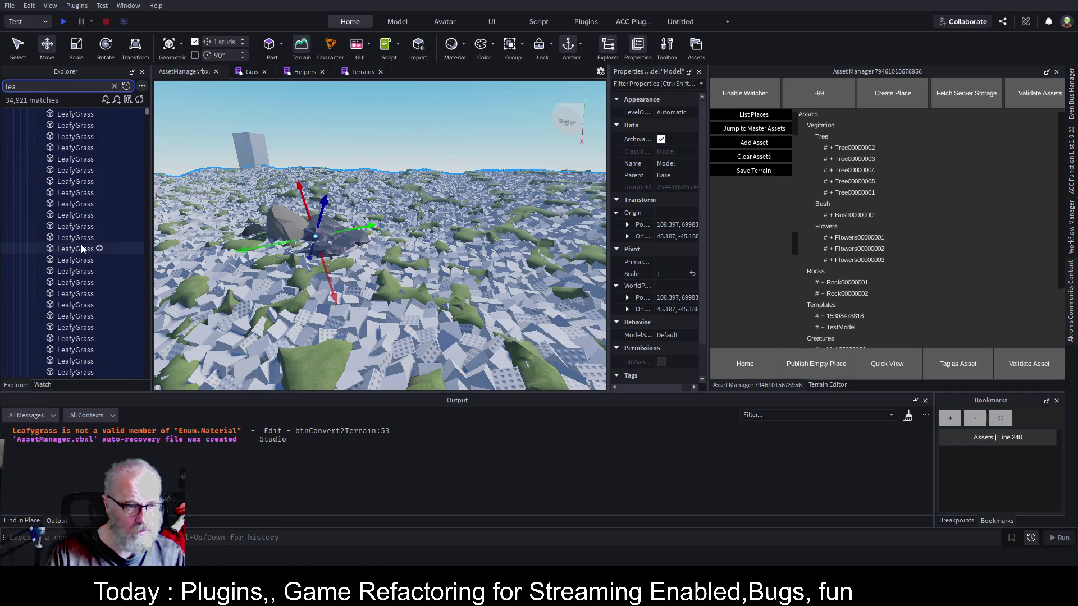
pyautogui.click(81, 237)
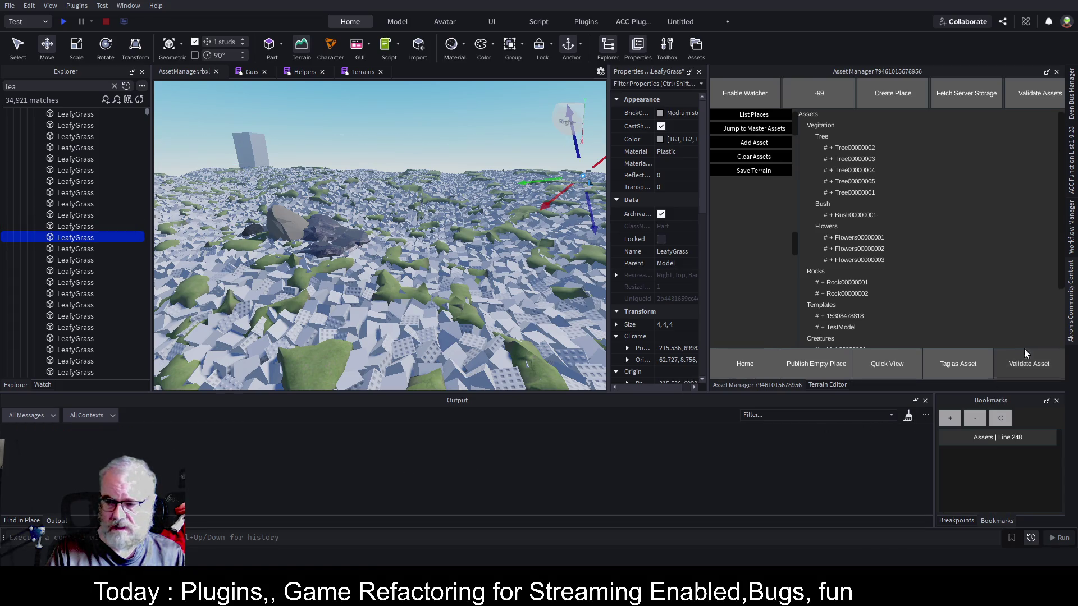
pyautogui.click(1071, 314)
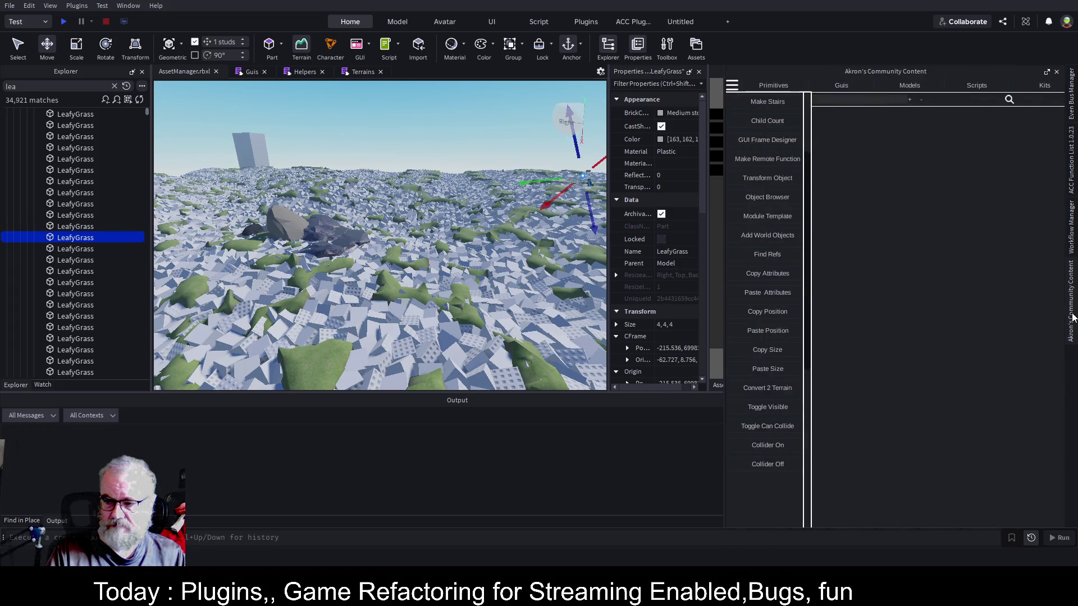
# Run Convert 2 Terrain on the LeafyGrass part and open btnConvert2Terrain at error line 53.
pyautogui.click(781, 387)
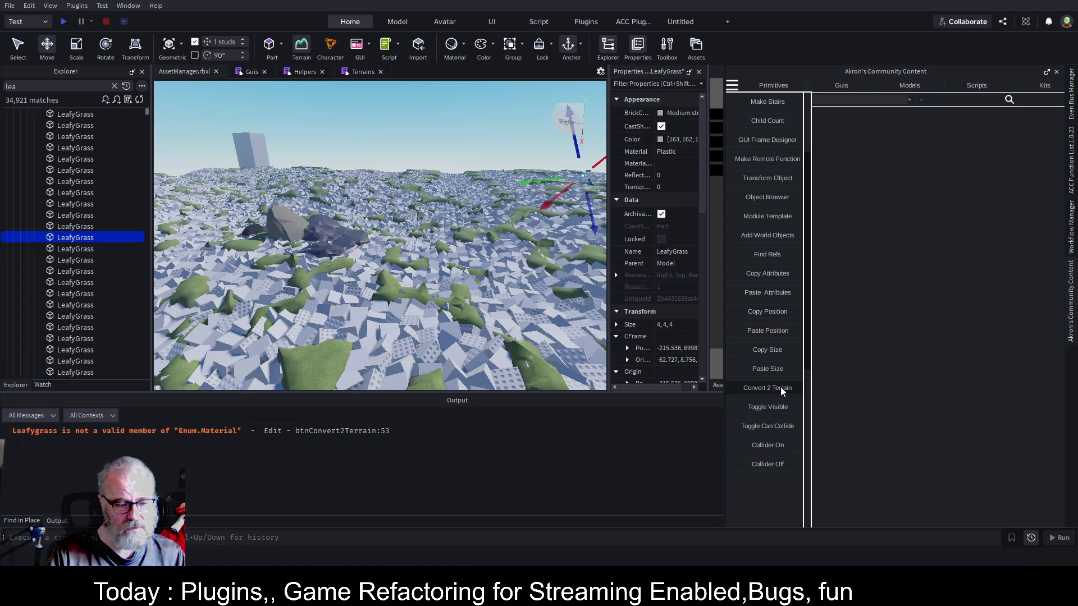
pyautogui.click(357, 431)
pyautogui.scroll(3, 390, 196)
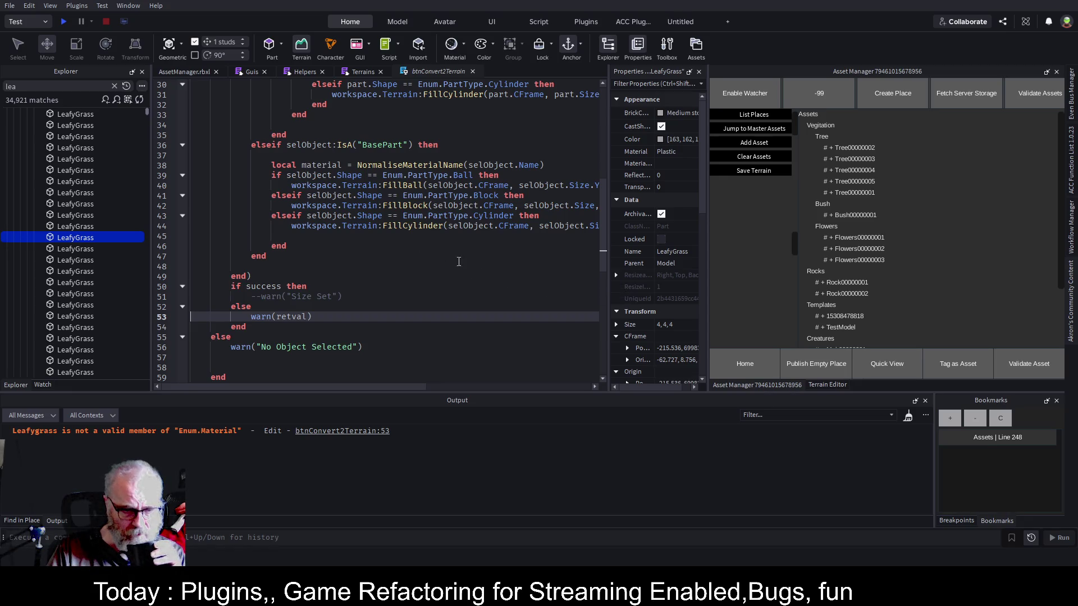
# Scroll through btnConvert2Terrain and inspect the lower call in NormaliseMaterialName on line 8.
pyautogui.scroll(4, 479, 261)
pyautogui.scroll(1, 480, 261)
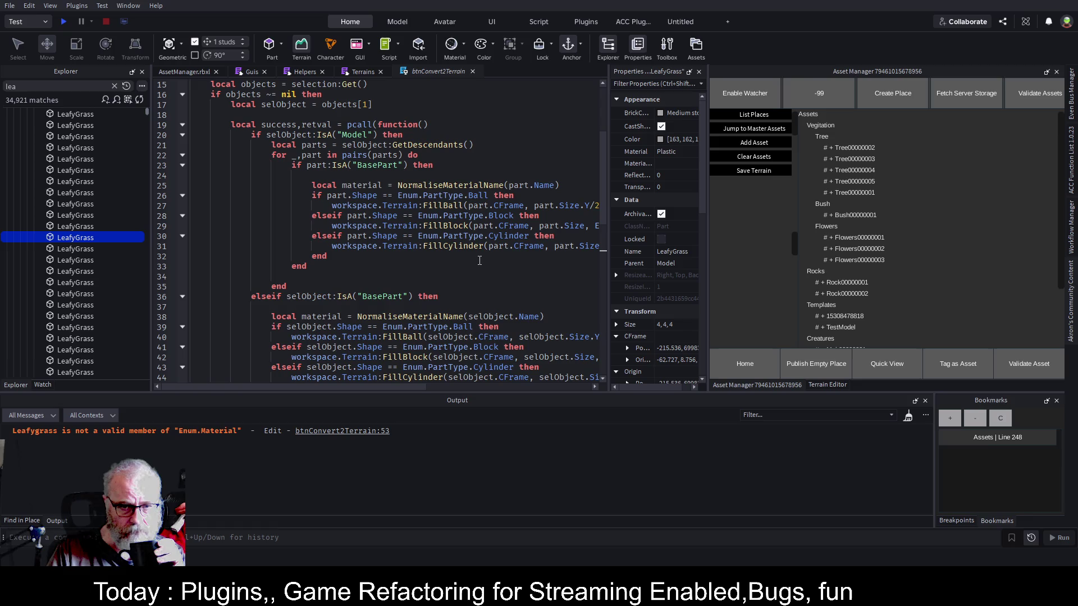
pyautogui.moveTo(418, 387); pyautogui.dragTo(545, 395)
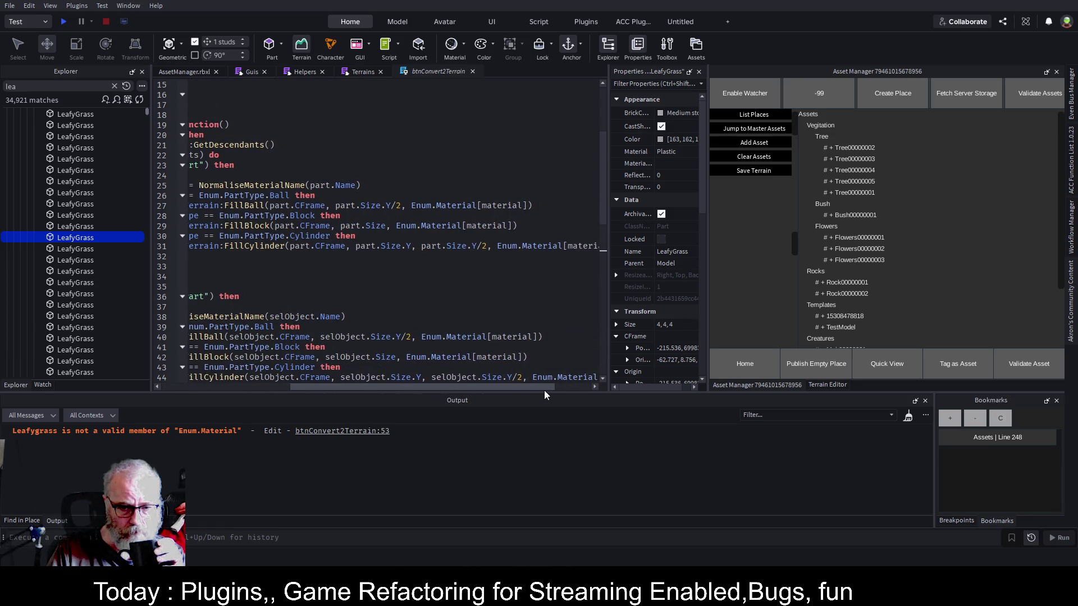
pyautogui.hscroll(-6, 544, 395)
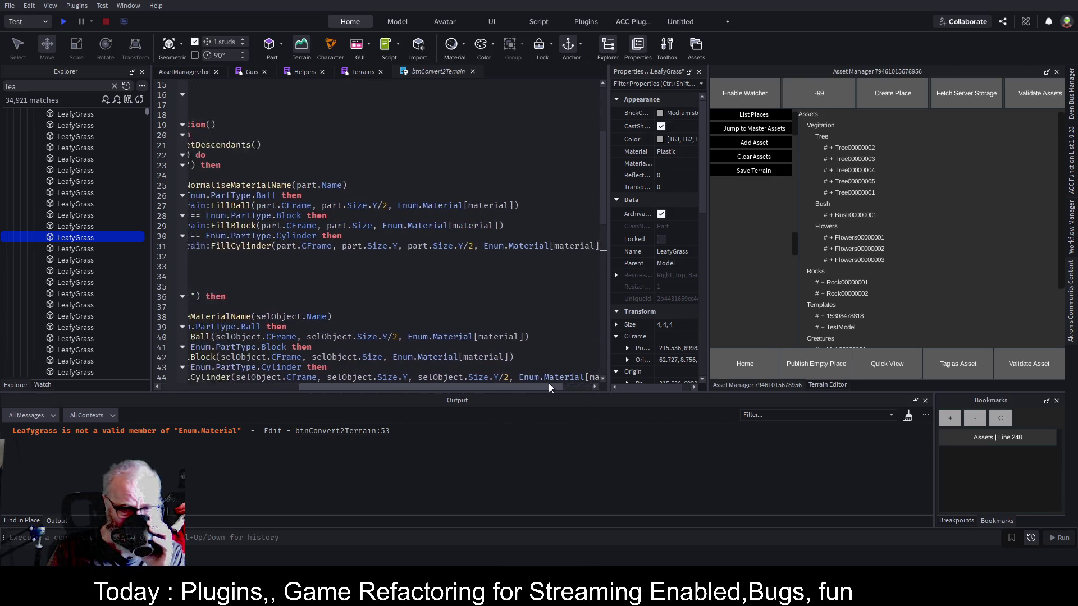
pyautogui.scroll(4, 450, 252)
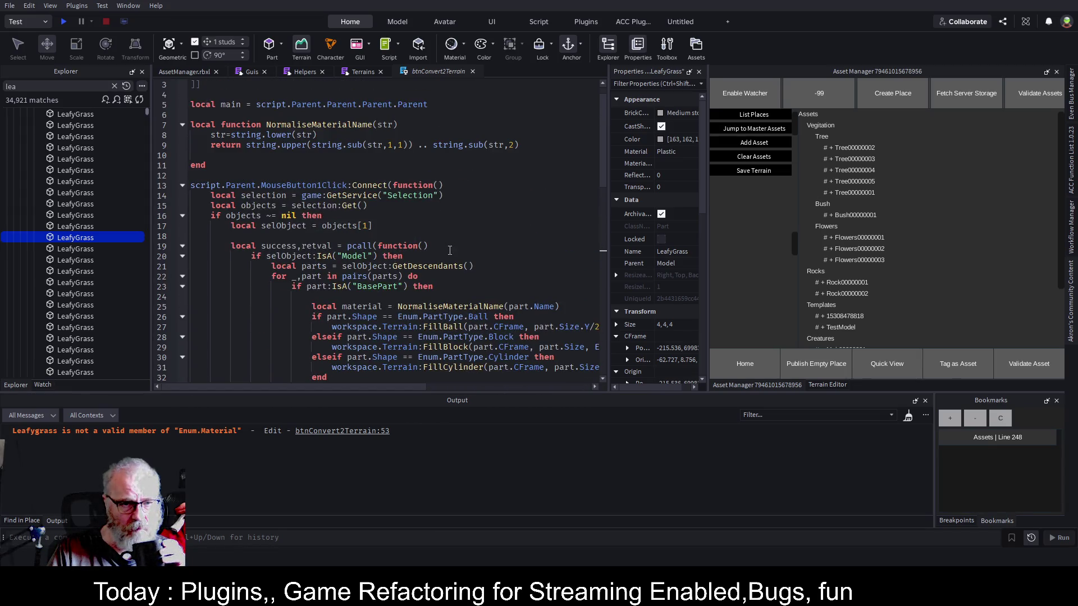
pyautogui.scroll(1, 449, 251)
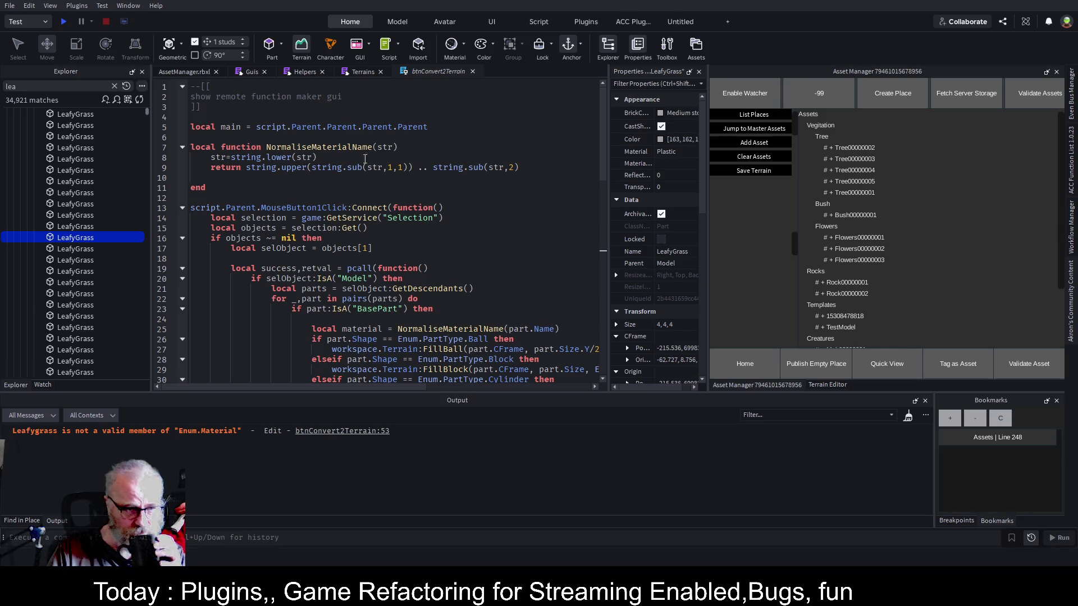
pyautogui.doubleClick(281, 157)
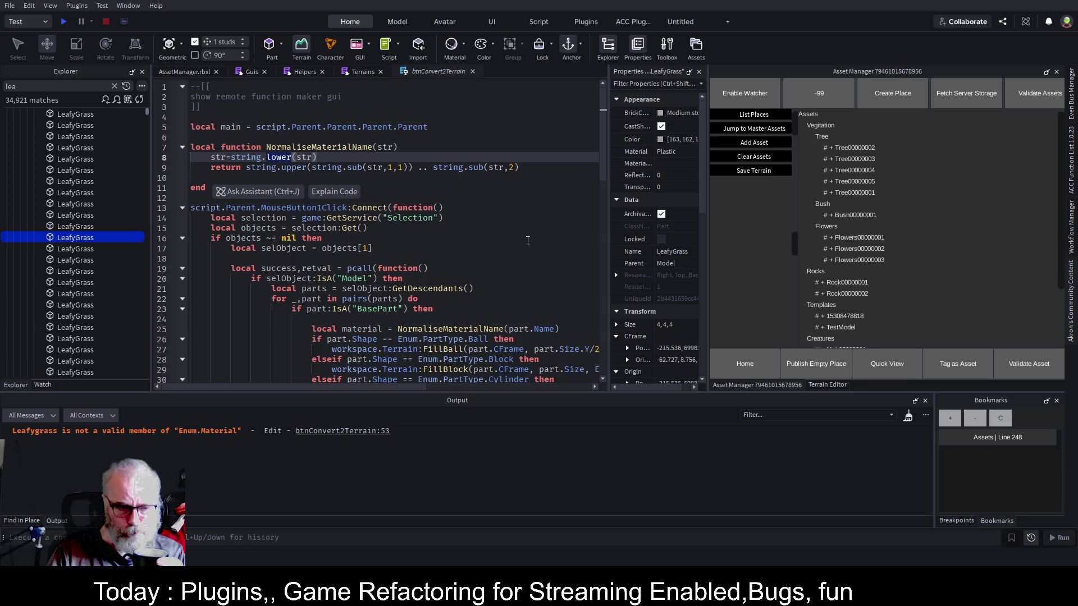
pyautogui.click(47, 88)
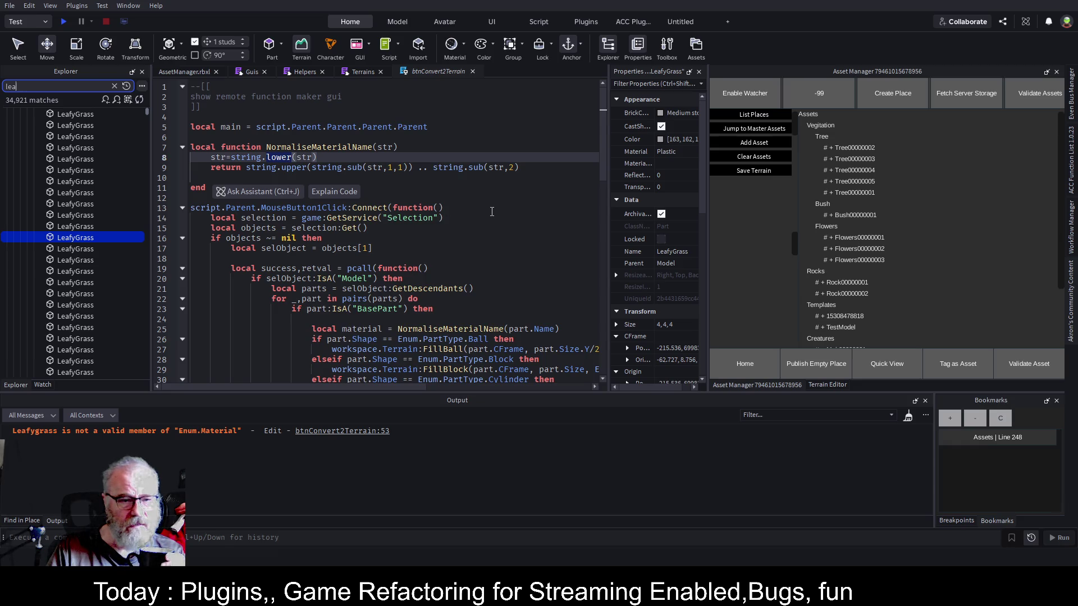
pyautogui.click(492, 211)
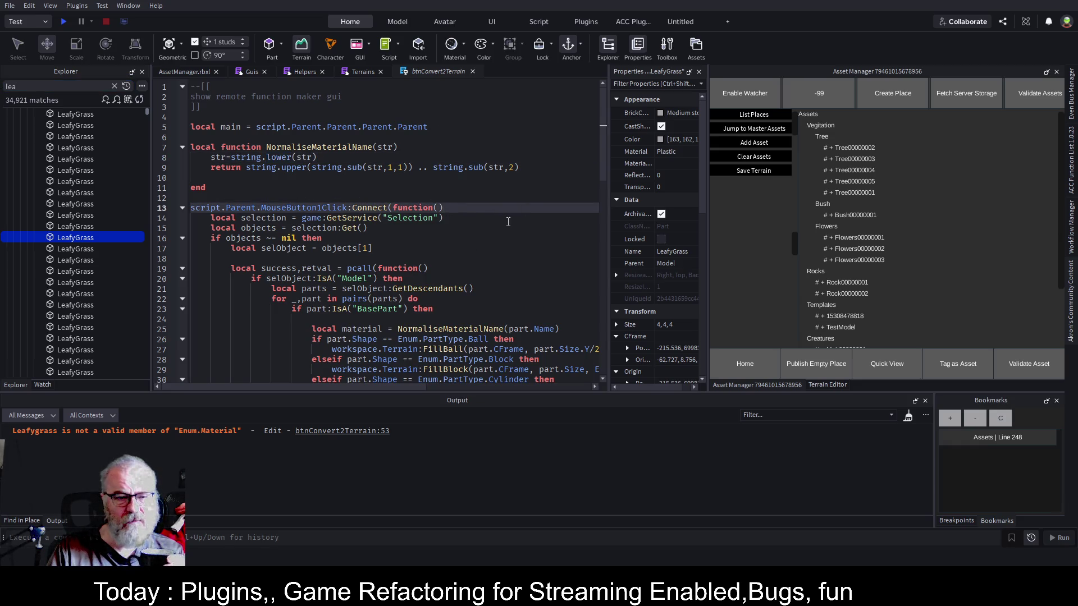
# Fold the click handler at line 13 and select the setup code on lines 5–12.
pyautogui.scroll(-12, 508, 222)
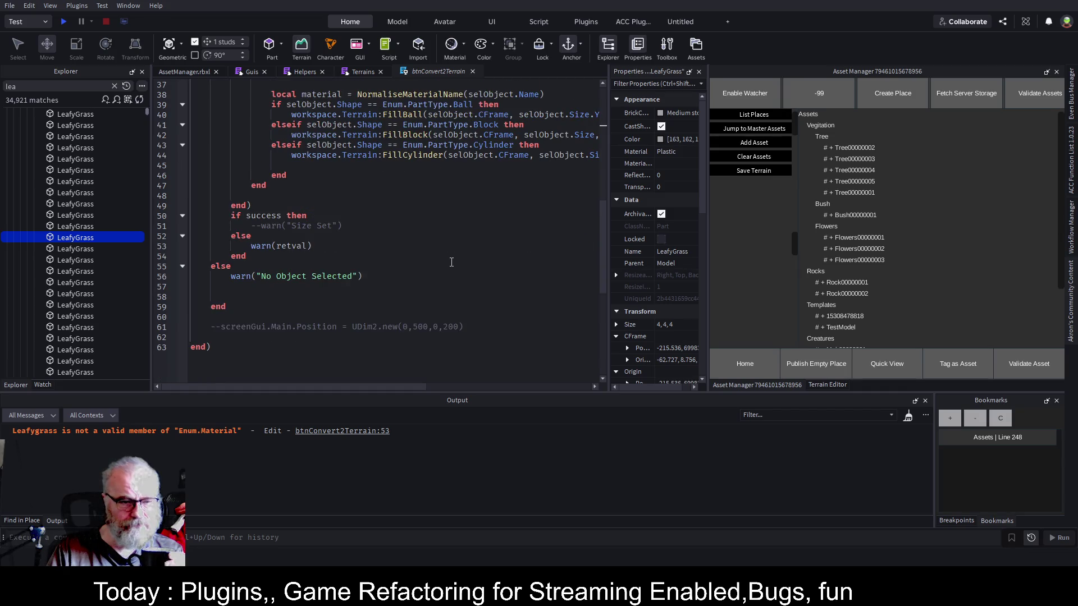
pyautogui.scroll(12, 451, 262)
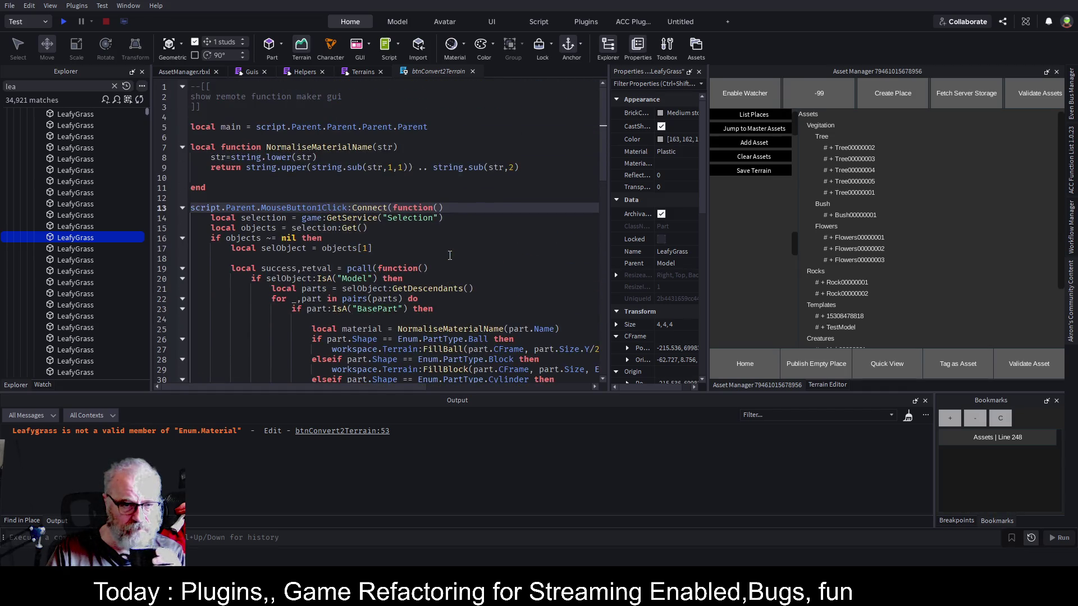
pyautogui.click(182, 208)
pyautogui.moveTo(234, 187); pyautogui.dragTo(444, 209)
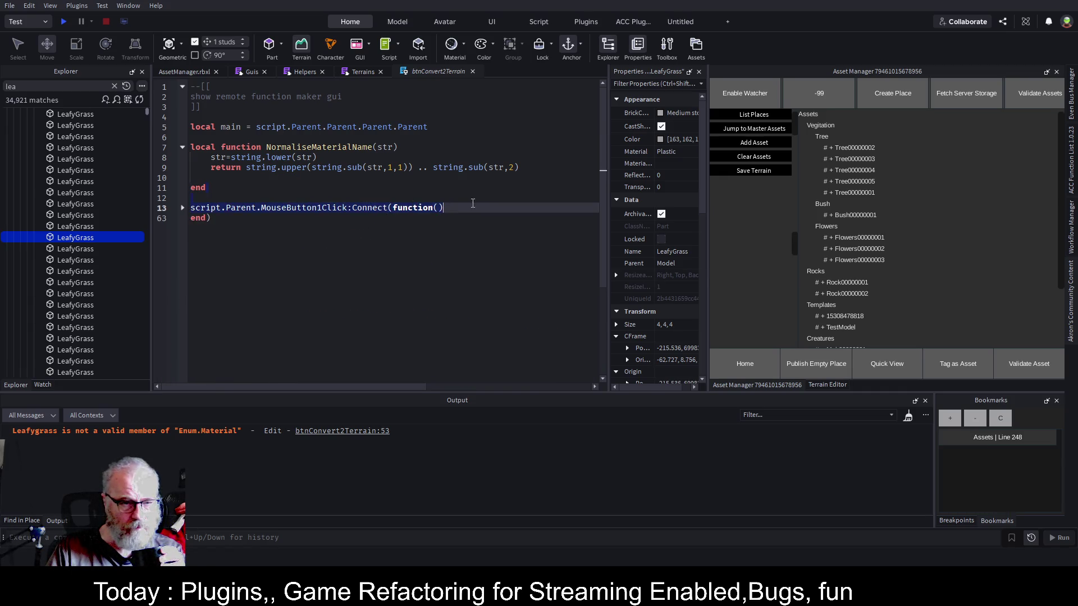
pyautogui.click(279, 285)
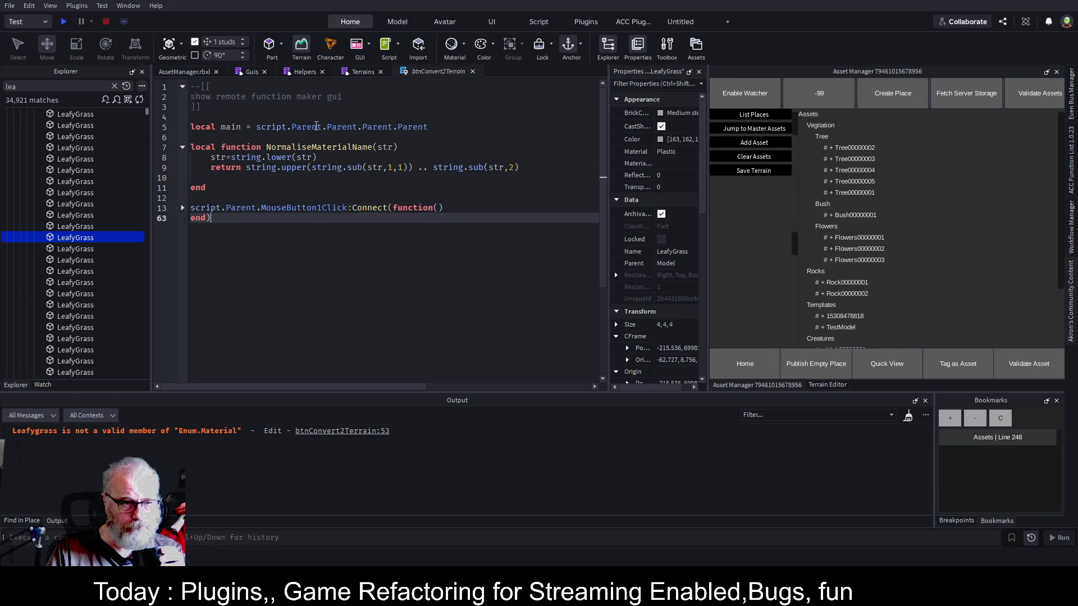
pyautogui.moveTo(220, 119)
pyautogui.mouseDown()
pyautogui.moveTo(375, 198)
pyautogui.moveTo(298, 211)
pyautogui.mouseUp()
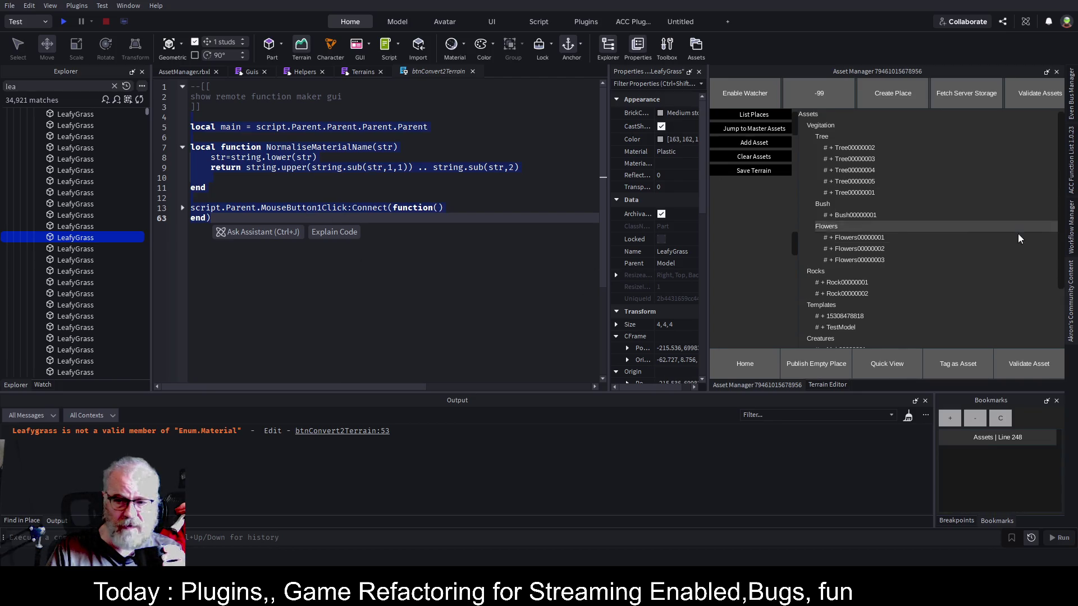
# In the Terrains script, add 'function ConvertToTerrain()' after line 47 and paste the conversion code.
pyautogui.click(362, 74)
pyautogui.click(300, 354)
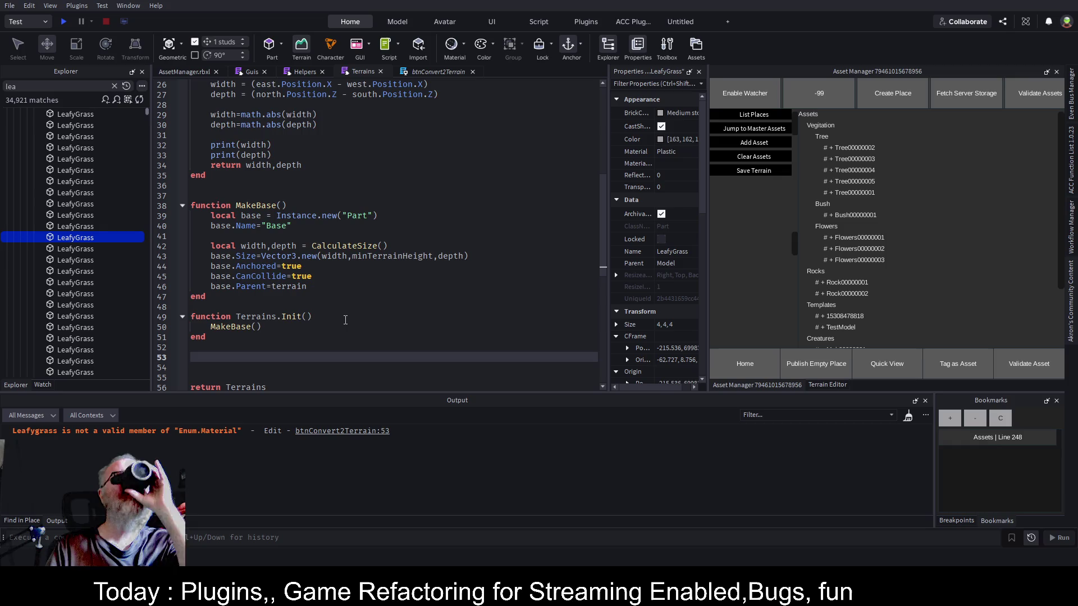
pyautogui.click(270, 302)
pyautogui.press('Return')
pyautogui.press('Return')
pyautogui.press('Down')
pyautogui.write('function ConvertToTerrain()')
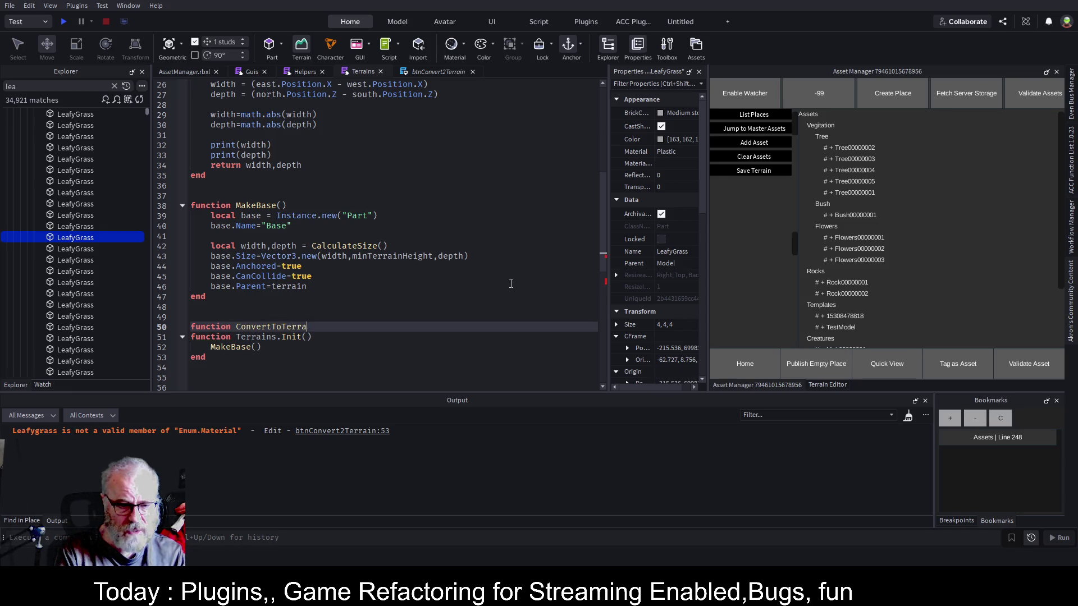
pyautogui.press('Return')
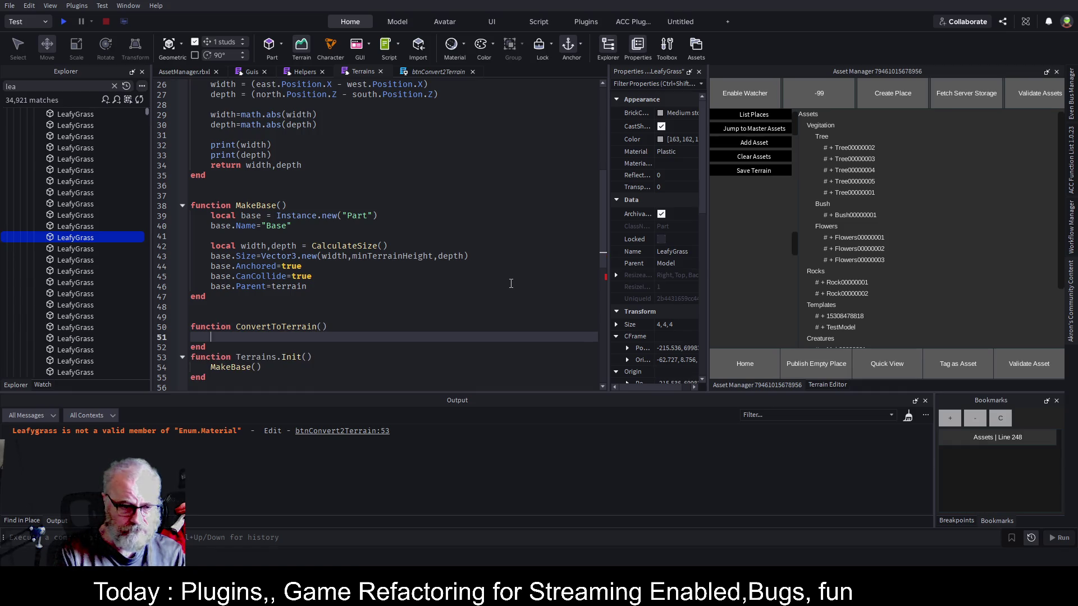
pyautogui.hotkey('ctrl', 'v')
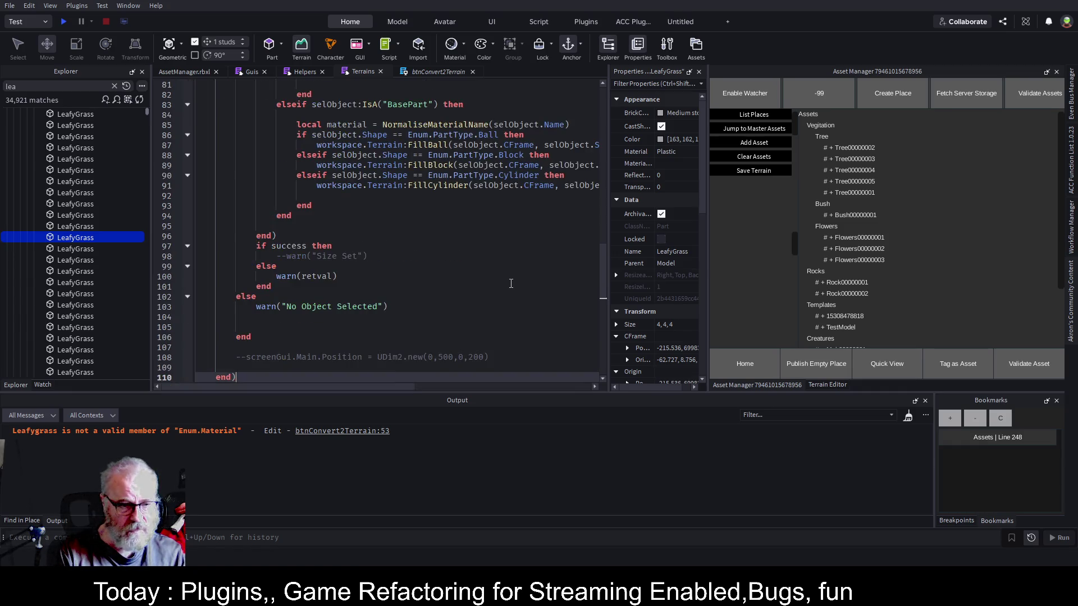
# Delete the unused main variable line below the ConvertToTerrain header.
pyautogui.press('Up')
pyautogui.press('Up')
pyautogui.press('Up')
pyautogui.scroll(15, 473, 256)
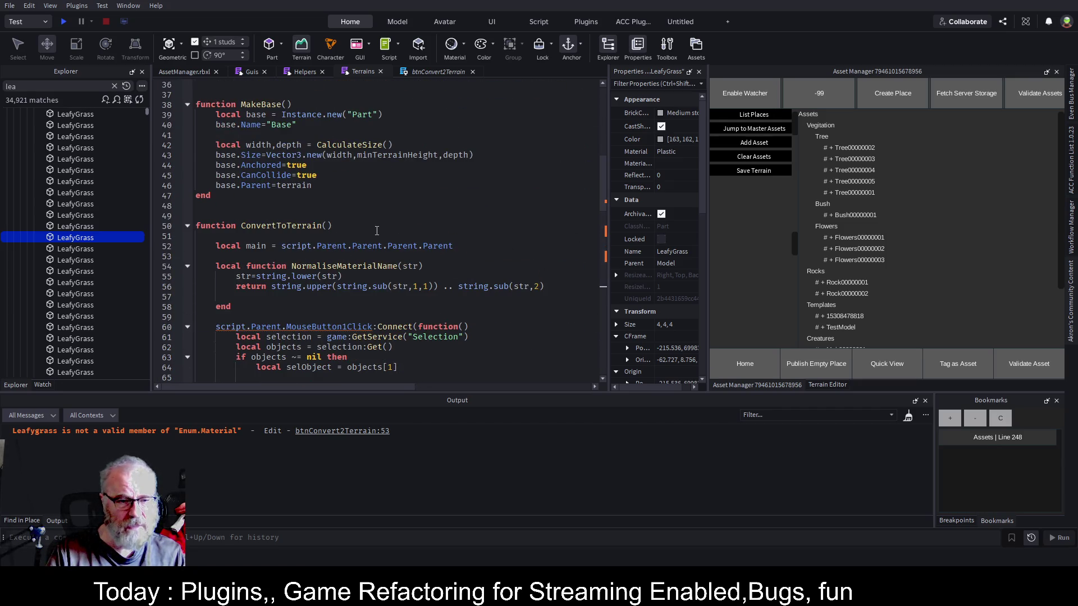
pyautogui.click(349, 225)
pyautogui.press('Left')
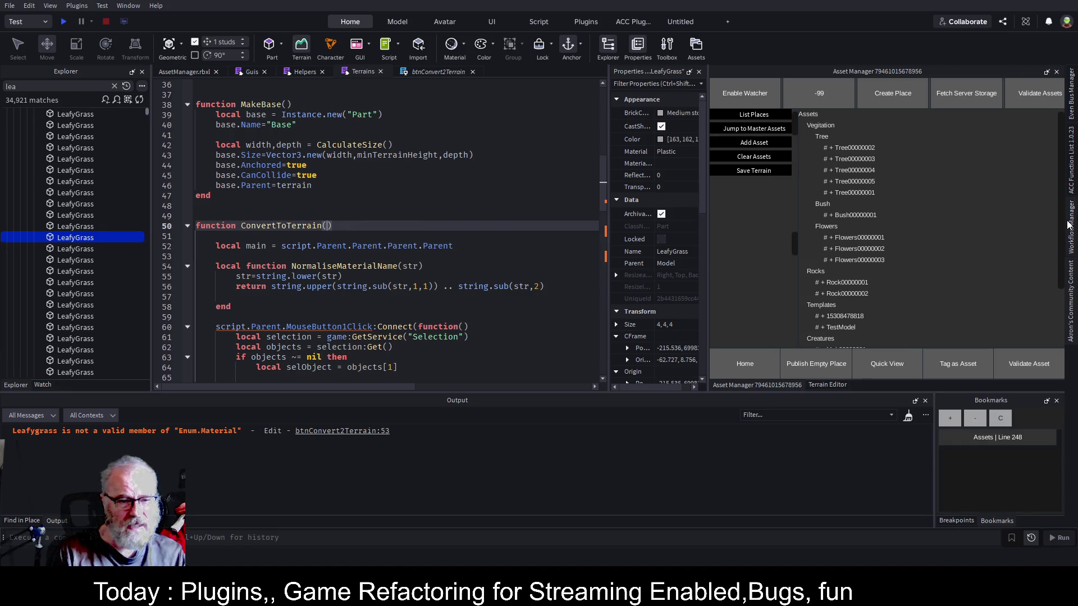
pyautogui.press('Down')
pyautogui.press('Down')
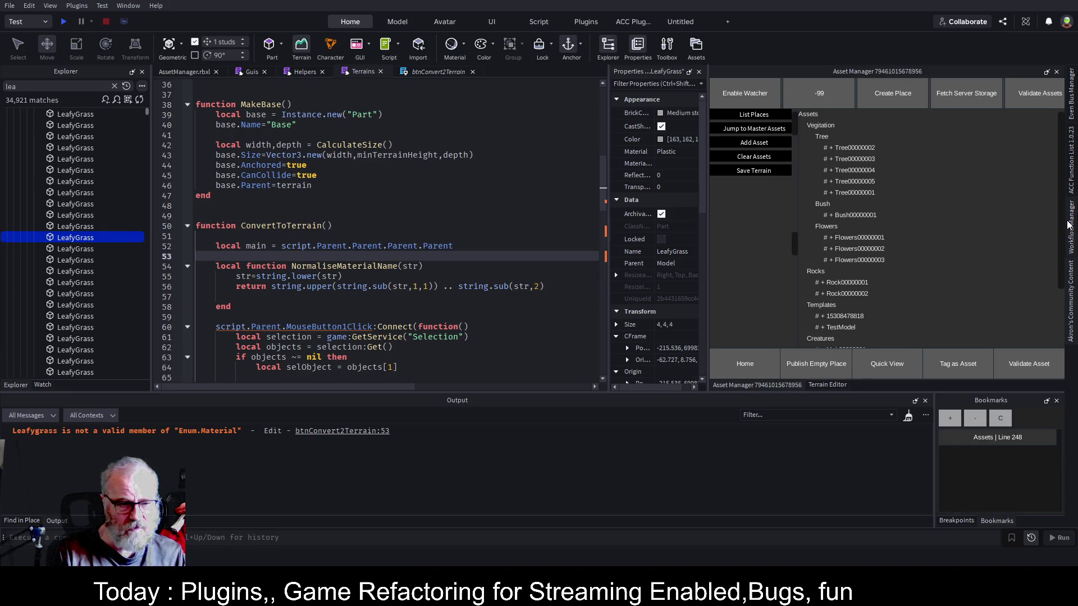
pyautogui.press('End')
pyautogui.hotkey('shift', 'Home')
pyautogui.press('BackSpace')
pyautogui.press('Down')
pyautogui.press('Down')
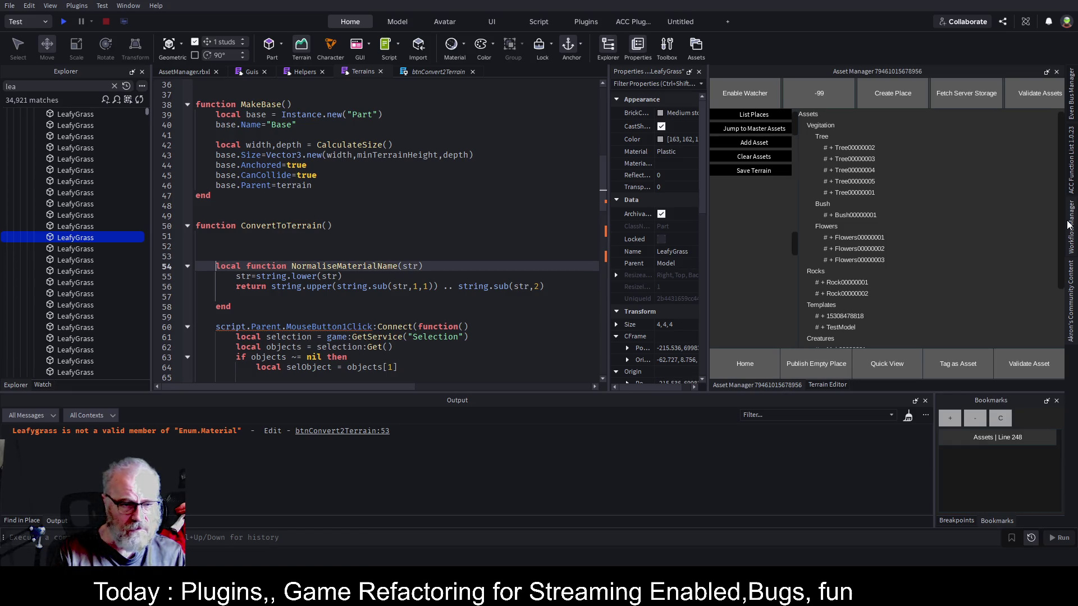
# Remove the MouseButton1Click handler's opening and closing lines, then save.
pyautogui.press('Down')
pyautogui.press('Down')
pyautogui.press('Down')
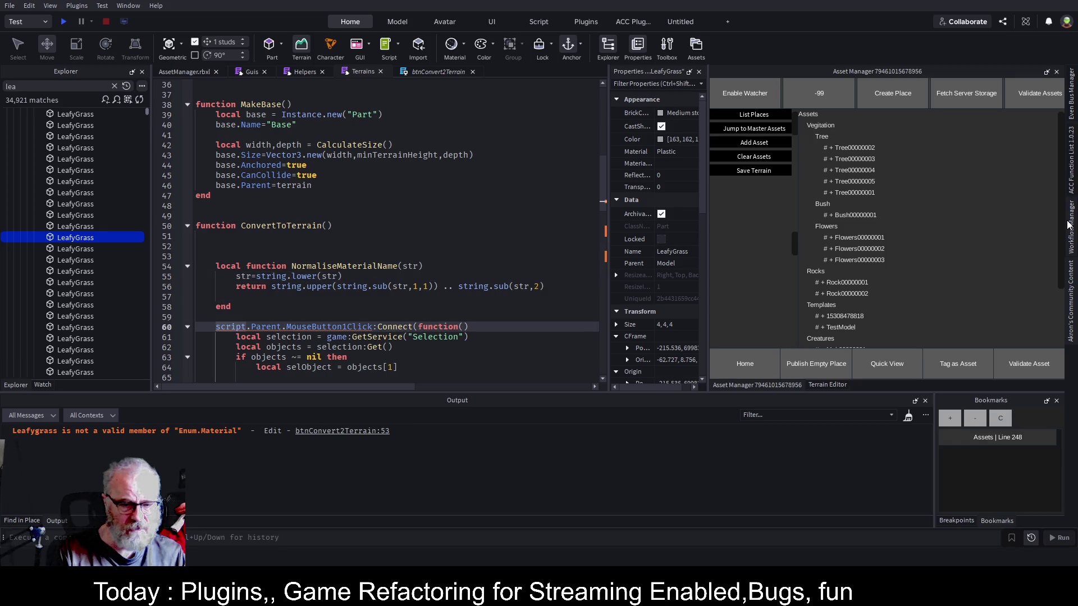
pyautogui.scroll(-2, 299, 271)
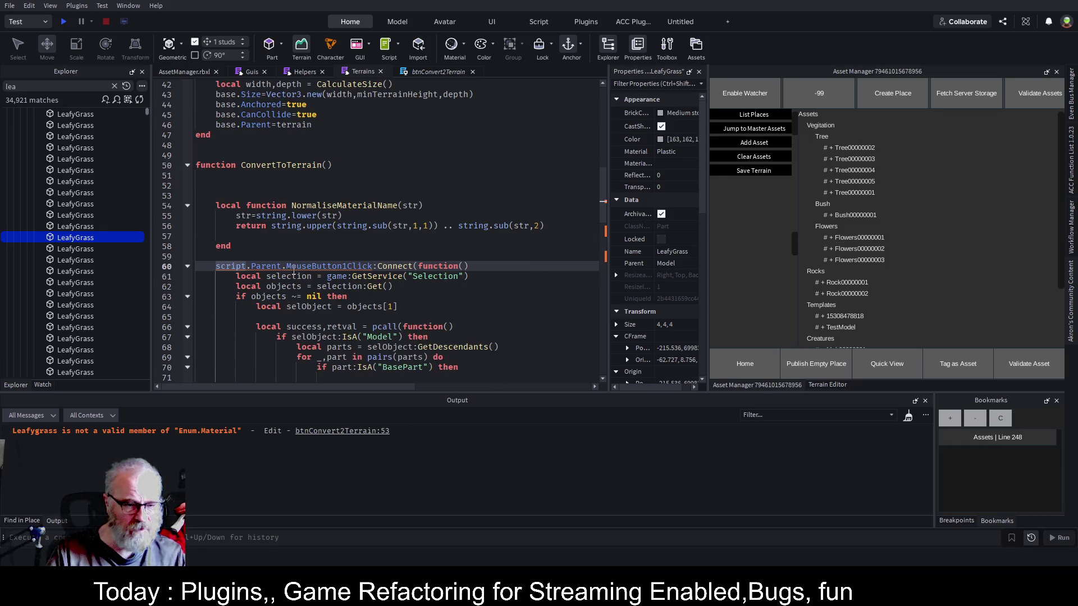
pyautogui.click(188, 296)
pyautogui.click(188, 306)
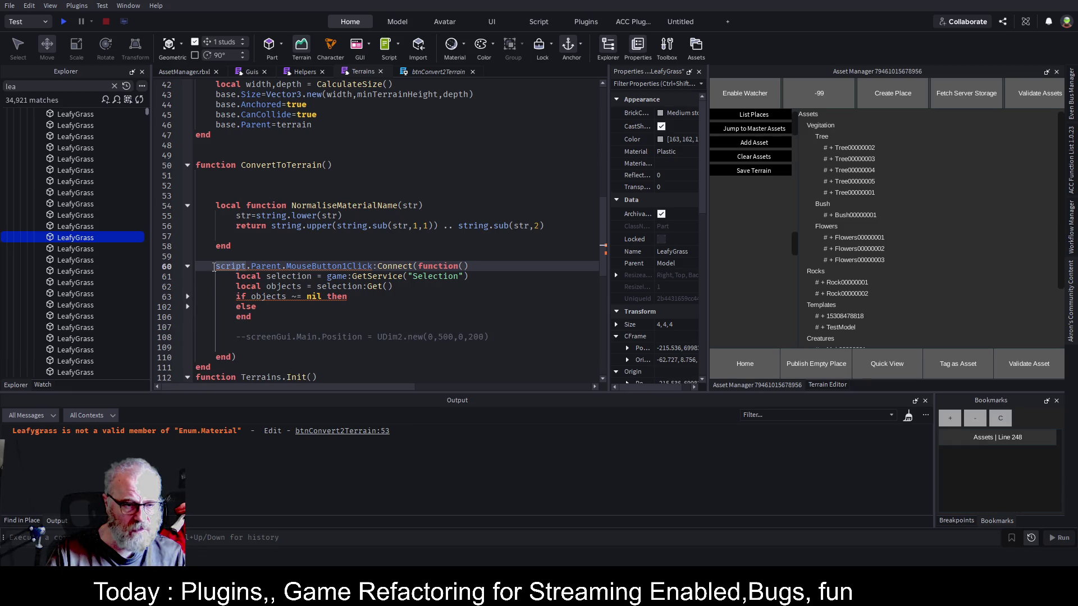
pyautogui.press('Delete')
pyautogui.press('Down')
pyautogui.press('Down')
pyautogui.press('Down')
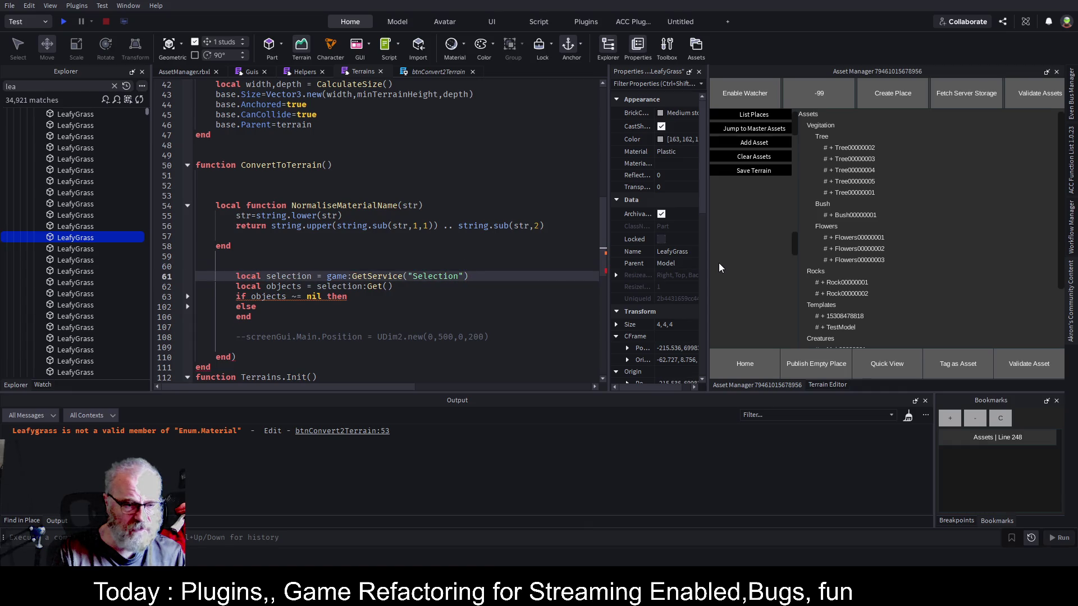
pyautogui.hotkey('shift', 'Down')
pyautogui.hotkey('shift', 'Down')
pyautogui.hotkey('shift', 'End')
pyautogui.press('Delete')
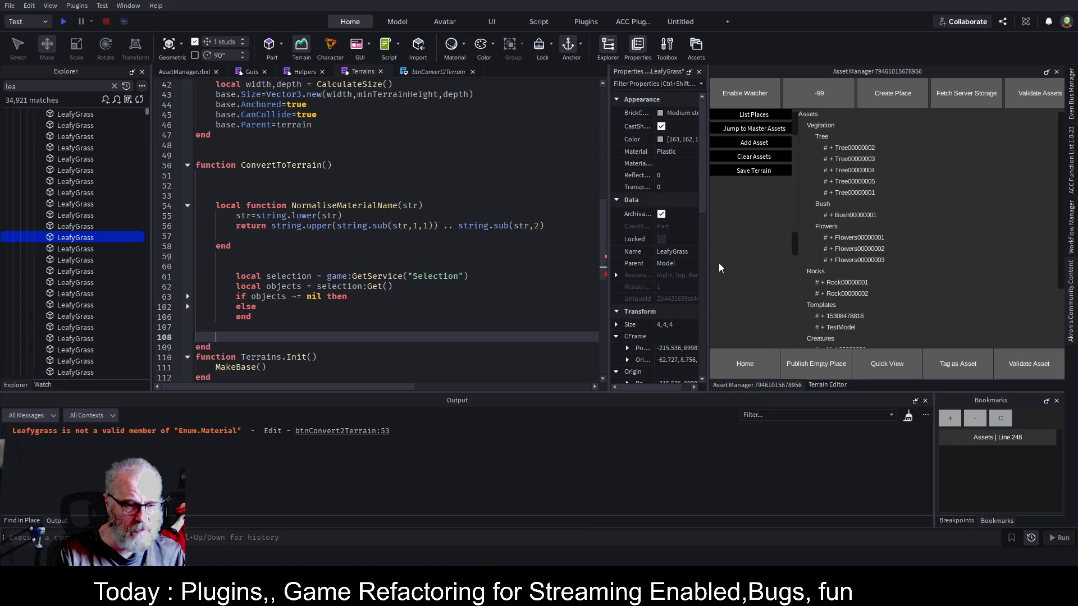
pyautogui.hotkey('ctrl', 's')
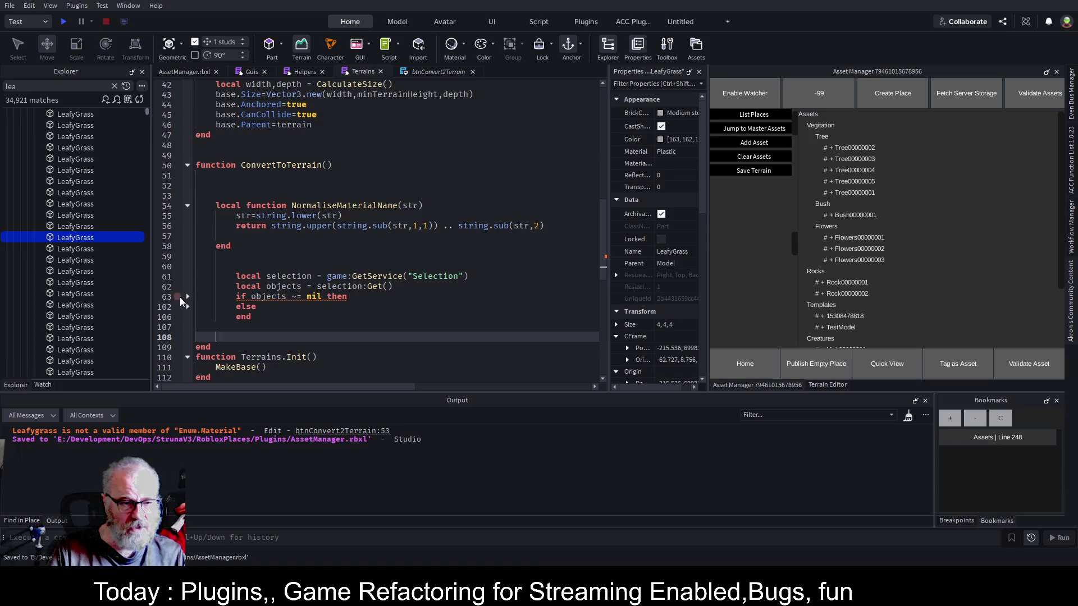
# Cut the NormaliseMaterialName function and paste it above ConvertToTerrain.
pyautogui.click(312, 174)
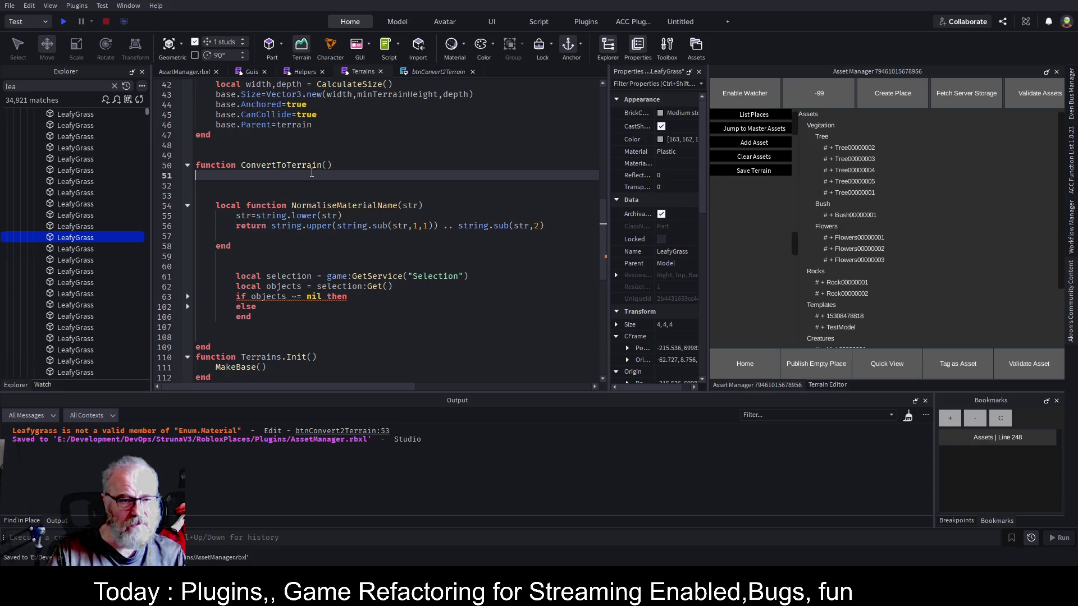
pyautogui.click(274, 219)
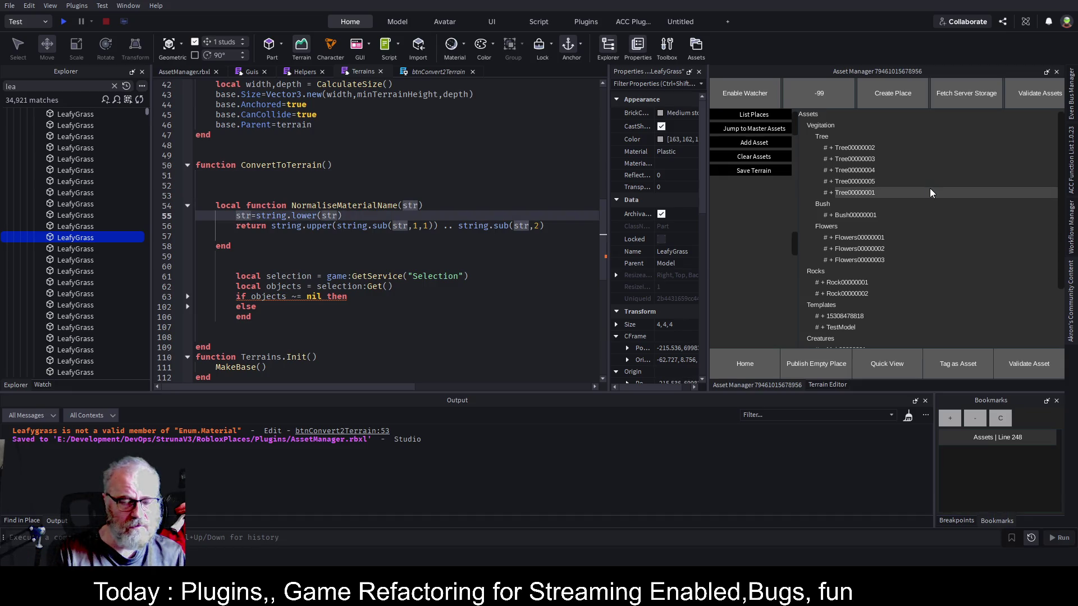
pyautogui.press('Up')
pyautogui.press('Home')
pyautogui.hotkey('shift', 'Down')
pyautogui.hotkey('shift', 'Down')
pyautogui.hotkey('shift', 'Down')
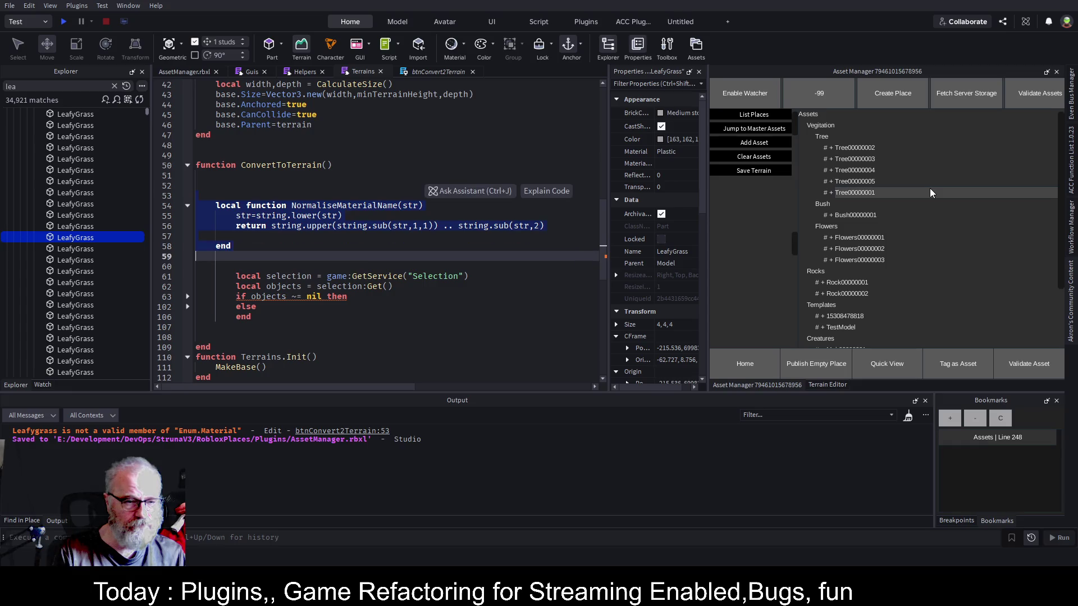
pyautogui.hotkey('ctrl', 'x')
pyautogui.press('Up')
pyautogui.press('Up')
pyautogui.press('Up')
pyautogui.press('Return')
pyautogui.press('Return')
pyautogui.press('Up')
pyautogui.press('Up')
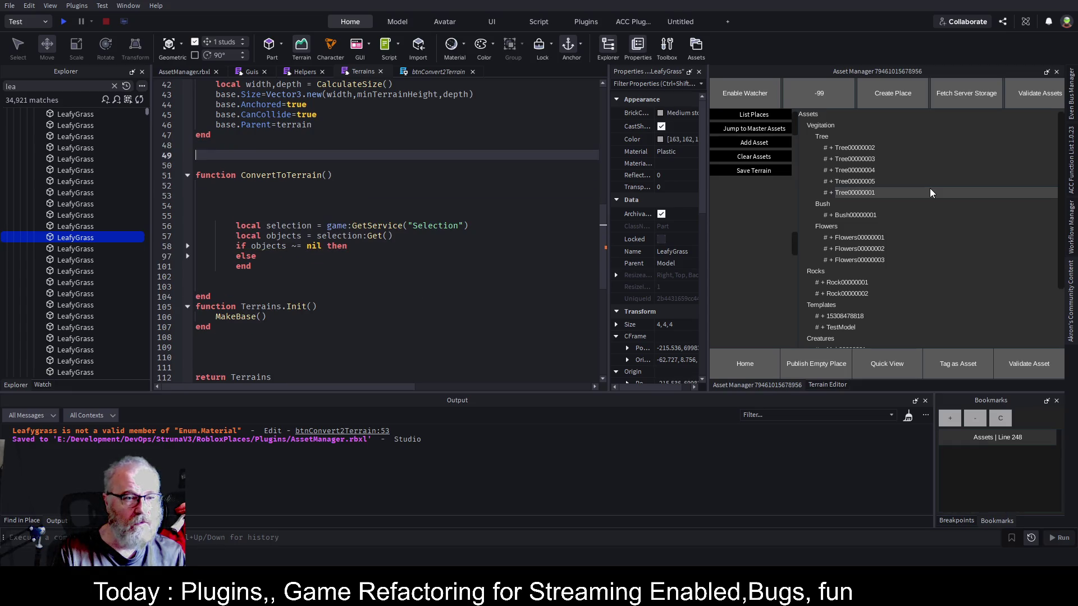
pyautogui.hotkey('ctrl', 'v')
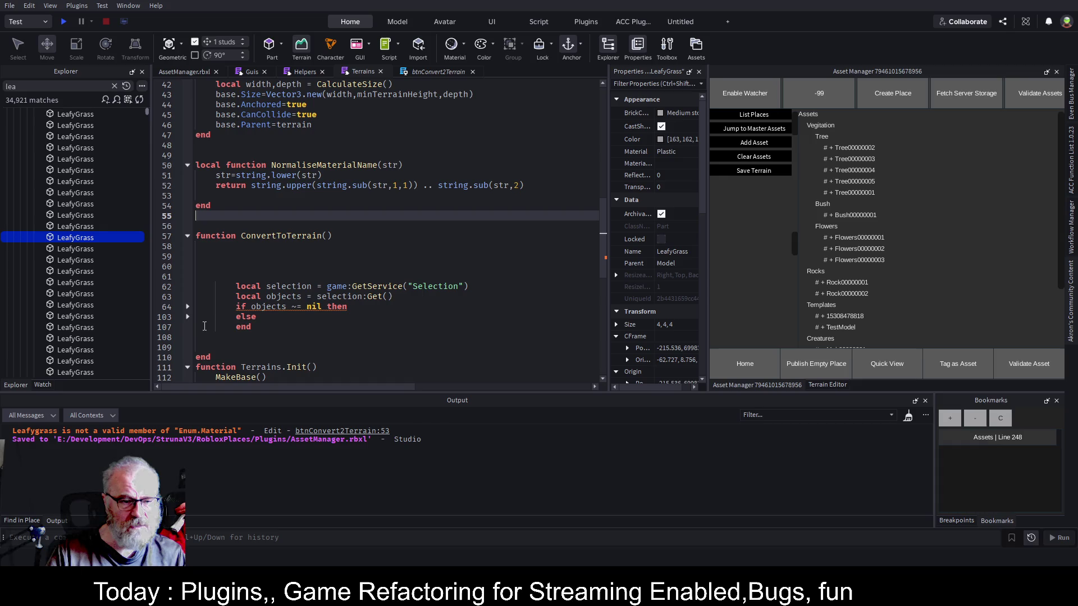
# Give ConvertToTerrain the parameter 'objects:any' and save.
pyautogui.click(187, 307)
pyautogui.scroll(-2, 477, 237)
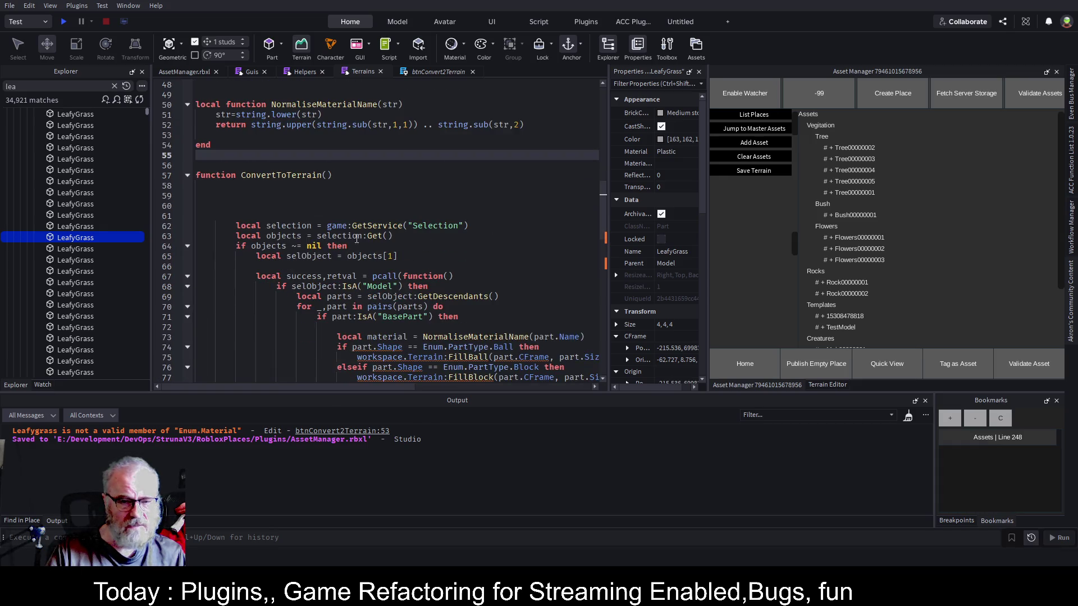
pyautogui.click(328, 175)
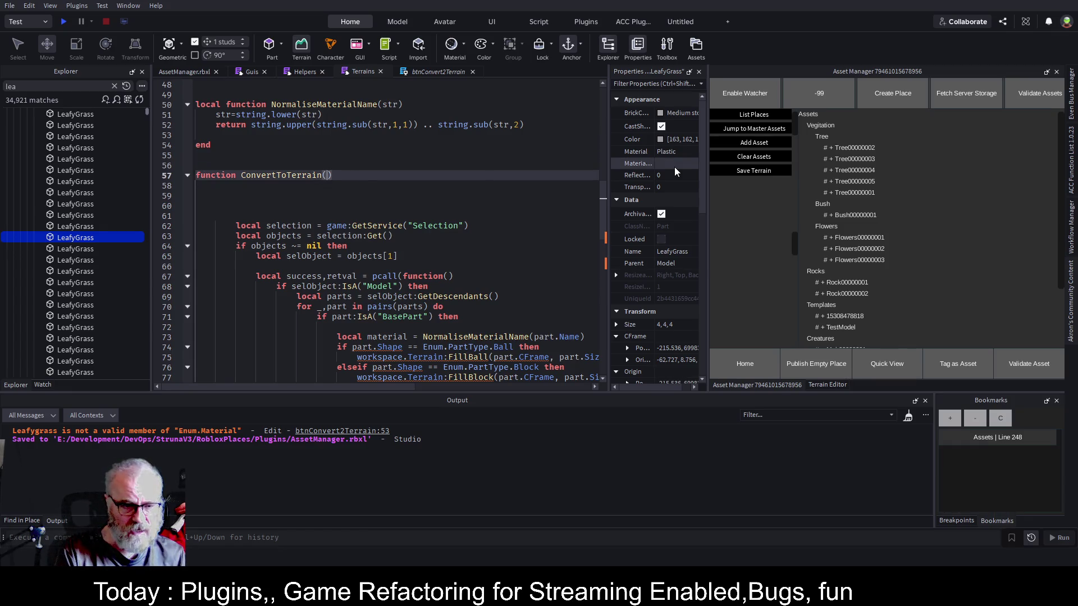
pyautogui.write('objects')
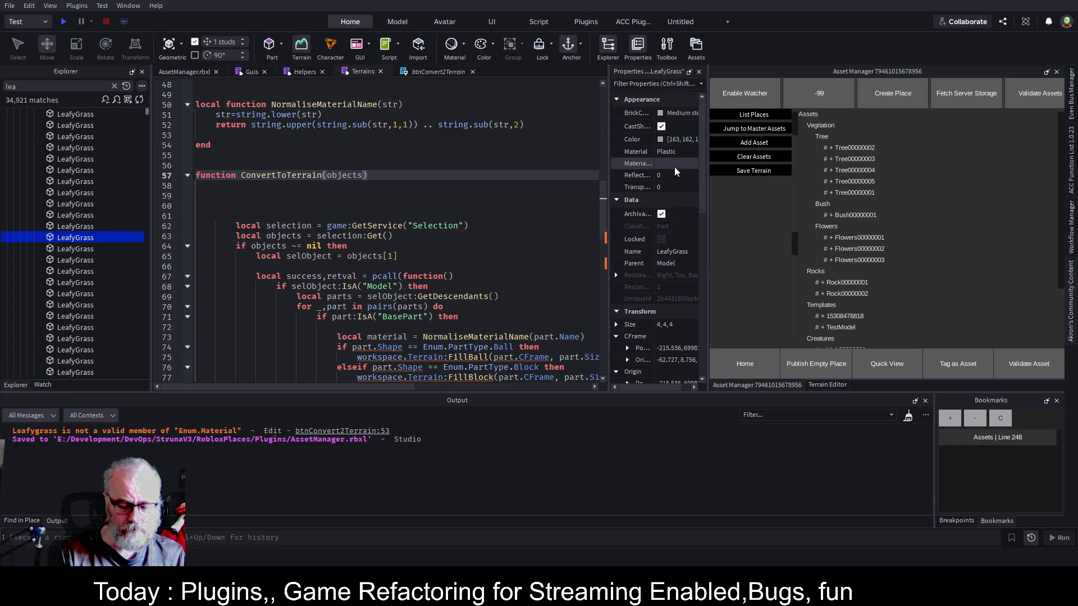
pyautogui.hotkey('ctrl', 's')
pyautogui.write(':any')
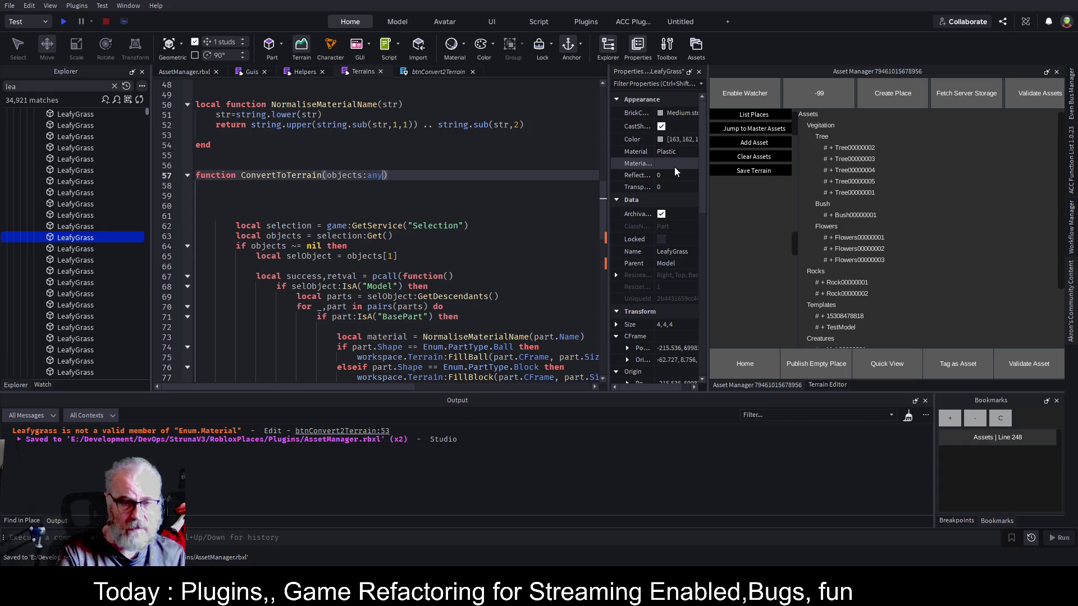
# Delete the blank lines and the selection and objects lookup lines at the function start.
pyautogui.press('Down')
pyautogui.press('Down')
pyautogui.press('Up')
pyautogui.press('Down')
pyautogui.hotkey('shift', 'Down')
pyautogui.hotkey('shift', 'Down')
pyautogui.press('Delete')
pyautogui.press('Delete')
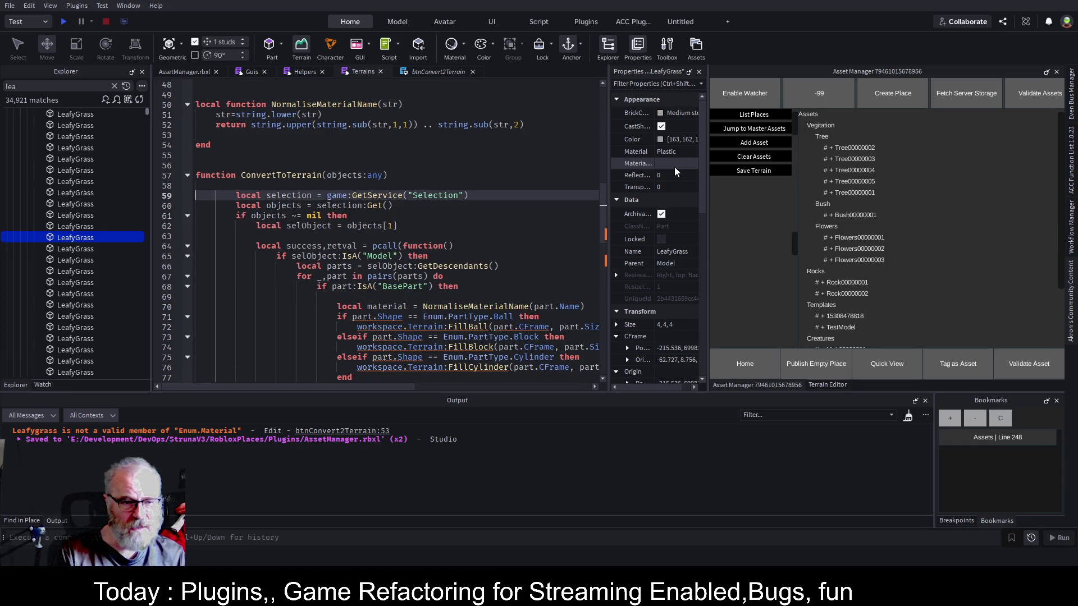
pyautogui.hotkey('shift', 'Down')
pyautogui.hotkey('shift', 'Down')
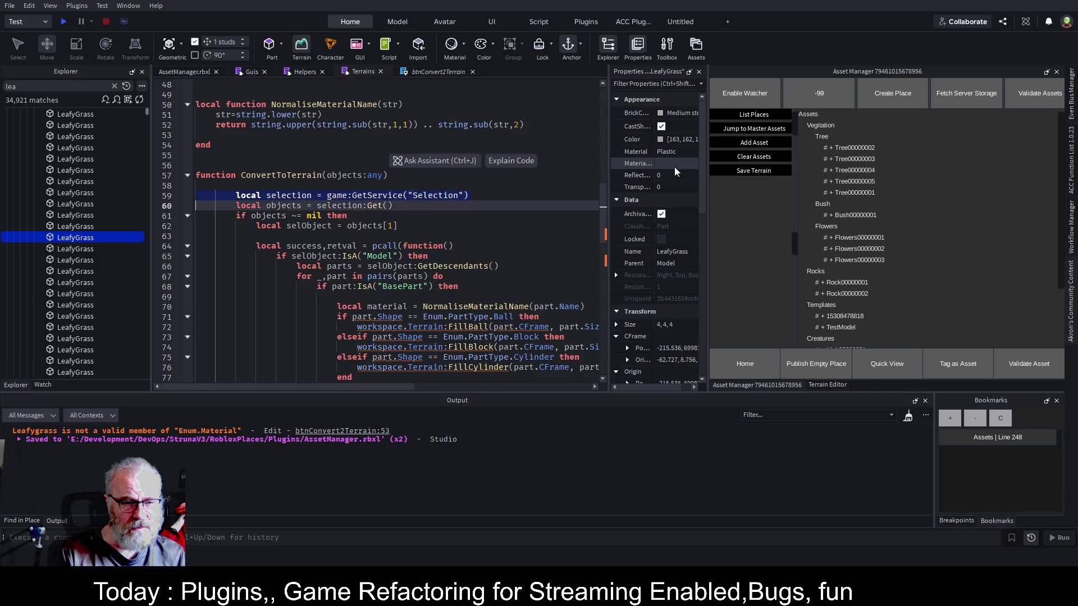
pyautogui.hotkey('shift', 'Left')
pyautogui.press('Delete')
pyautogui.press('Up')
pyautogui.press('Delete')
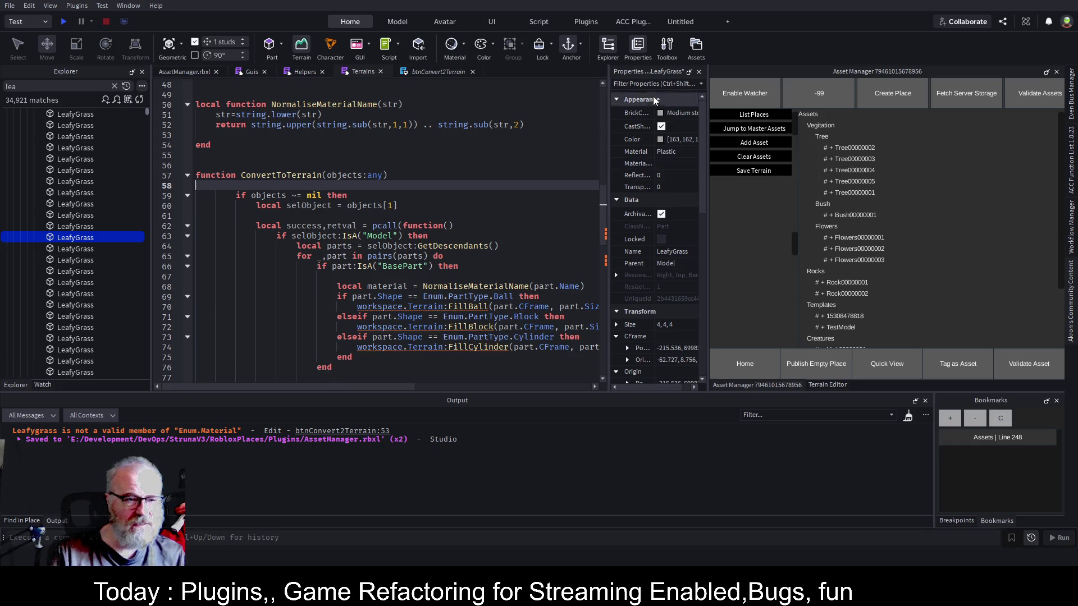
# Review the objects[1] reference and the GetDescendants model loop, then save the place.
pyautogui.moveTo(400, 206); pyautogui.dragTo(362, 205)
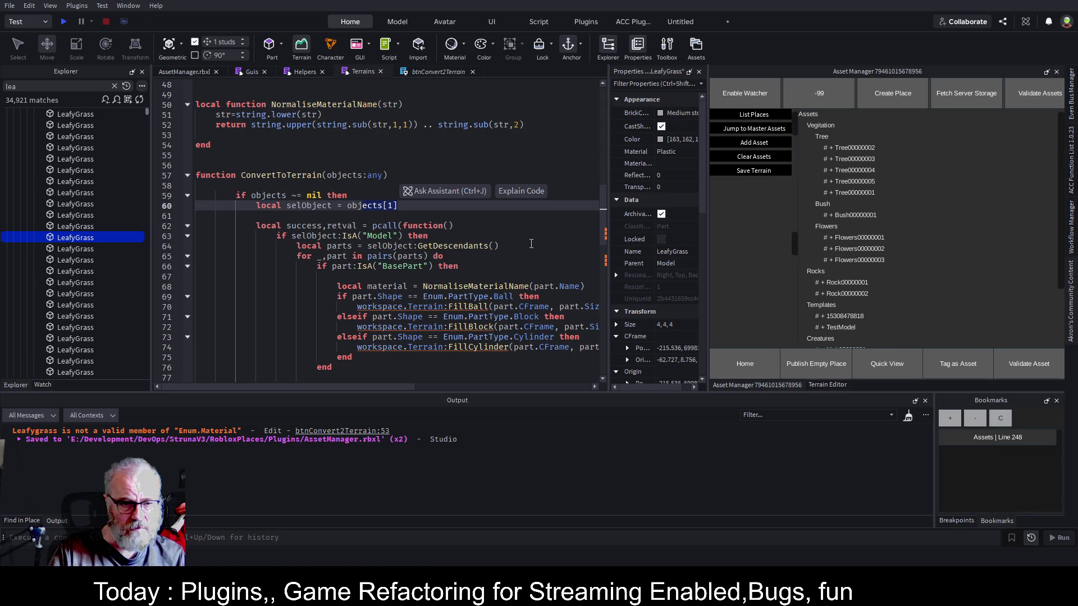
pyautogui.click(531, 245)
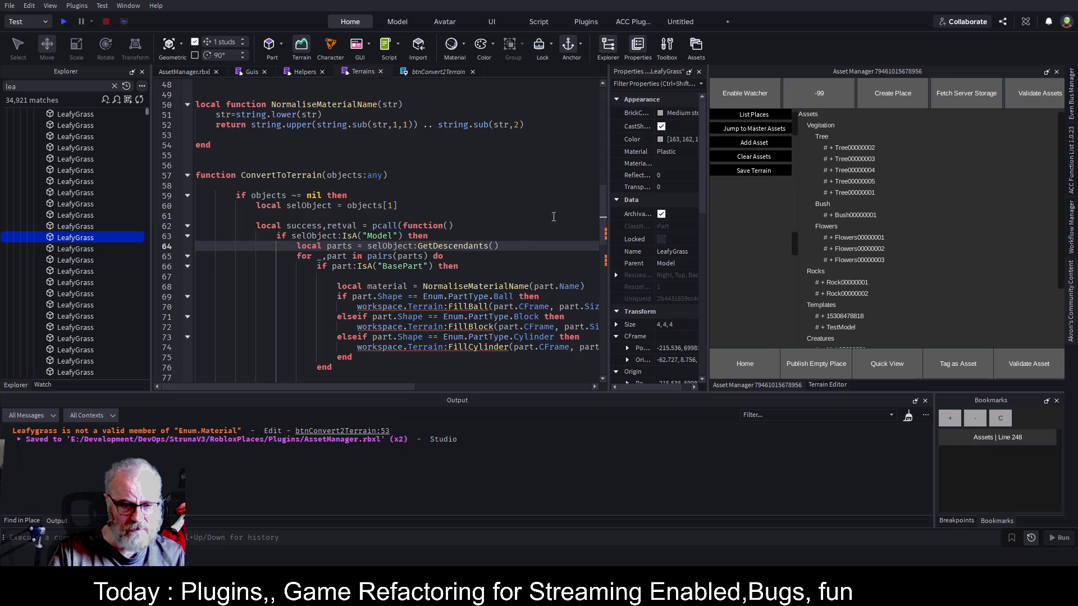
pyautogui.scroll(-2, 511, 232)
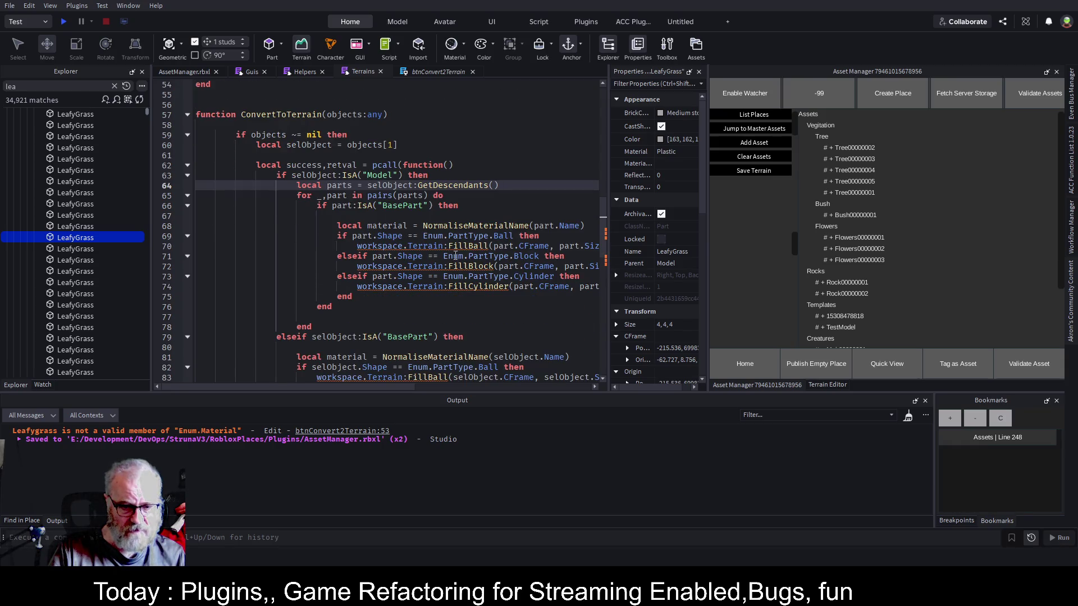
pyautogui.scroll(-3, 533, 256)
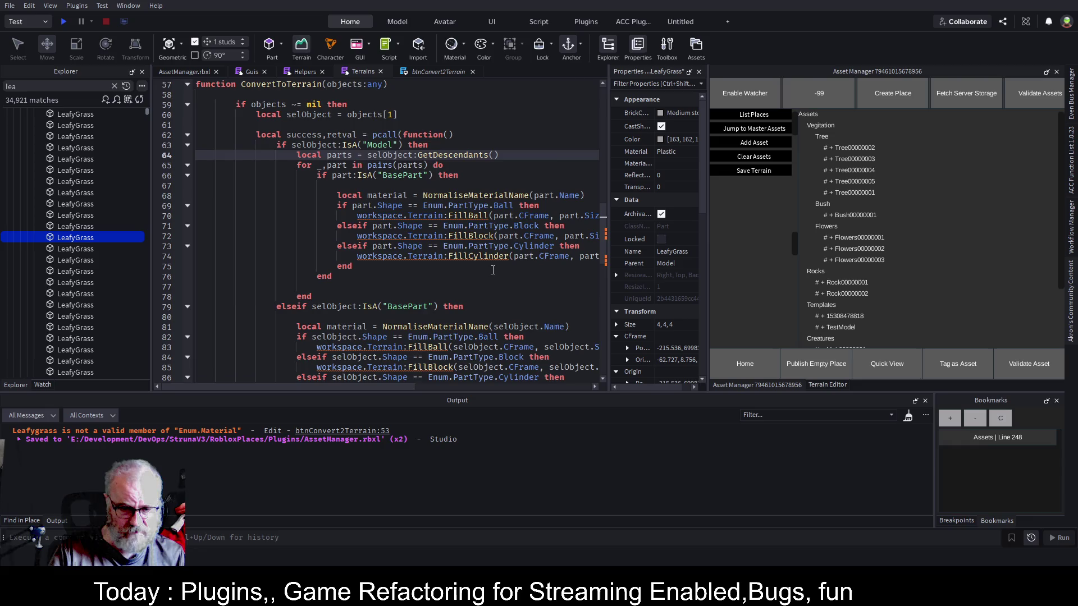
pyautogui.click(493, 232)
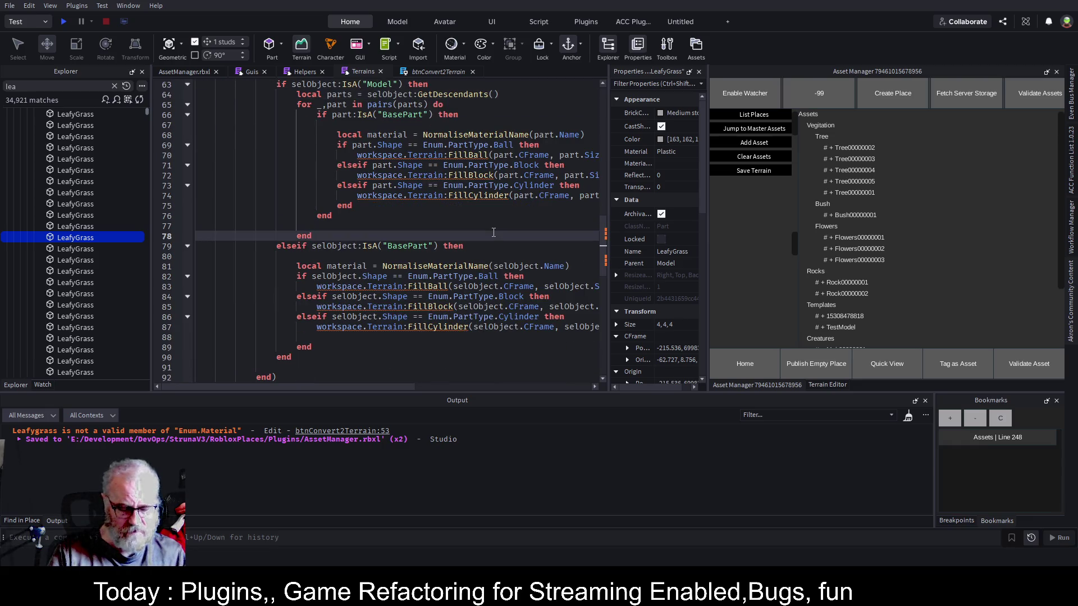
pyautogui.hotkey('ctrl', 's')
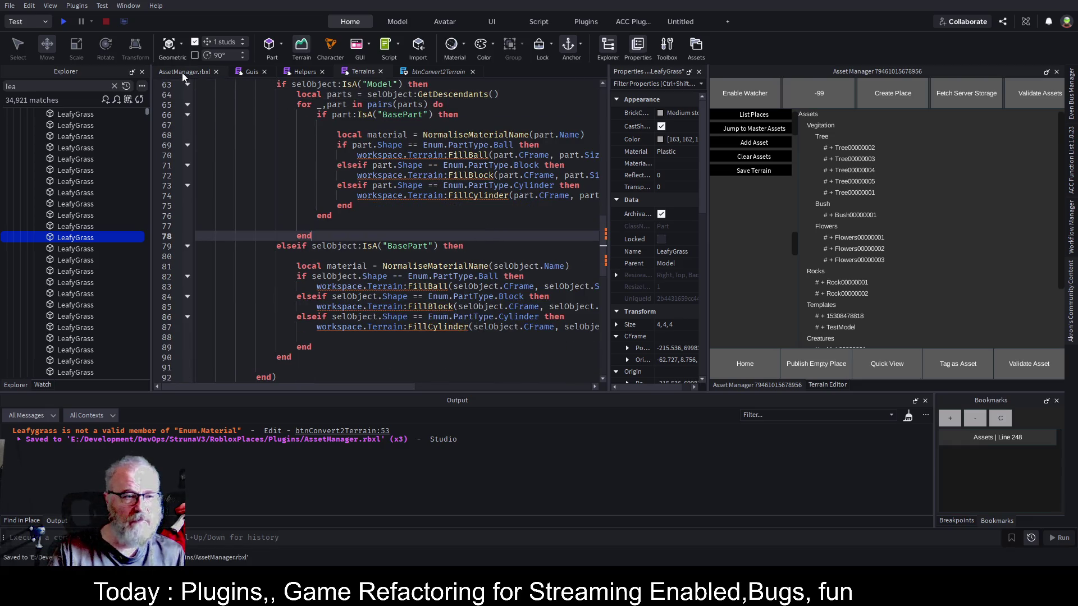
# Return to the AssetManager.rbxl view and delete the CombatZone model.
pyautogui.click(182, 72)
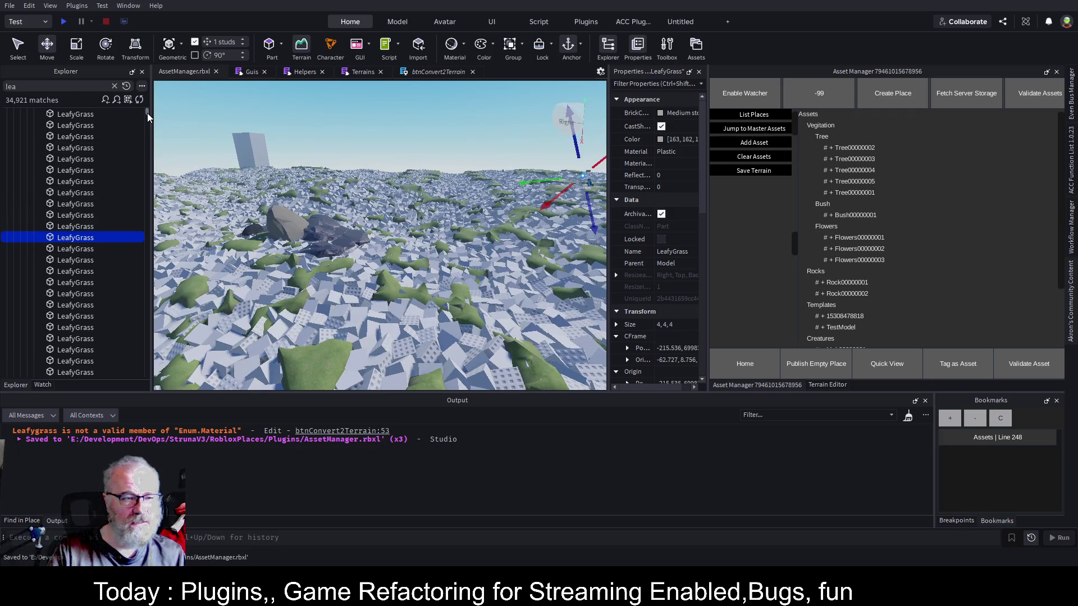
pyautogui.moveTo(147, 113); pyautogui.dragTo(149, 109)
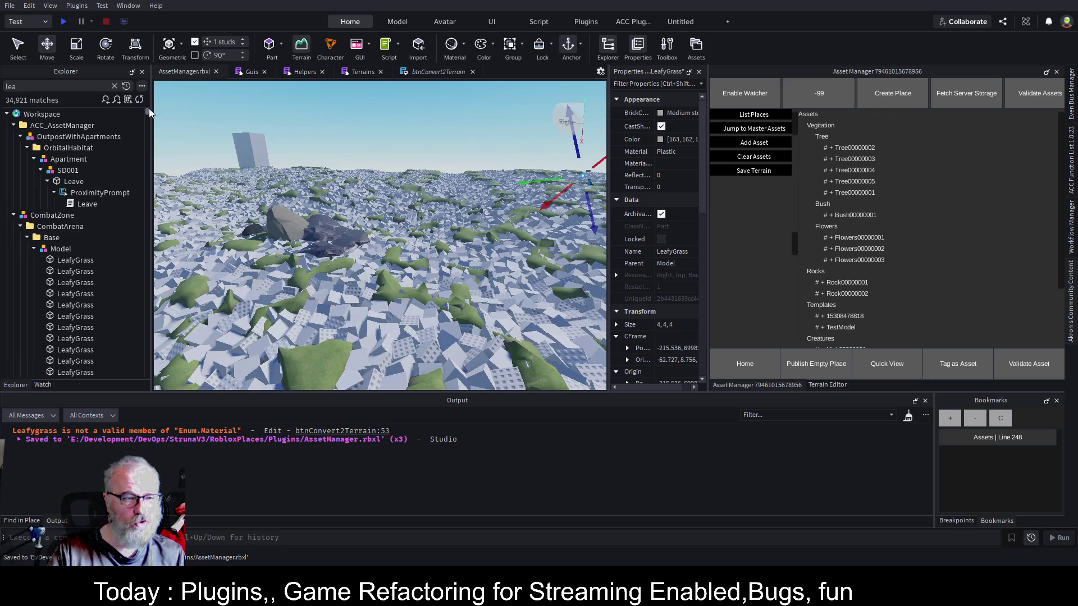
pyautogui.click(53, 216)
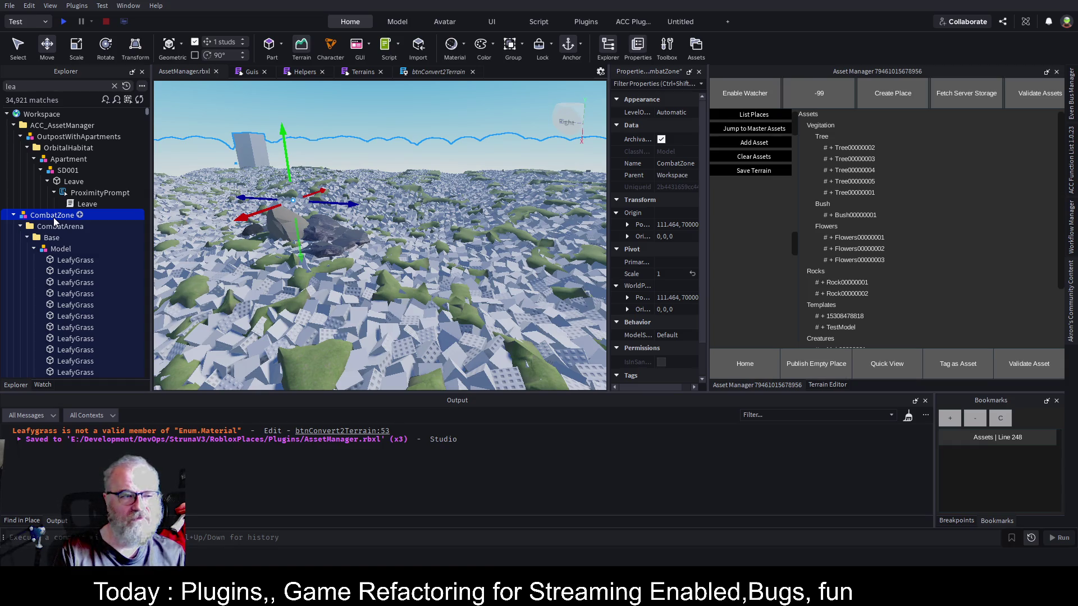
pyautogui.press('Delete')
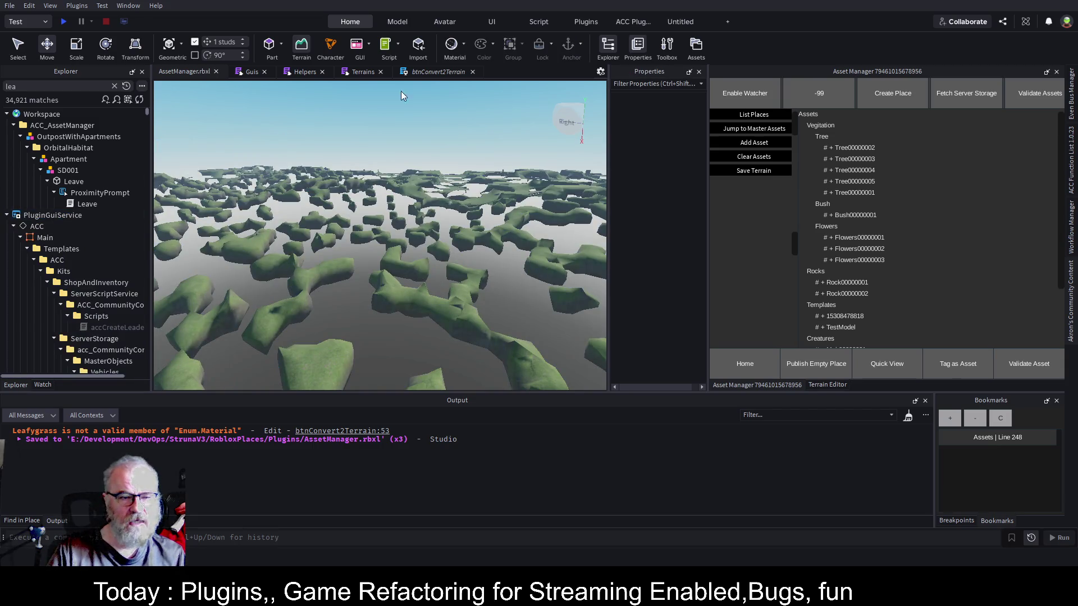
# Use the Terrain Editor's Clear tool to clear all terrain.
pyautogui.click(831, 385)
pyautogui.click(839, 114)
pyautogui.click(837, 120)
pyautogui.click(842, 163)
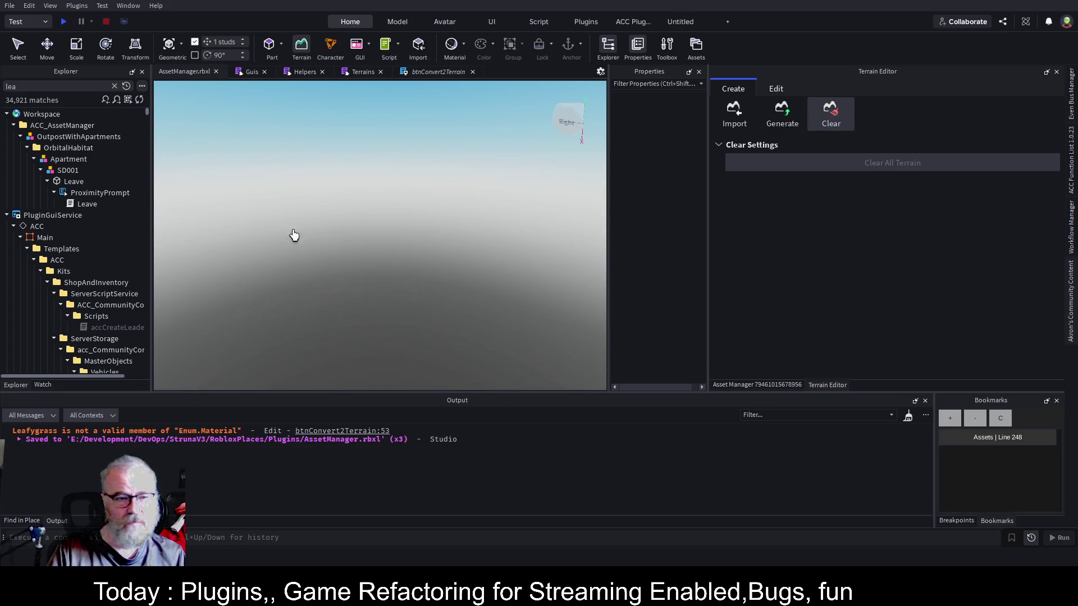
# Focus the camera on the SD001 model and collapse the PluginGuiService and ReplicatedStorage branches.
pyautogui.click(67, 170)
pyautogui.press('f')
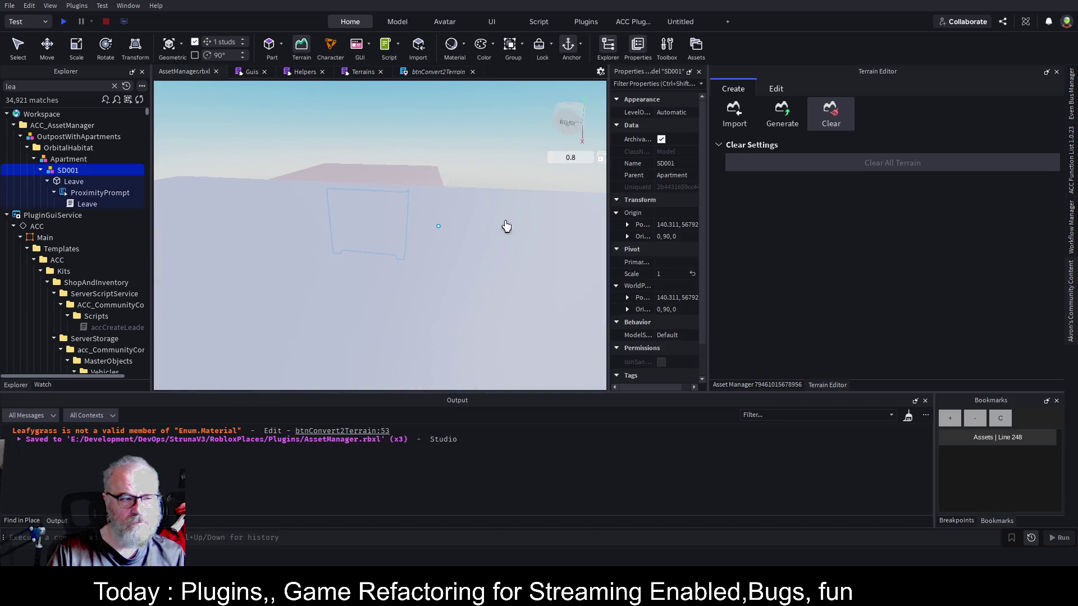
pyautogui.click(7, 216)
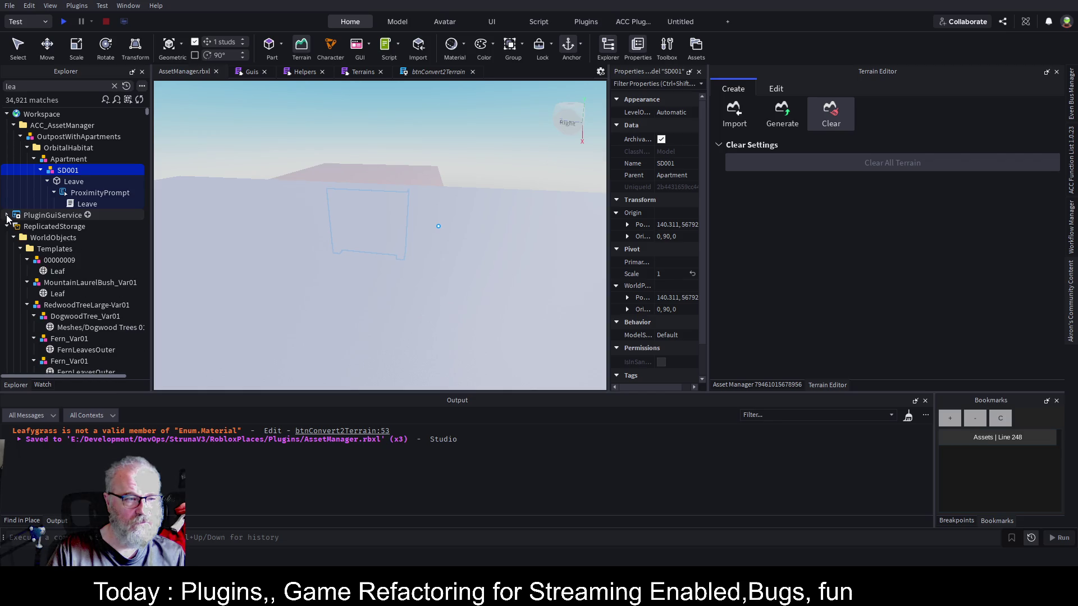
pyautogui.click(6, 215)
pyautogui.click(7, 215)
pyautogui.click(7, 227)
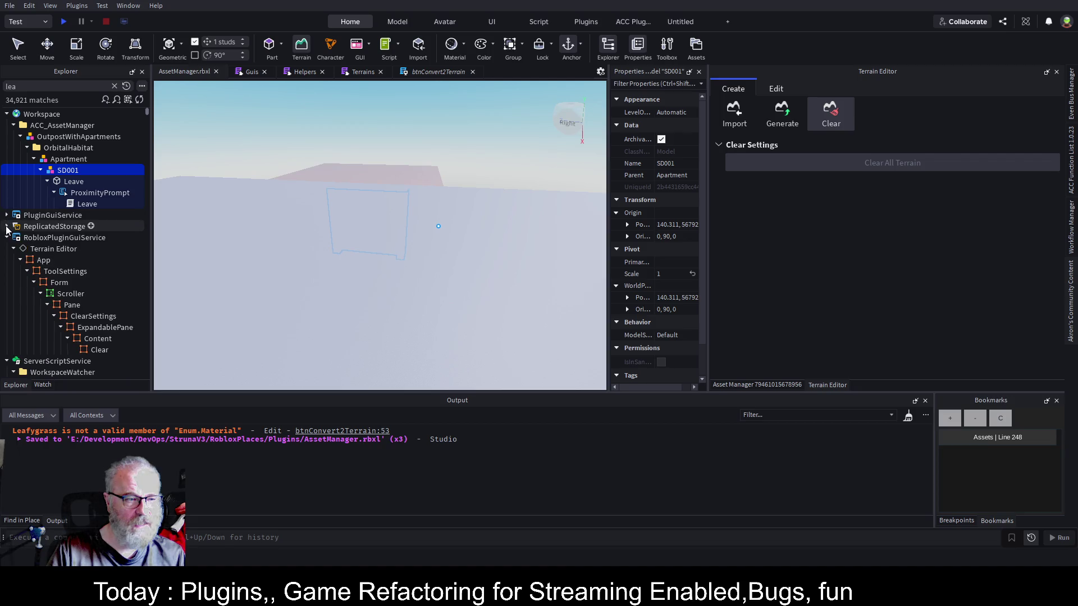
# Clear the Explorer search filter and frame the camera on the domed habitat model.
pyautogui.click(115, 86)
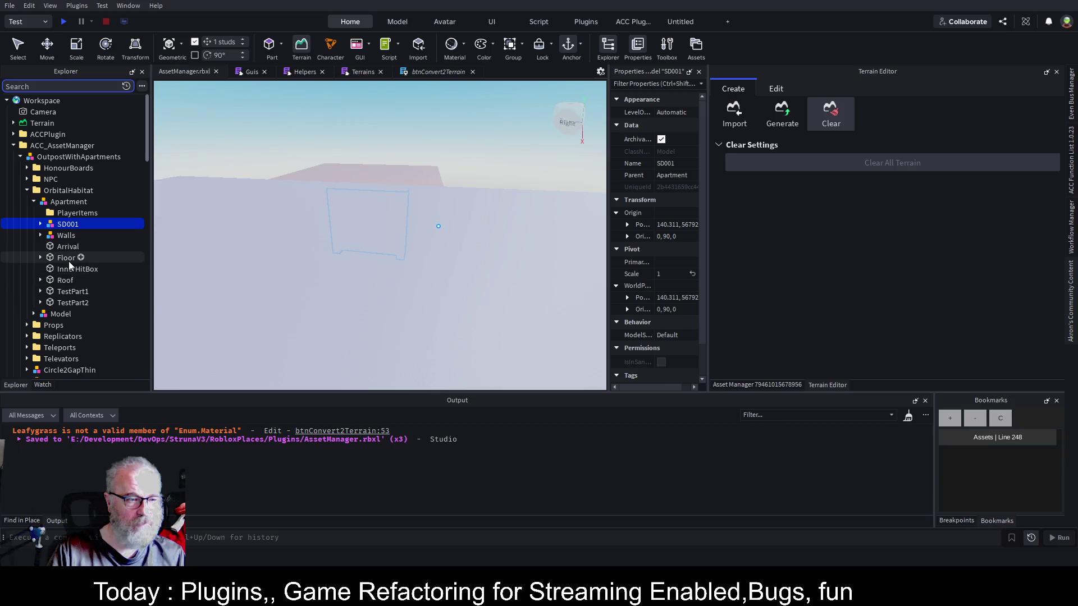
pyautogui.scroll(-3, 60, 335)
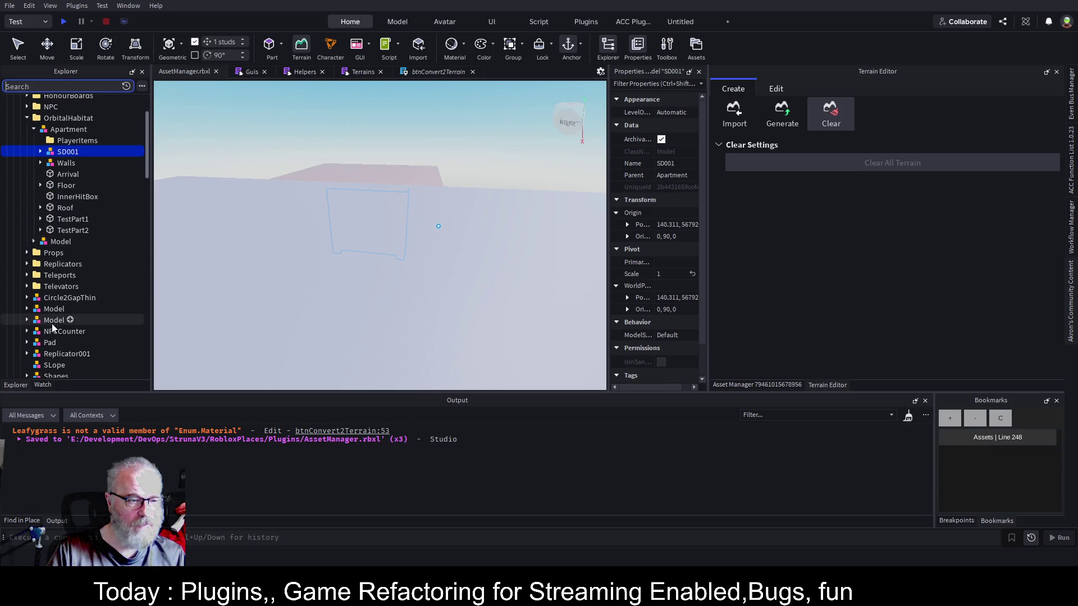
pyautogui.click(54, 320)
pyautogui.press('f')
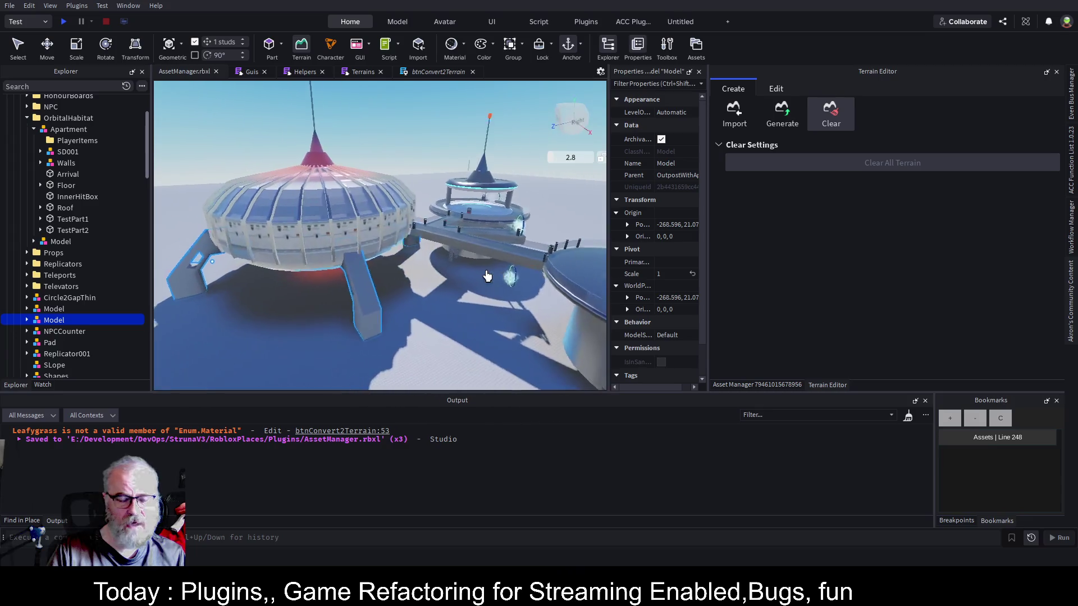
pyautogui.scroll(10, 487, 275)
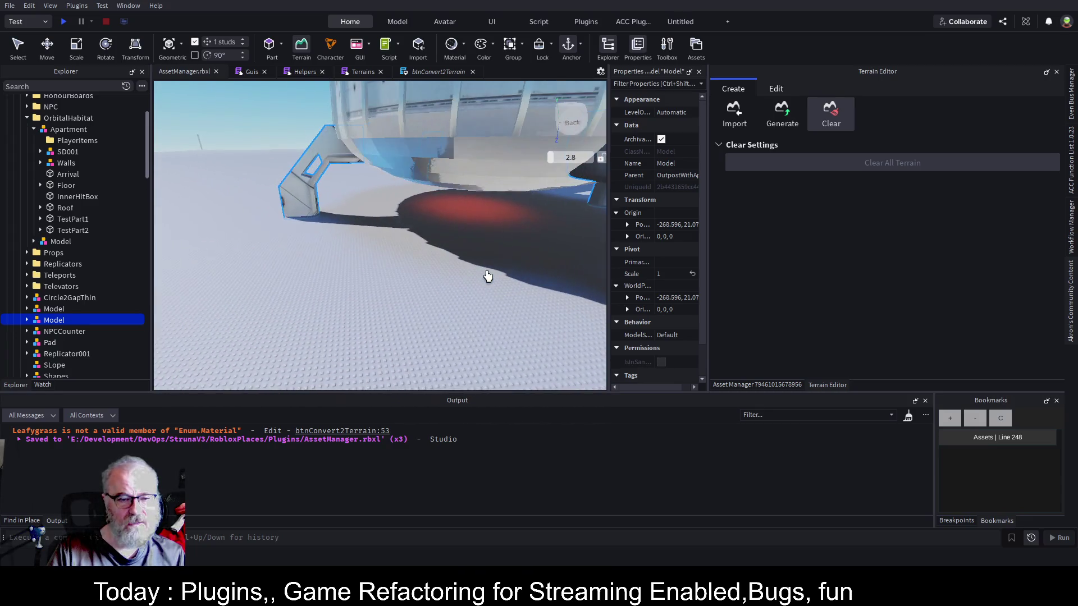
pyautogui.scroll(-10, 487, 276)
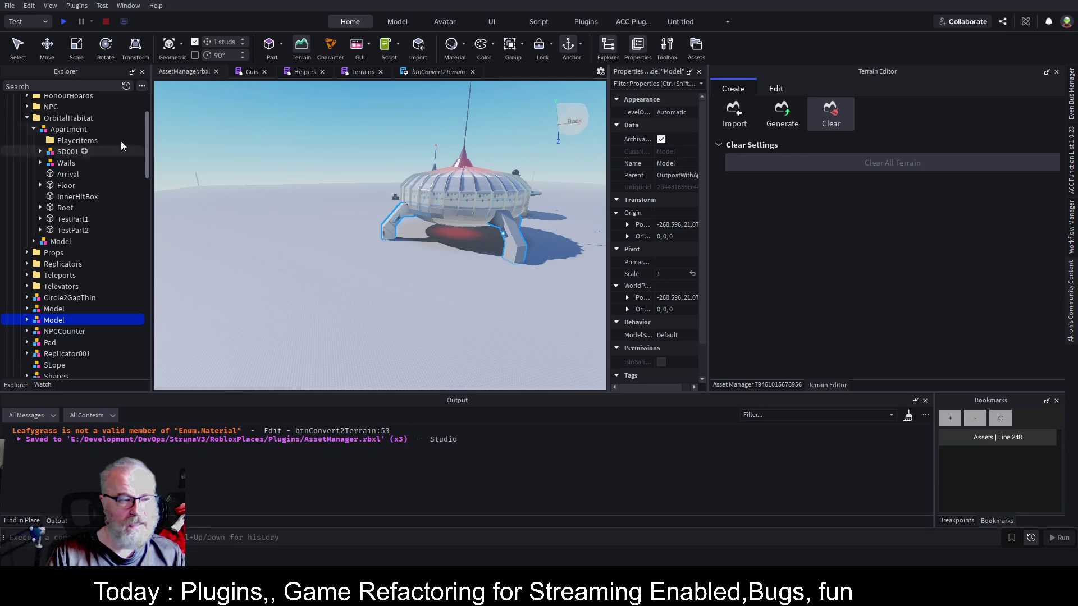
# Group the Grass baseplate into a new model named Base.
pyautogui.click(19, 46)
pyautogui.click(365, 380)
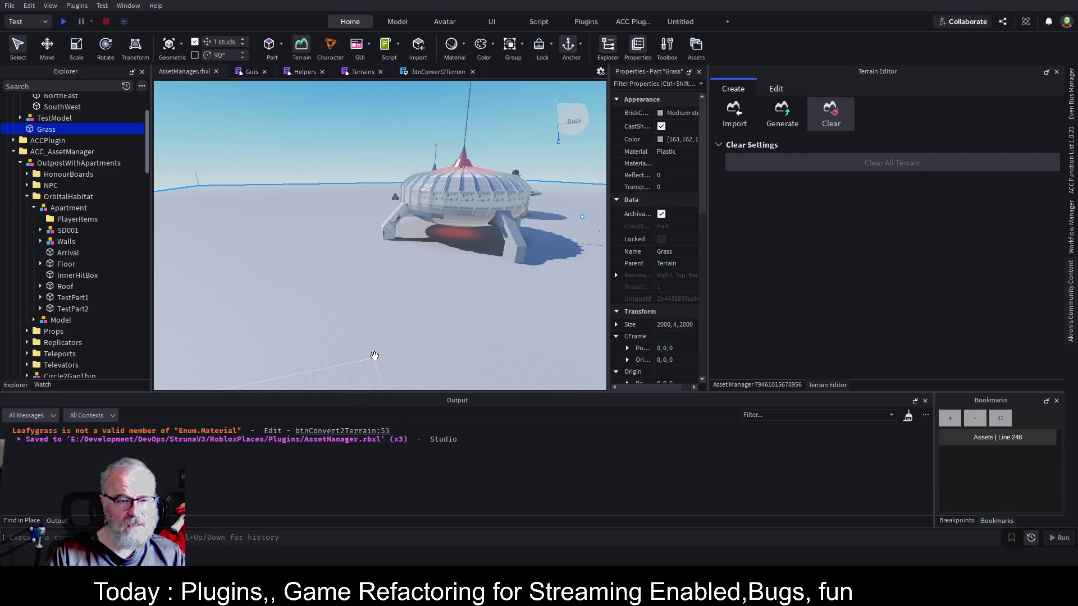
pyautogui.scroll(2, 67, 150)
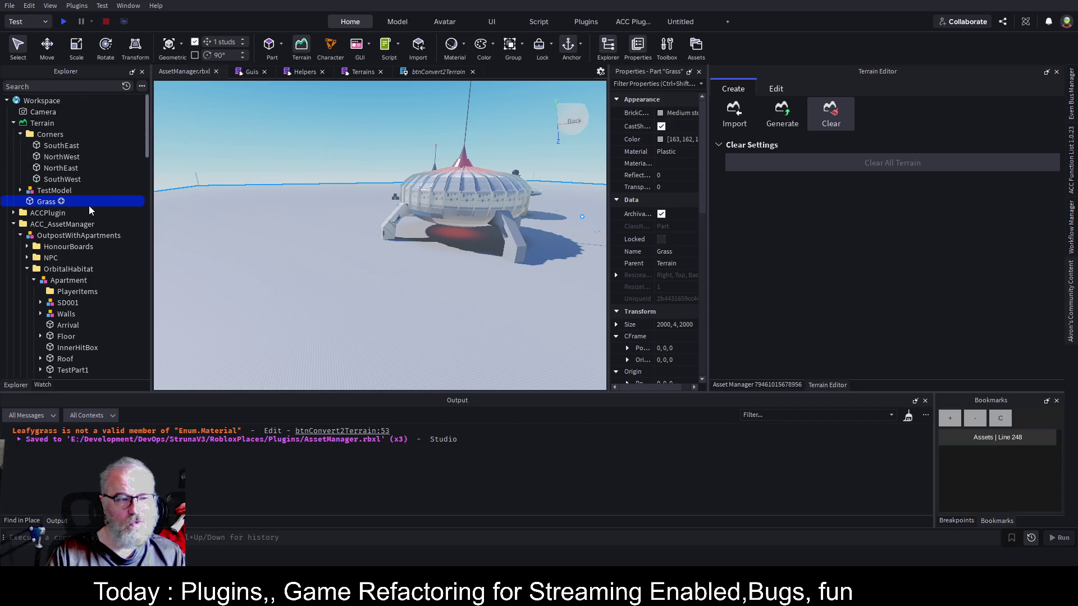
pyautogui.click(20, 134)
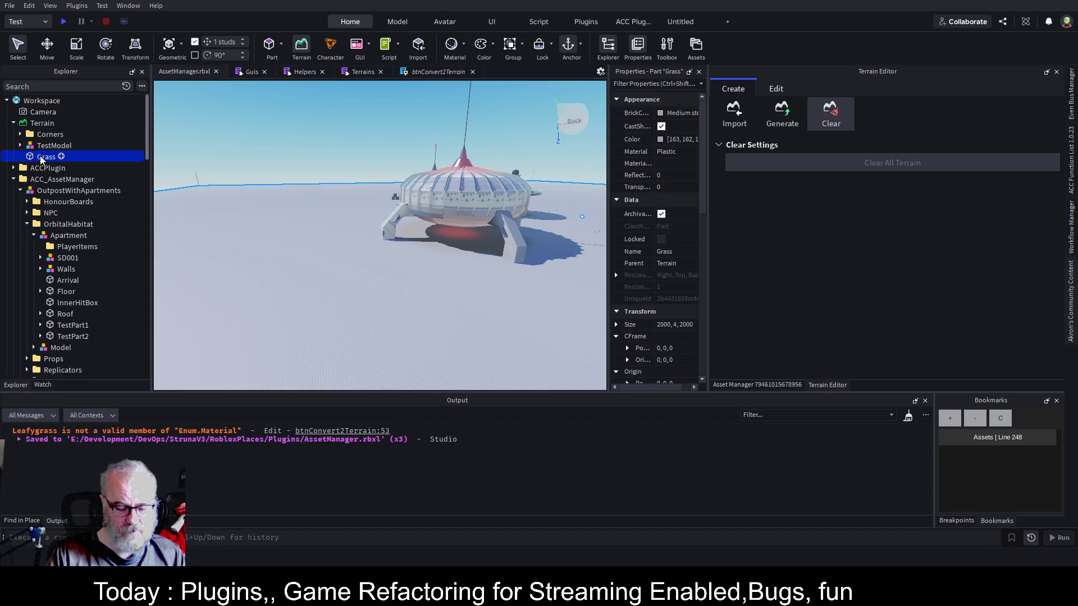
pyautogui.hotkey('ctrl', 'g')
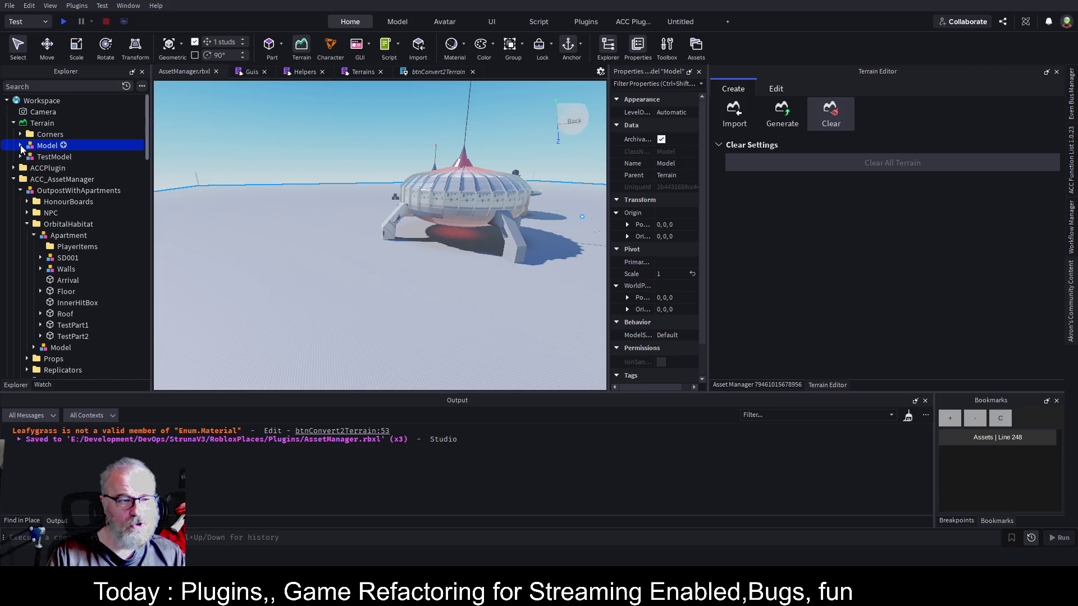
pyautogui.press('F2')
pyautogui.write('Base')
pyautogui.press('Return')
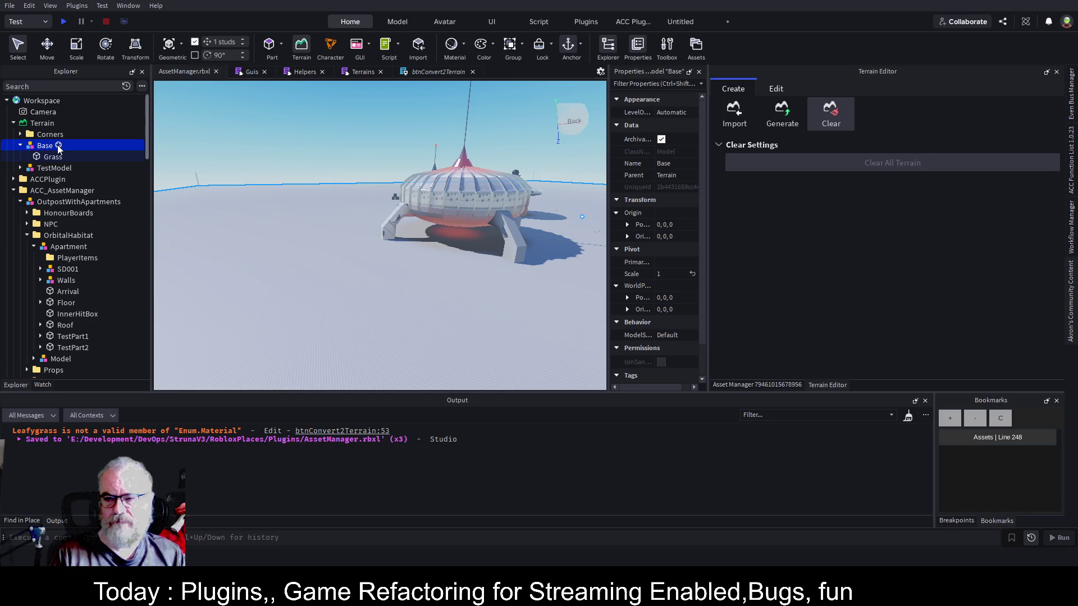
# Bring up the Asset Manager plugin panel.
pyautogui.scroll(-10, 79, 228)
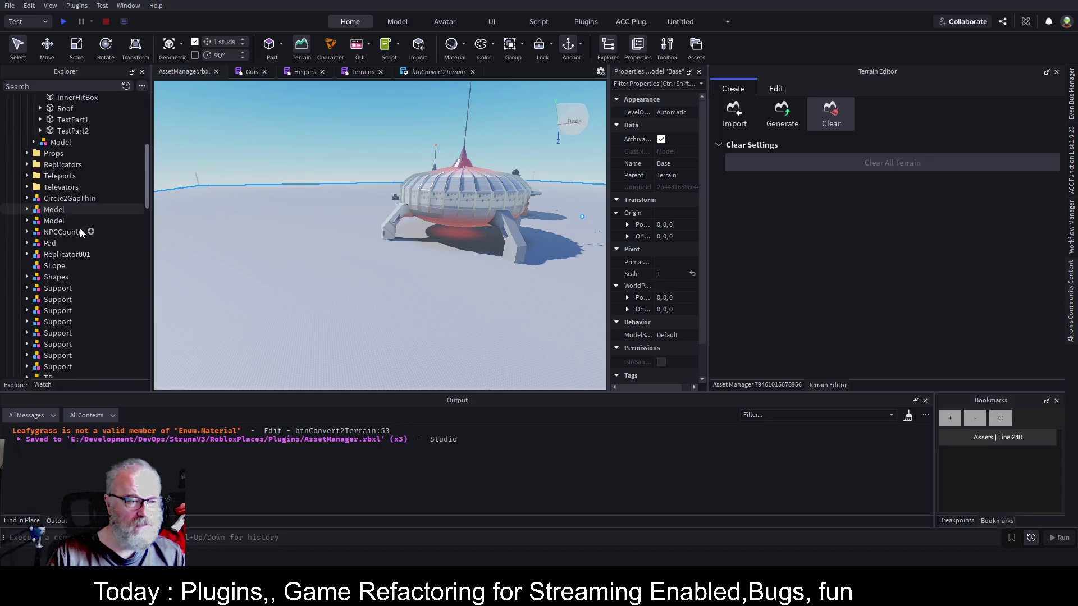
pyautogui.scroll(10, 80, 231)
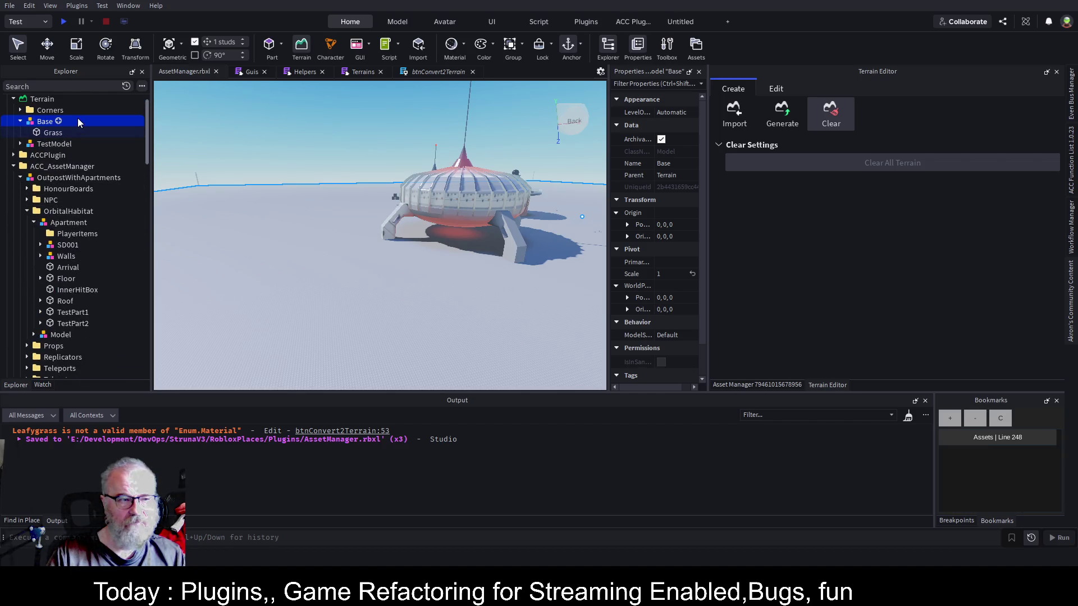
pyautogui.click(773, 386)
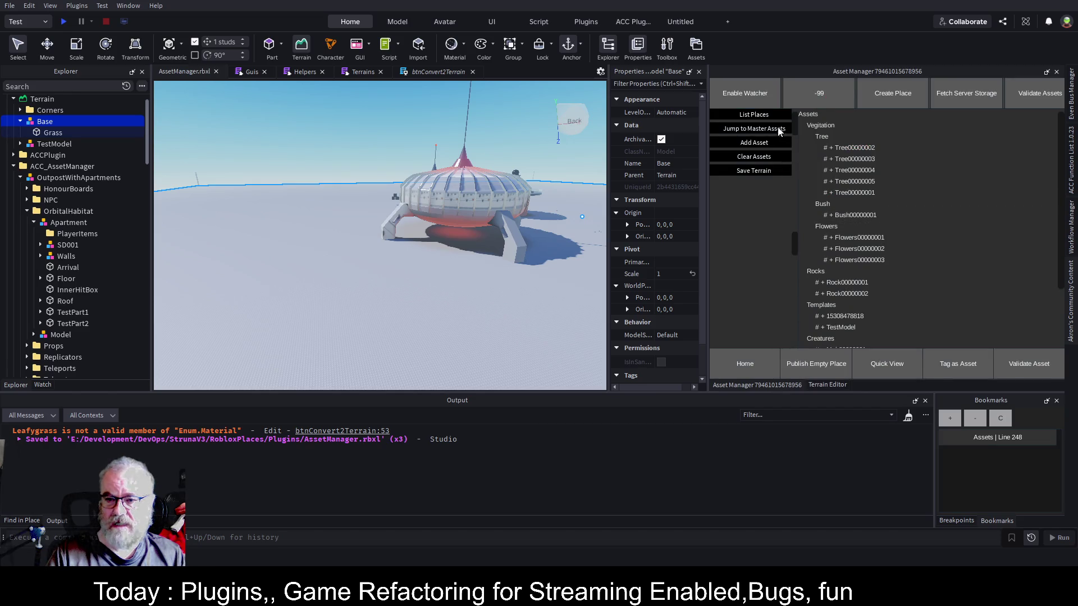
# Use List Places in the Asset Manager to display the available place IDs.
pyautogui.click(754, 115)
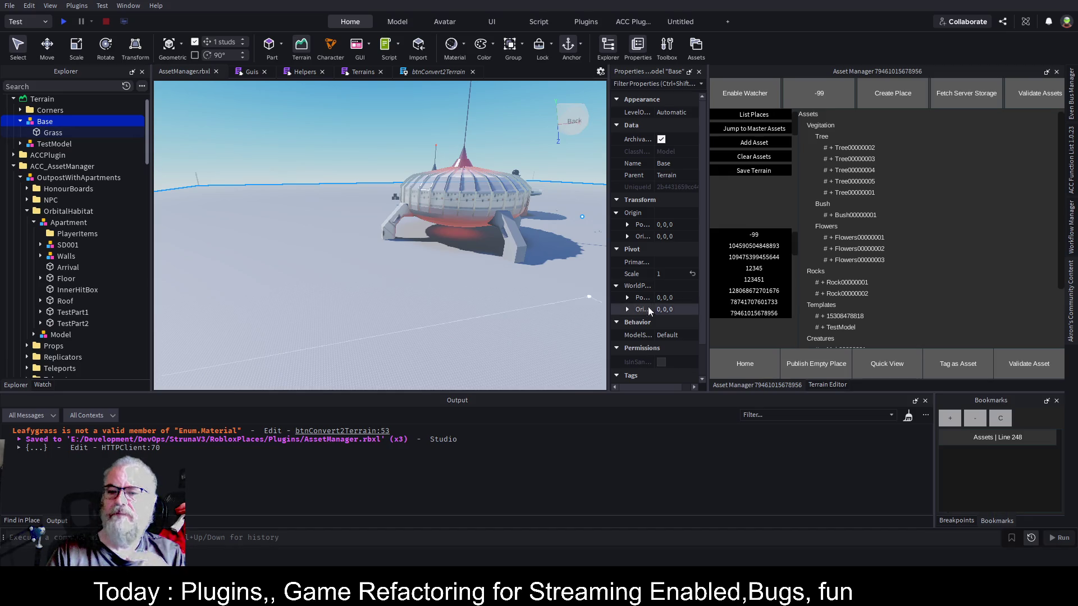
pyautogui.scroll(-3, 888, 237)
pyautogui.scroll(3, 889, 238)
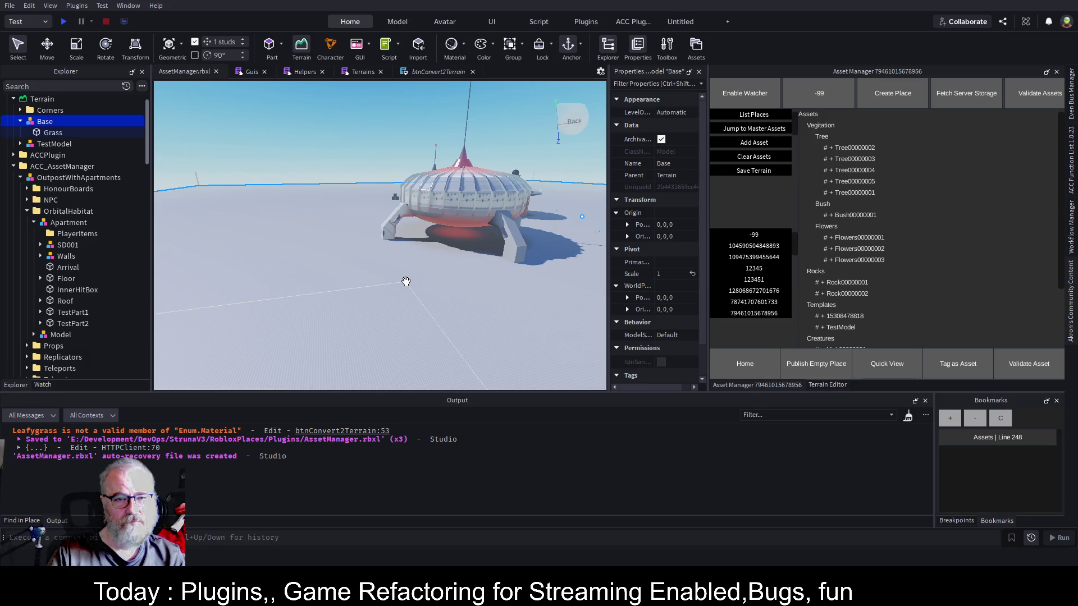
# In the Terrains script, start a SpawnRandomStuff() function with local partType = math.random(1,3).
pyautogui.click(356, 72)
pyautogui.scroll(5, 292, 224)
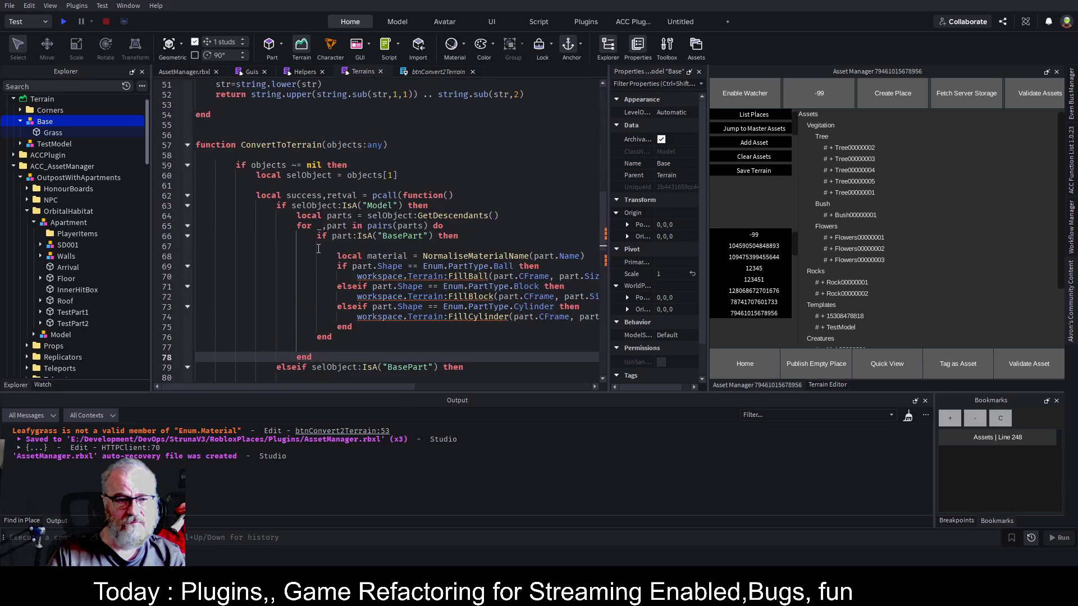
pyautogui.click(186, 177)
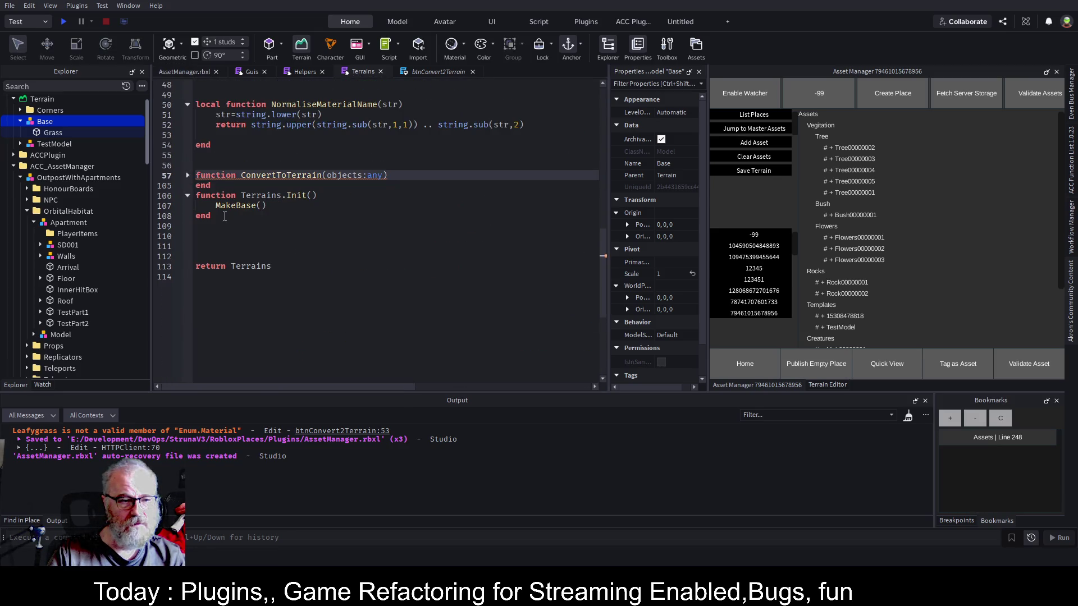
pyautogui.scroll(2, 245, 228)
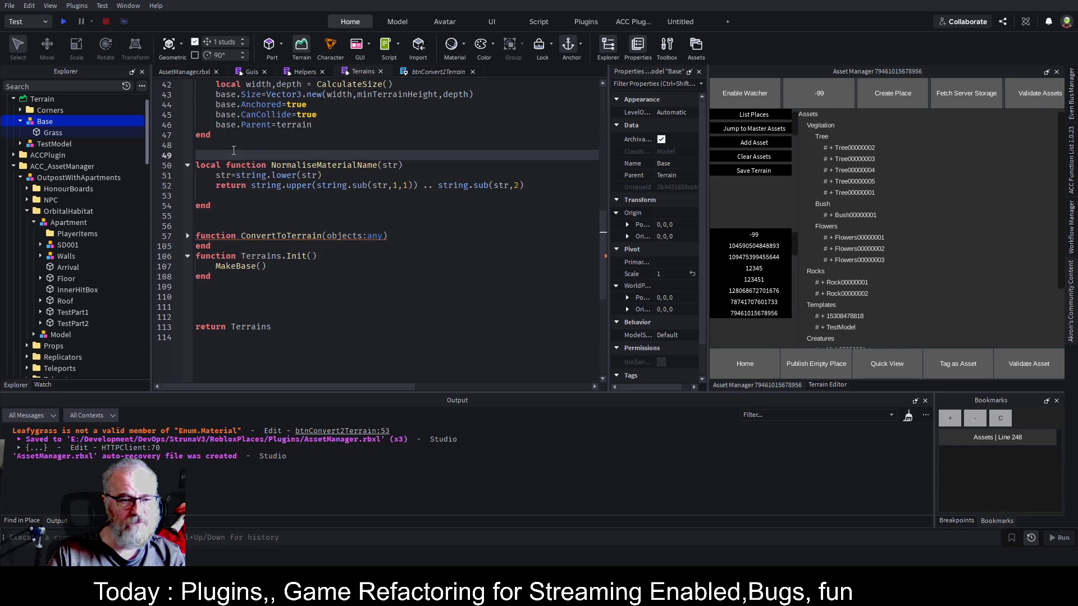
pyautogui.click(240, 156)
pyautogui.press('Return')
pyautogui.press('Return')
pyautogui.press('Up')
pyautogui.press('Up')
pyautogui.write('function')
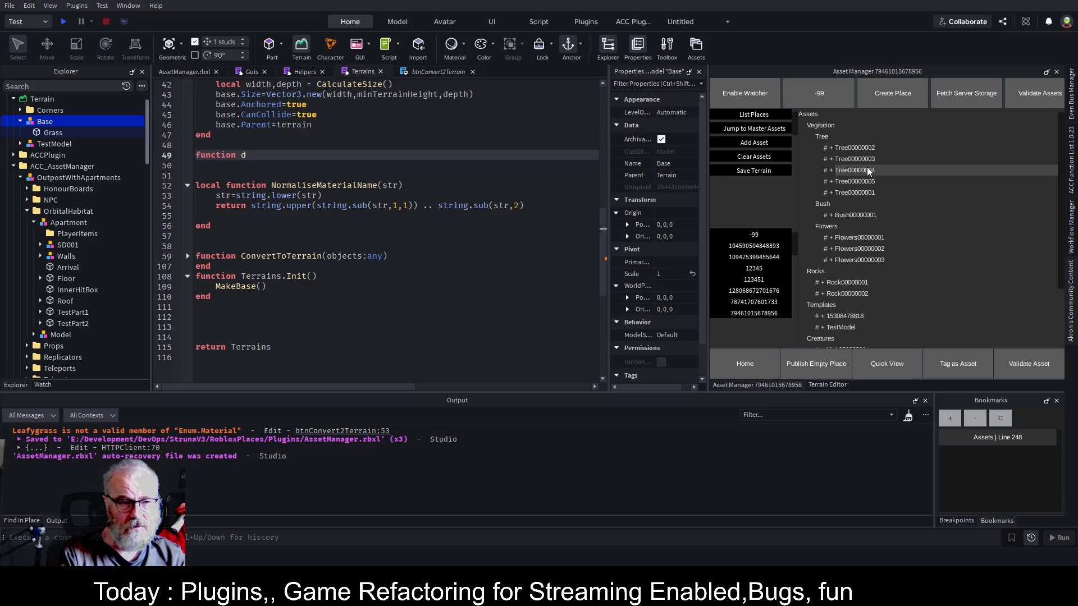
pyautogui.press('BackSpace')
pyautogui.write('SpawnRandom')
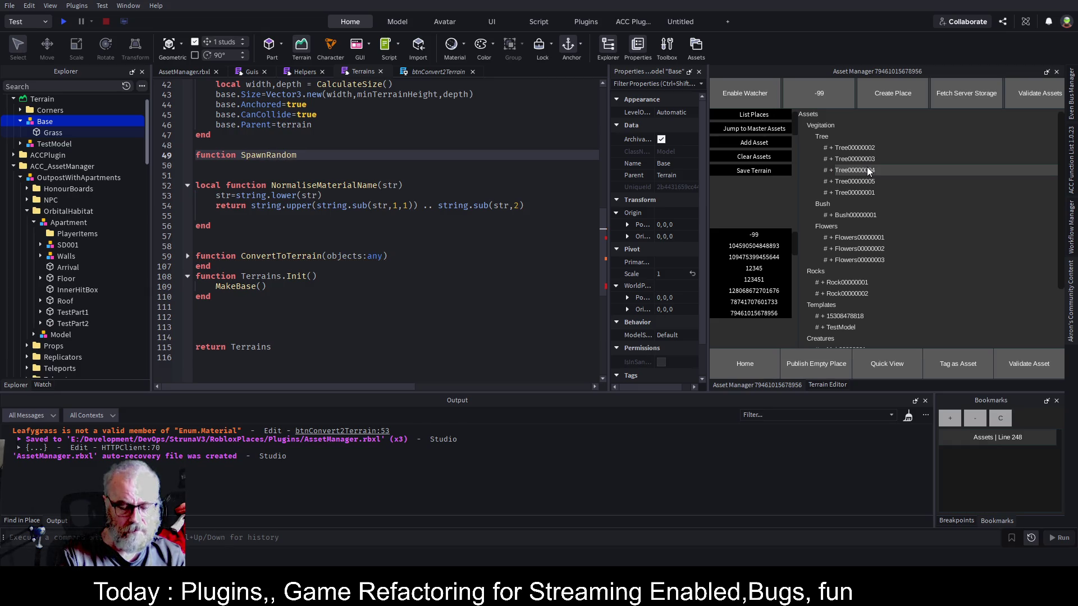
pyautogui.write('Stuff()')
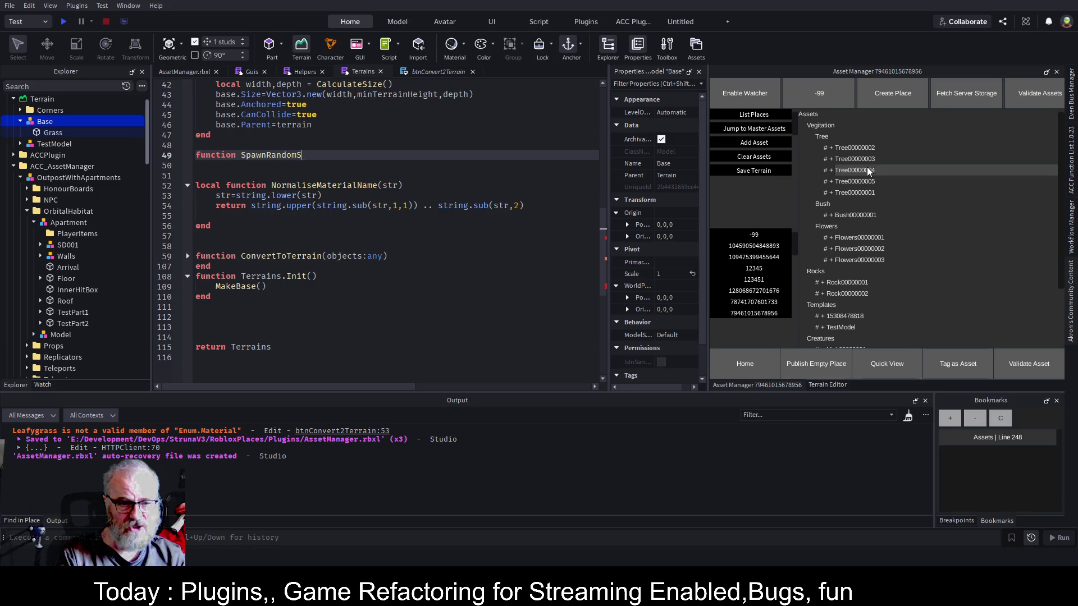
pyautogui.press('Return')
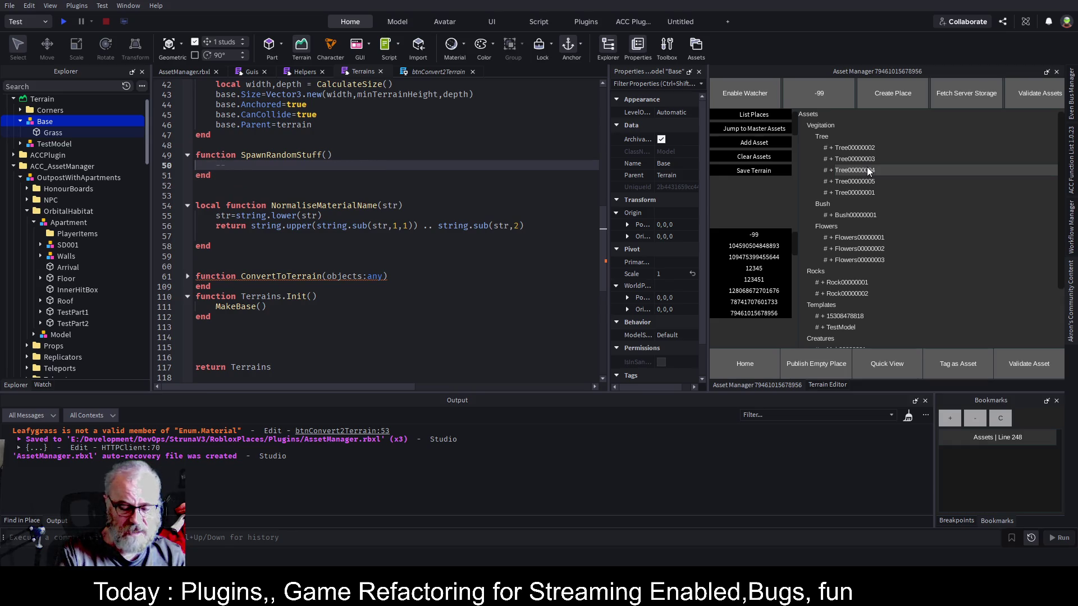
pyautogui.write('local')
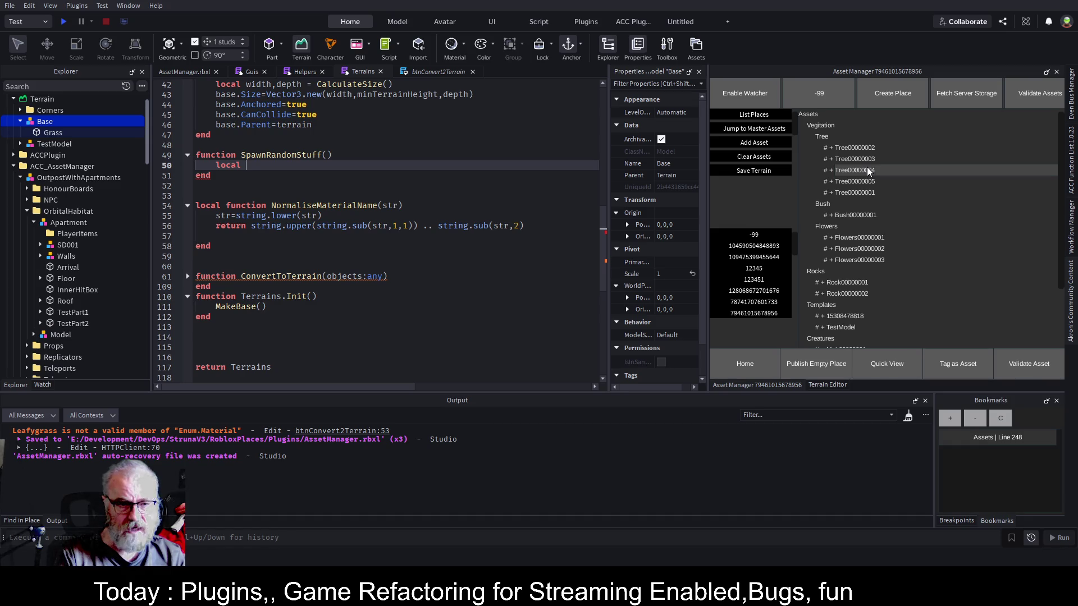
pyautogui.write(' pa')
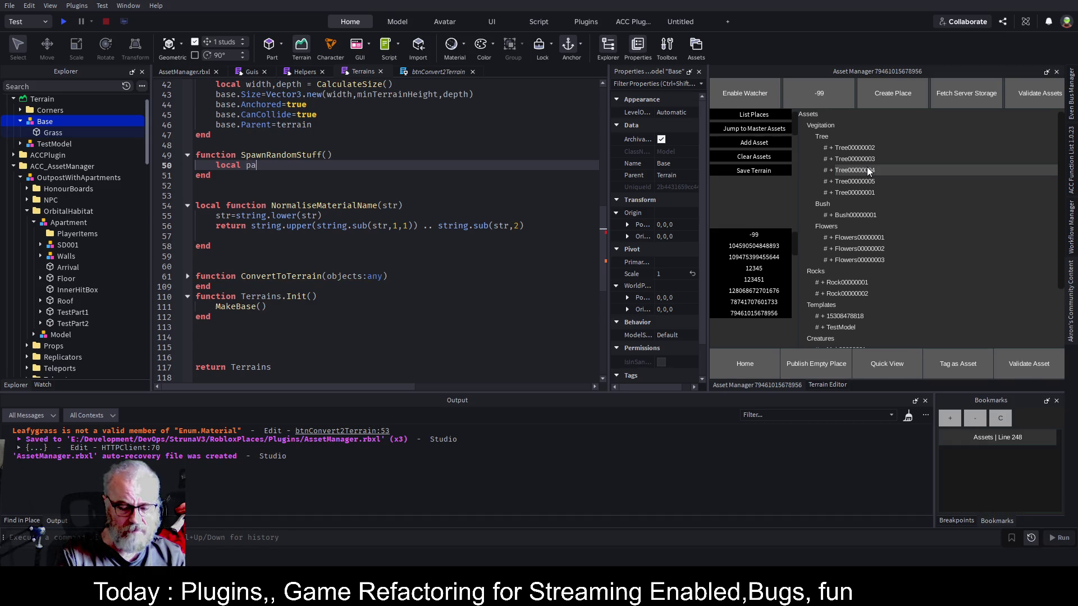
pyautogui.write('rtType =')
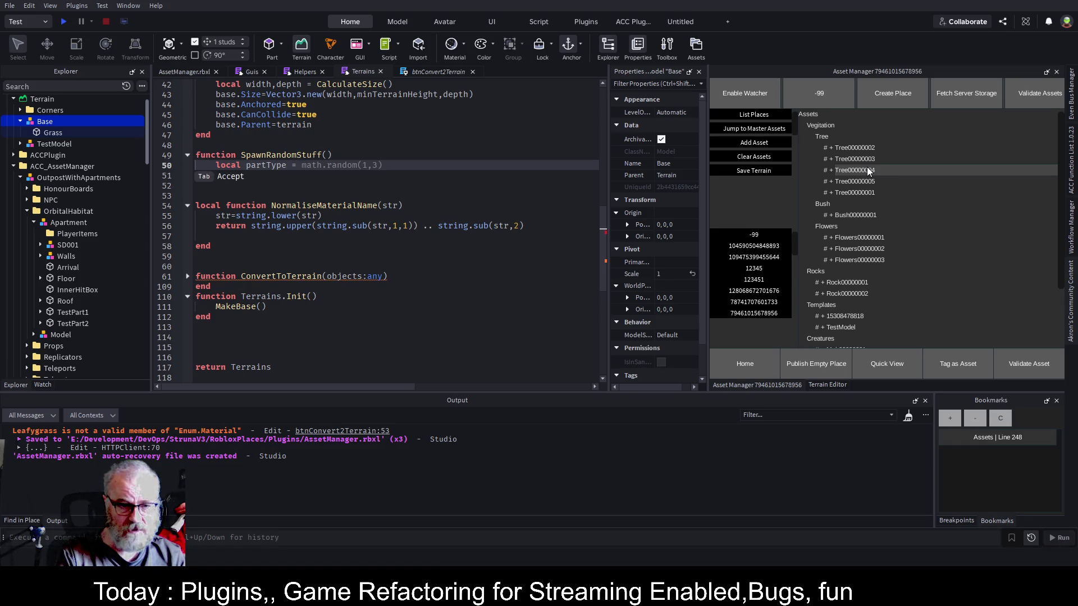
pyautogui.press('Tab')
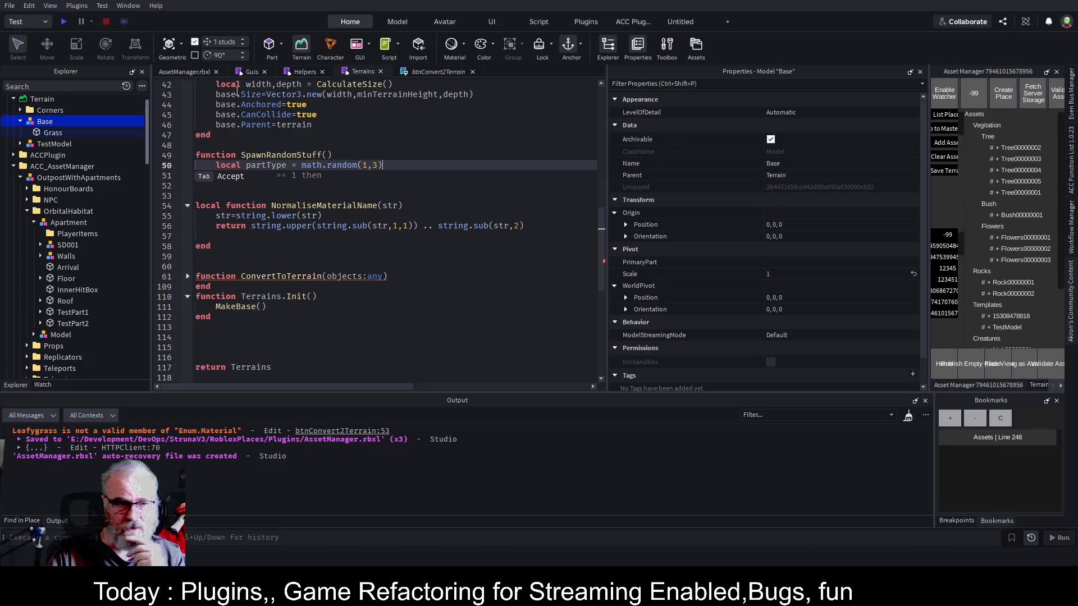
# Inspect the Grass part's Shape property in the Properties panel.
pyautogui.click(68, 133)
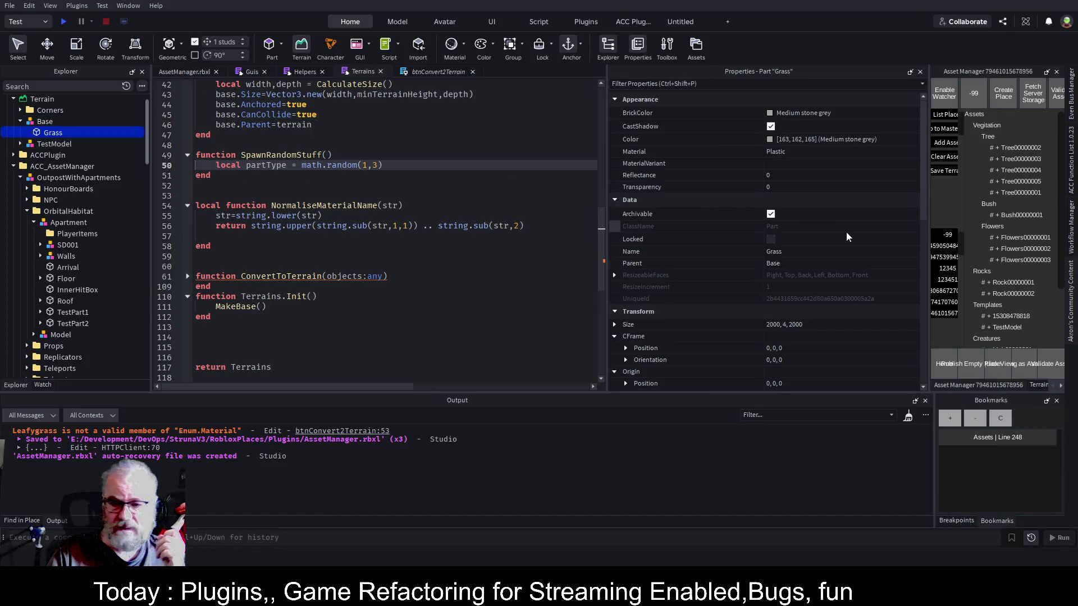
pyautogui.scroll(-10, 849, 281)
pyautogui.click(827, 246)
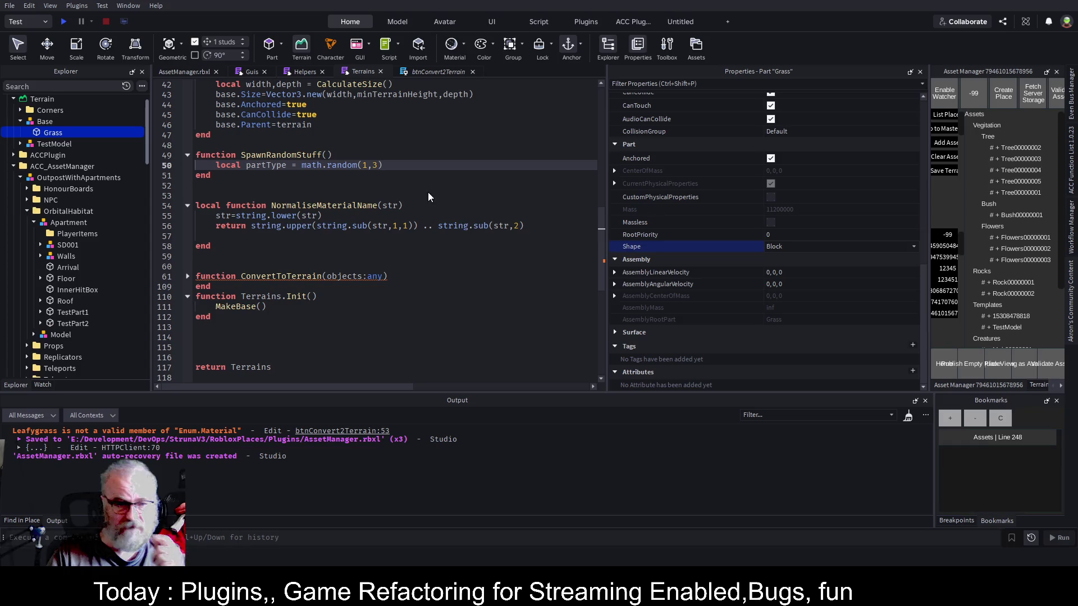
# Change the random range to math.random(1,5) and add new lines below it.
pyautogui.click(373, 166)
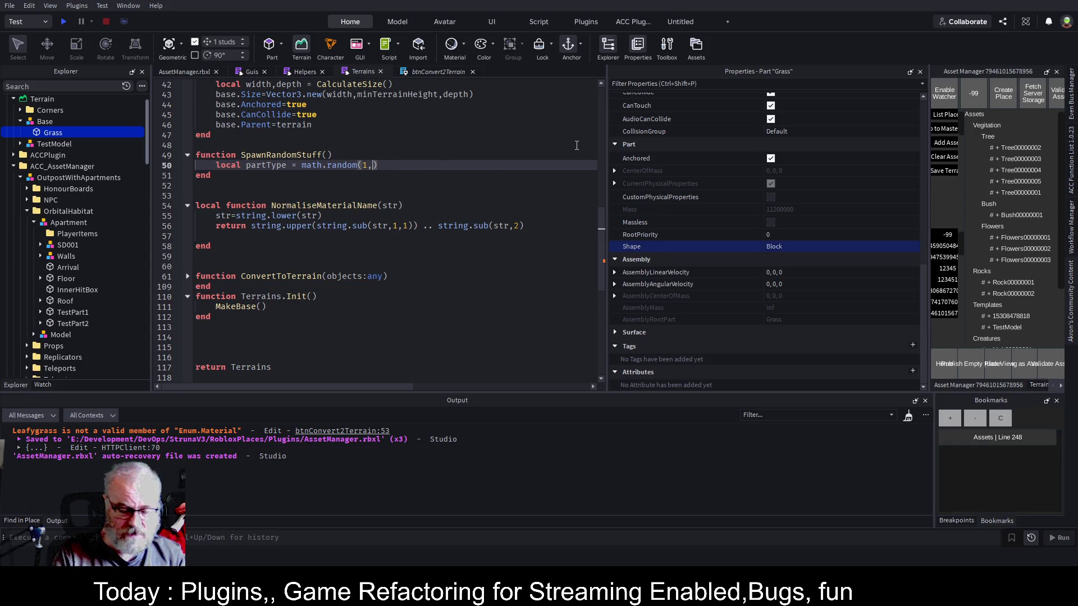
pyautogui.press('Delete')
pyautogui.write('5')
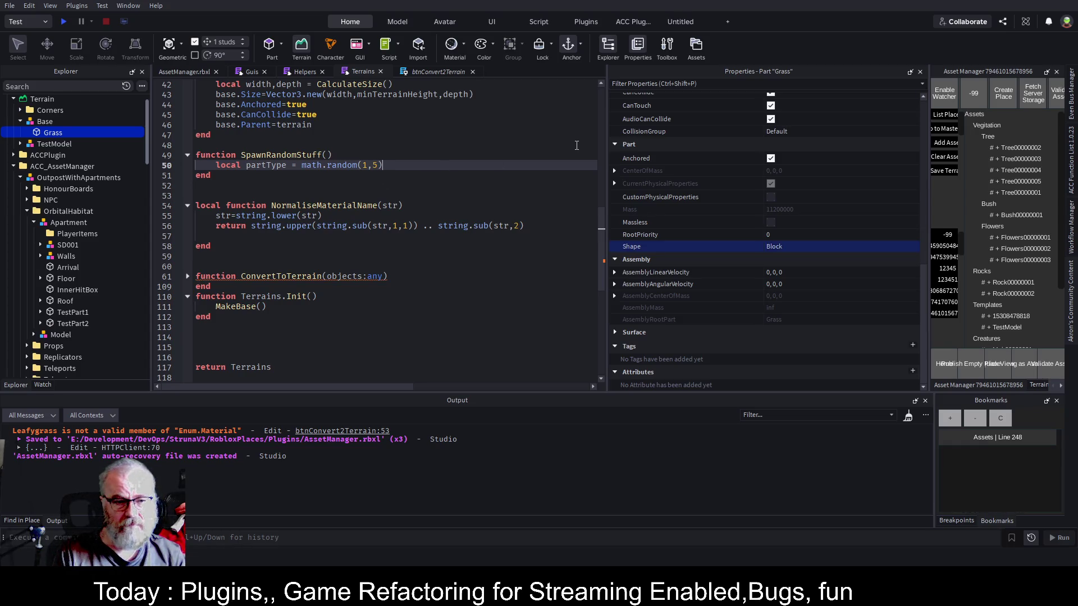
pyautogui.press('Return')
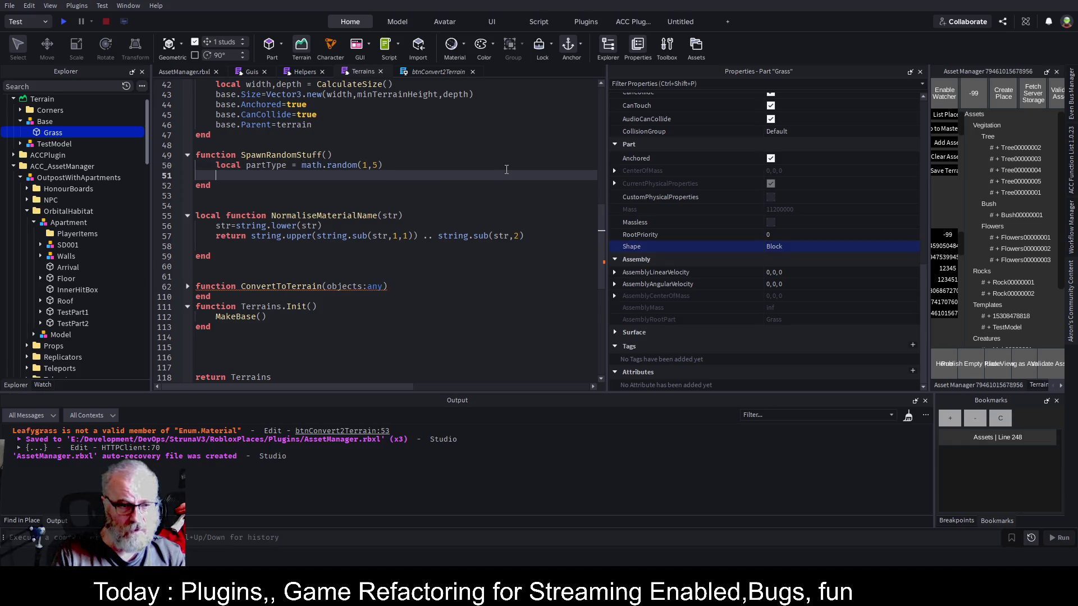
pyautogui.press('Return')
# Add local spawnedPart = Instance.new("Part") inside SpawnRandomStuff.
pyautogui.write('local spawn')
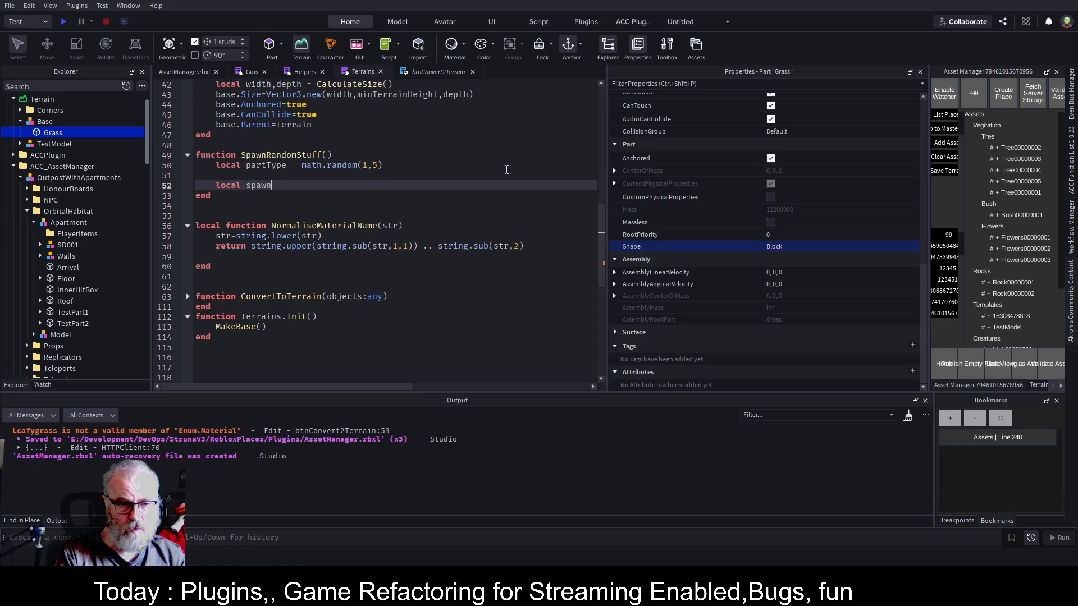
pyautogui.write('Part')
pyautogui.write('ed')
pyautogui.press('End')
pyautogui.write('= Instance')
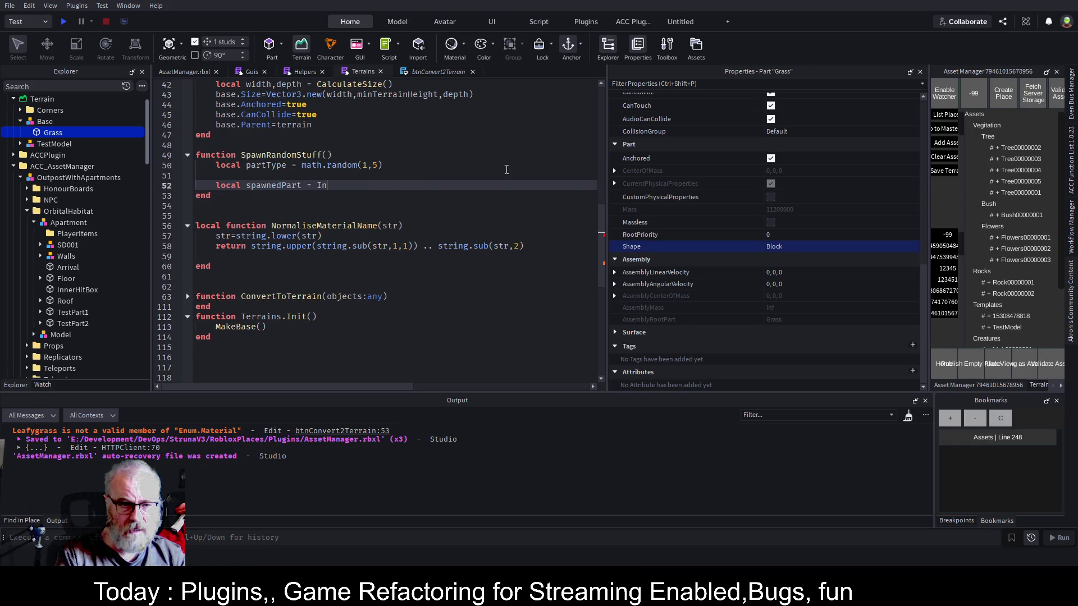
pyautogui.write('.new()')
pyautogui.write('"P')
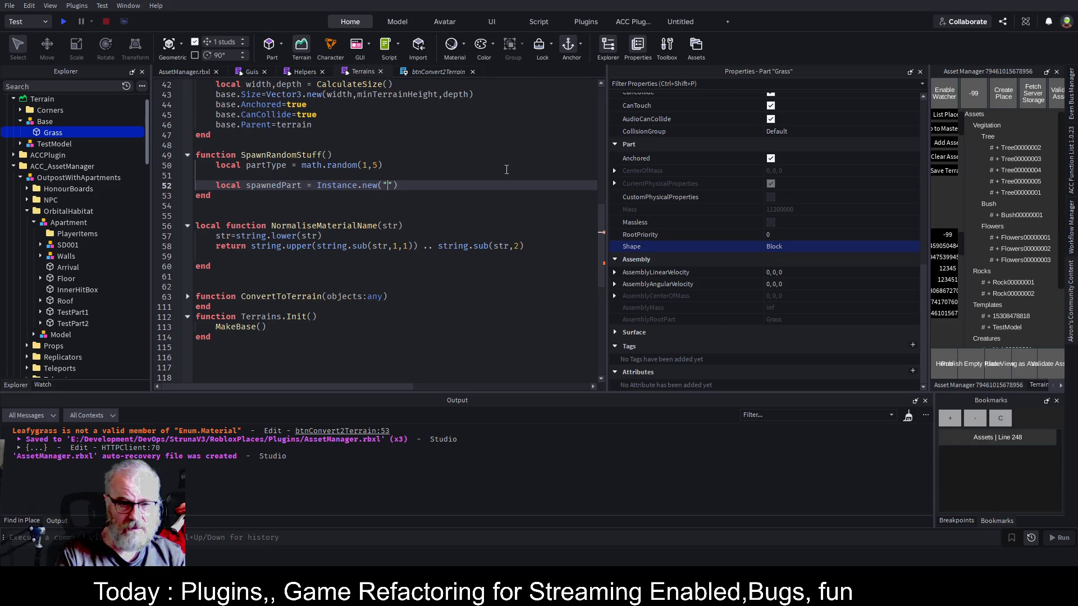
pyautogui.write('art')
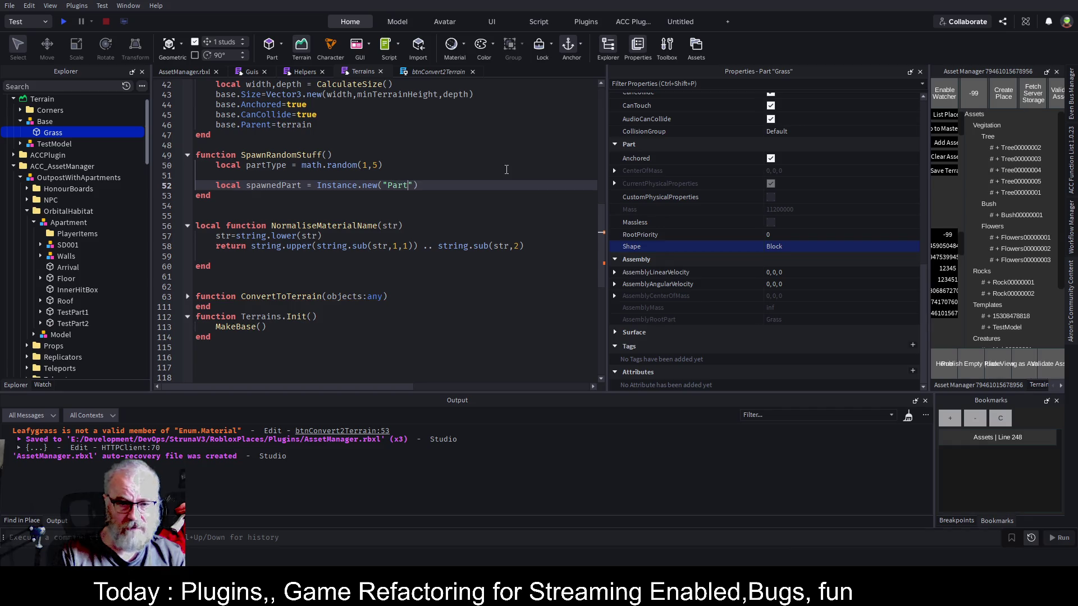
pyautogui.press('End')
pyautogui.press('Return')
# Add a spawnedPart.Shape line, experimenting with Enum.PartType and indexed values.
pyautogui.write('sp')
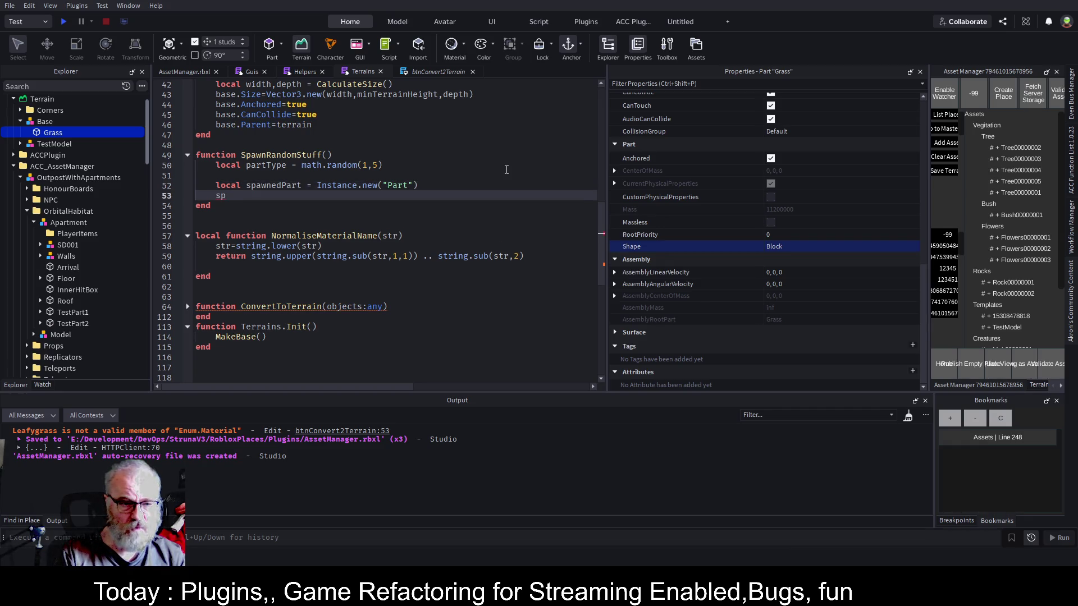
pyautogui.write('awnedPart.Shape')
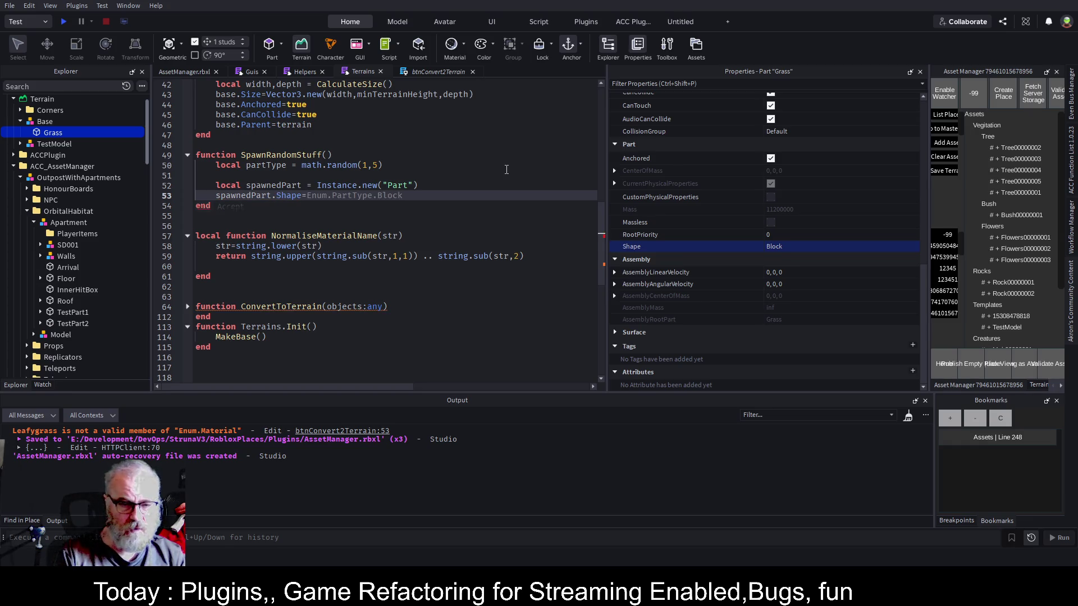
pyautogui.press('Tab')
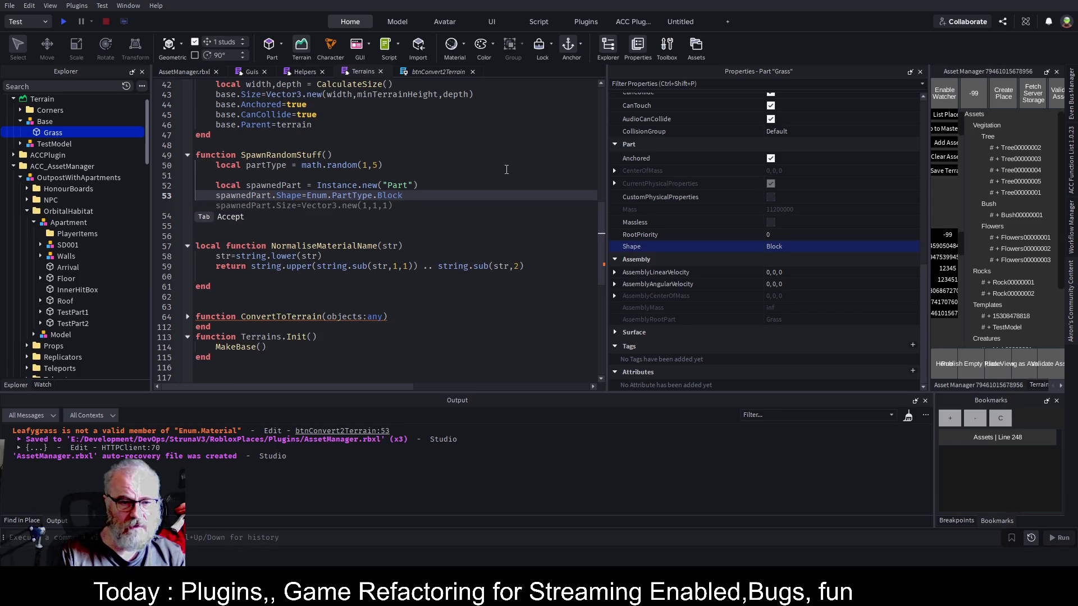
pyautogui.press('BackSpace')
pyautogui.press('BackSpace')
pyautogui.press('BackSpace')
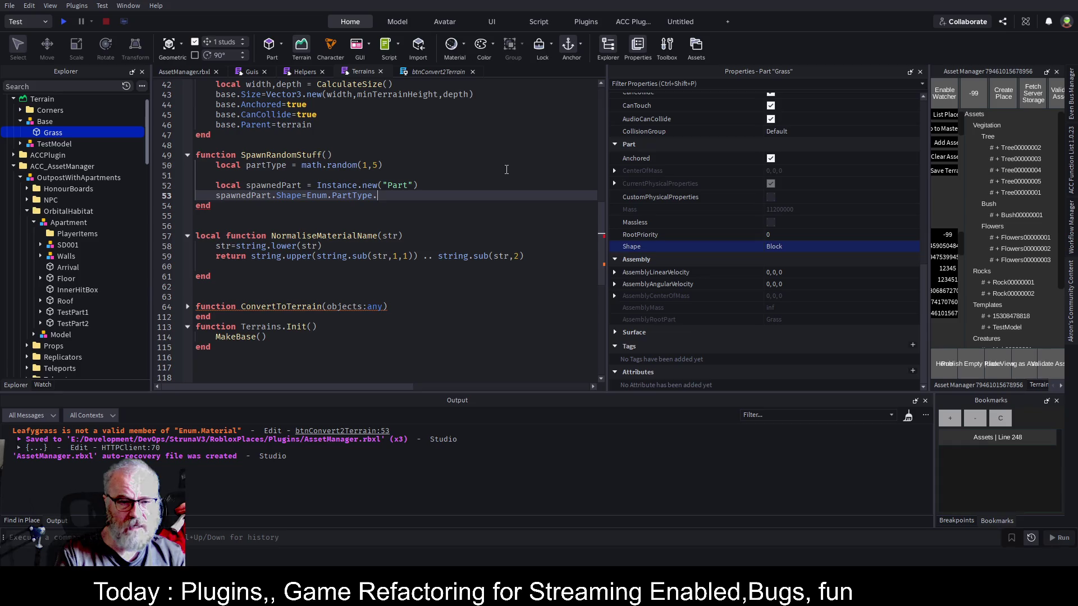
pyautogui.press('BackSpace')
pyautogui.write('[1]')
pyautogui.press('BackSpace')
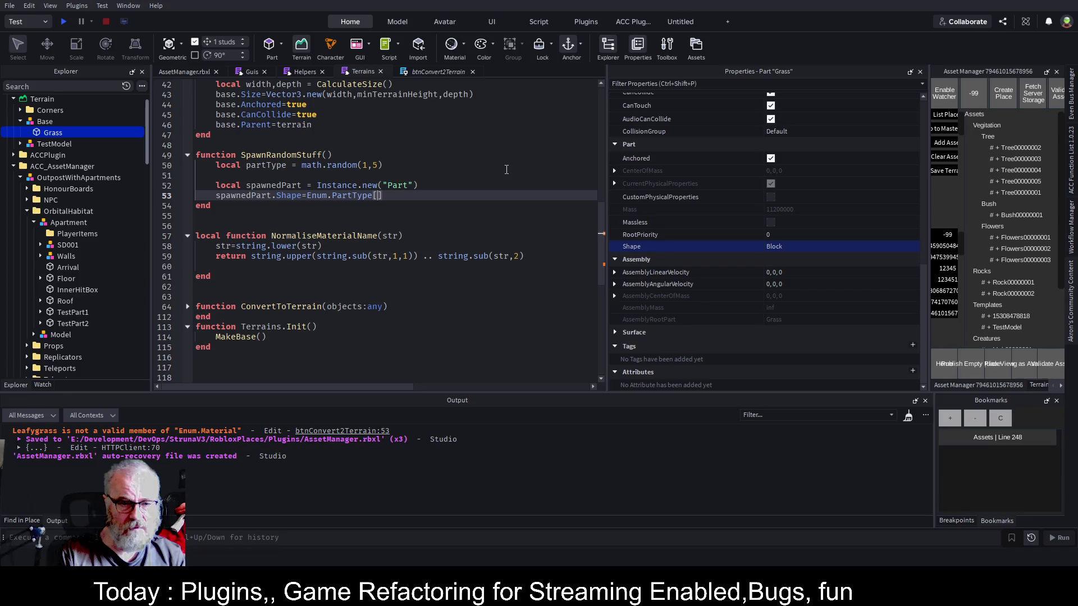
pyautogui.press('BackSpace')
pyautogui.write('.')
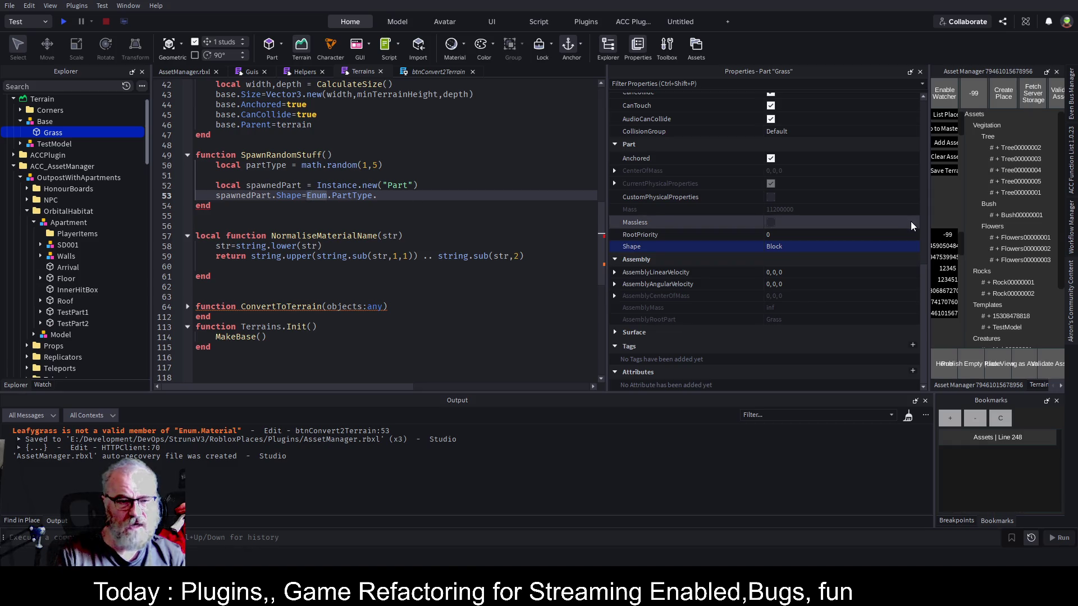
pyautogui.press('Escape')
# Undo the Enum.PartType edits so the line reads spawnedPart.Shape=1.
pyautogui.hotkey('ctrl', 'z')
pyautogui.press('Down')
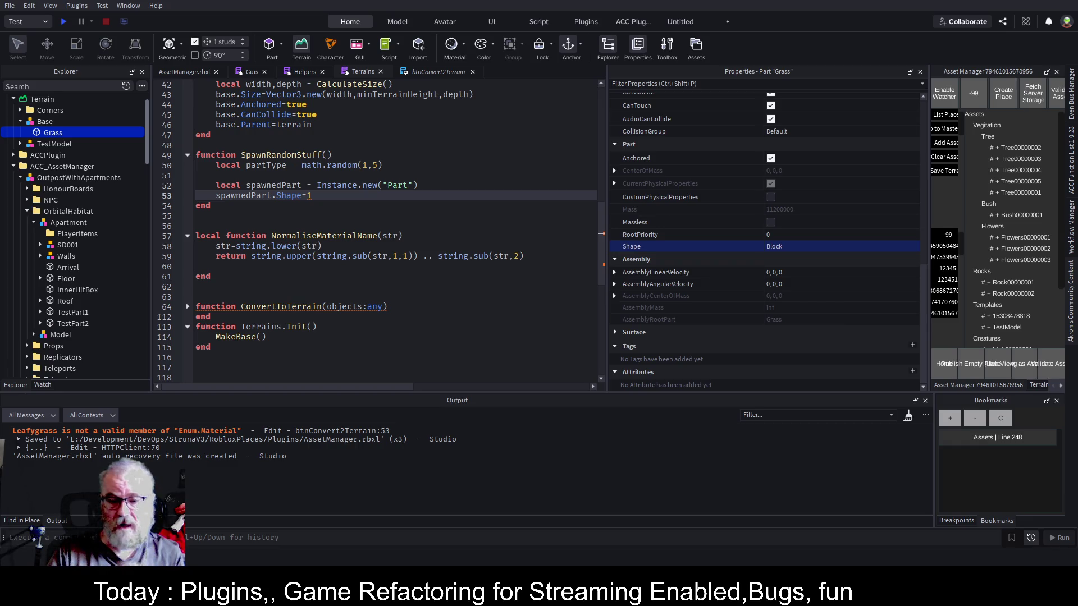
# Paste the ShapeMap table of five part types at the top of the script.
pyautogui.press('Down')
pyautogui.scroll(1, 295, 204)
pyautogui.hotkey('ctrl', 'Home')
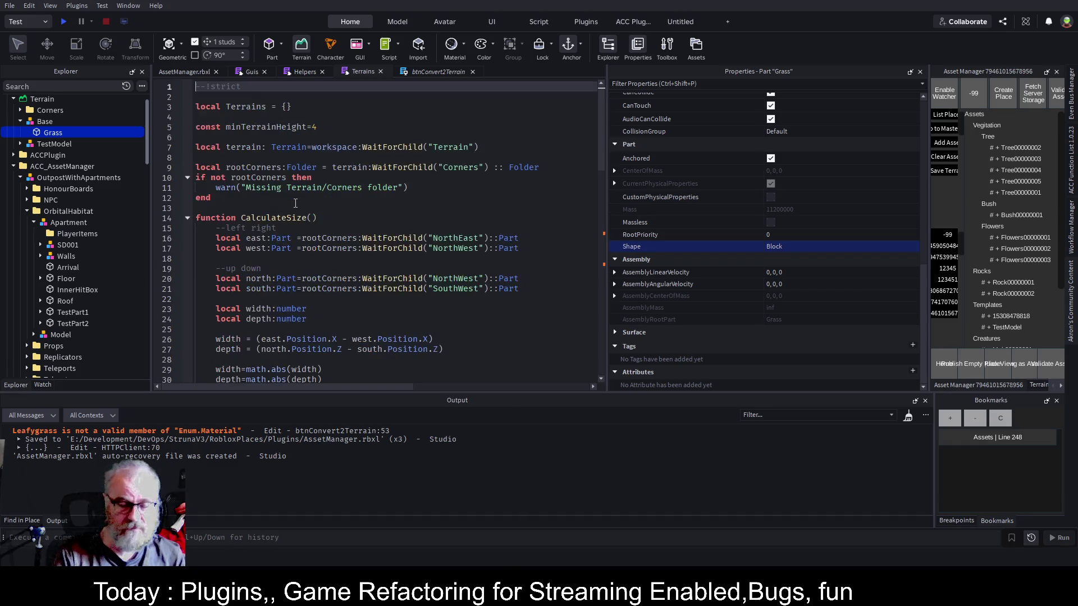
pyautogui.click(280, 117)
pyautogui.write('local ShapeMap = { \t[1] = Enum.PartType.Block, \t[2] = Enum.PartType.Ball, \t[3] = Enum.PartType.Cylinder, \t[4] = Enum.PartType.Wedge, \t[5] = Enum.PartType.CornerWedge, }')
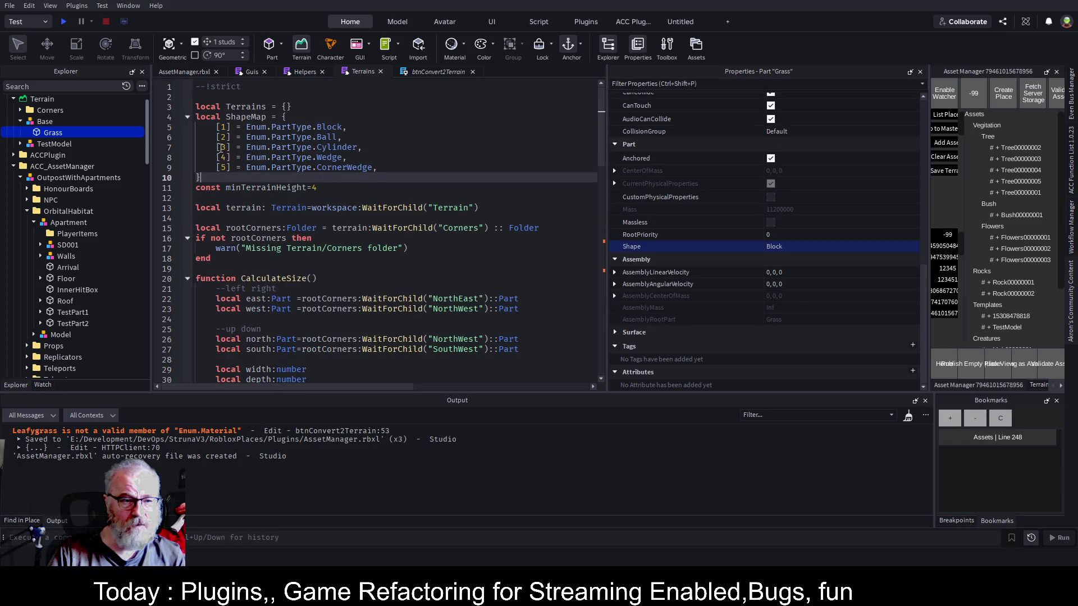
pyautogui.scroll(-12, 345, 161)
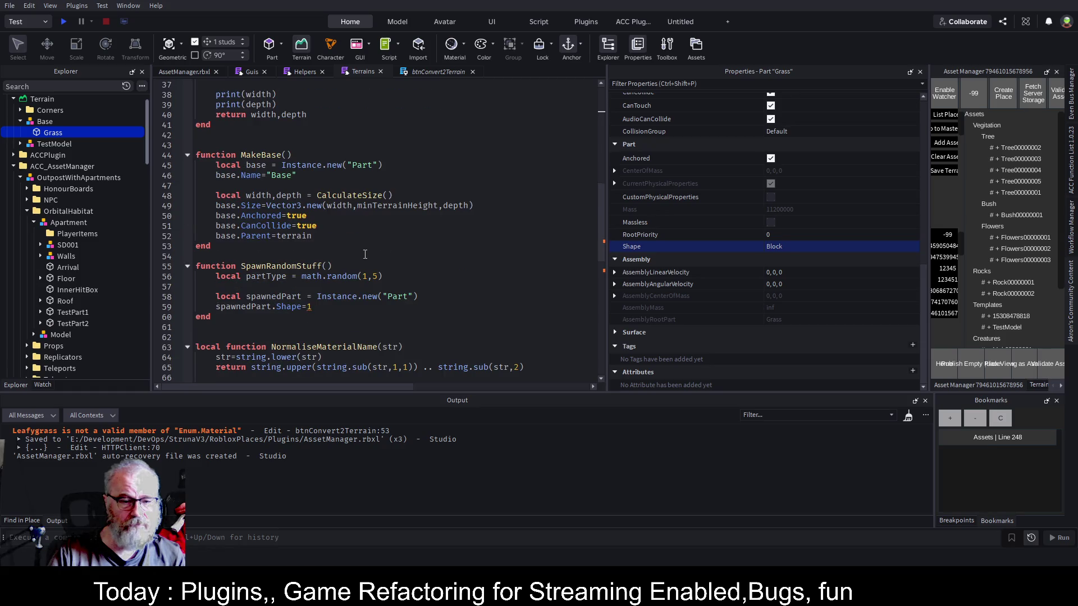
pyautogui.scroll(-4, 365, 254)
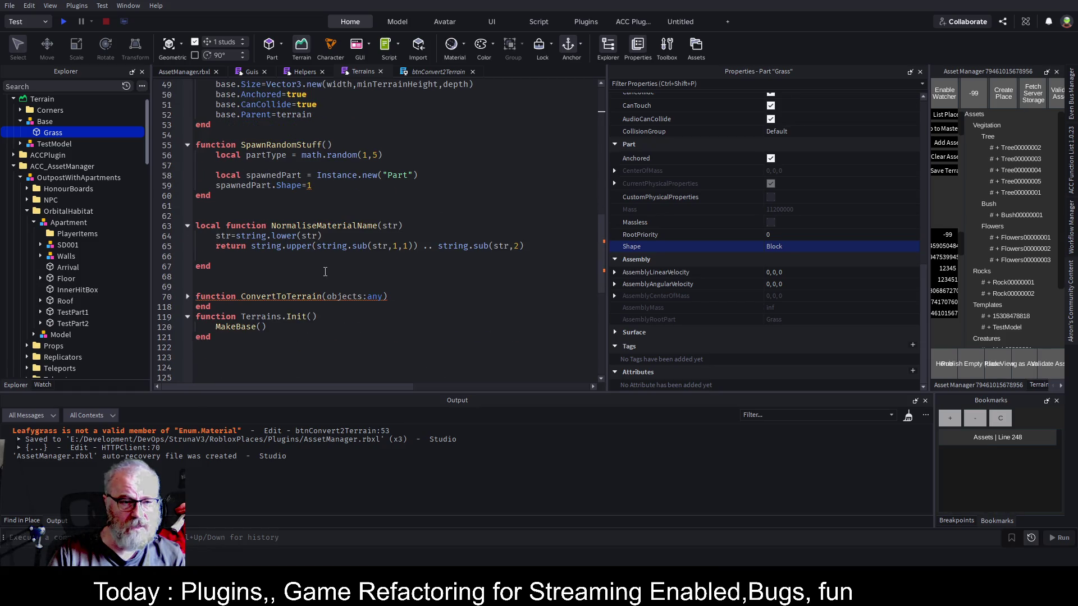
pyautogui.scroll(3, 325, 271)
# Change spawnedPart.Shape=1 to Shape=ShapeMap[partType] and save the place.
pyautogui.click(330, 279)
pyautogui.press('BackSpace')
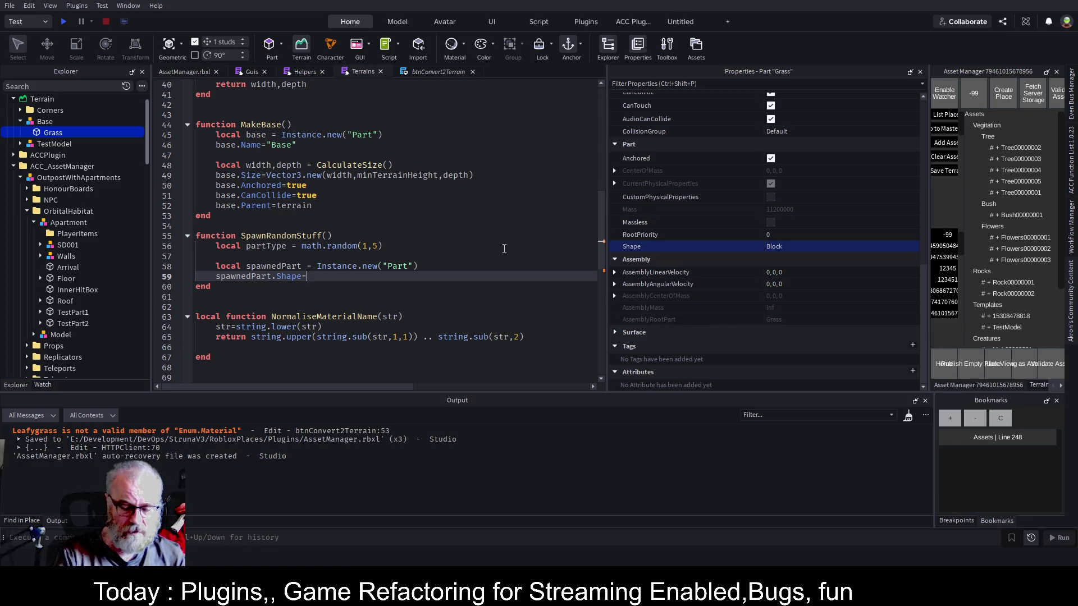
pyautogui.press('Escape')
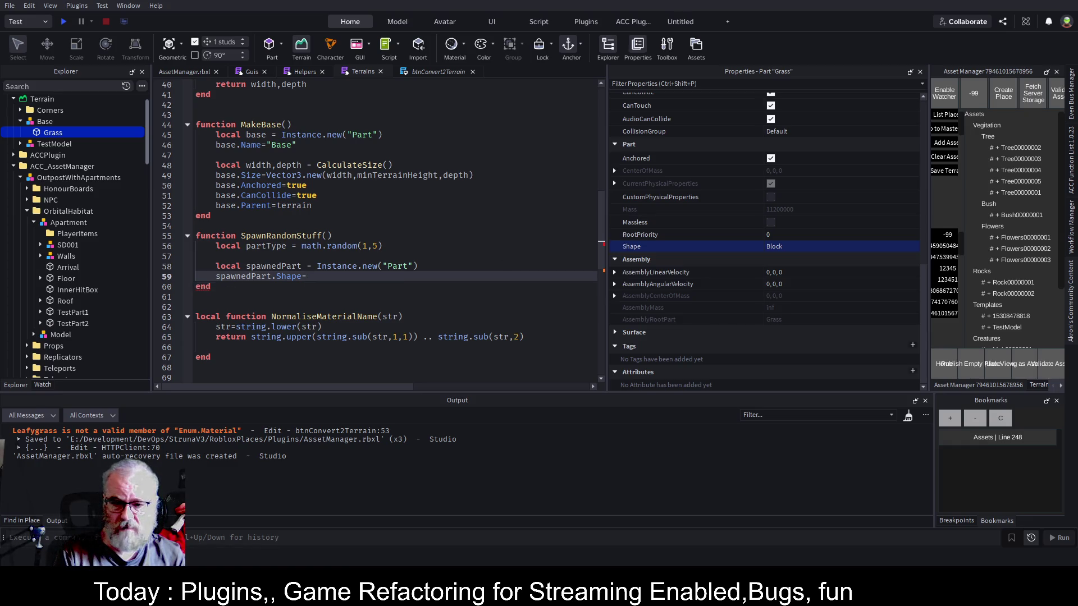
pyautogui.write('S')
pyautogui.write('peMap[]')
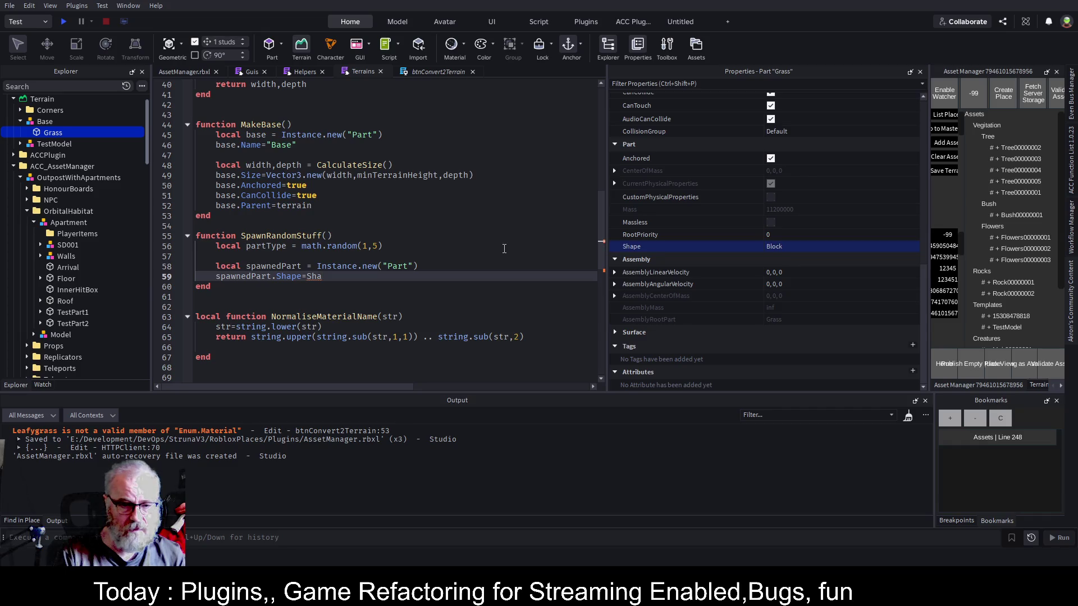
pyautogui.write('partType')
pyautogui.press('Return')
pyautogui.hotkey('ctrl', 's')
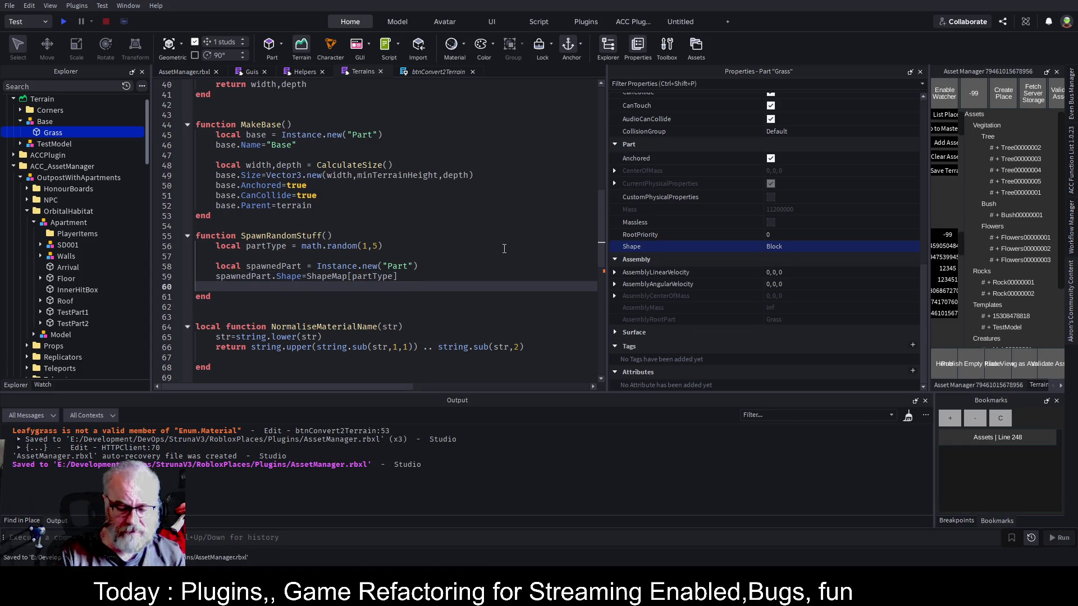
# Type local rndSize = Vector3.new(math.random(1,10), and begin local min =1 above it.
pyautogui.press('Return')
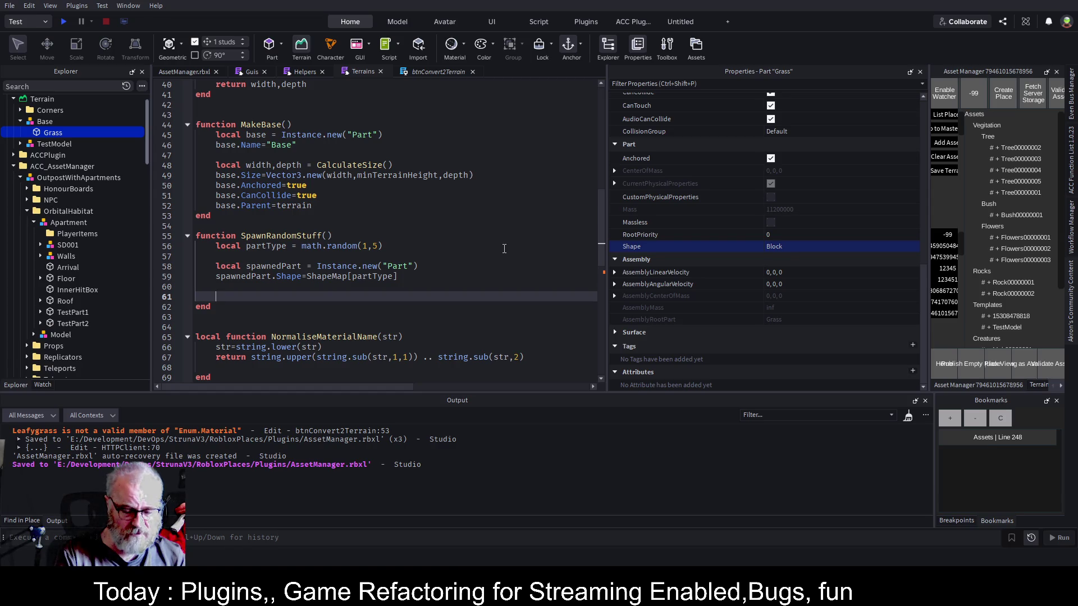
pyautogui.write('local r')
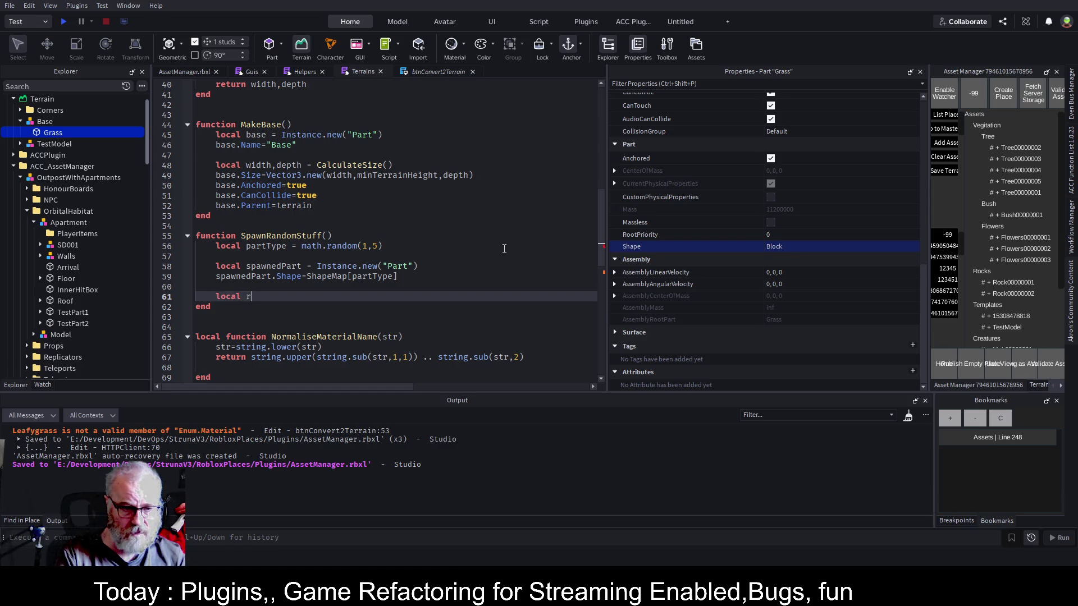
pyautogui.write('ndSiz')
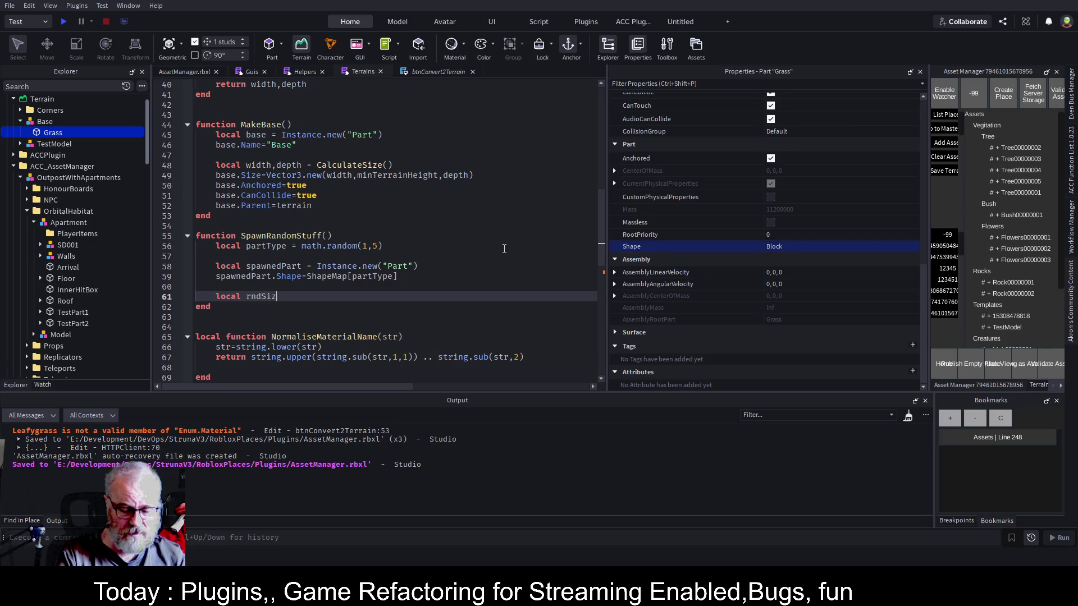
pyautogui.write('e = Vector3')
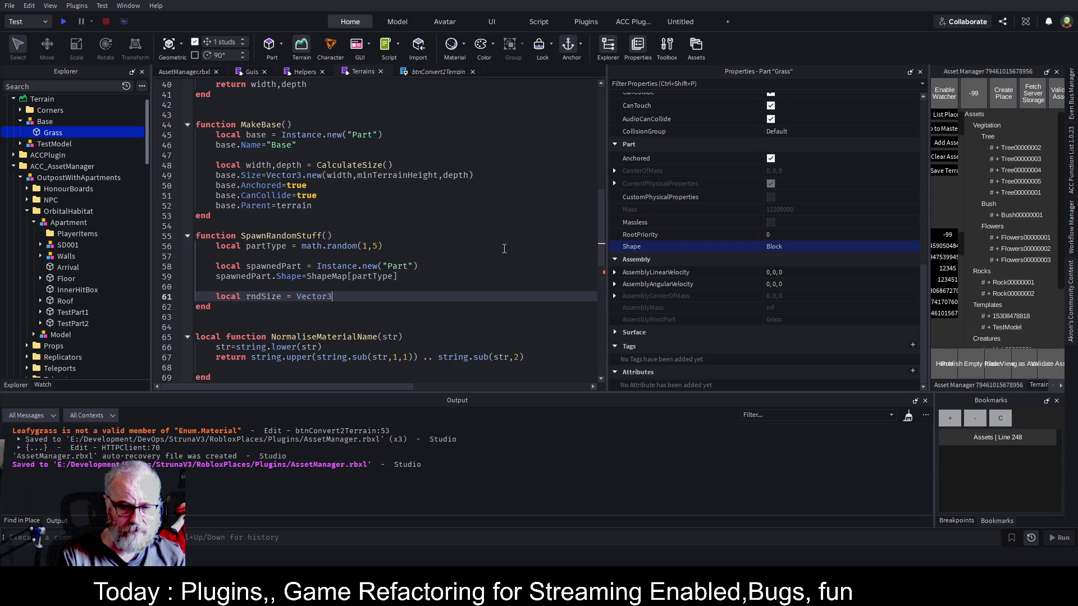
pyautogui.write('.new(')
pyautogui.write('math.random(')
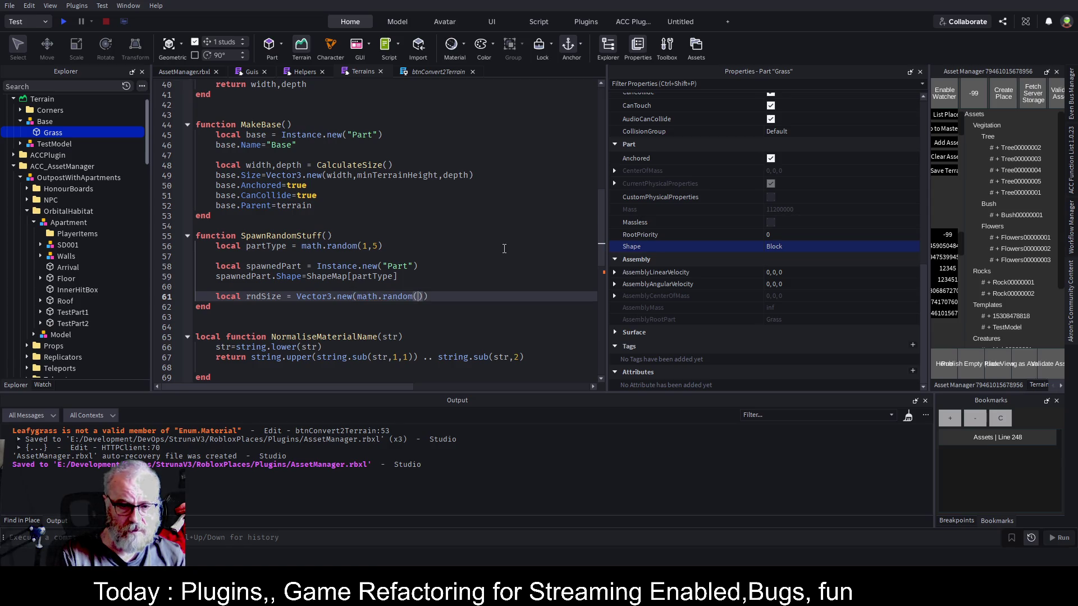
pyautogui.write('1,10')
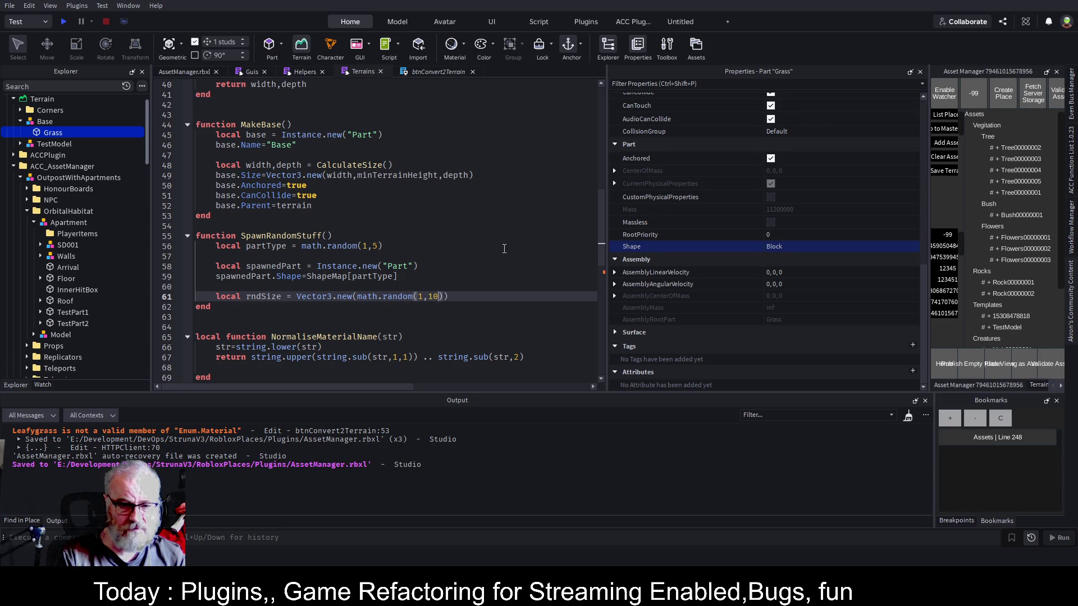
pyautogui.write('),')
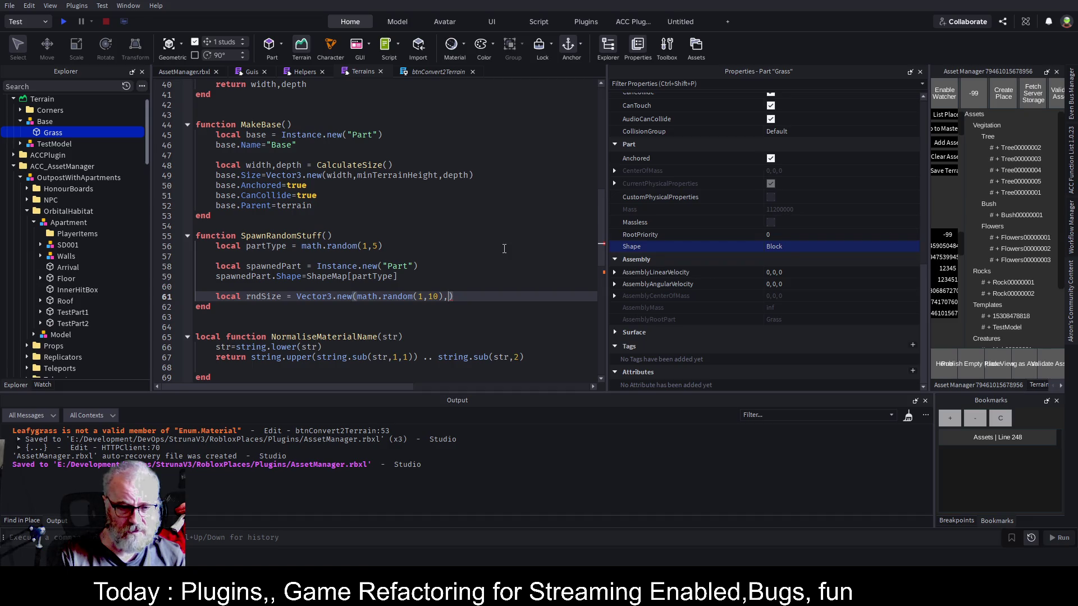
pyautogui.press('Left')
pyautogui.press('Left')
pyautogui.press('Left')
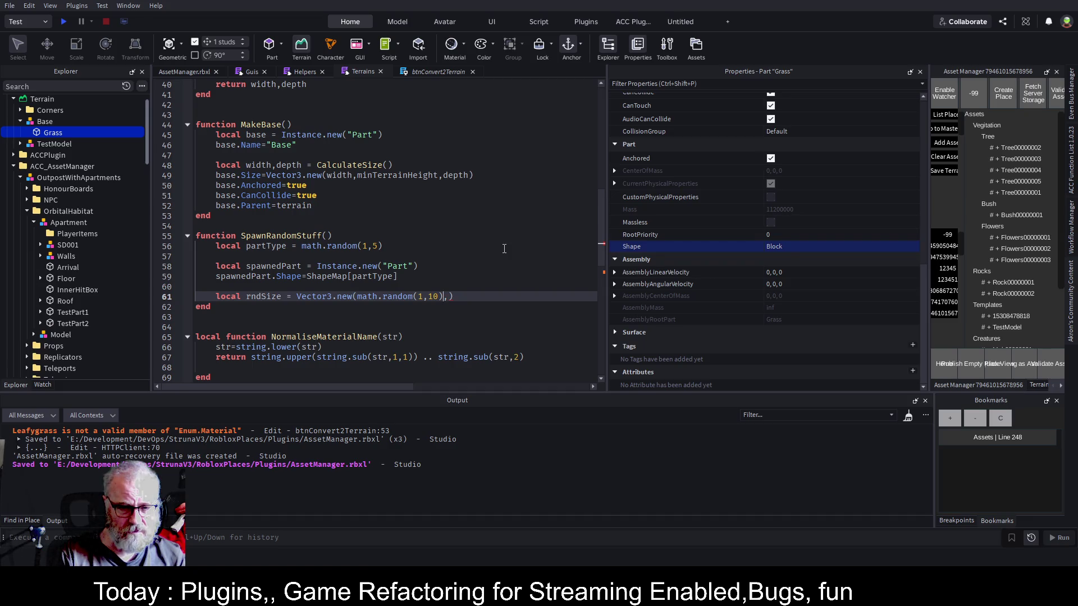
pyautogui.press('Up')
pyautogui.press('Return')
pyautogui.press('Return')
pyautogui.press('Up')
pyautogui.write('loc')
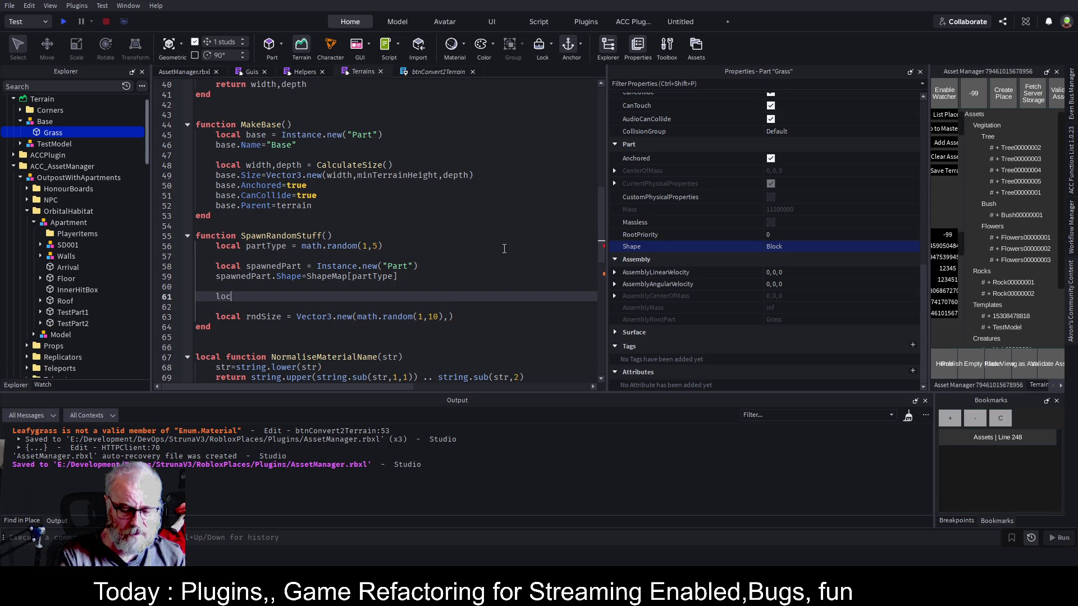
pyautogui.write('al min')
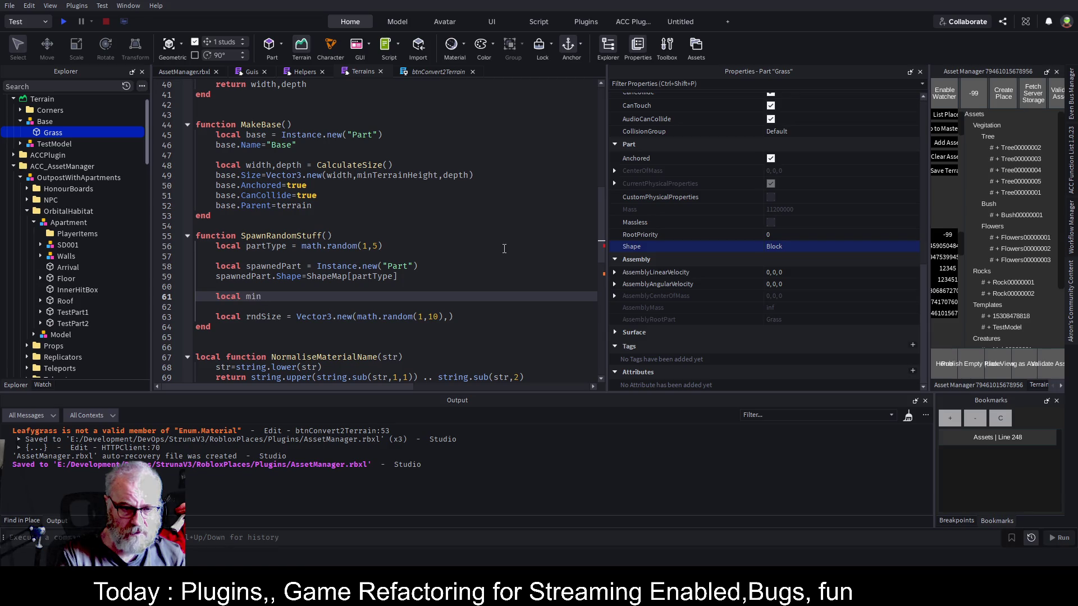
pyautogui.write(' =1')
# Declare local rngMin = 1 and local rngMax = 10 above rndSize.
pyautogui.press('Return')
pyautogui.write('local max=')
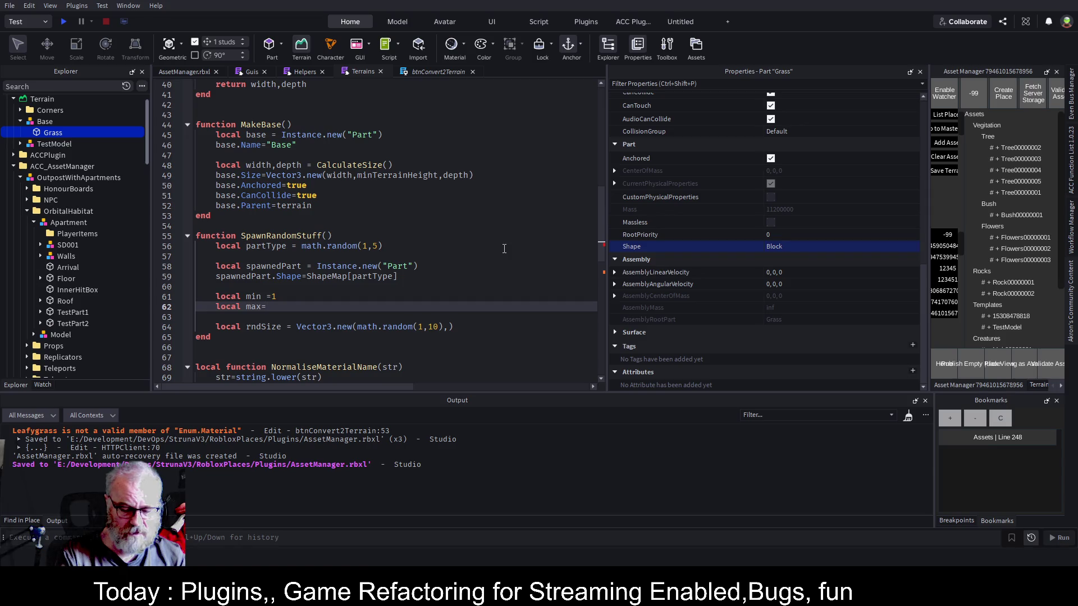
pyautogui.write('10')
pyautogui.press('Up')
pyautogui.write('rng')
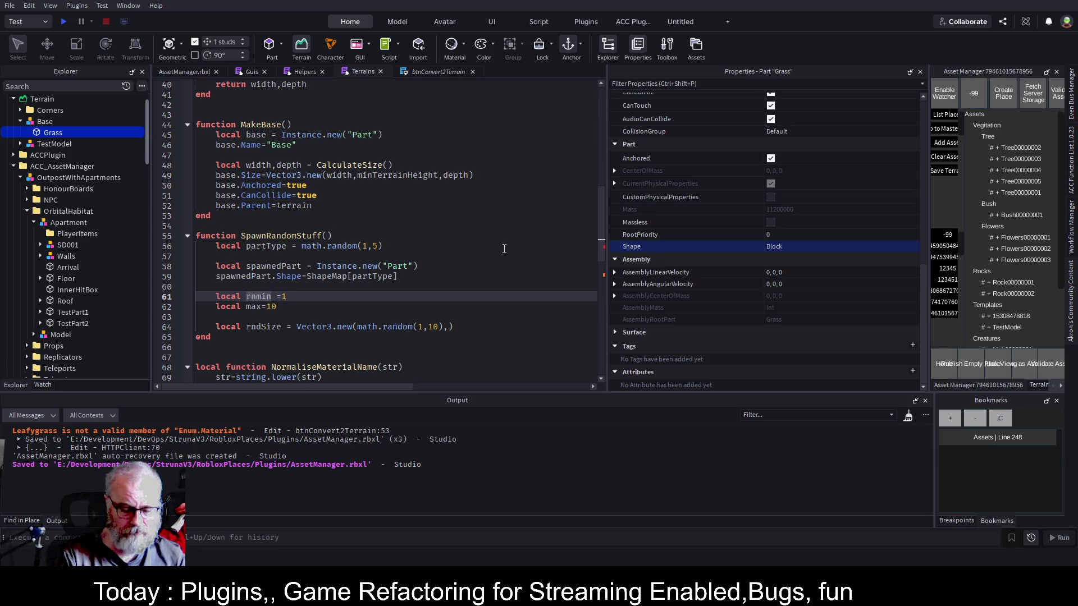
pyautogui.press('Delete')
pyautogui.write('M')
pyautogui.press('Down')
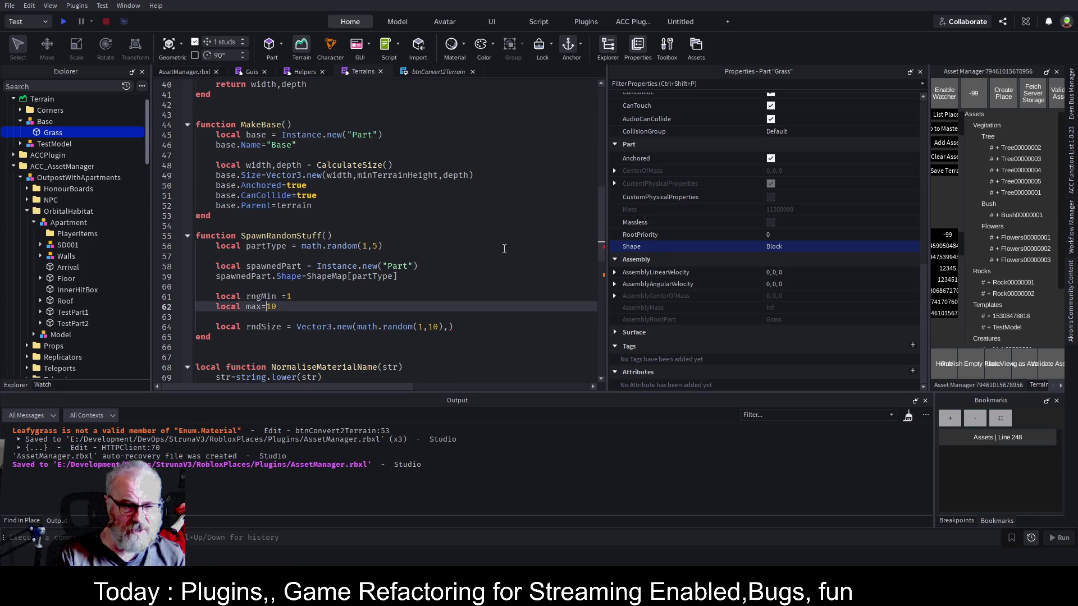
pyautogui.write('rngM')
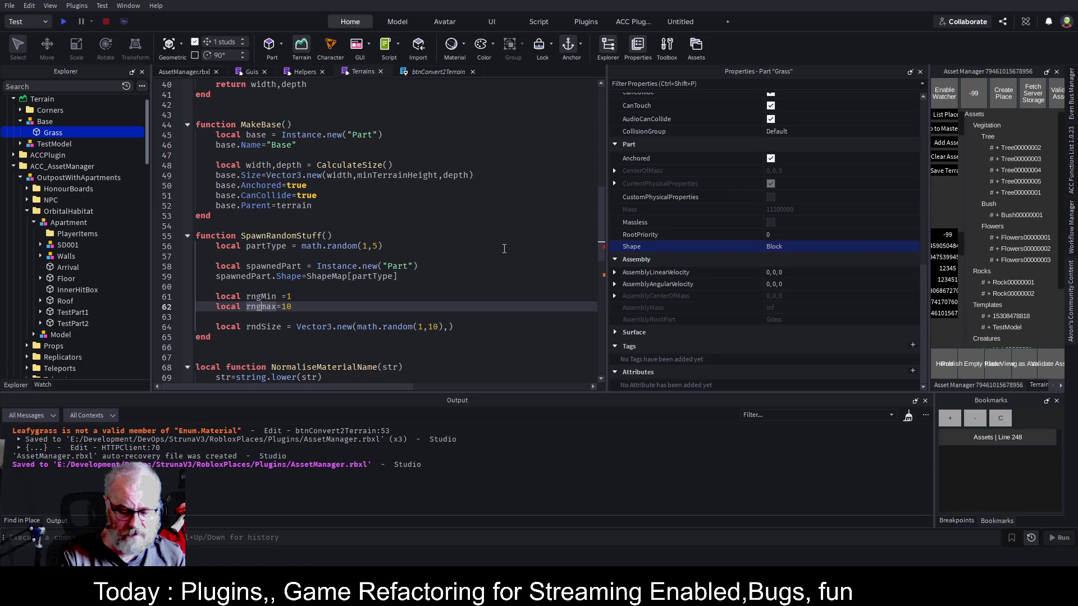
pyautogui.press('Delete')
pyautogui.press('Down')
pyautogui.press('Down')
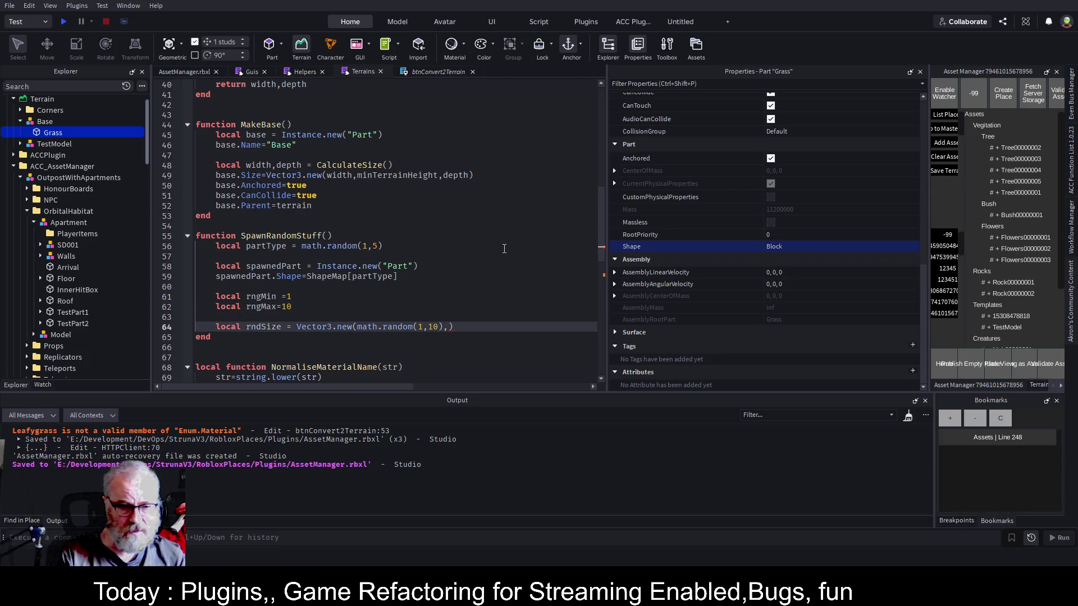
# Replace the hardcoded (1,10) in rndSize with math.random(rngMin,rngMax).
pyautogui.hotkey('ctrl', 'Right')
pyautogui.hotkey('ctrl', 'Right')
pyautogui.hotkey('ctrl', 'Right')
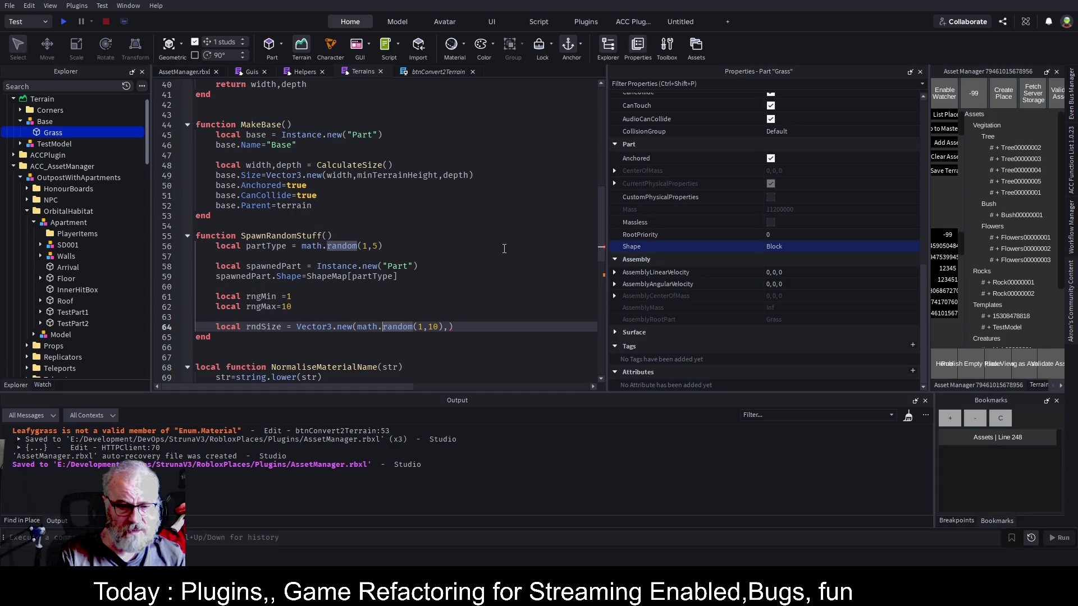
pyautogui.press('Right')
pyautogui.press('Delete')
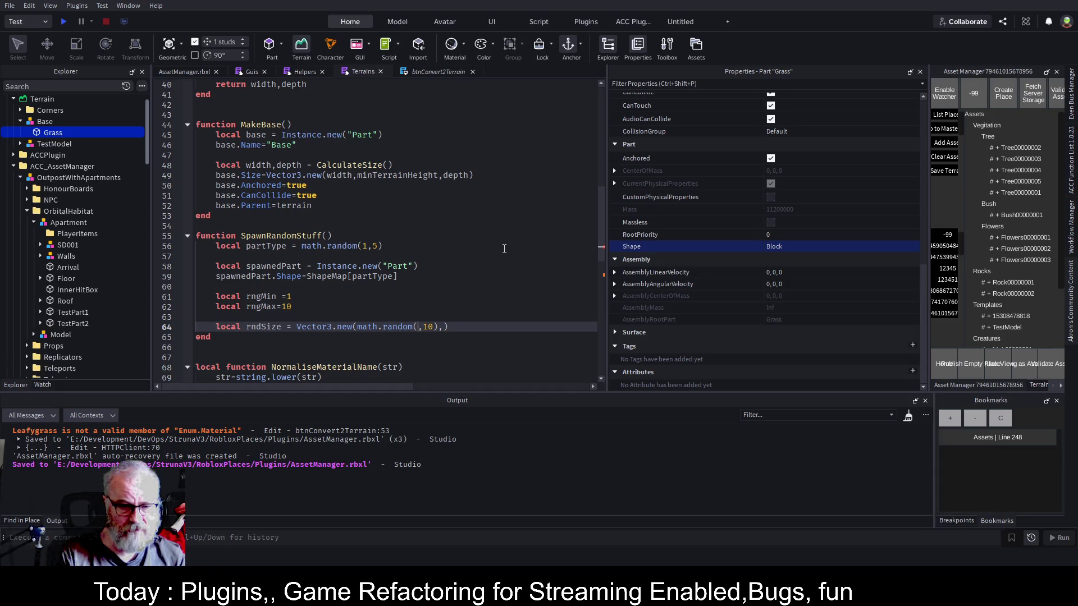
pyautogui.write('rn')
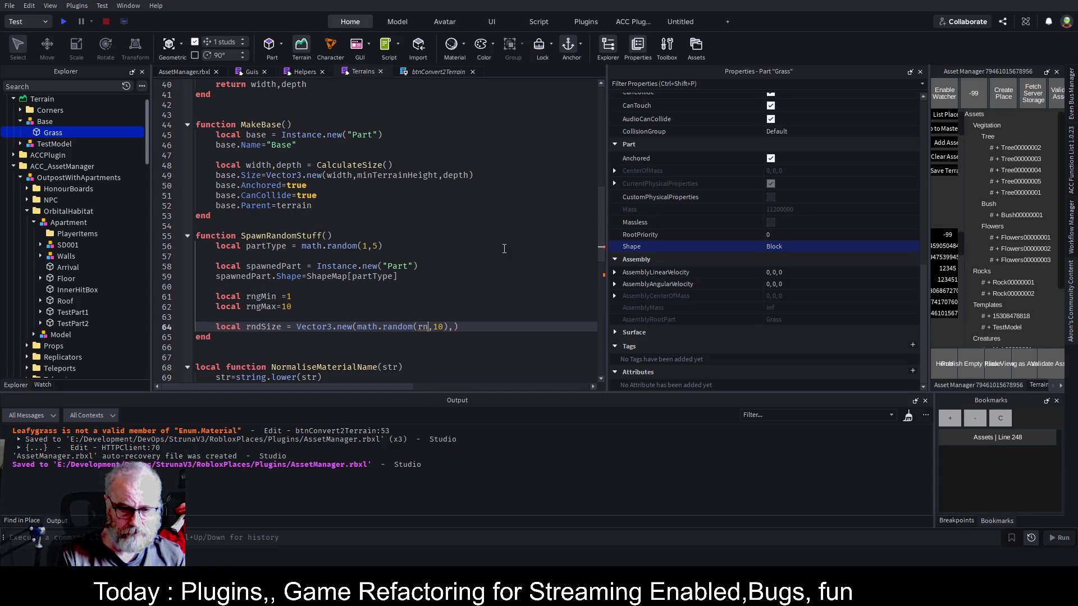
pyautogui.write('gMin')
pyautogui.press('Right')
pyautogui.press('Delete')
pyautogui.press('Delete')
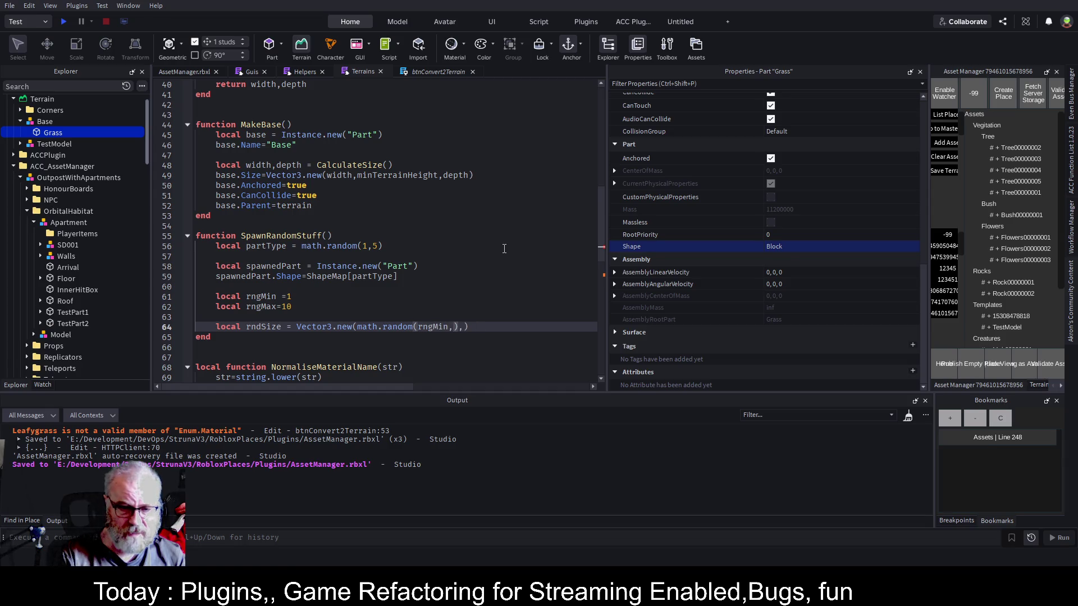
pyautogui.write('r')
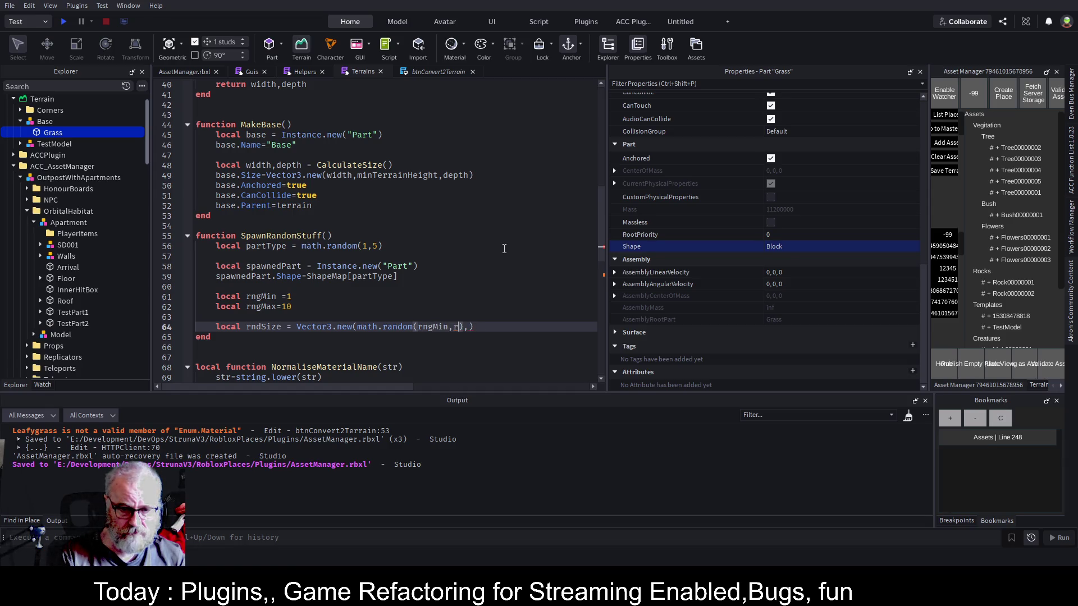
pyautogui.write('ngMax')
# Split Vector3.new onto lines with three math.random(rngMin,rngMax) calls, then save.
pyautogui.press('Right')
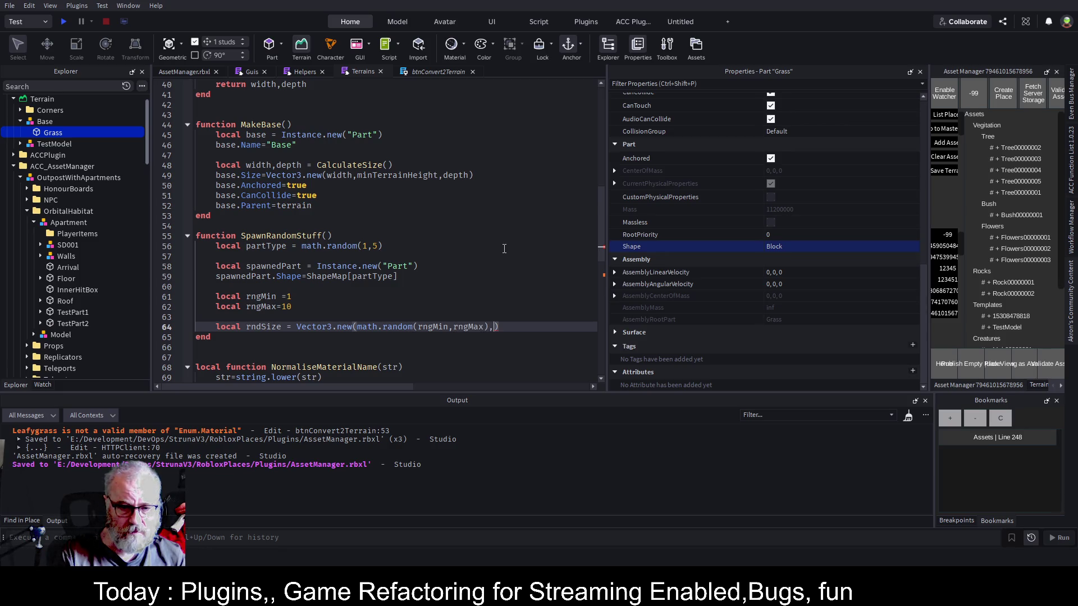
pyautogui.press('Return')
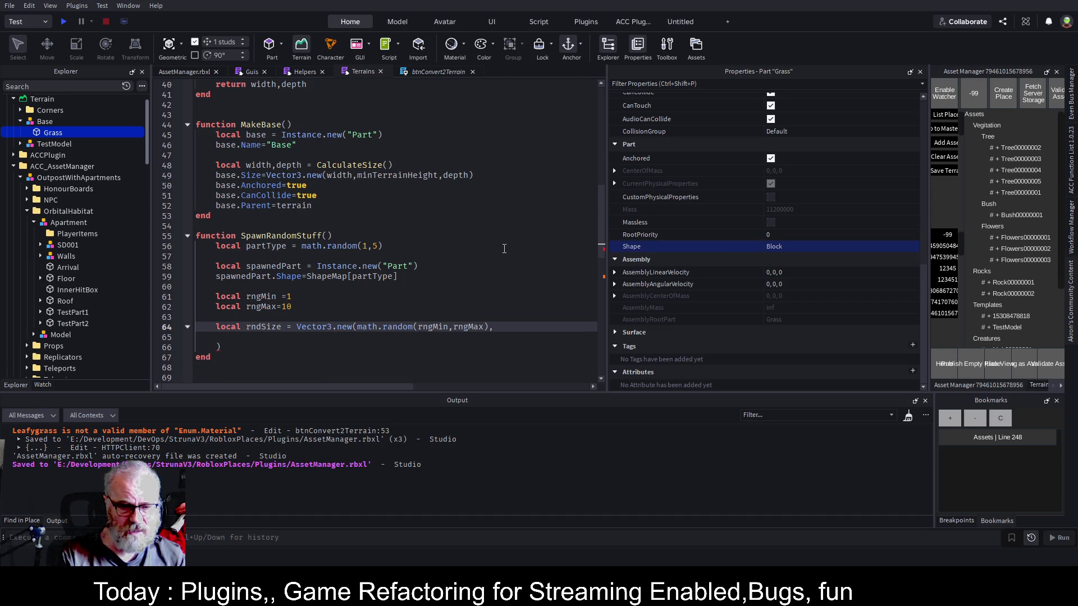
pyautogui.press('Left')
pyautogui.press('Left')
pyautogui.press('Left')
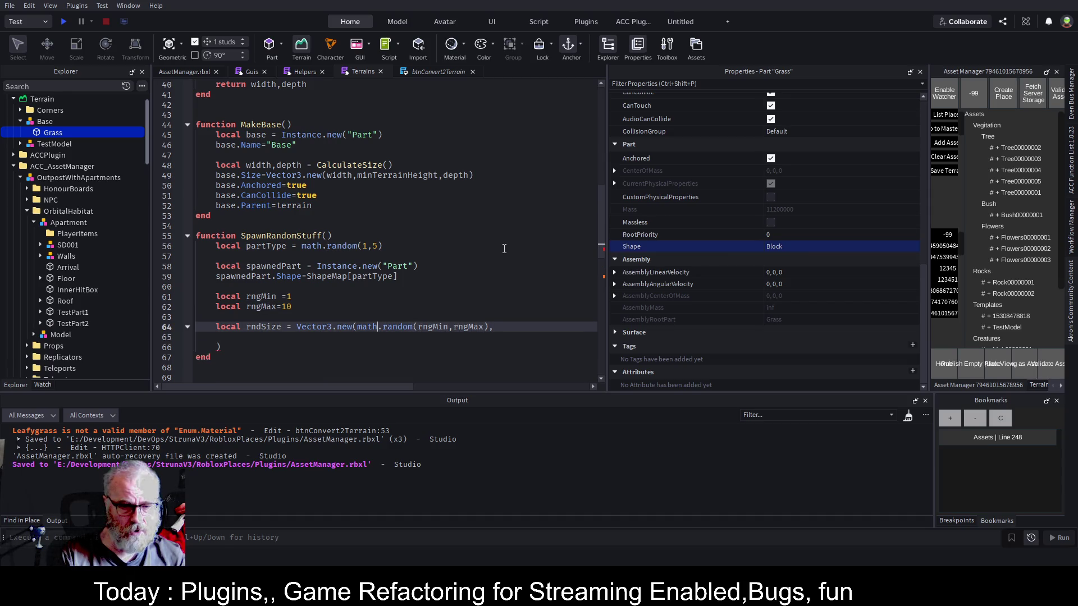
pyautogui.press('Return')
pyautogui.press('End')
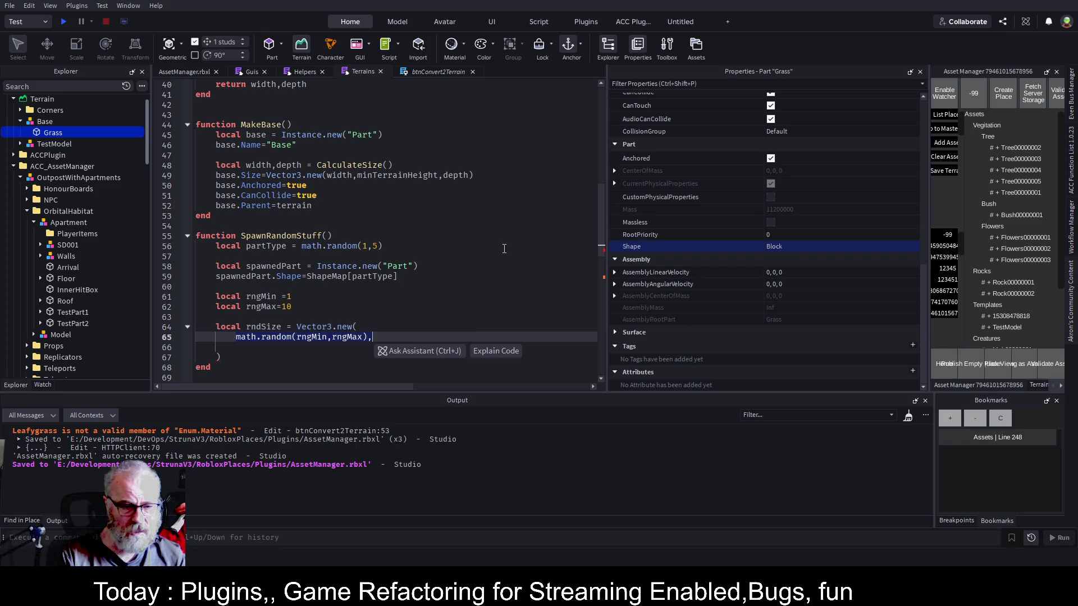
pyautogui.hotkey('alt', 'shift', 'Down')
pyautogui.hotkey('alt', 'shift', 'Down')
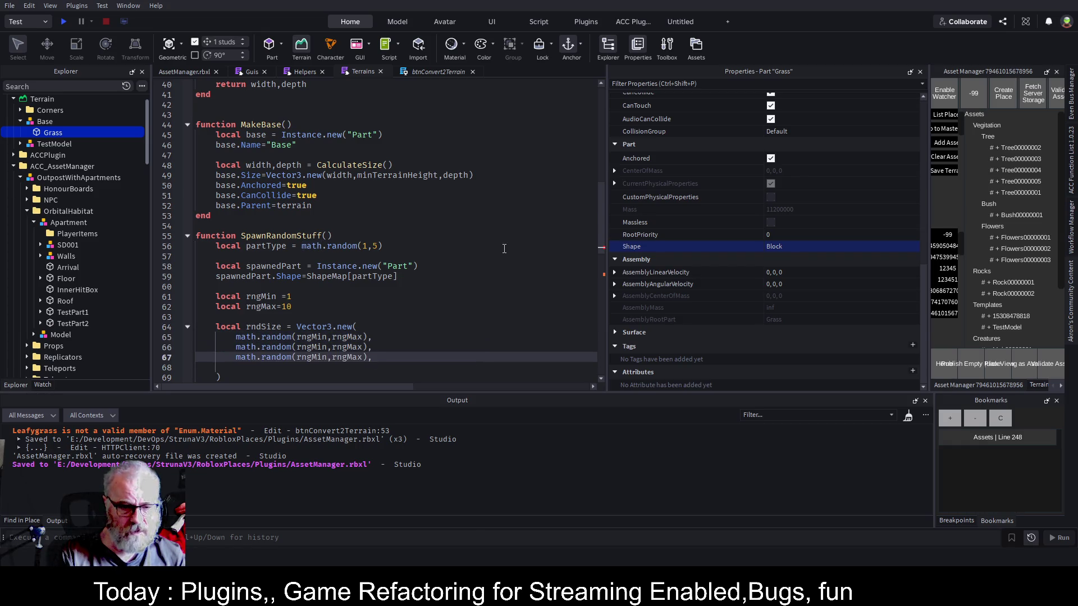
pyautogui.press('Down')
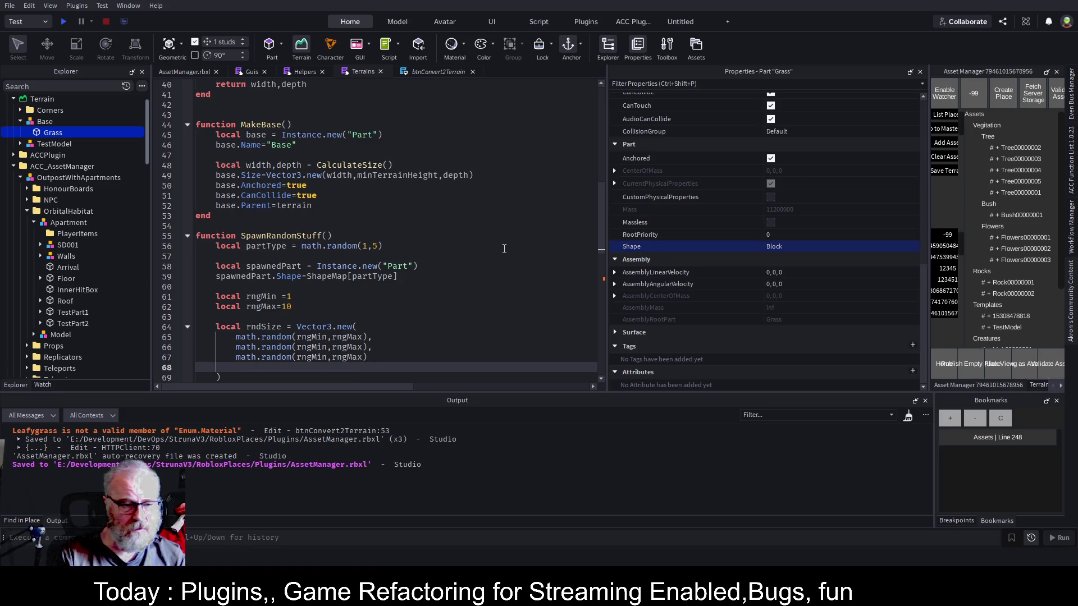
pyautogui.hotkey('ctrl', 'shift', 'k')
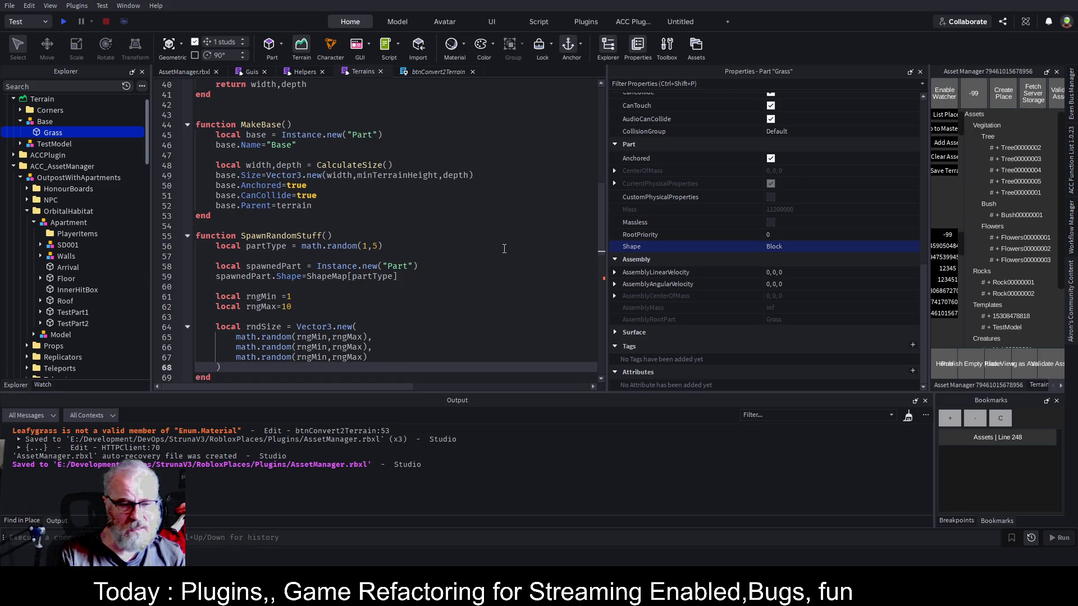
pyautogui.hotkey('ctrl', 's')
# Review the rngMax value of 10 and return to the end of the rndSize block.
pyautogui.scroll(-3, 384, 247)
pyautogui.click(444, 201)
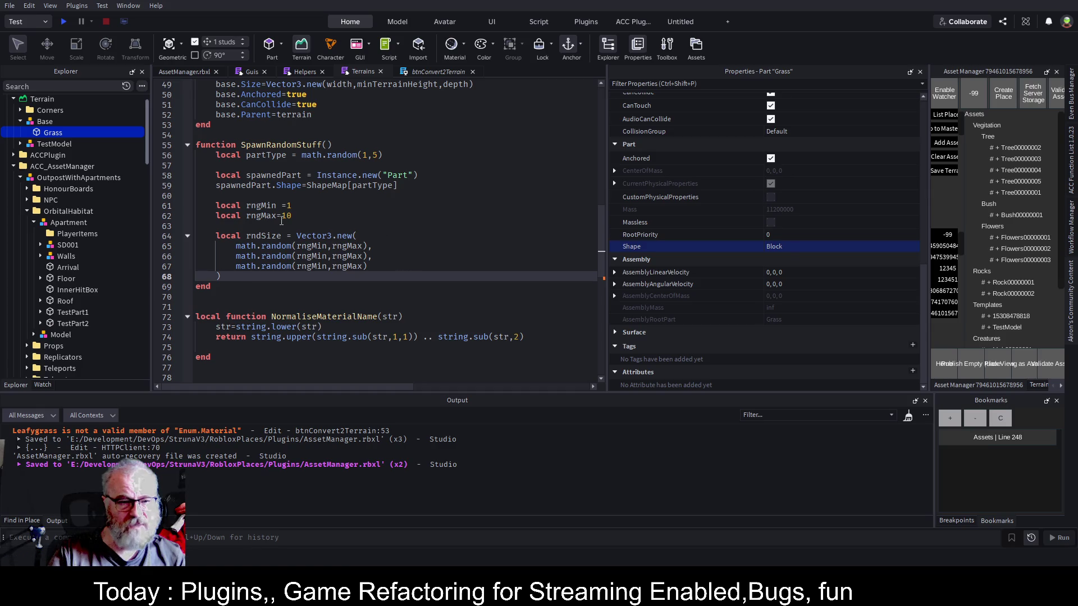
pyautogui.doubleClick(313, 216)
pyautogui.click(456, 208)
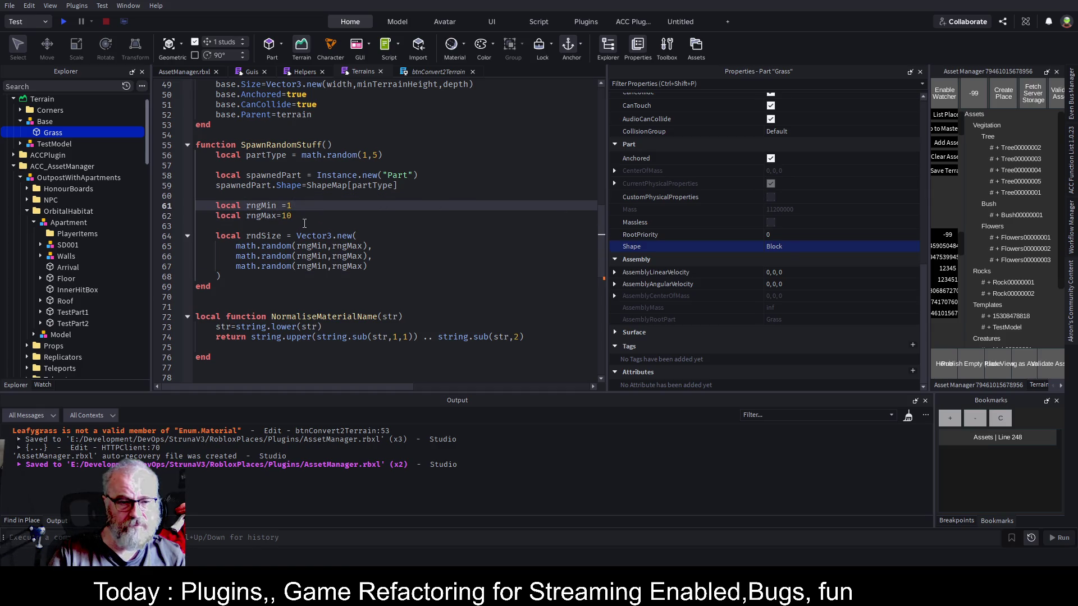
pyautogui.click(258, 278)
# Add spawnedPart.CanCollide = true, save, then give SpawnRandomStuff a parent parameter.
pyautogui.press('Return')
pyautogui.press('Return')
pyautogui.press('Return')
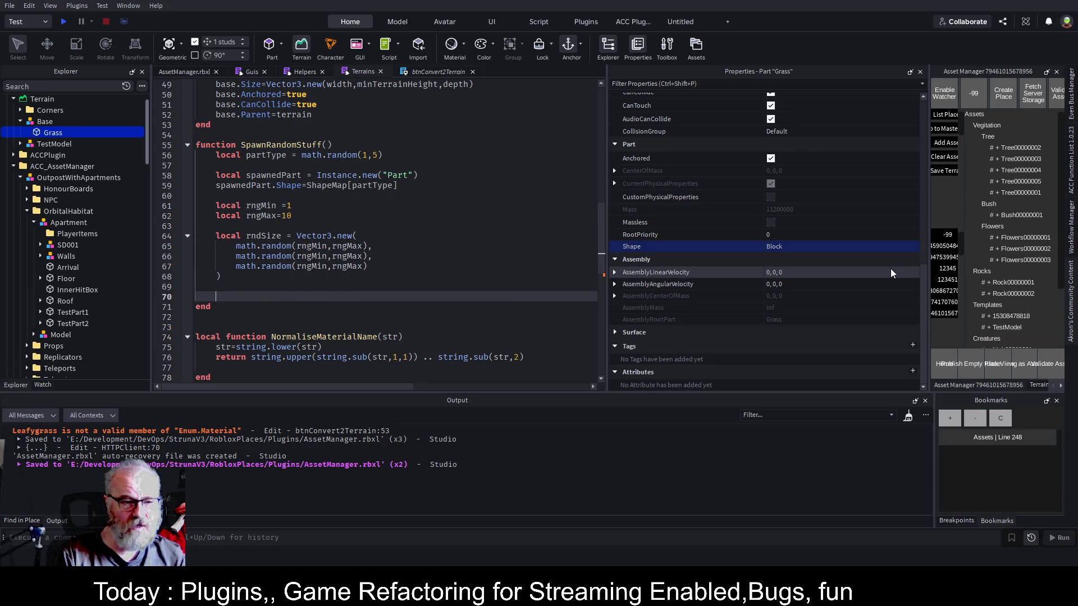
pyautogui.press('Up')
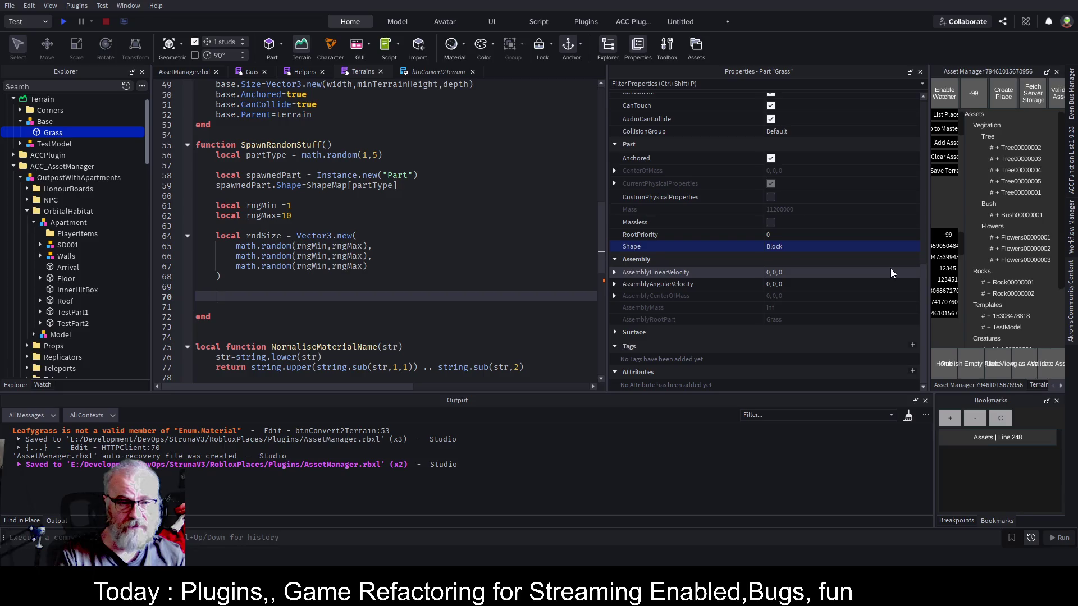
pyautogui.write('spawnedPart.ca')
pyautogui.press('Tab')
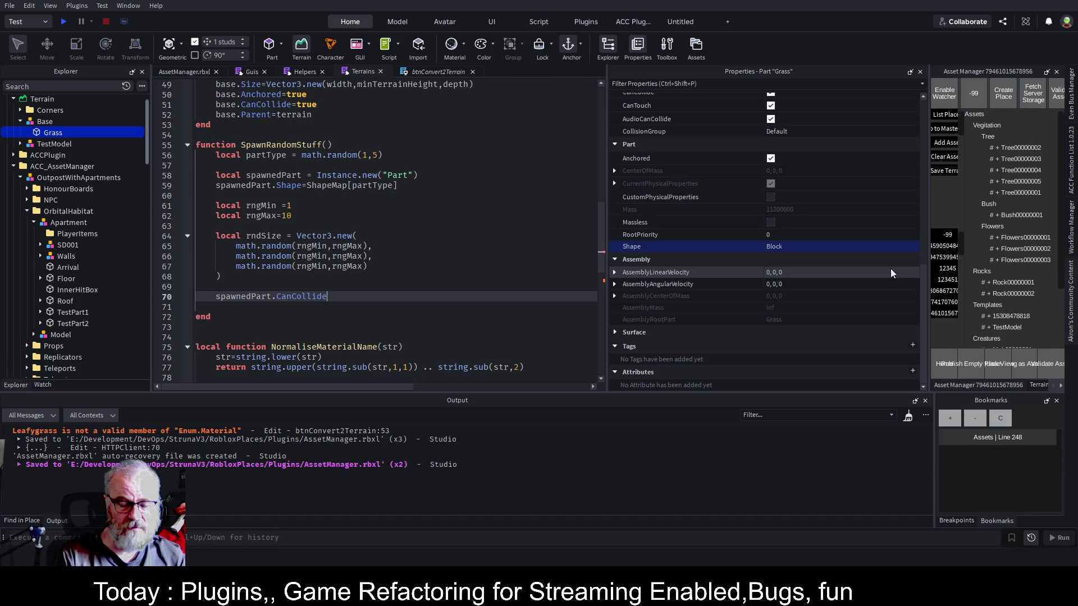
pyautogui.write('=true')
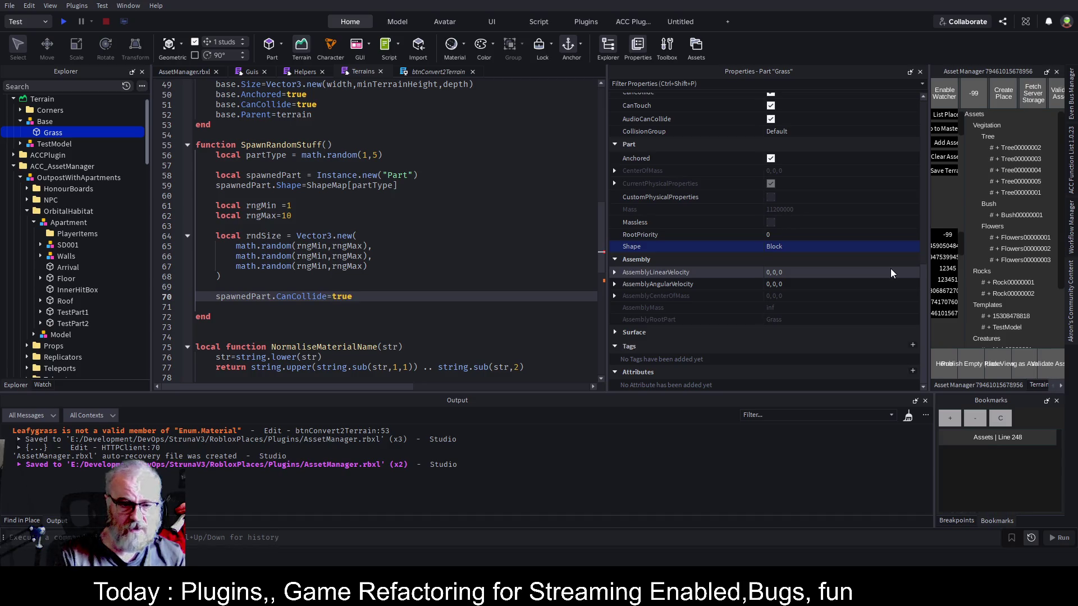
pyautogui.press('Return')
pyautogui.hotkey('ctrl', 's')
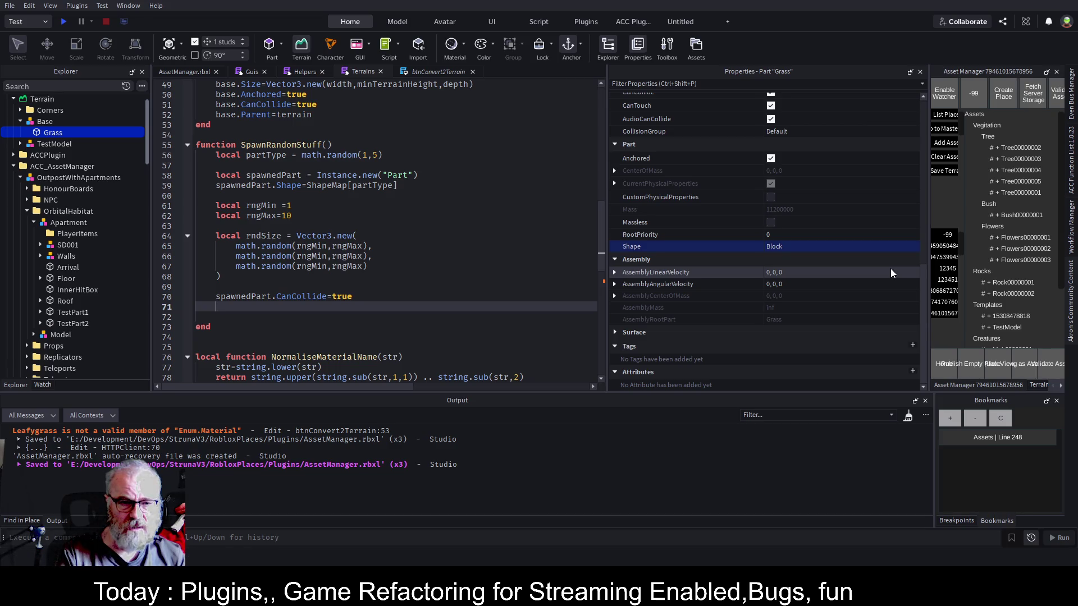
pyautogui.press('Up')
pyautogui.press('Up')
pyautogui.press('Up')
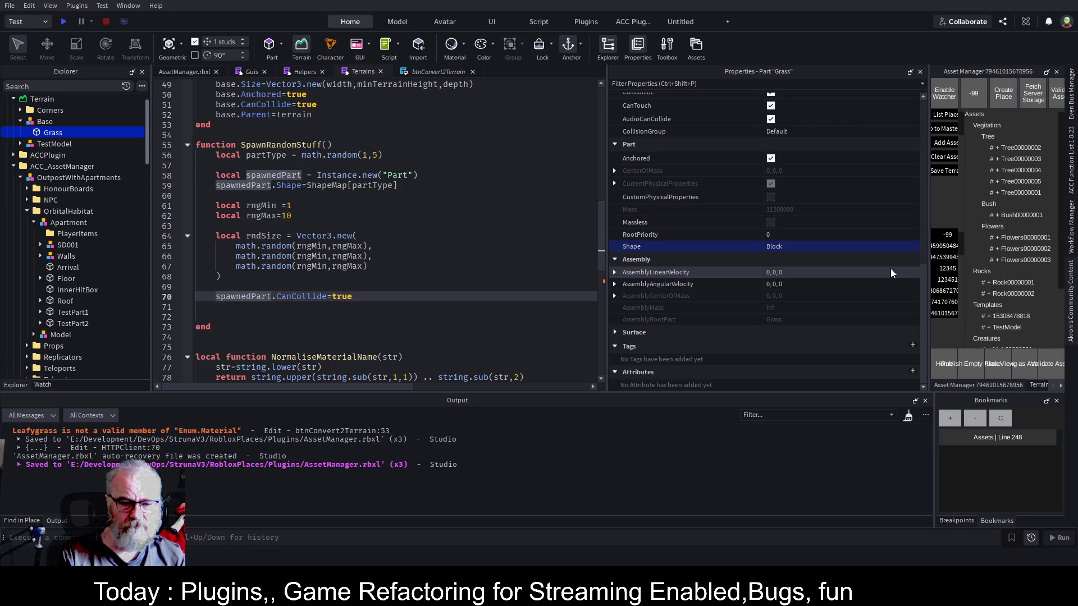
pyautogui.write('par')
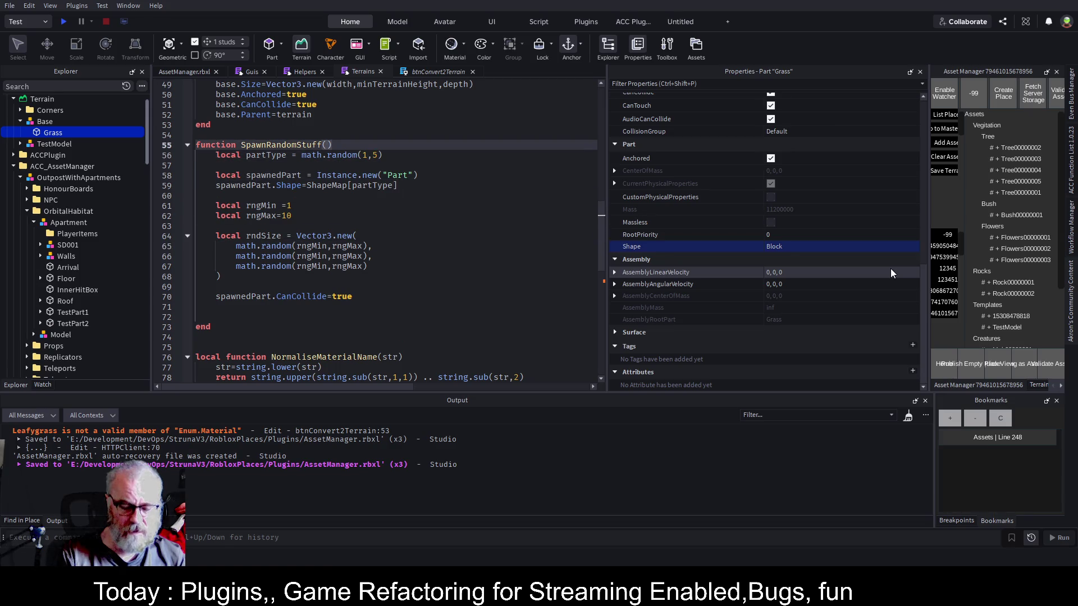
pyautogui.write('ent')
# Change the parent parameter's type annotation from Instance to Part.
pyautogui.press('Tab')
pyautogui.press('BackSpace')
pyautogui.press('BackSpace')
pyautogui.press('BackSpace')
pyautogui.write('Part')
# Below the CanCollide line, add 'local basePos:Vector3 = parent.Position' and open a new line.
pyautogui.press('Down')
pyautogui.press('Down')
pyautogui.press('Down')
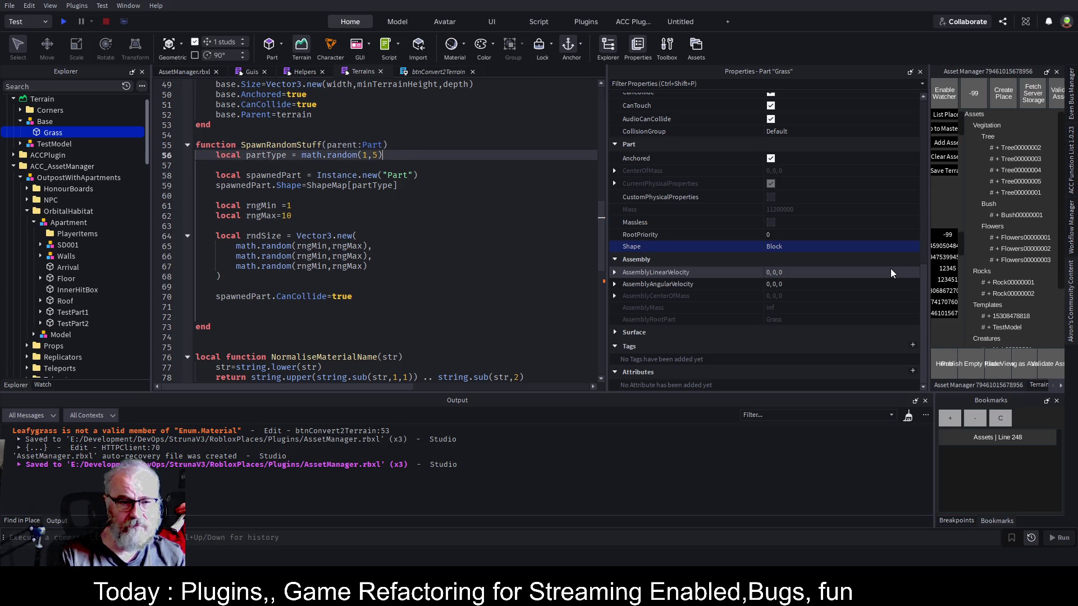
pyautogui.press('Down')
pyautogui.press('Return')
pyautogui.write('local post')
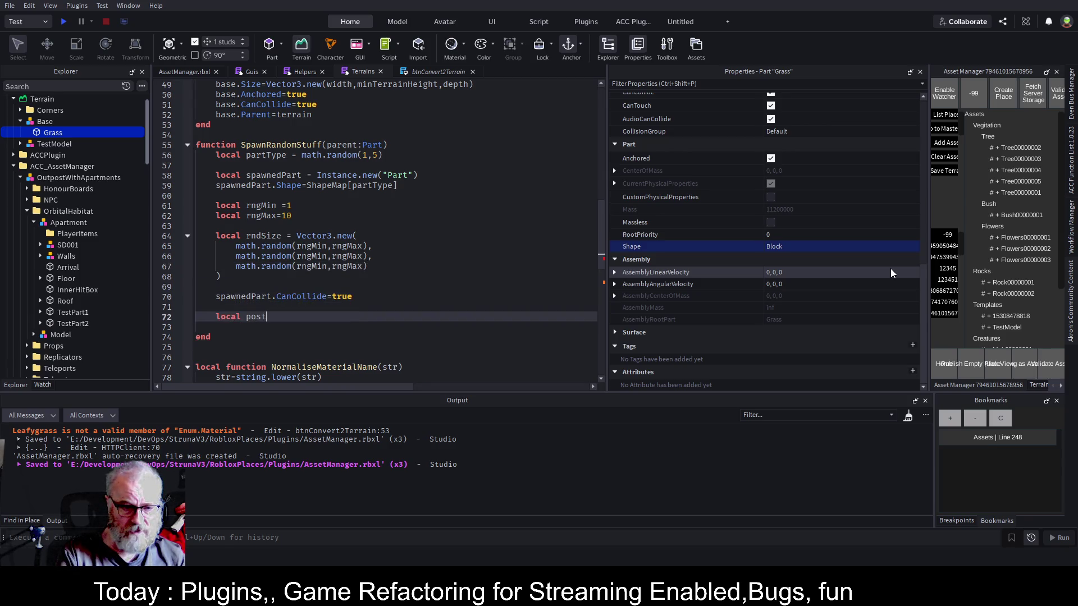
pyautogui.press('BackSpace')
pyautogui.press('BackSpace')
pyautogui.press('BackSpace')
pyautogui.press('BackSpace')
pyautogui.write('basePos')
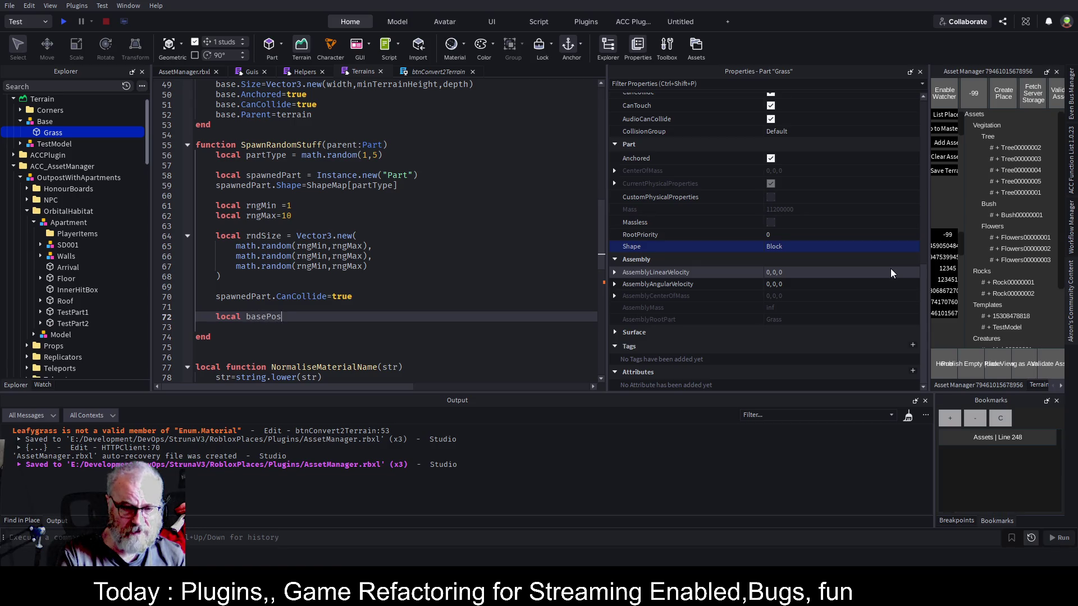
pyautogui.write(':V')
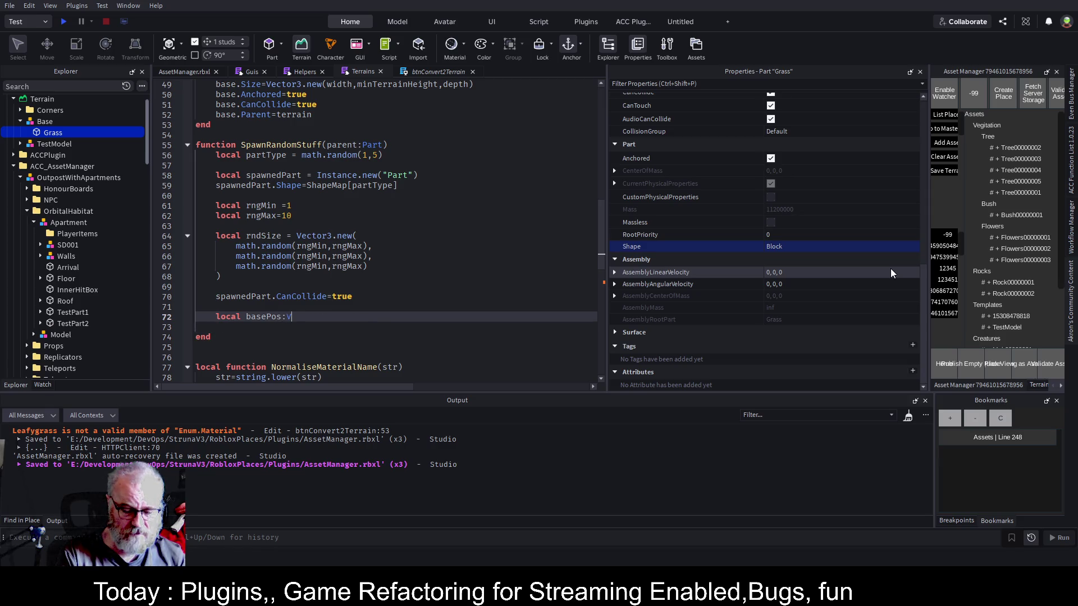
pyautogui.press('Tab')
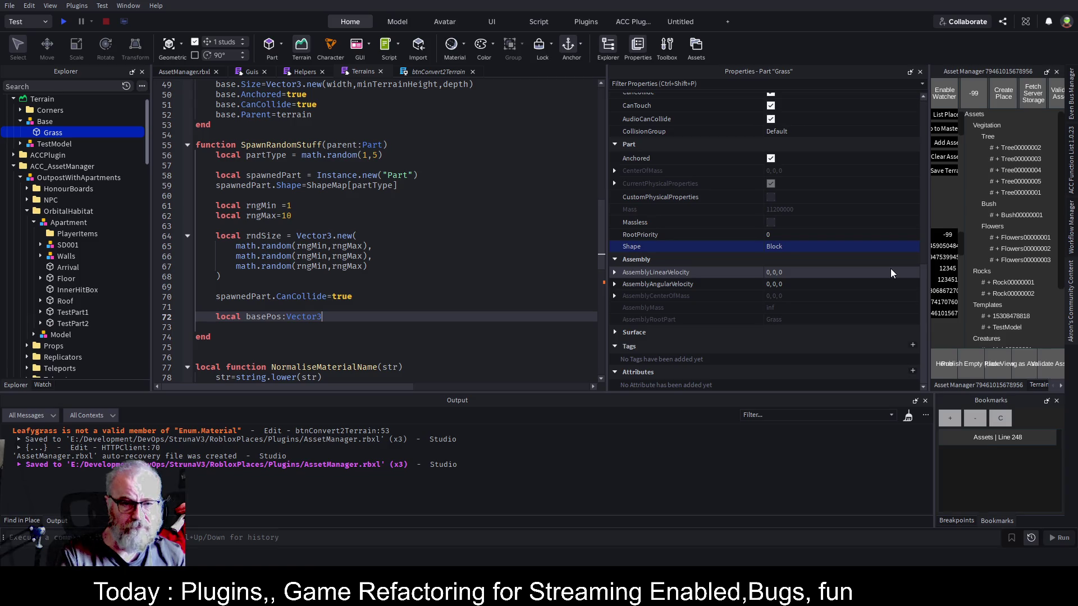
pyautogui.write(' = pa')
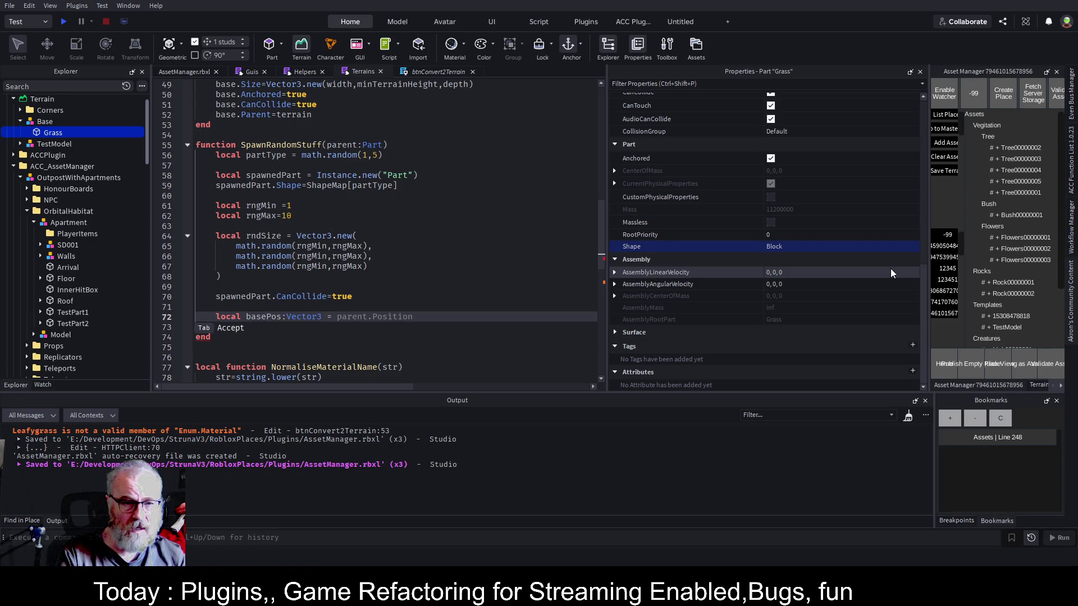
pyautogui.write('rent')
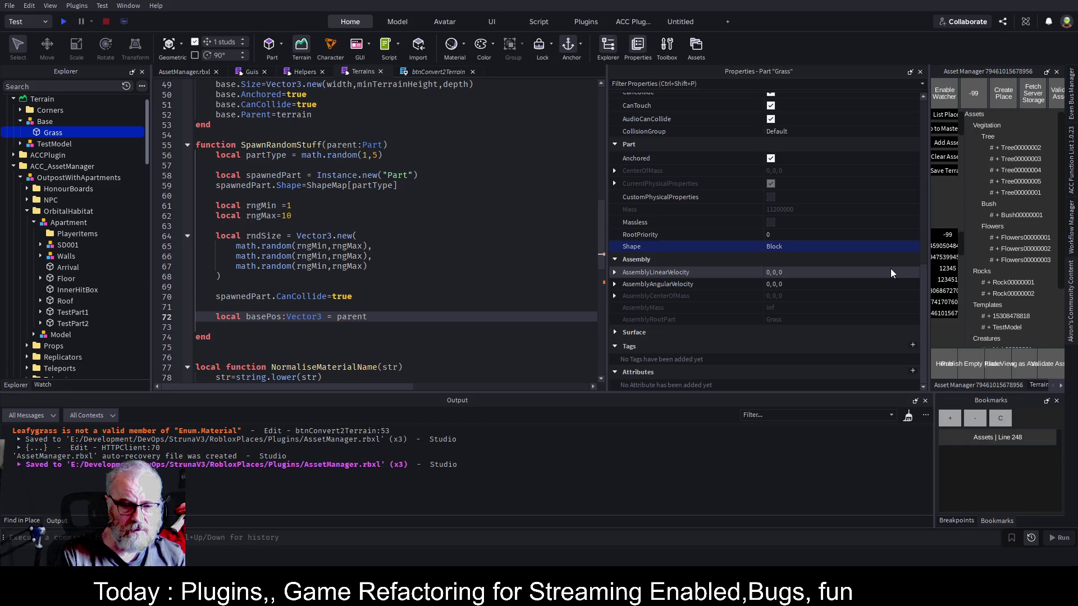
pyautogui.write(':Po')
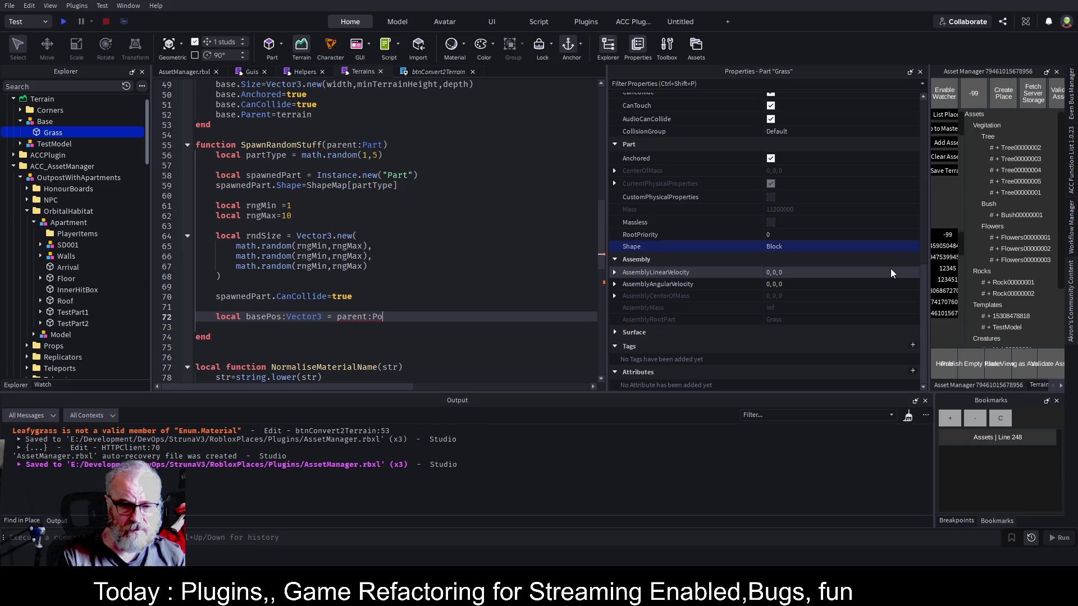
pyautogui.press('BackSpace')
pyautogui.press('BackSpace')
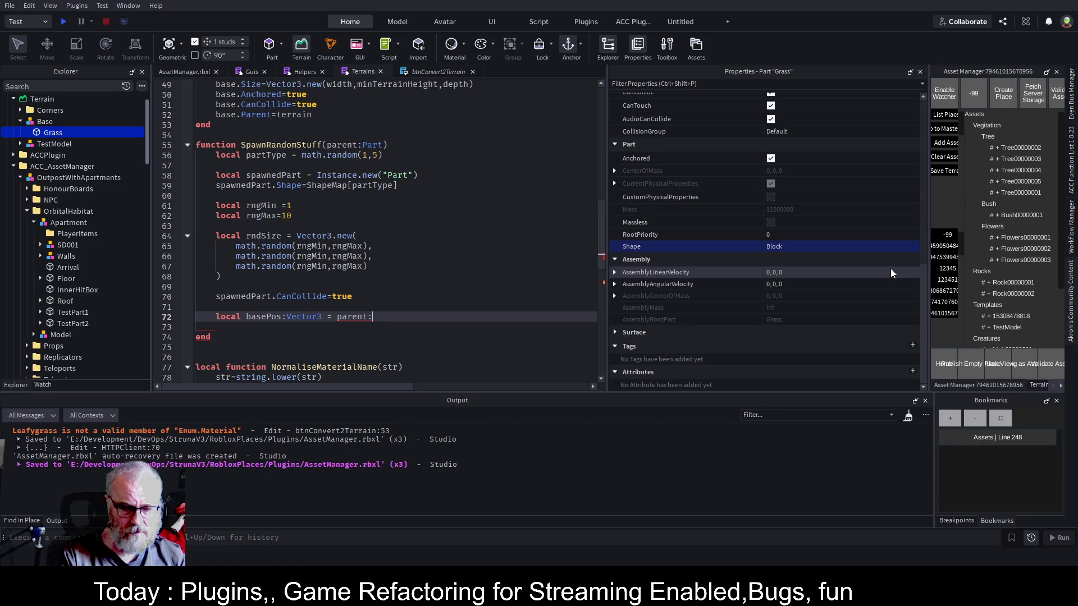
pyautogui.write('.pPosition')
pyautogui.press('Return')
pyautogui.press('Return')
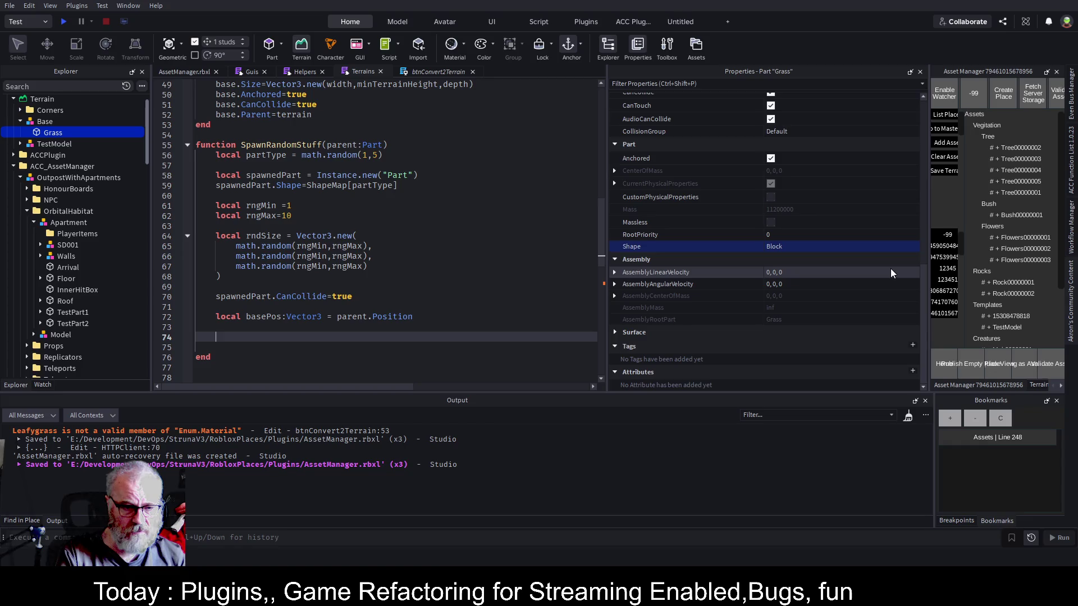
# Write 'local spawnedPartPosition = Vector3.new(math)', then select the rngMin and rngMax lines above.
pyautogui.write('local')
pyautogui.write(' spawned')
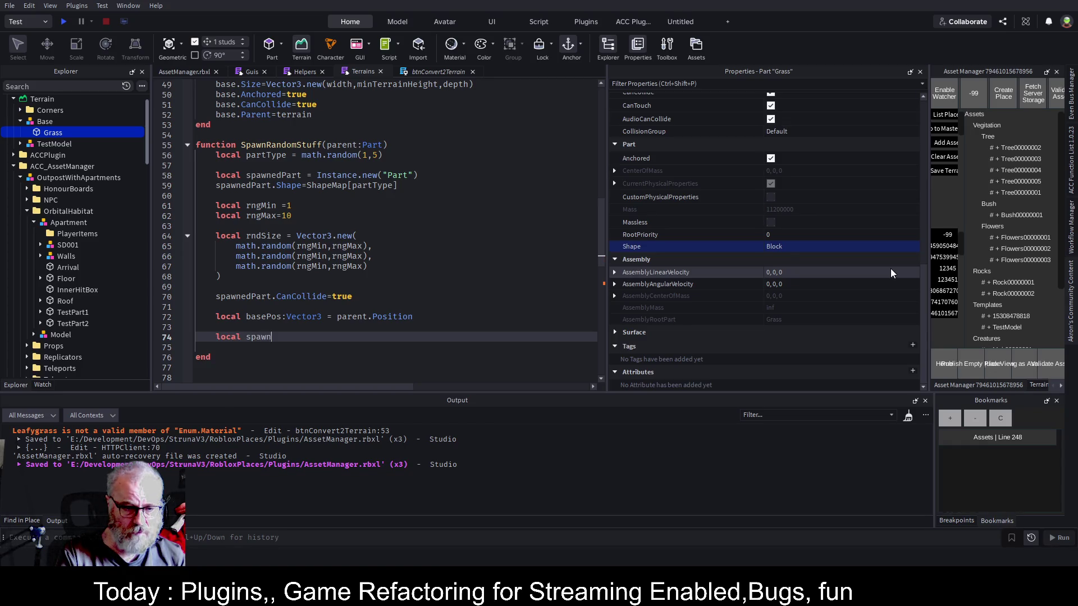
pyautogui.write('Part')
pyautogui.write('Posti')
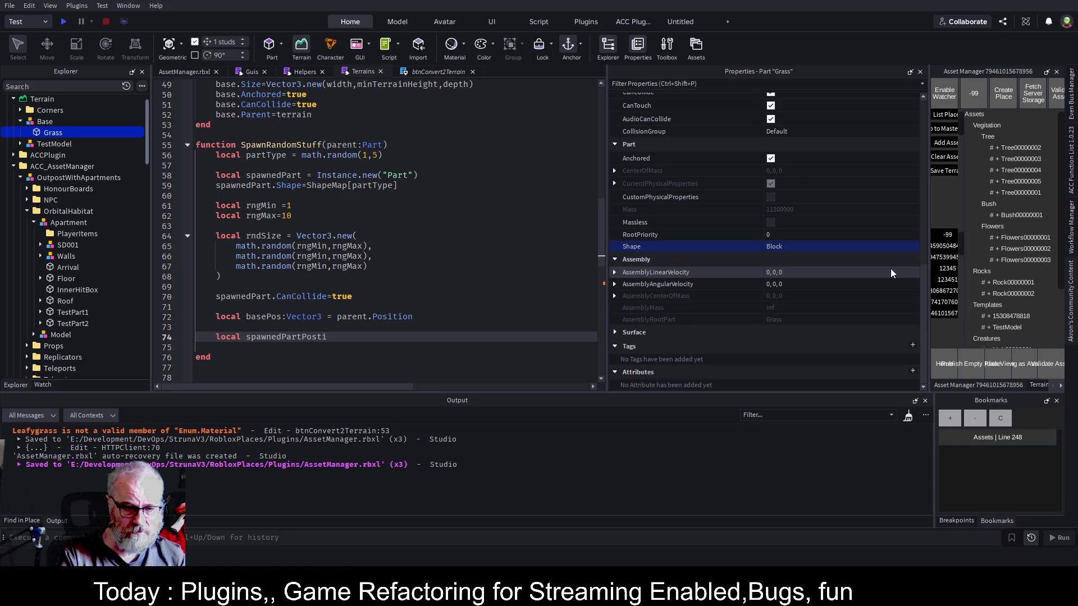
pyautogui.press('BackSpace')
pyautogui.press('BackSpace')
pyautogui.write('ition ')
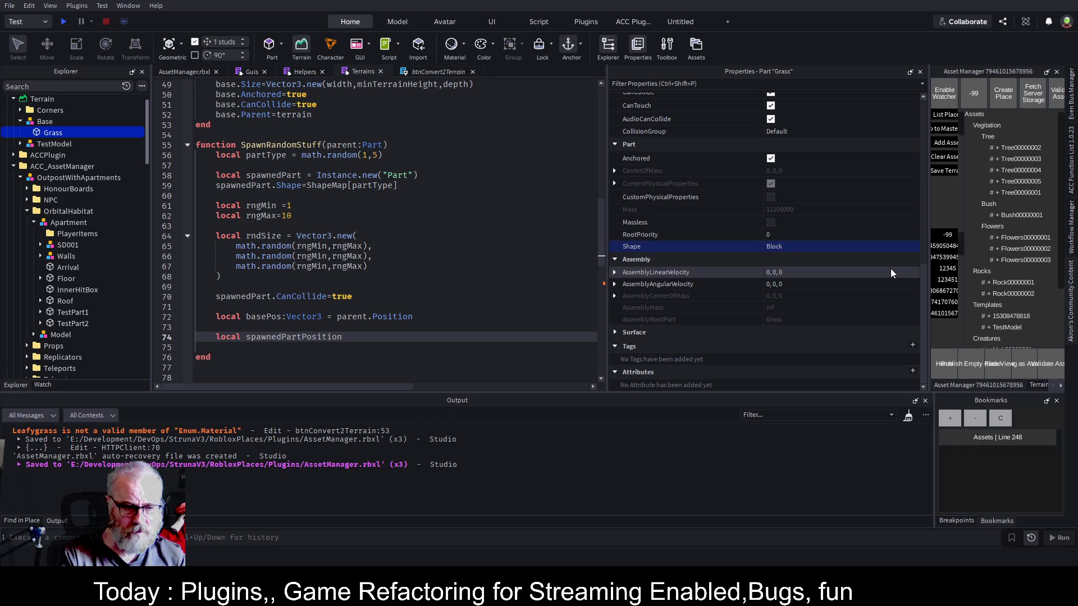
pyautogui.write('= Vector3/.n')
pyautogui.press('BackSpace')
pyautogui.press('BackSpace')
pyautogui.press('BackSpace')
pyautogui.write('ew(')
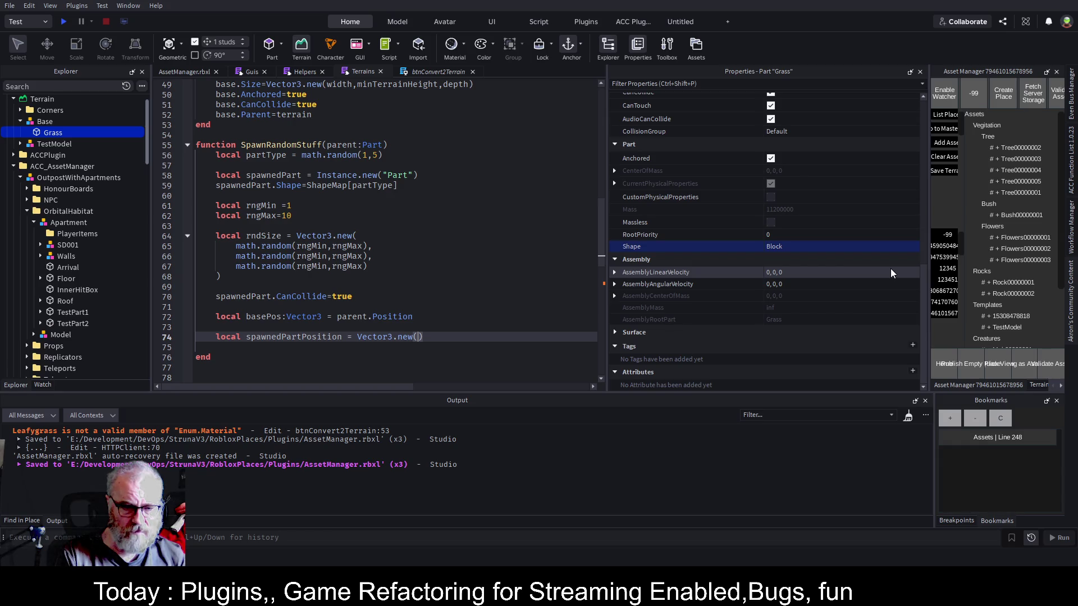
pyautogui.write('math')
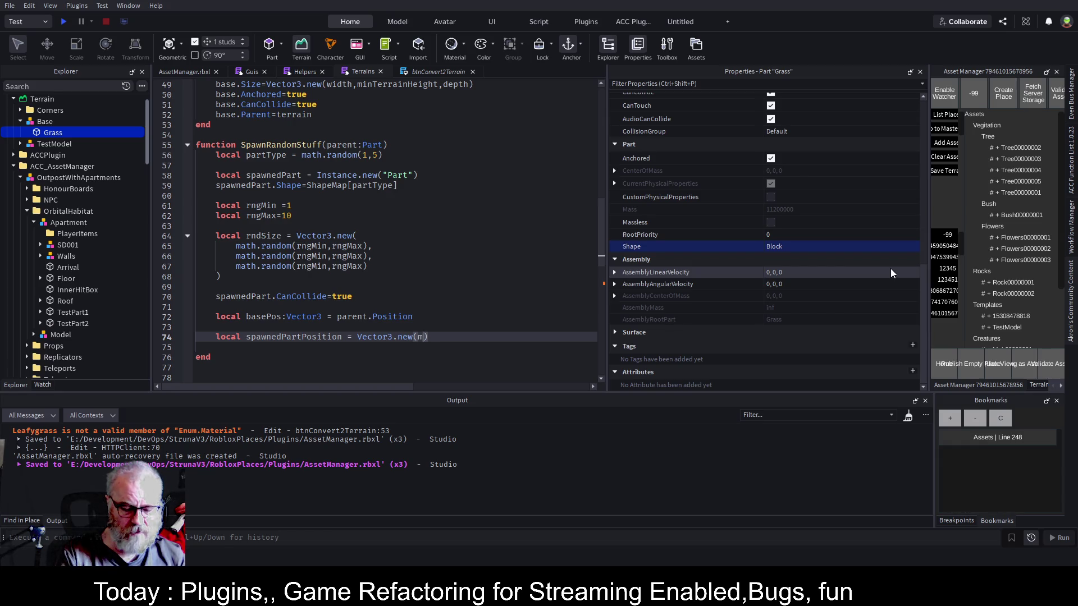
pyautogui.press('Up')
pyautogui.press('Up')
pyautogui.press('Up')
pyautogui.press('Up')
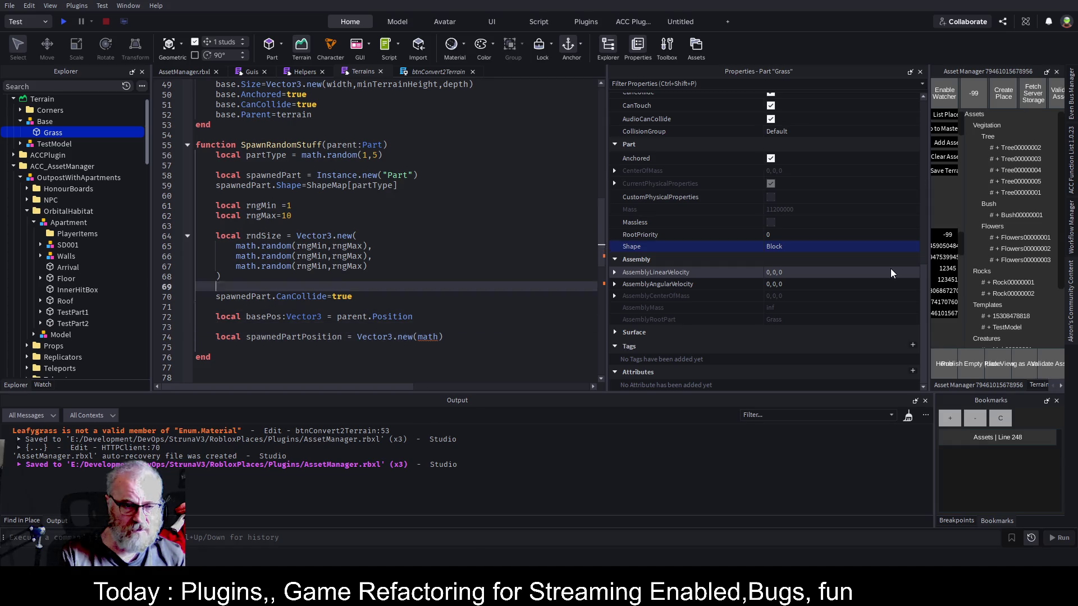
pyautogui.hotkey('shift', 'Up')
pyautogui.hotkey('shift', 'Up')
pyautogui.hotkey('ctrl', 'c')
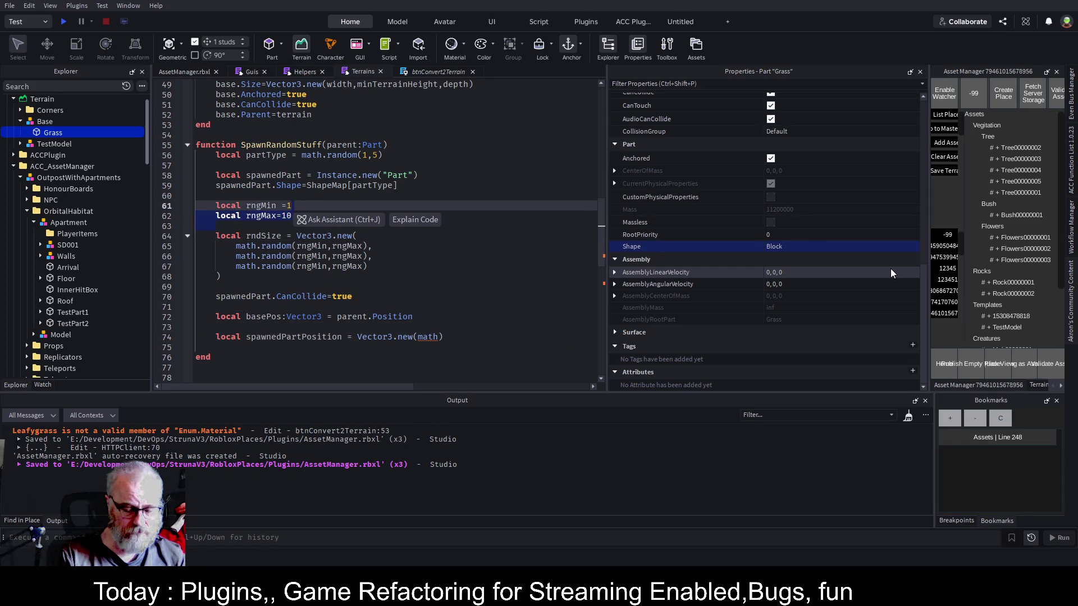
# Copy the rngMin and rngMax lines and paste them below the basePos line.
pyautogui.hotkey('shift', 'Home')
pyautogui.press('Down')
pyautogui.press('Down')
pyautogui.press('Down')
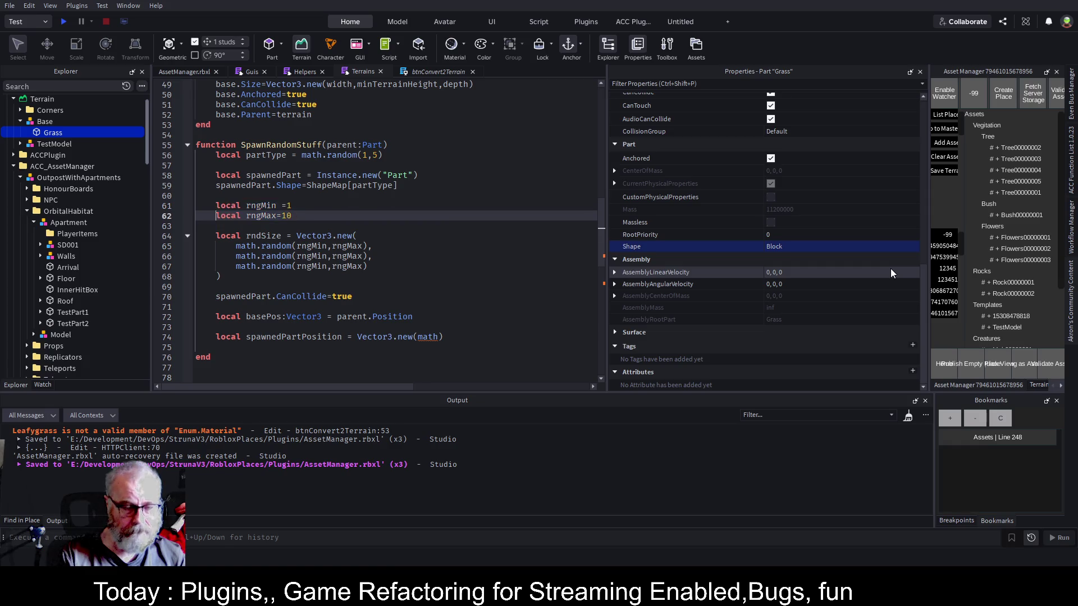
pyautogui.press('Return')
pyautogui.press('Return')
pyautogui.hotkey('ctrl', 'v')
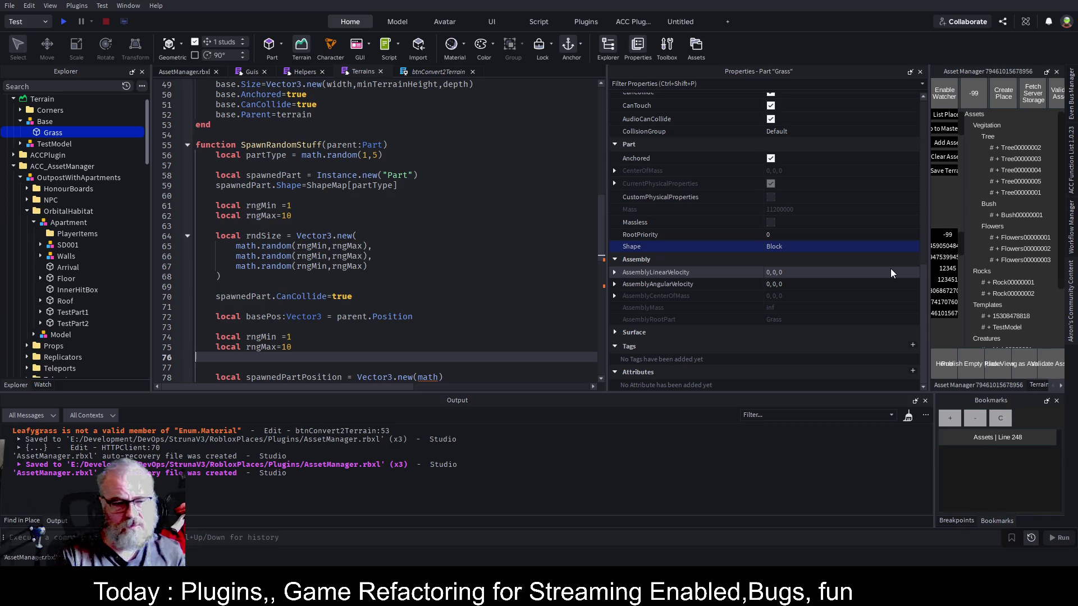
pyautogui.write('CalculateSize()')
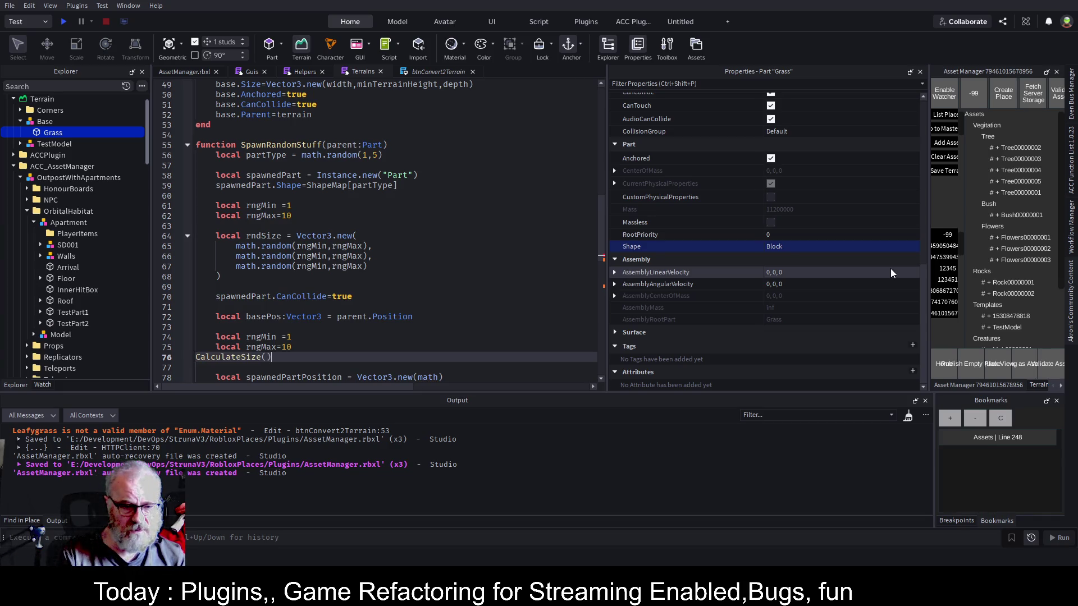
pyautogui.hotkey('shift', 'Home')
pyautogui.press('Tab')
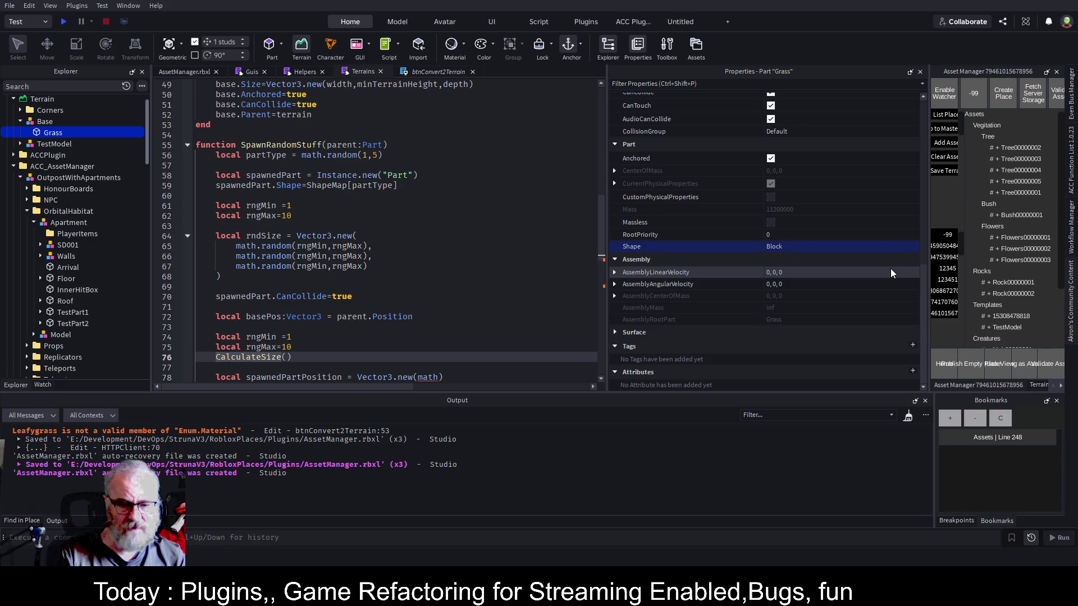
pyautogui.hotkey('shift', 'End')
pyautogui.press('BackSpace')
# Rewrite the first pasted line as 'local posMin,posMax=CalculateSize()'.
pyautogui.press('Up')
pyautogui.press('Up')
pyautogui.press('End')
pyautogui.press('BackSpace')
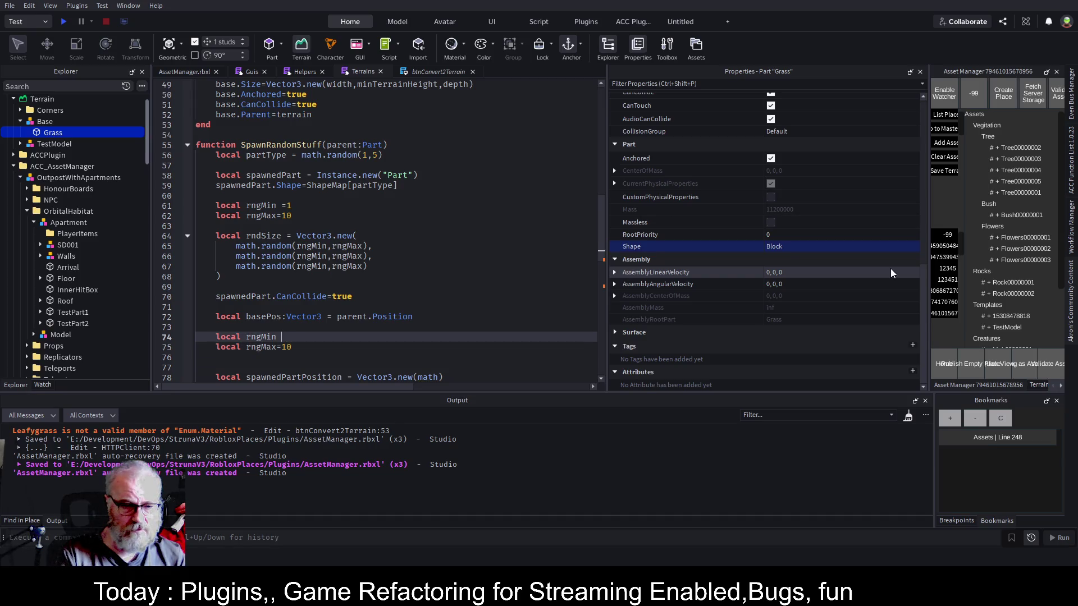
pyautogui.press('BackSpace')
pyautogui.press('BackSpace')
pyautogui.press('BackSpace')
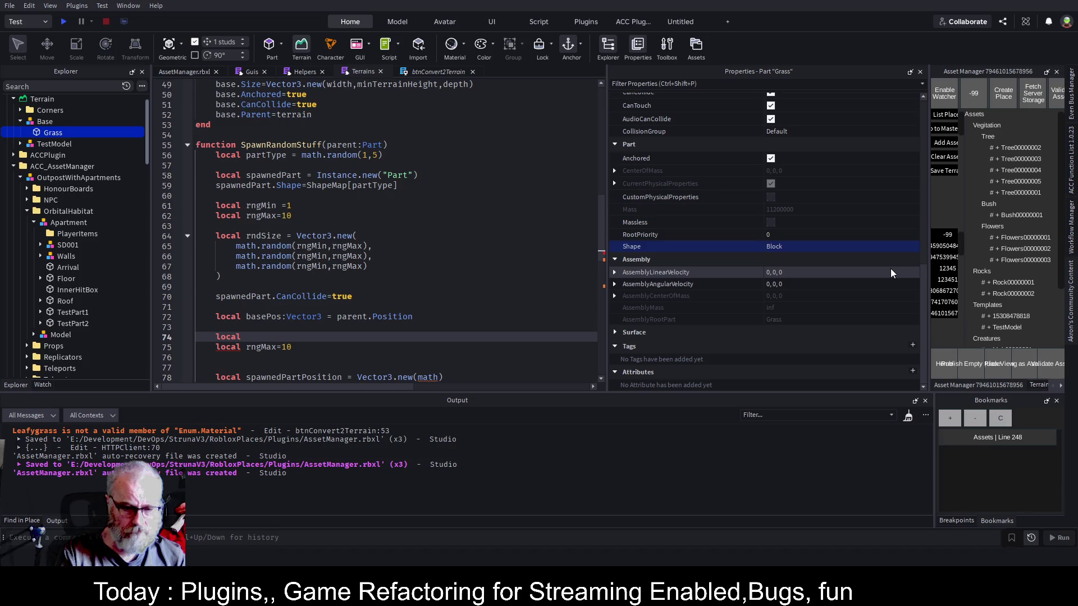
pyautogui.write('posMin')
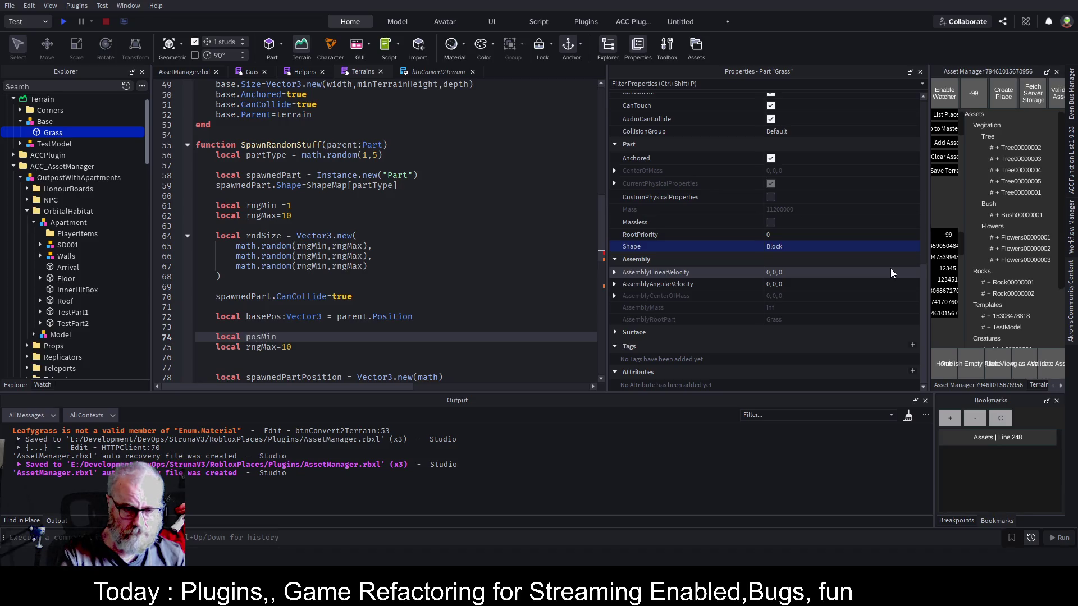
pyautogui.write('=CalculateSize()')
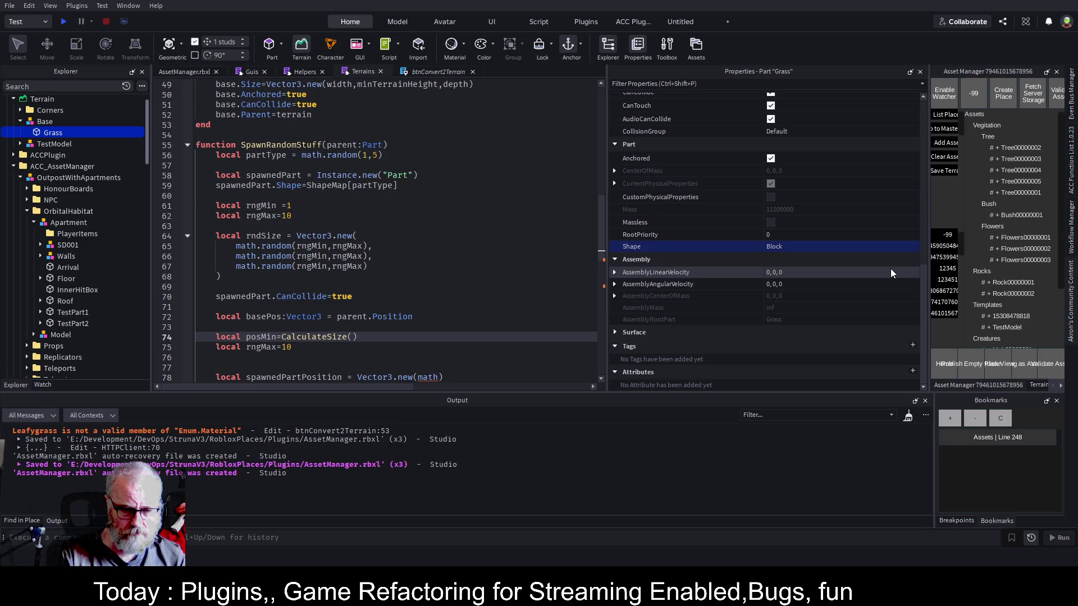
pyautogui.write(',pos')
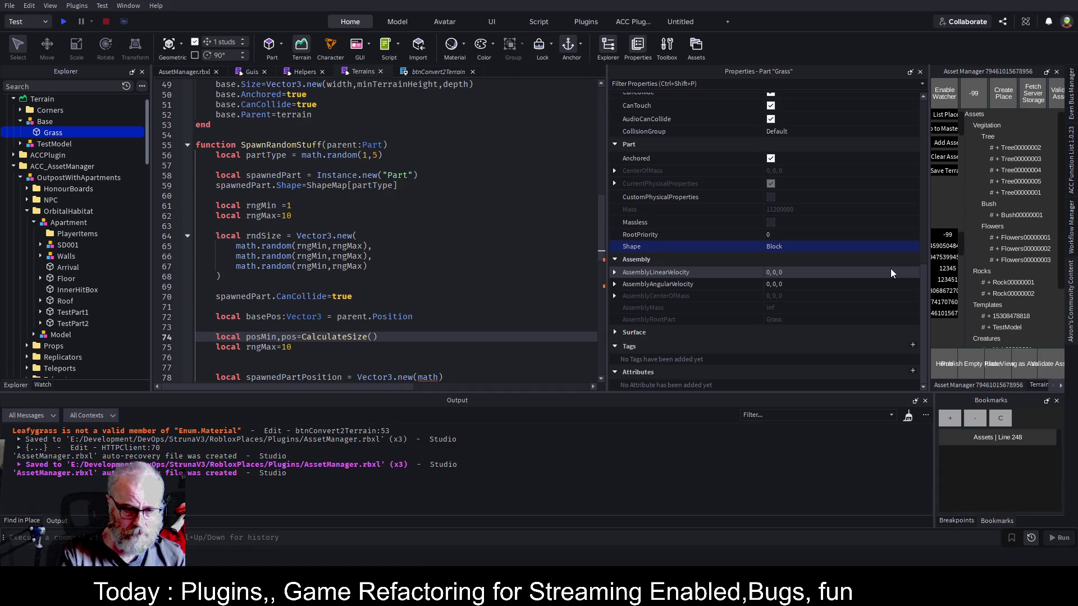
pyautogui.write('MAx')
pyautogui.press('Left')
pyautogui.press('Left')
# Replace the second pasted line with 'posMin=1'.
pyautogui.press('Down')
pyautogui.press('Down')
pyautogui.press('Down')
pyautogui.press('Up')
pyautogui.press('Up')
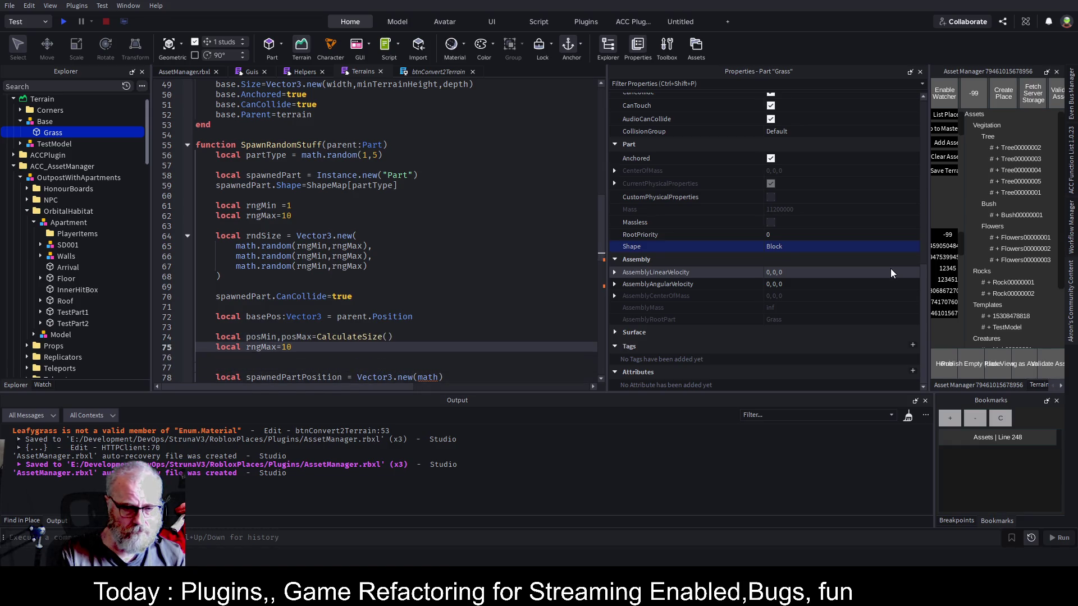
pyautogui.write('pos')
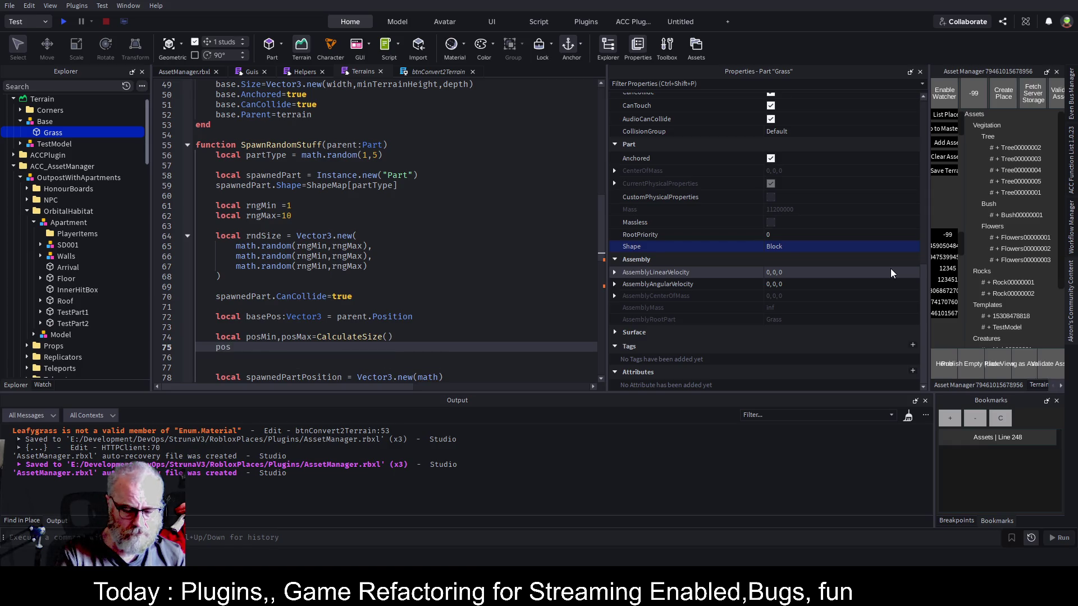
pyautogui.write('Min=1')
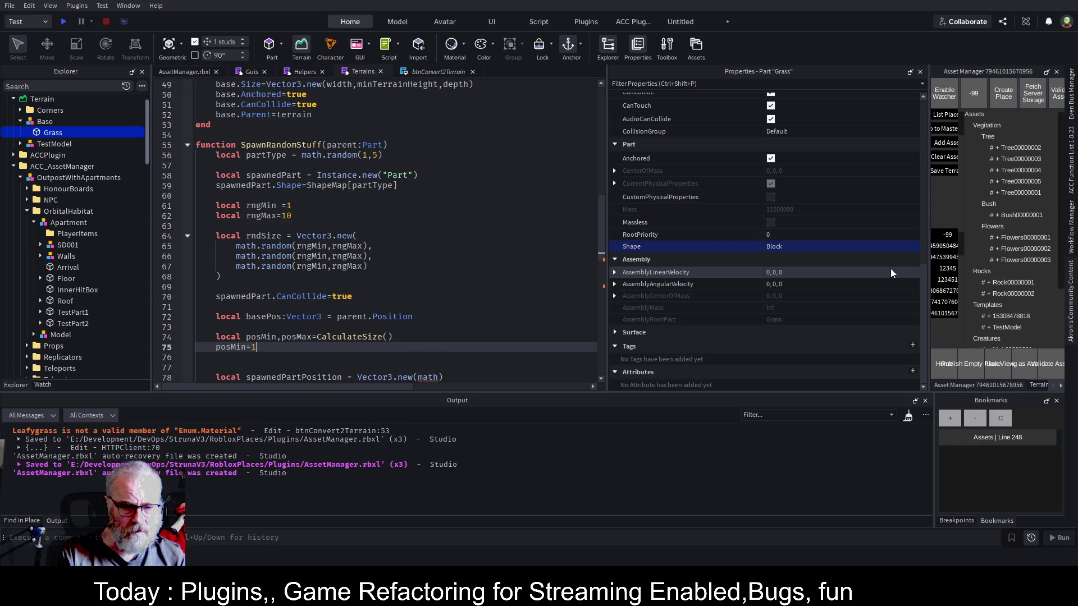
pyautogui.press('Down')
pyautogui.press('Down')
pyautogui.press('Down')
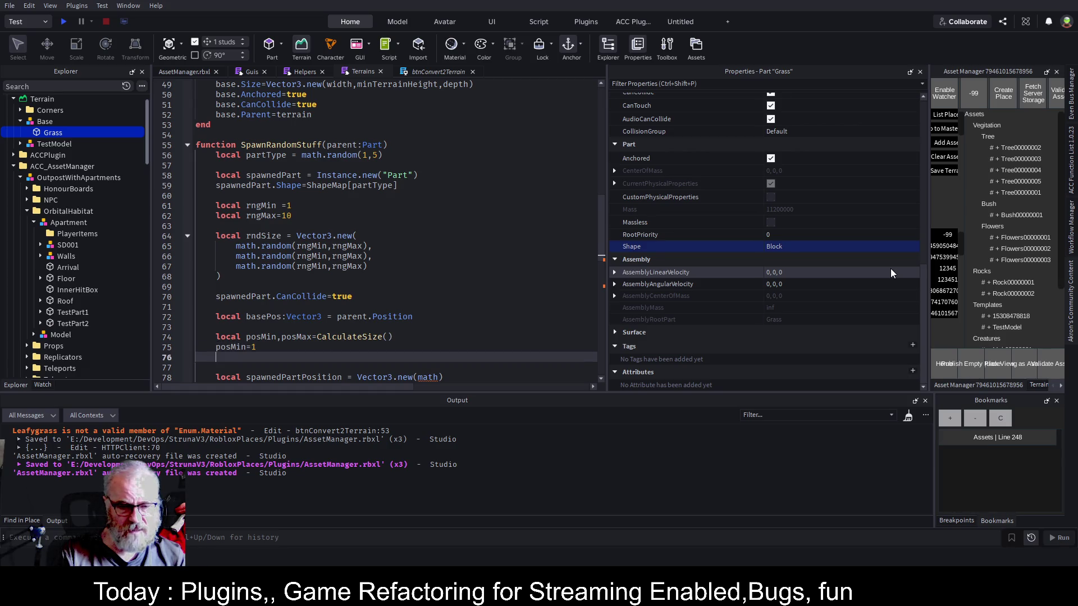
pyautogui.press('Up')
pyautogui.press('Up')
pyautogui.press('Up')
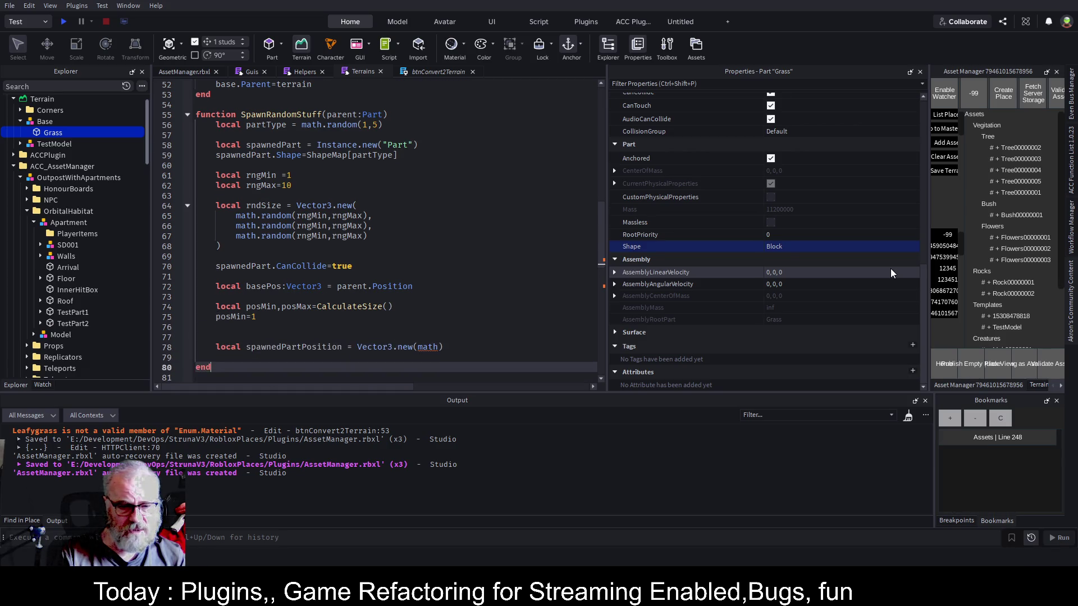
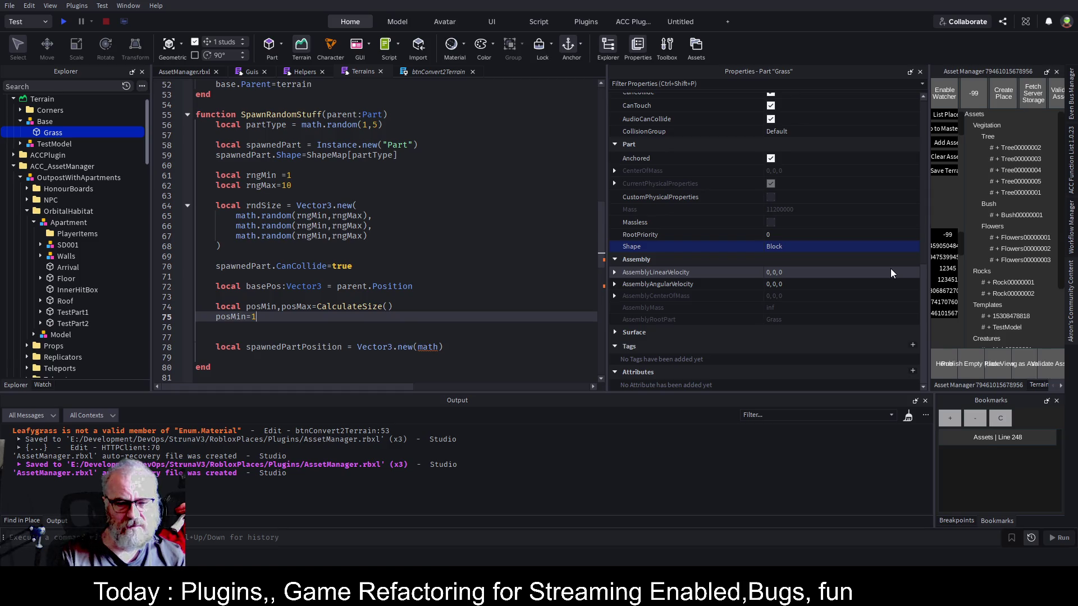
# Change the spawned part position on line 78 to Vector3.new(basePos.X+xOffset).
pyautogui.press('Up')
pyautogui.press('Up')
pyautogui.press('Up')
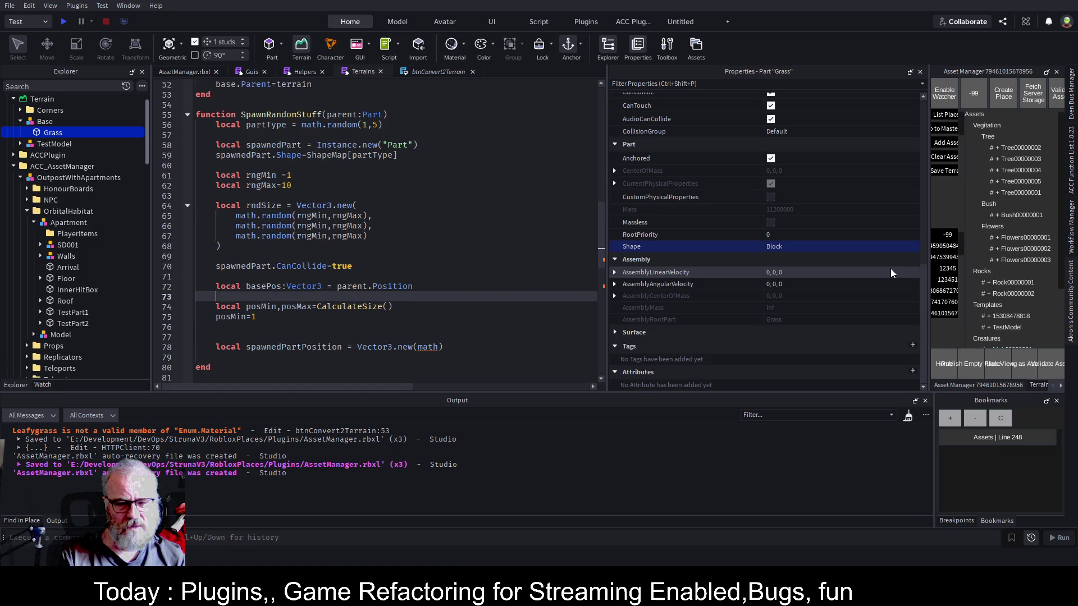
pyautogui.press('Down')
pyautogui.press('Down')
pyautogui.press('Down')
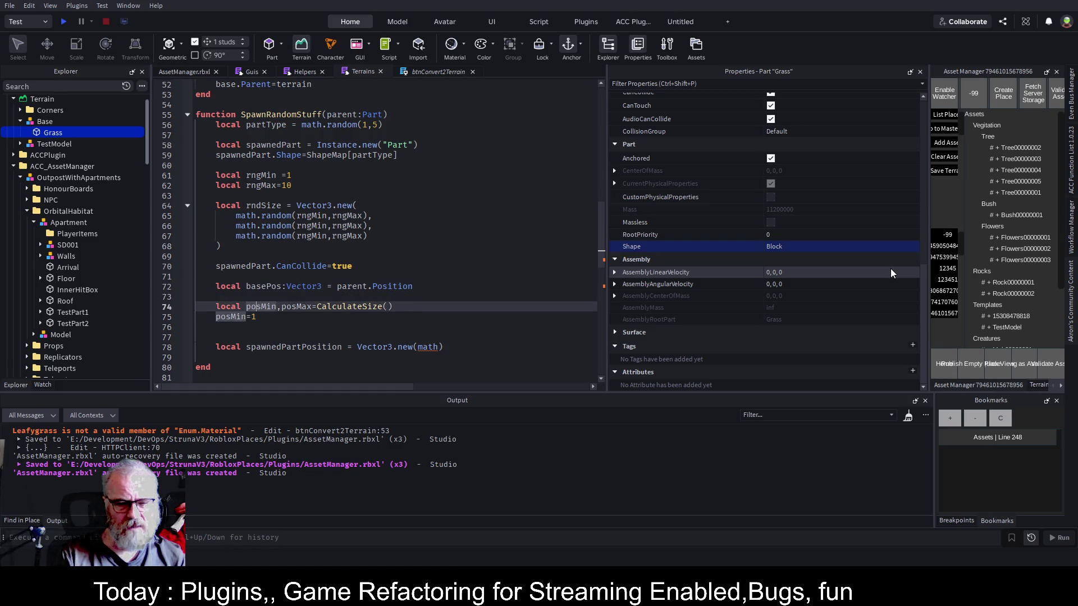
pyautogui.press('Down')
pyautogui.press('Down')
pyautogui.press('Down')
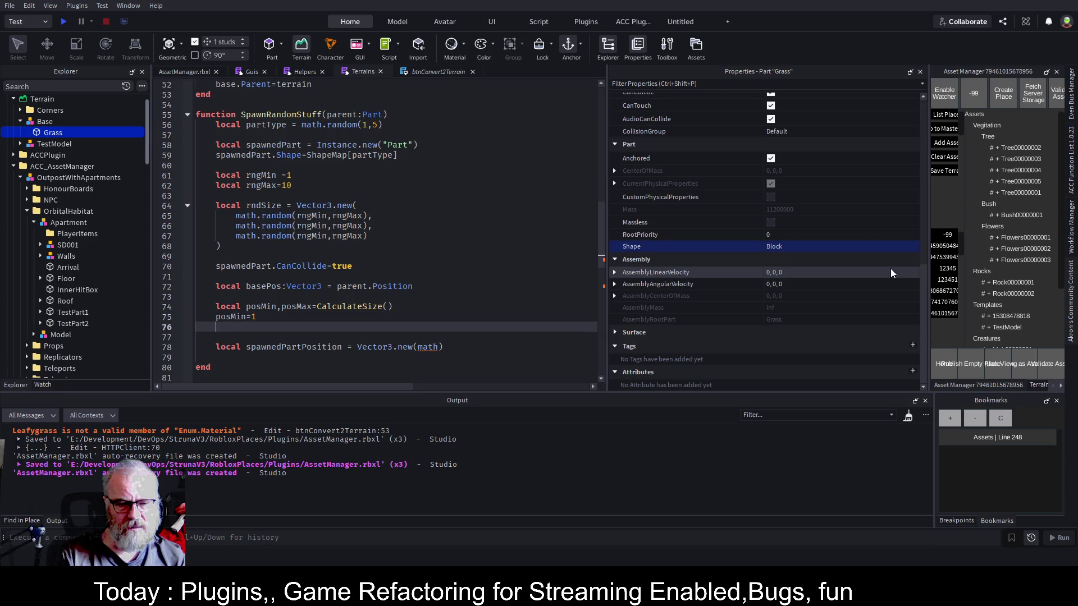
pyautogui.press('End')
pyautogui.press('Left')
pyautogui.press('BackSpace')
pyautogui.press('BackSpace')
pyautogui.press('BackSpace')
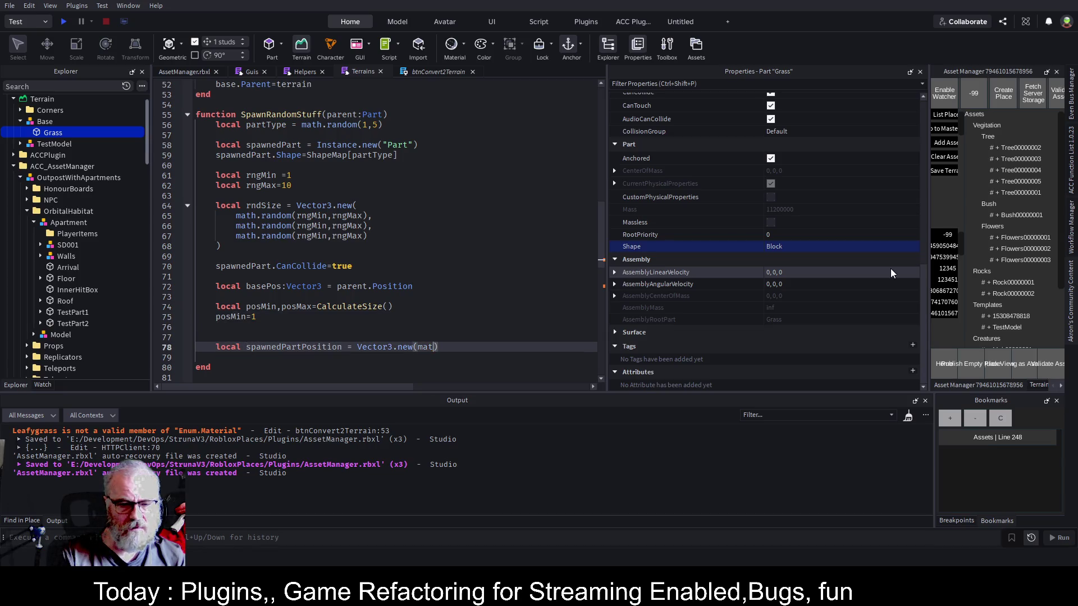
pyautogui.write('basePos.x')
pyautogui.press('BackSpace')
pyautogui.write('X')
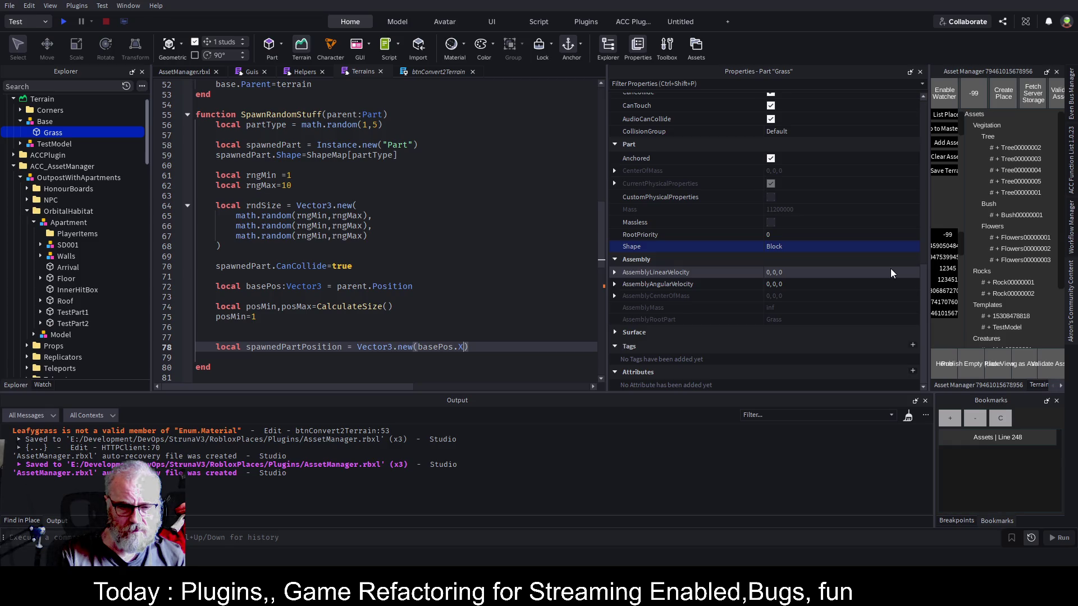
pyautogui.write('+')
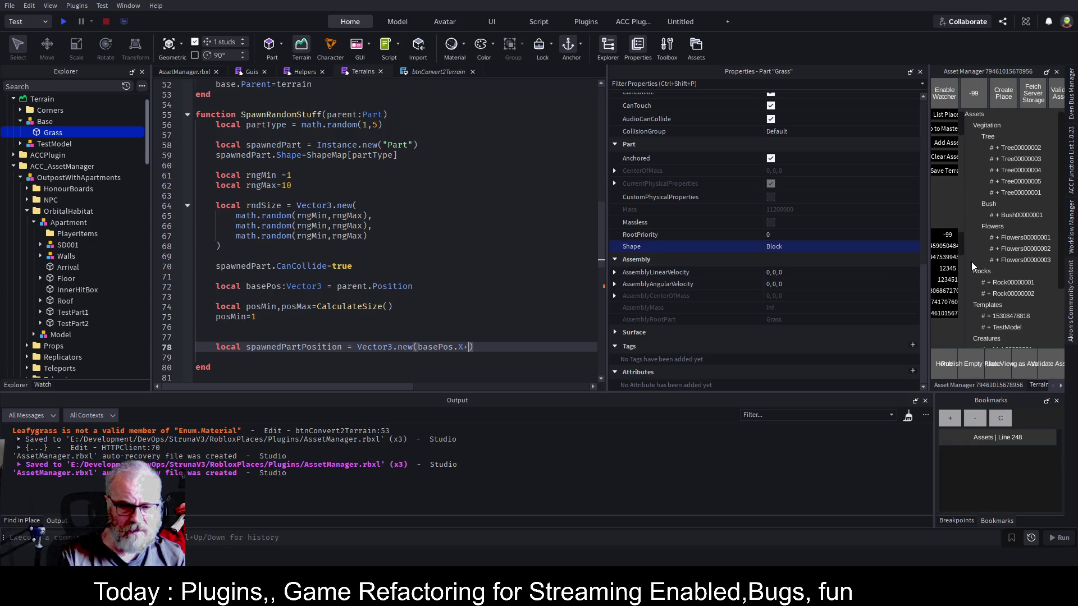
pyautogui.write('xOffset')
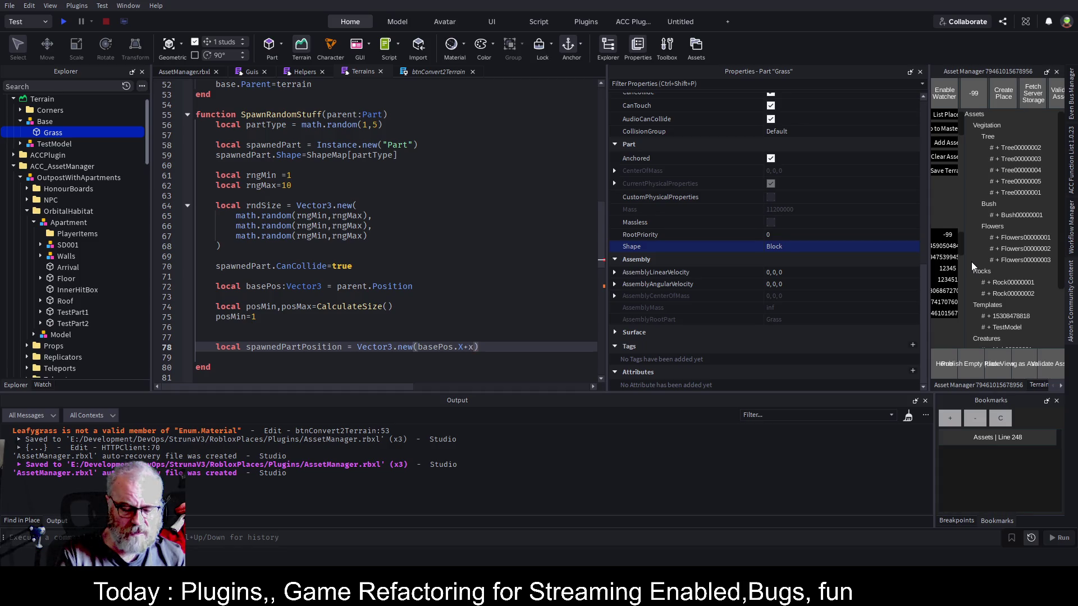
# Begin a 'local xOffset = math.r' declaration on the line above.
pyautogui.press('Up')
pyautogui.press('Up')
pyautogui.press('Down')
pyautogui.write('local')
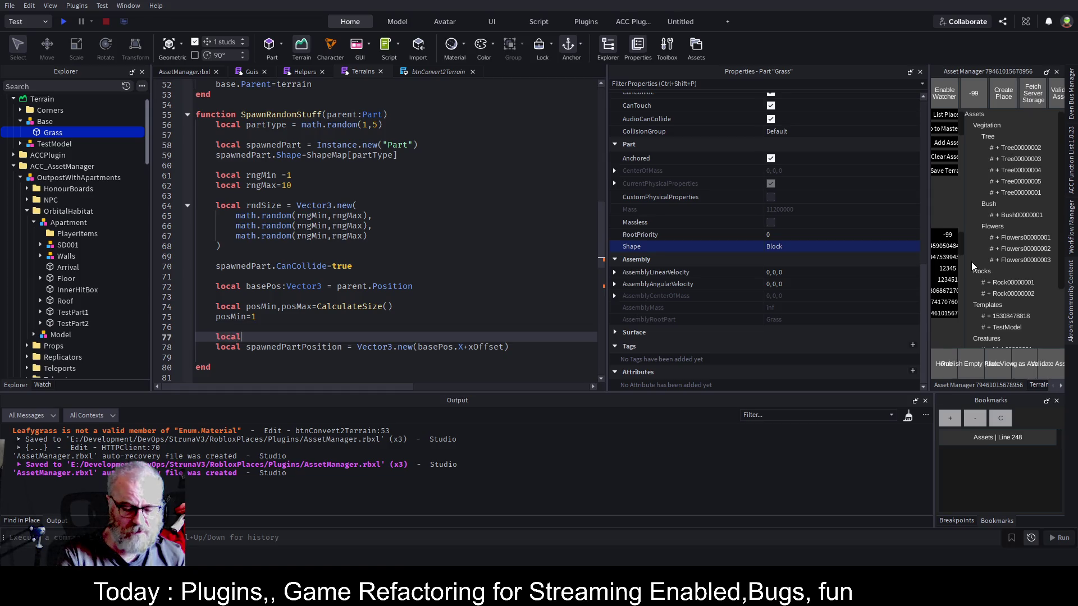
pyautogui.write(' xOffset')
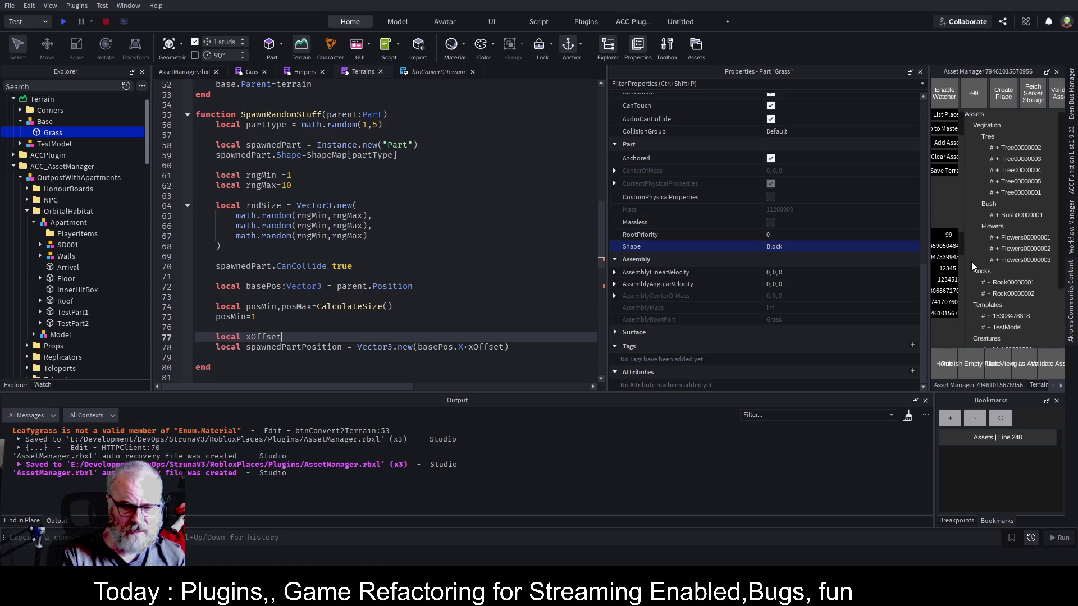
pyautogui.write(' = math.rn')
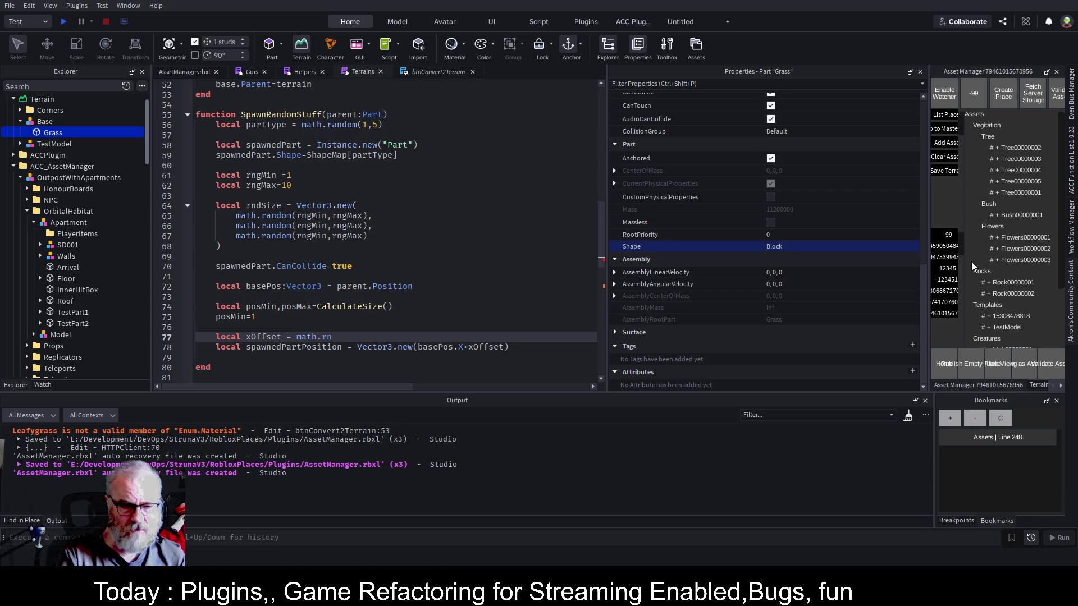
# Complete the declaration as local xOffset = math.random(posMax/2).
pyautogui.press('Tab')
pyautogui.write('(')
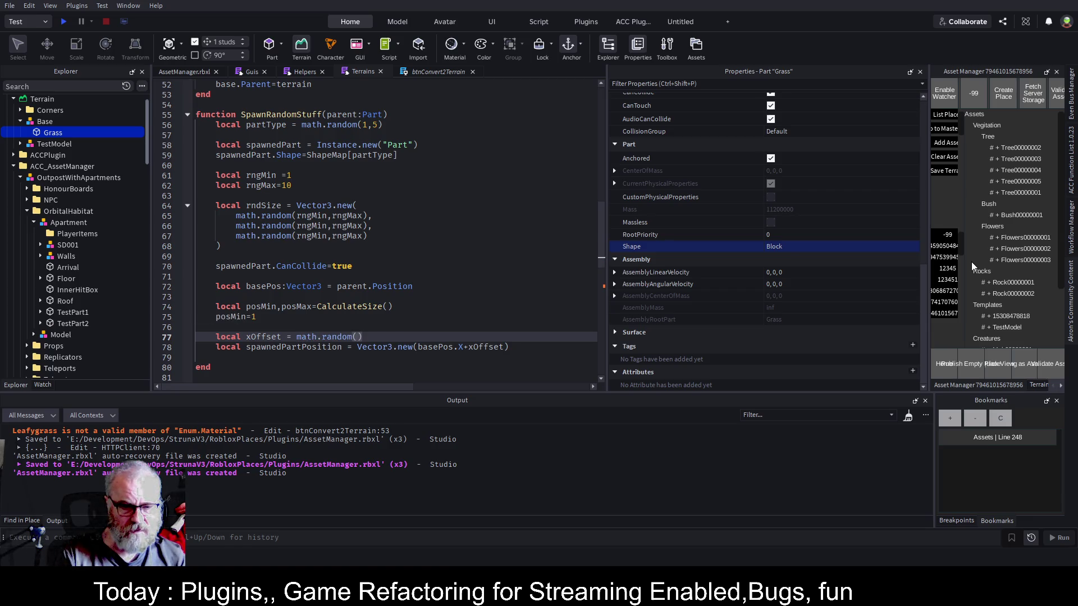
pyautogui.press('Up')
pyautogui.press('Up')
pyautogui.press('Up')
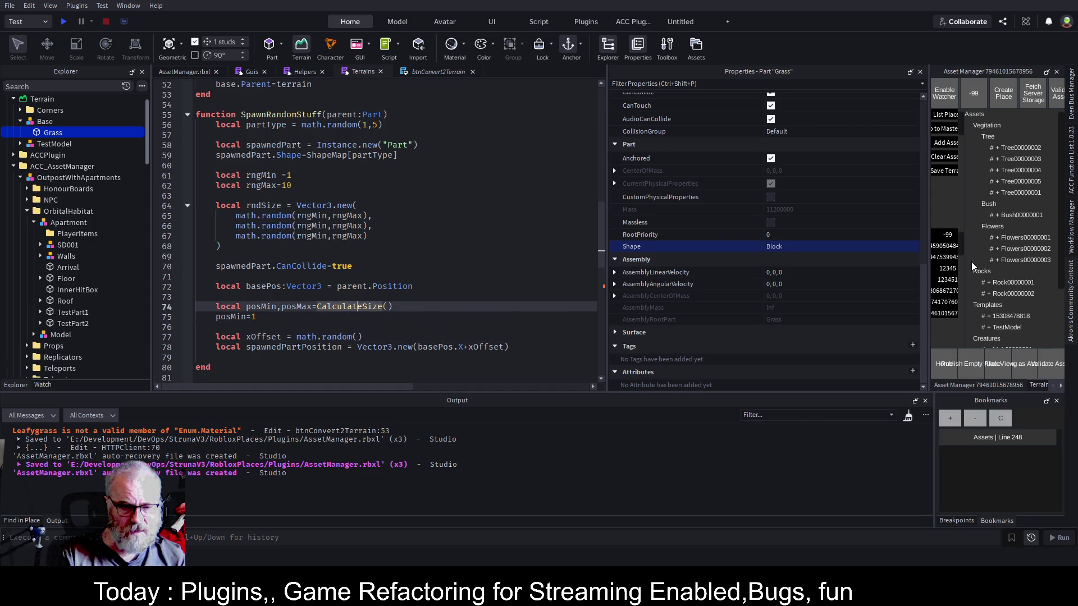
pyautogui.press('Down')
pyautogui.press('Down')
pyautogui.press('Down')
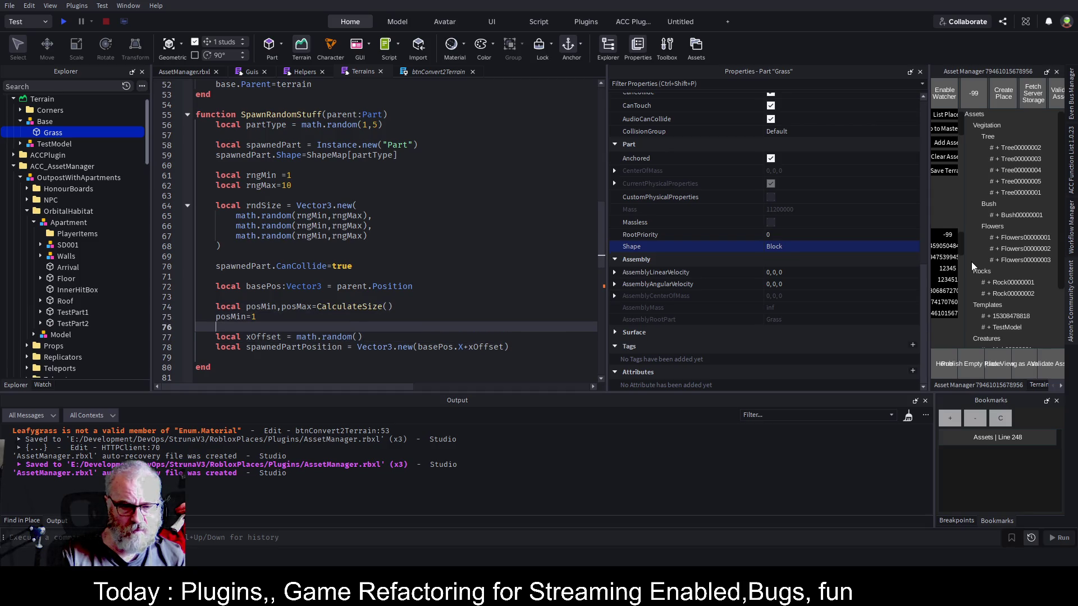
pyautogui.write('1,')
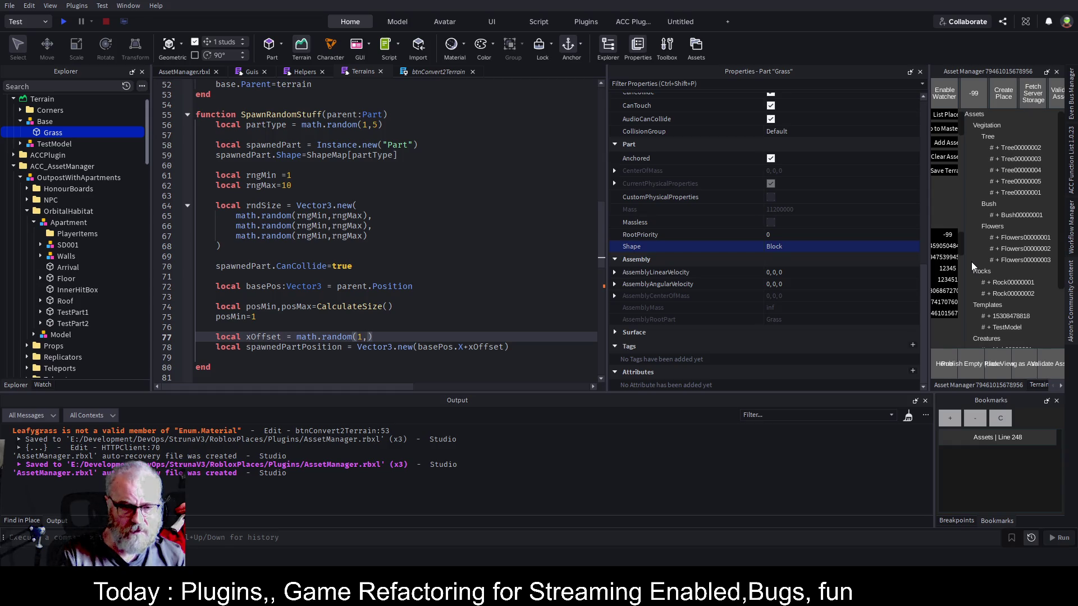
pyautogui.write('posMax')
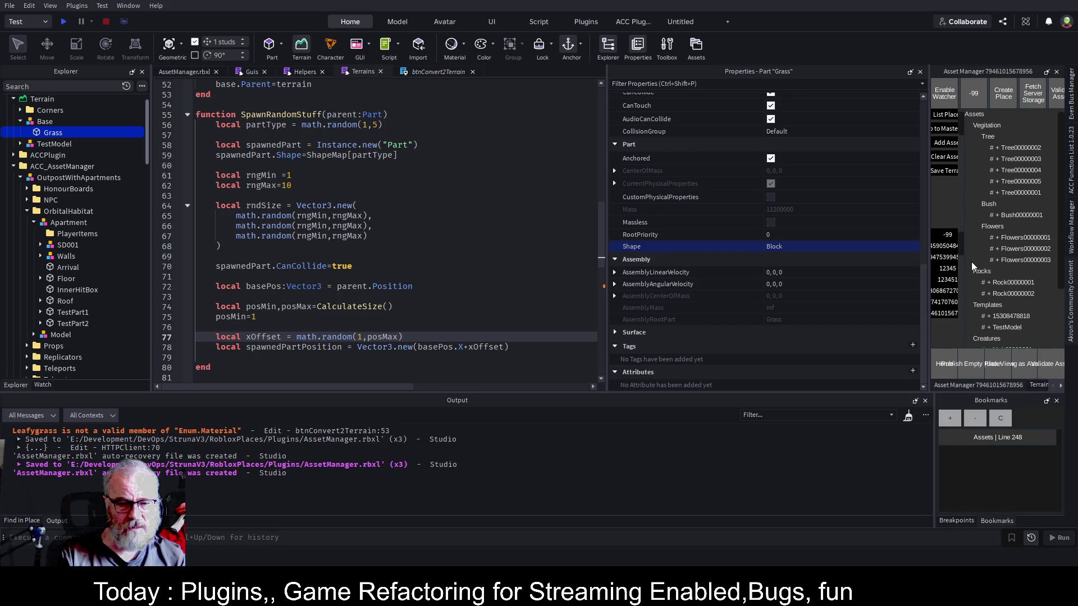
pyautogui.press('BackSpace')
pyautogui.press('BackSpace')
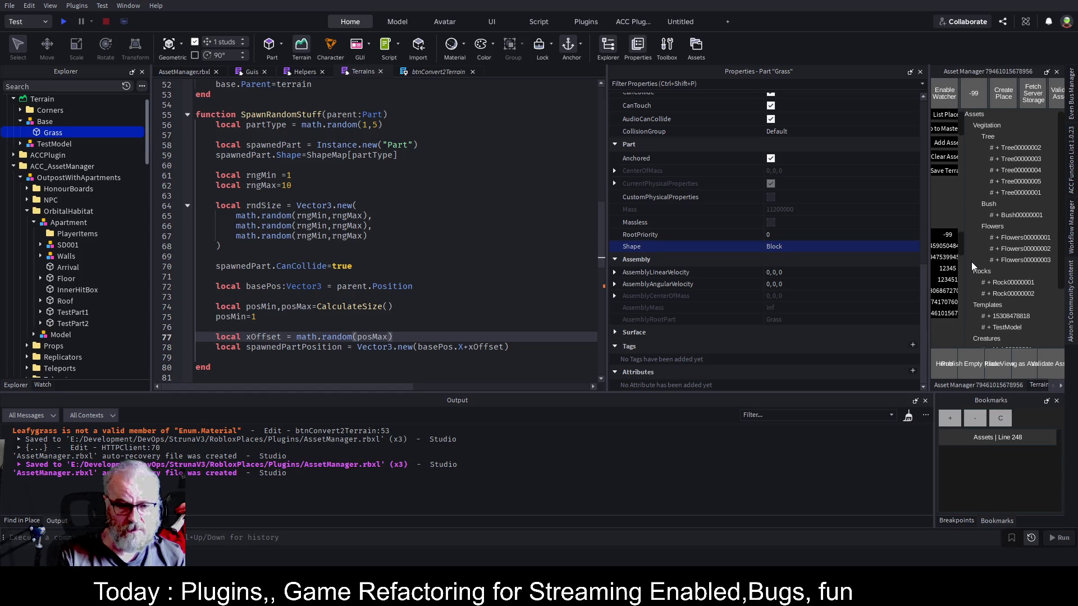
pyautogui.write('/2')
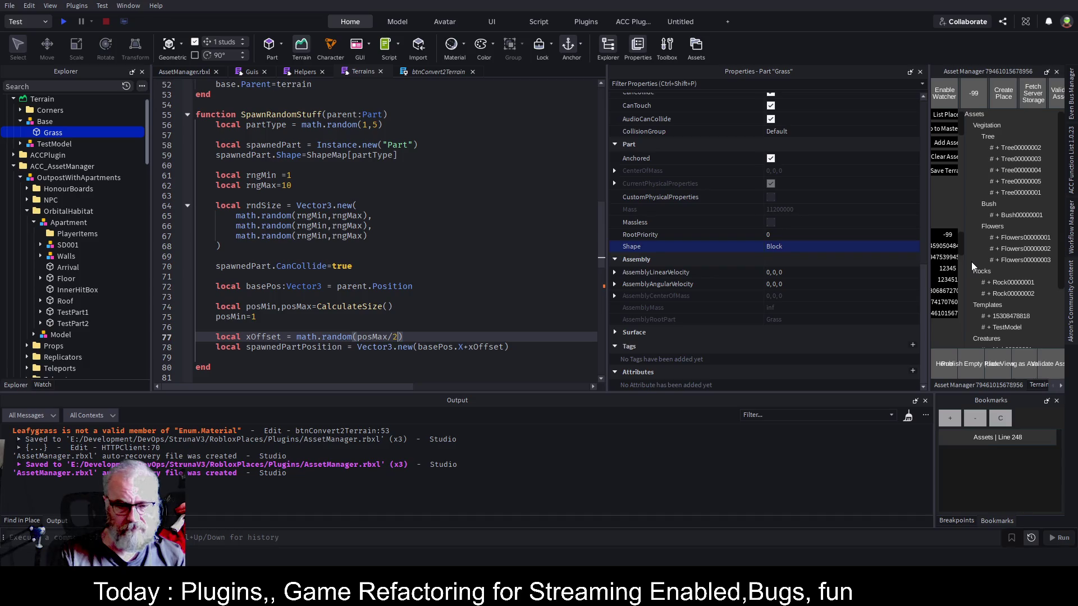
# Insert a blank line above the xOffset declaration.
pyautogui.press('Up')
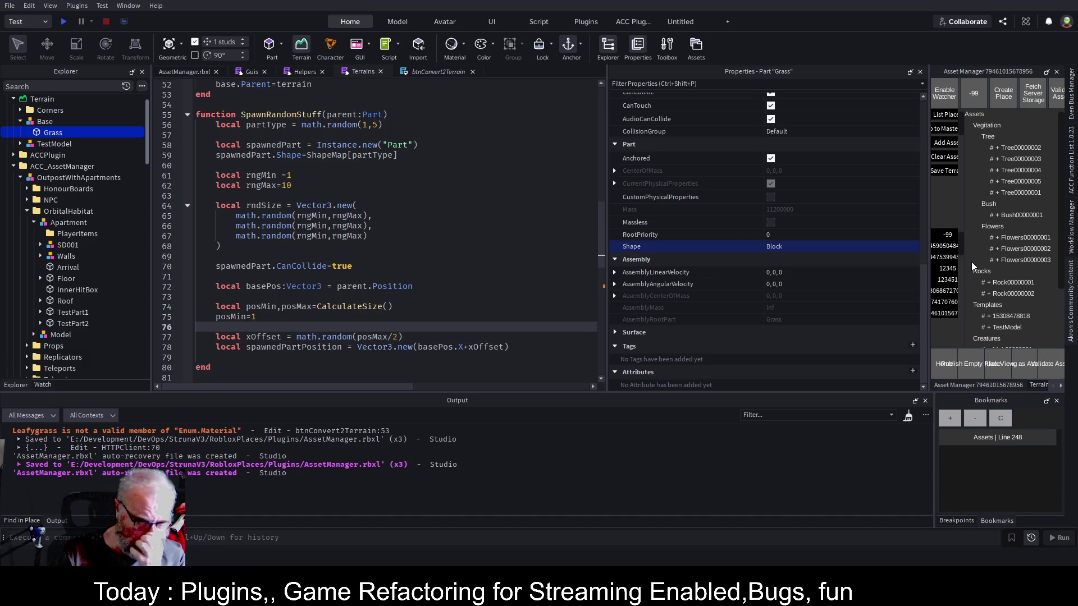
pyautogui.press('Down')
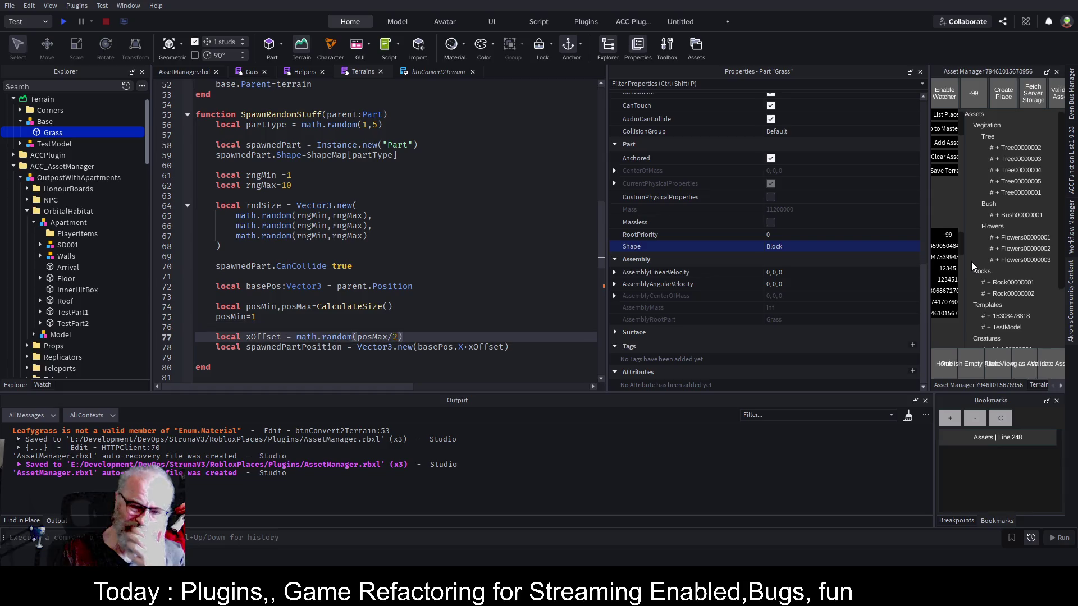
pyautogui.press('Up')
pyautogui.press('Return')
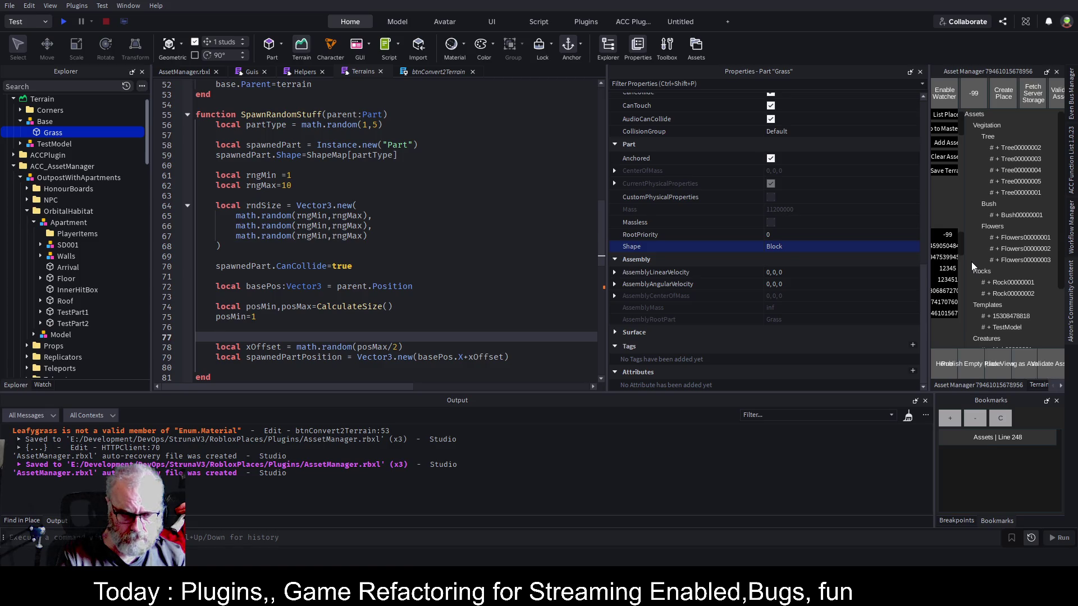
# Add the line posMin=-posMax/2 by reusing the posMax/2 expression.
pyautogui.write('pos')
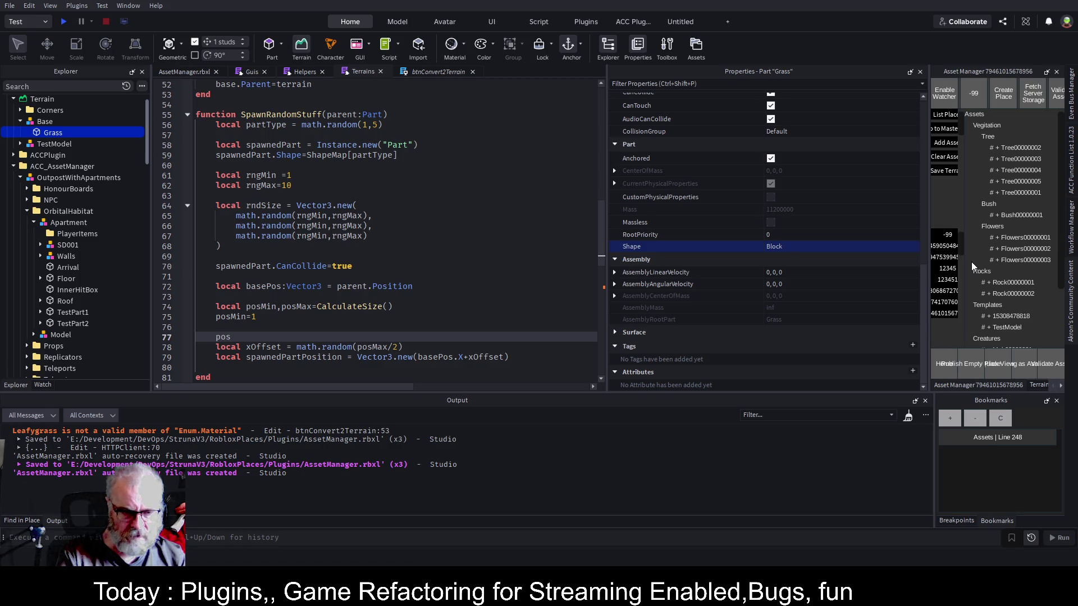
pyautogui.write('Min=')
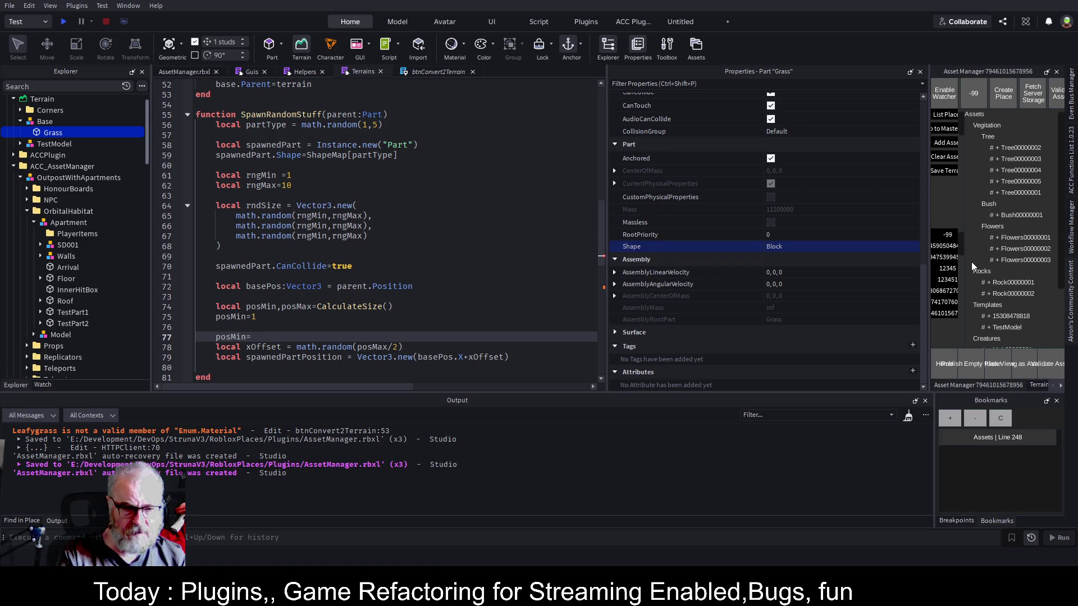
pyautogui.press('Escape')
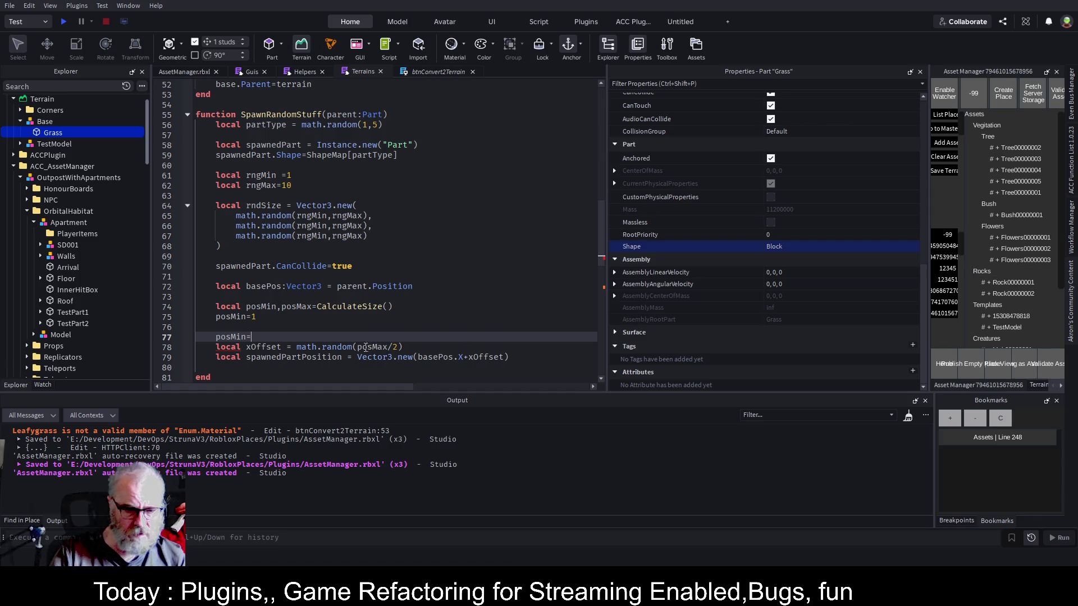
pyautogui.moveTo(357, 347); pyautogui.dragTo(399, 347)
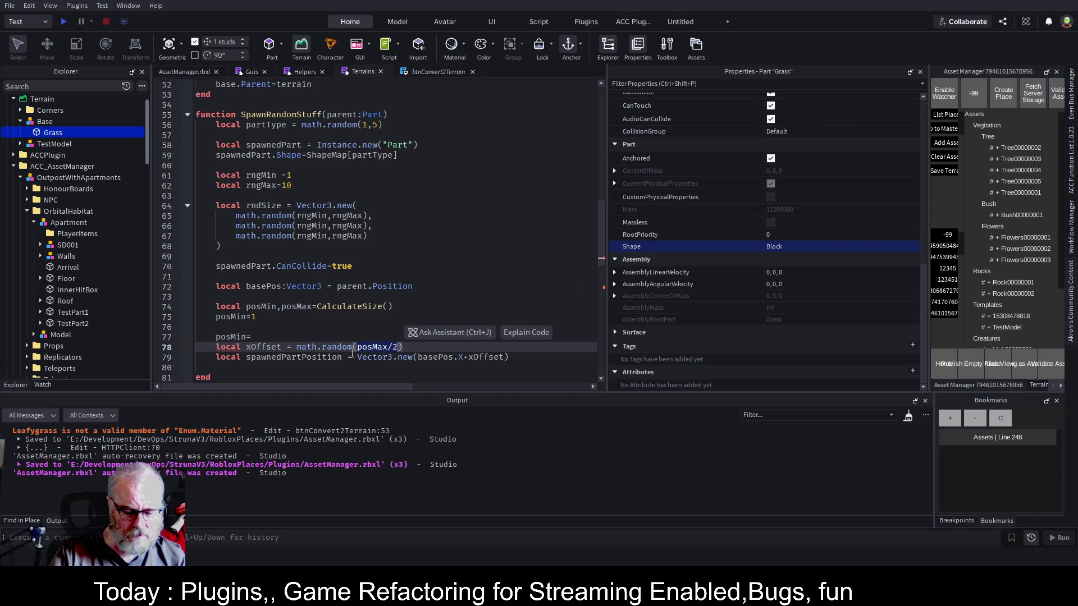
pyautogui.hotkey('ctrl', 'c')
pyautogui.click(286, 337)
pyautogui.hotkey('ctrl', 'v')
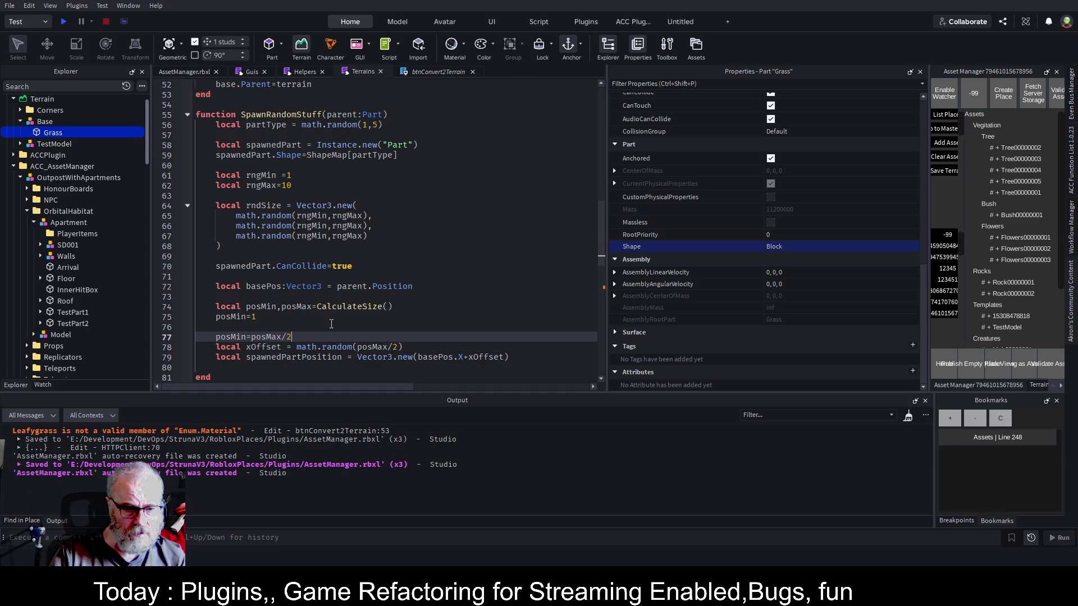
pyautogui.press('Return')
pyautogui.write('#')
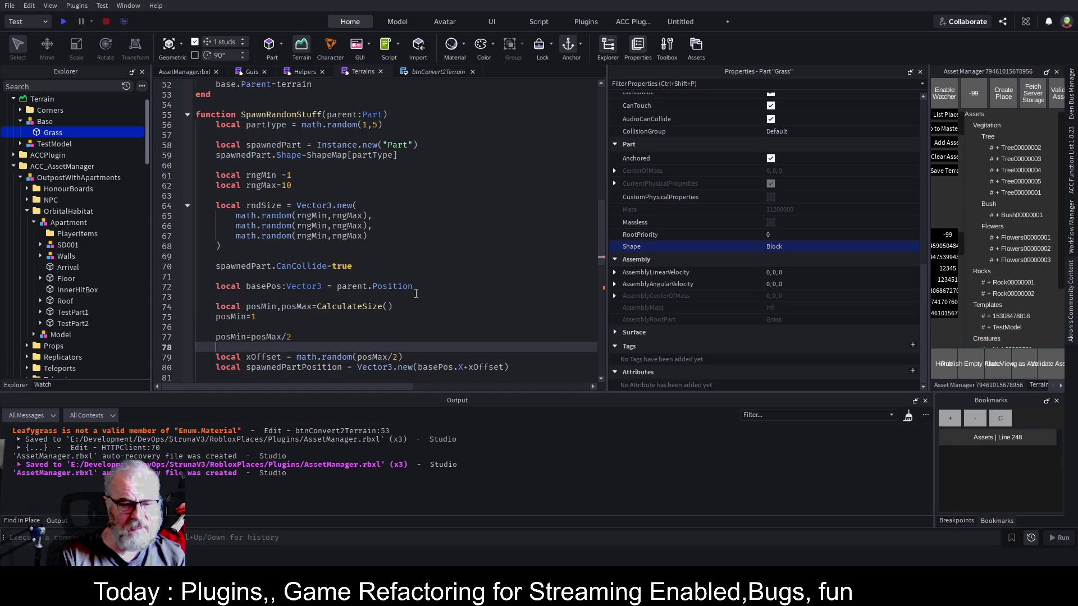
pyautogui.press('Up')
pyautogui.hotkey('ctrl', 'Right')
pyautogui.hotkey('ctrl', 'Right')
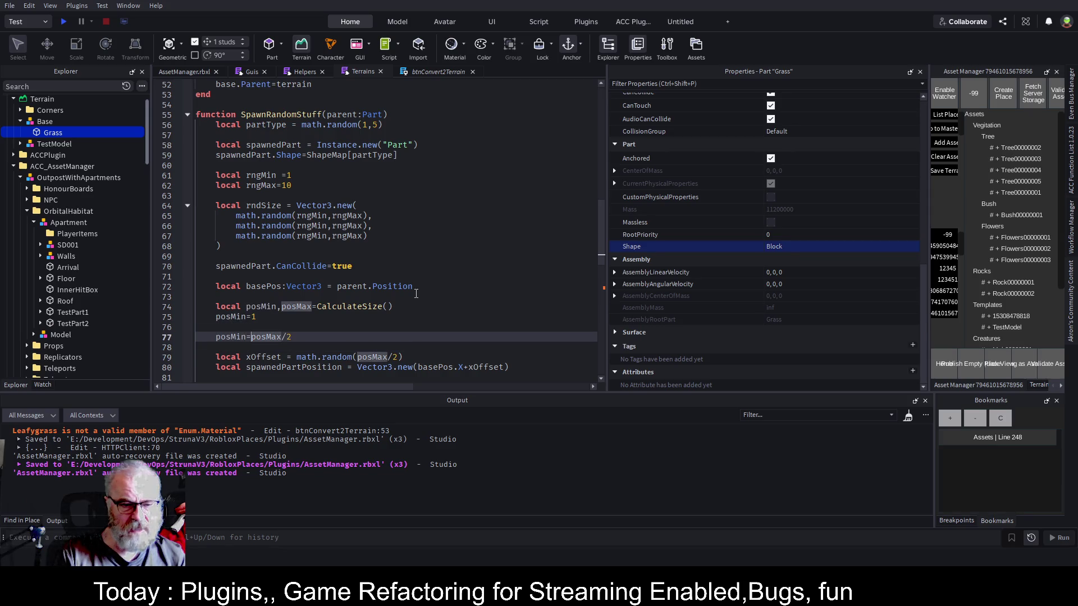
pyautogui.write('-')
# Duplicate that line and turn it into posMax=posMax/2.
pyautogui.press('End')
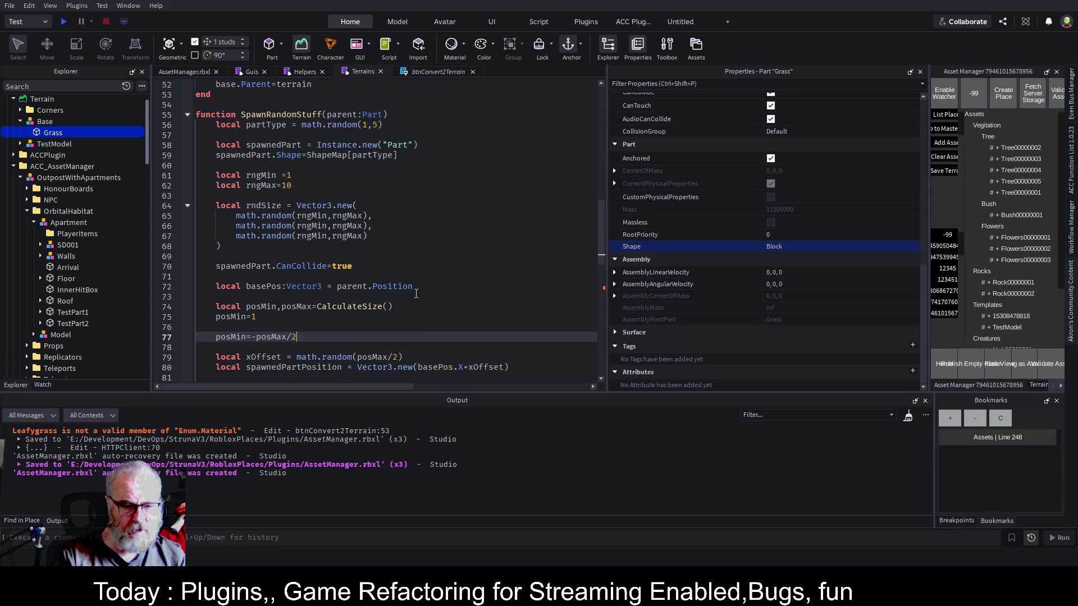
pyautogui.hotkey('ctrl', 'c')
pyautogui.hotkey('ctrl', 'v')
pyautogui.press('Left')
pyautogui.press('Left')
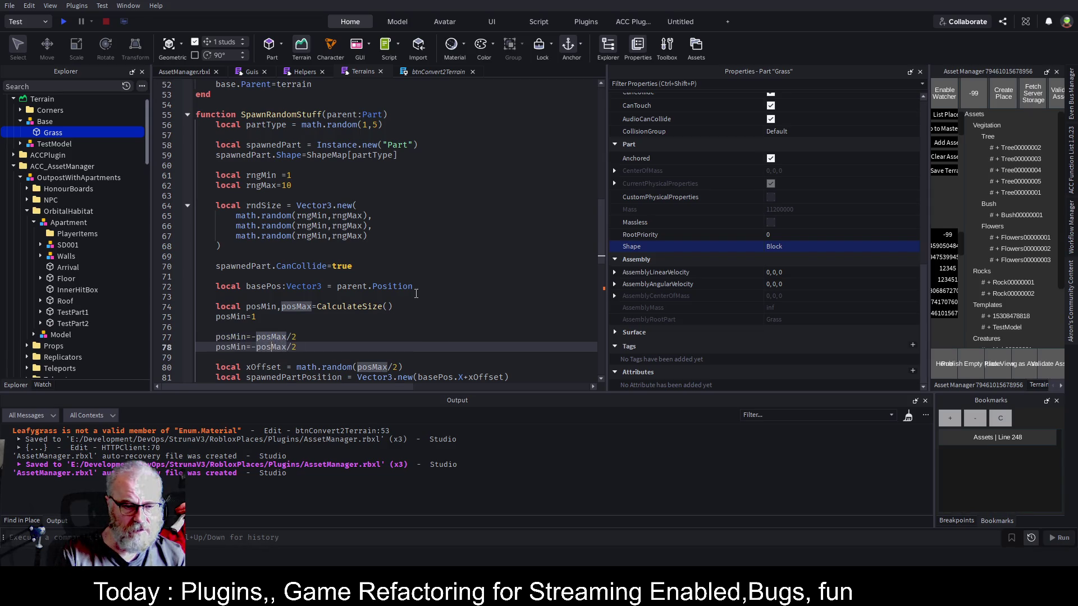
pyautogui.press('Left')
pyautogui.press('Left')
pyautogui.press('BackSpace')
pyautogui.press('BackSpace')
pyautogui.write('ax')
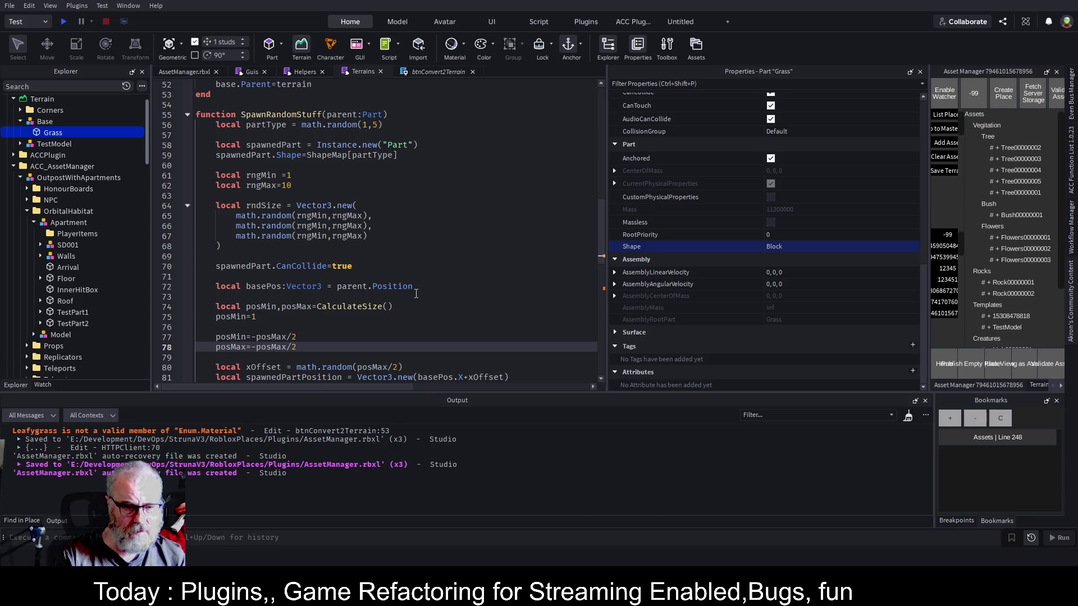
pyautogui.press('Delete')
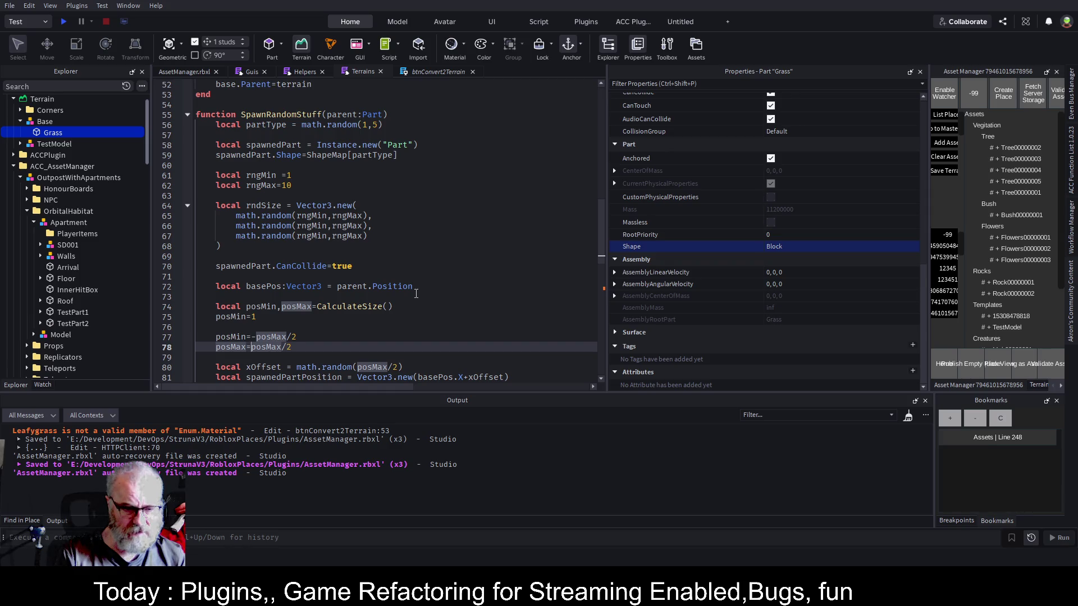
# Move to the end of the math.random argument on the xOffset line 80.
pyautogui.press('Down')
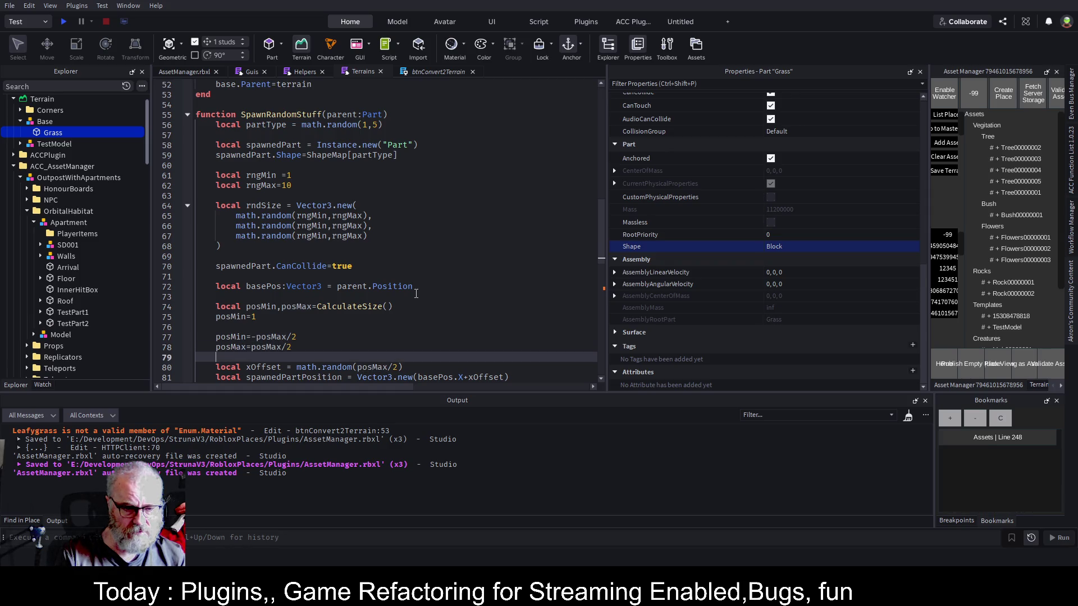
pyautogui.press('Down')
pyautogui.press('Down')
pyautogui.press('Up')
pyautogui.press('End')
pyautogui.press('Left')
# Set xOffset to math.random(posMin,posMax) and duplicate it as zOffset.
pyautogui.press('BackSpace')
pyautogui.press('BackSpace')
pyautogui.press('BackSpace')
pyautogui.write('Min,Pos')
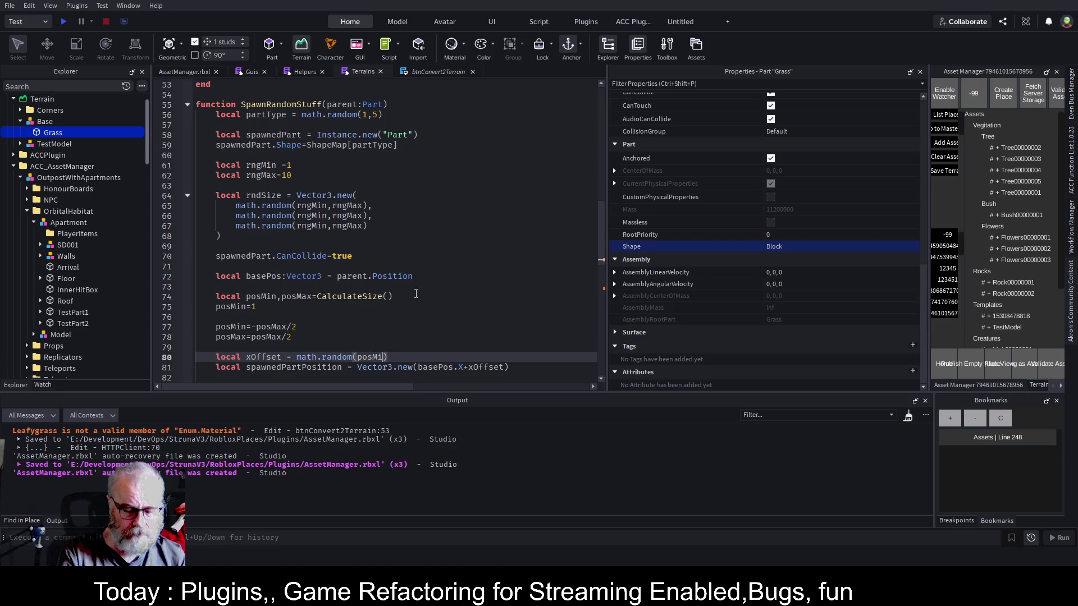
pyautogui.write('M')
pyautogui.press('Tab')
pyautogui.hotkey('shift', 'Home')
pyautogui.hotkey('ctrl', 'c')
pyautogui.press('End')
pyautogui.press('Return')
pyautogui.hotkey('ctrl', 'v')
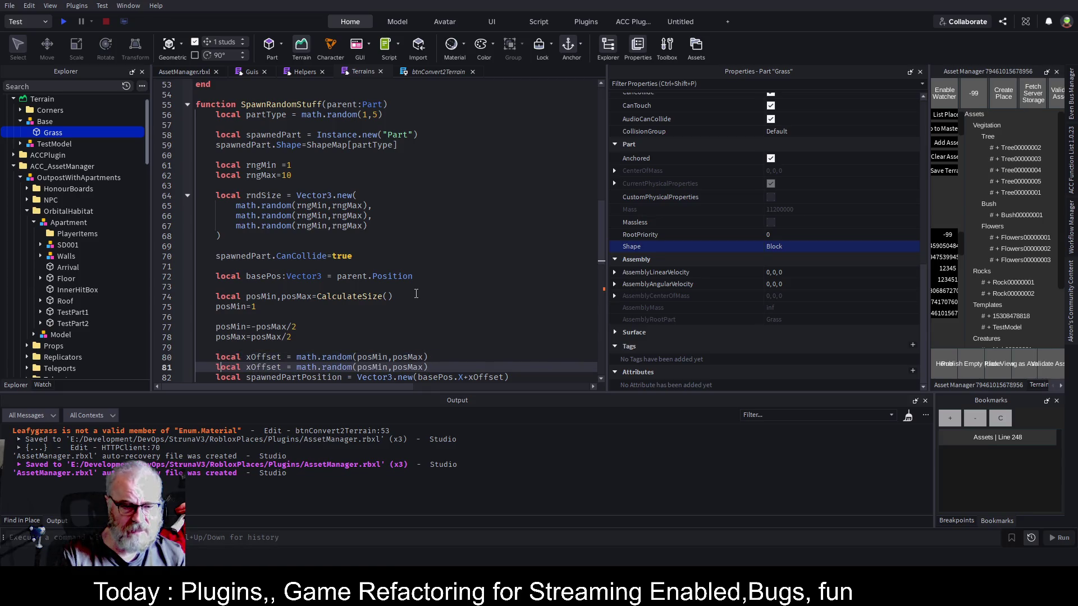
pyautogui.hotkey('ctrl', 'shift', 'Right')
pyautogui.write('zOffset')
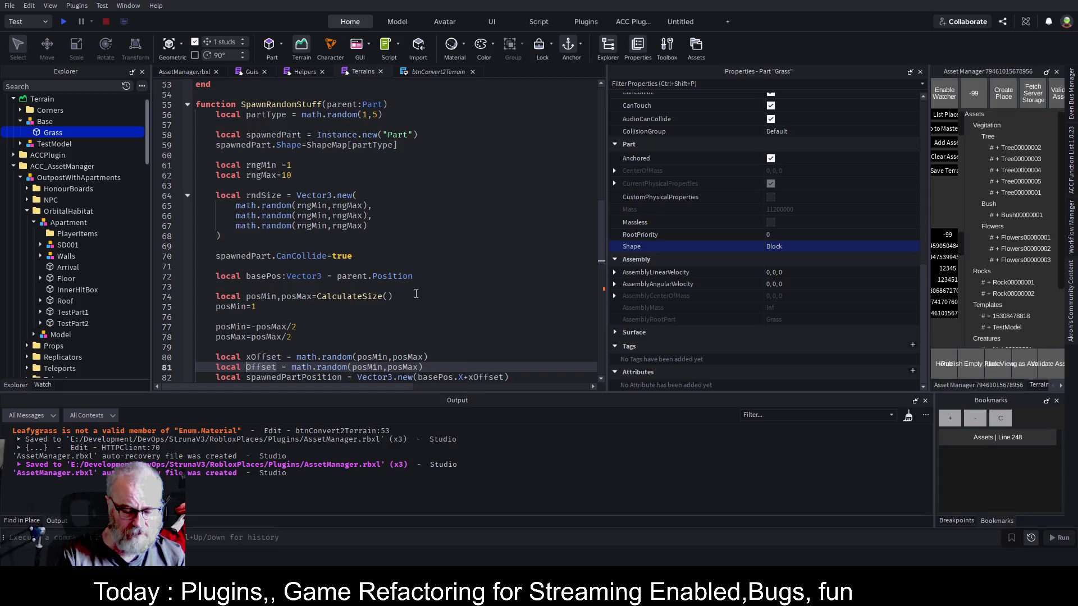
# Change the position vector to Vector3.new(xOffset,yOffset,zOffset).
pyautogui.press('End')
pyautogui.press('Return')
pyautogui.press('Return')
pyautogui.press('Tab')
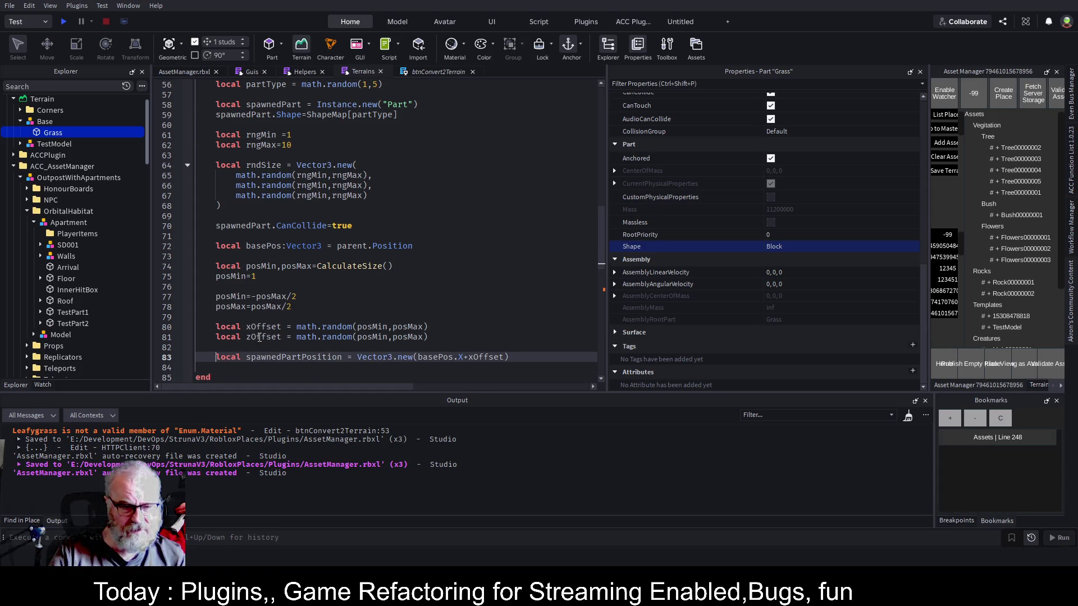
pyautogui.doubleClick(269, 328)
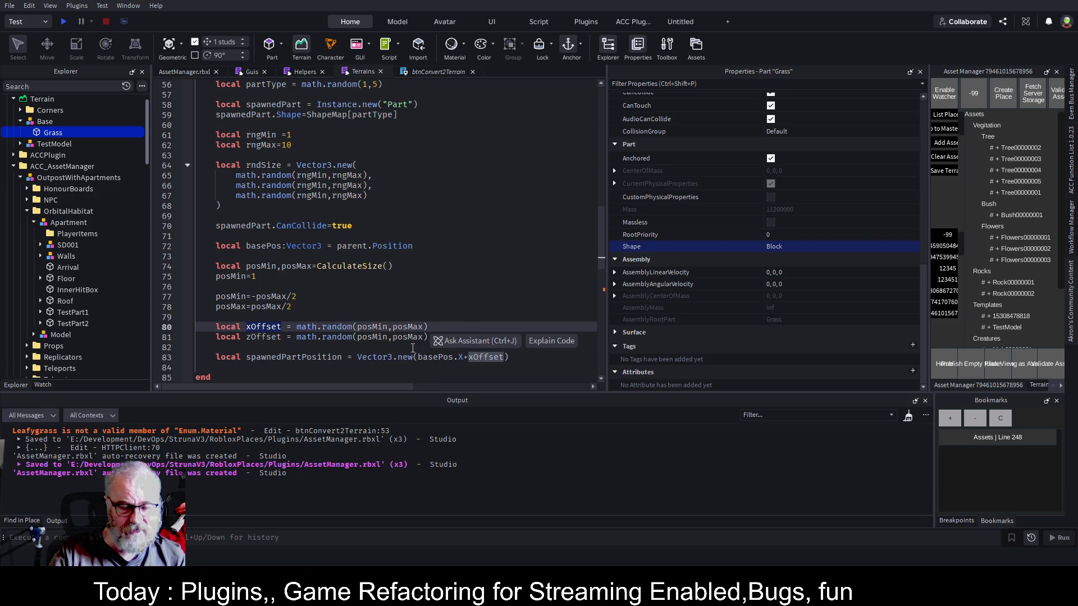
pyautogui.press('Up')
pyautogui.press('Up')
pyautogui.press('Up')
pyautogui.moveTo(417, 358); pyautogui.dragTo(468, 358)
pyautogui.press('BackSpace')
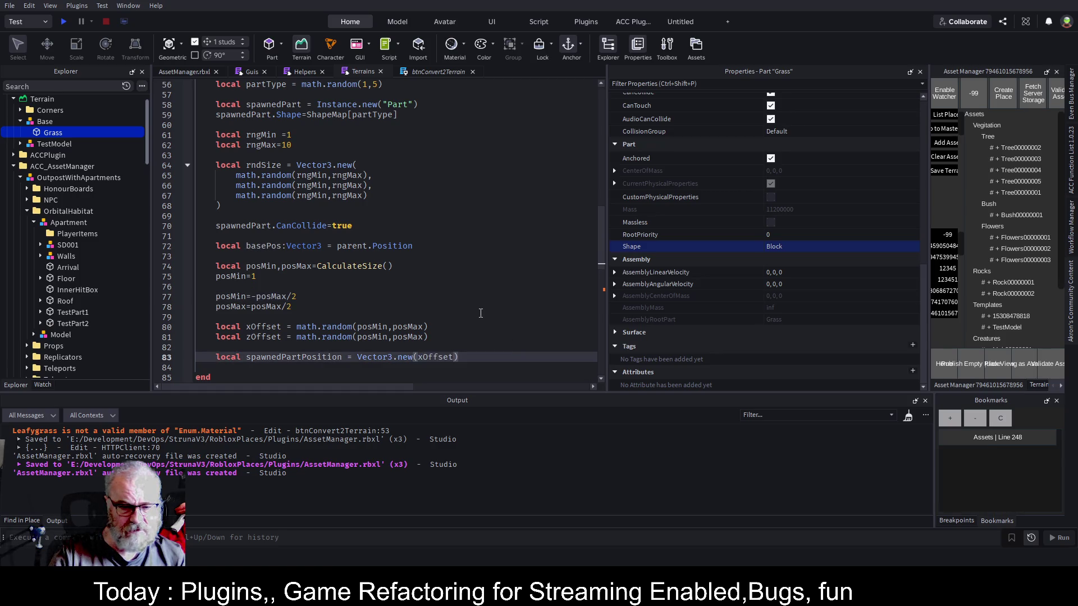
pyautogui.write(',xOffset,xOffset')
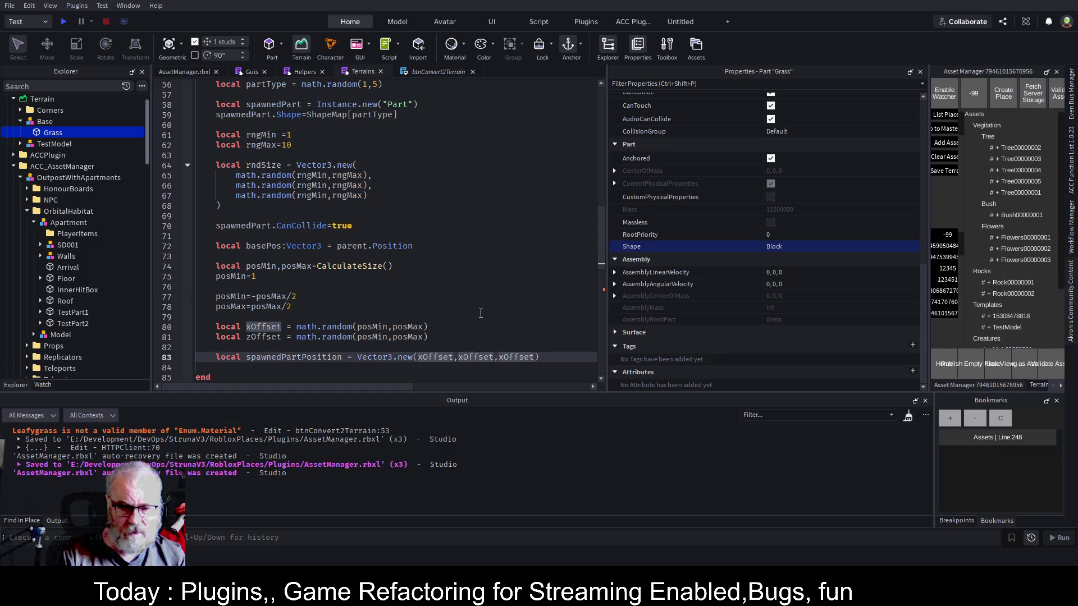
pyautogui.press('BackSpace')
pyautogui.write('z')
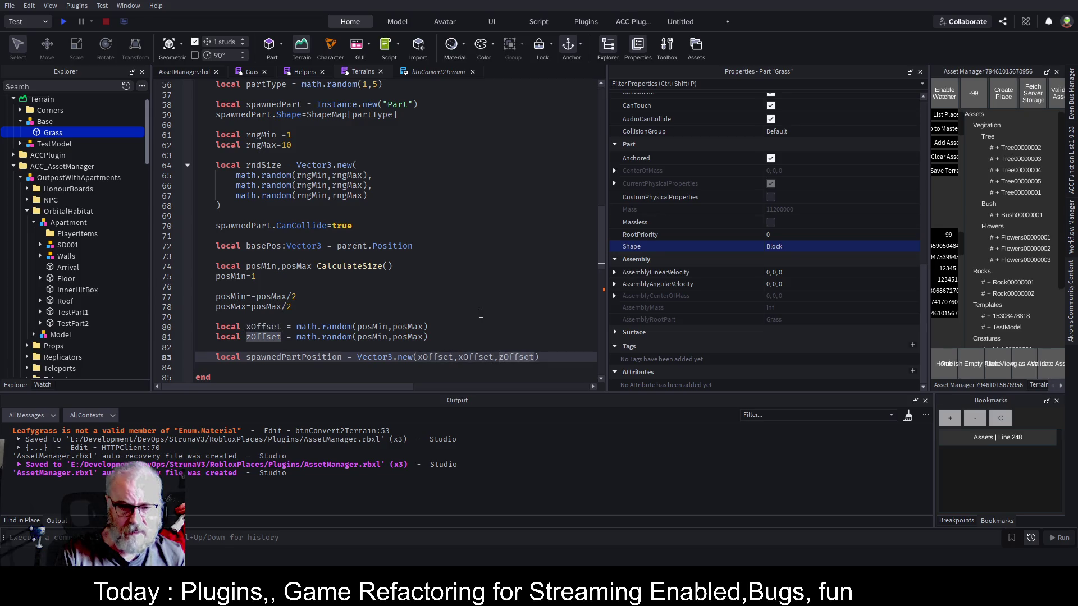
pyautogui.press('Left')
pyautogui.press('Left')
pyautogui.press('Left')
pyautogui.press('BackSpace')
pyautogui.write('y')
# Add a yOffSet variable set to math.random(100,500) and save.
pyautogui.press('Up')
pyautogui.press('Up')
pyautogui.press('End')
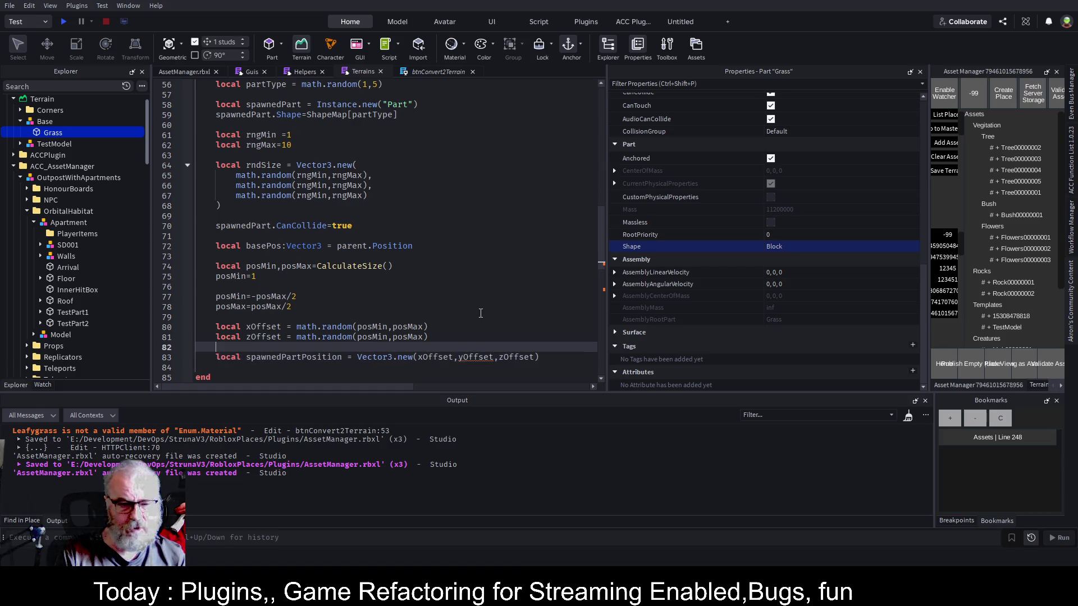
pyautogui.press('Return')
pyautogui.write('loca')
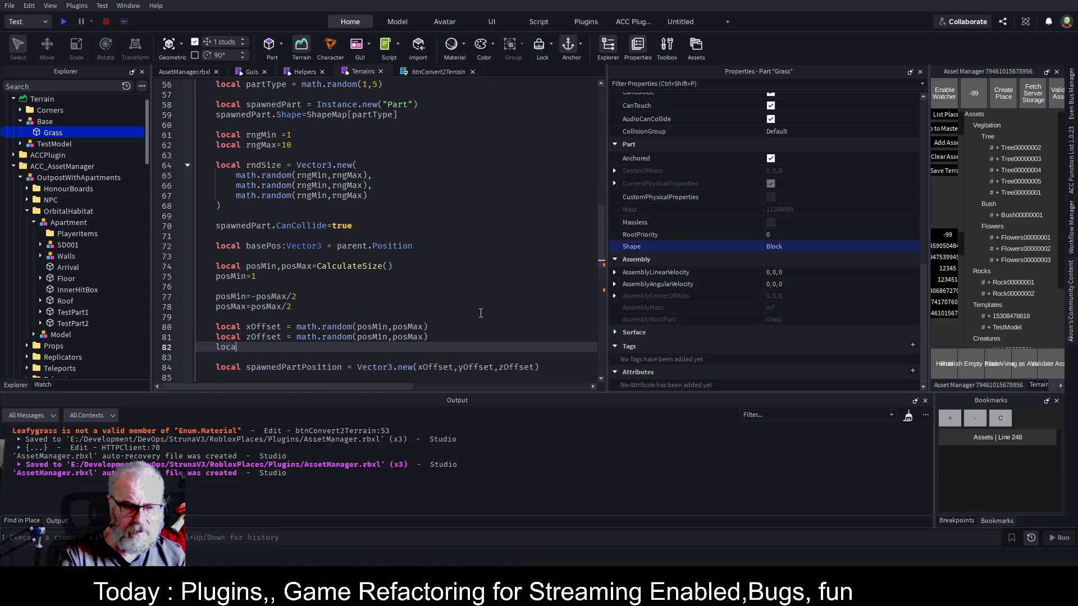
pyautogui.write('l yOffS')
pyautogui.write('et = ')
pyautogui.write('100')
pyautogui.press('Up')
pyautogui.press('Down')
pyautogui.press('BackSpace')
pyautogui.press('BackSpace')
pyautogui.press('BackSpace')
pyautogui.hotkey('ctrl', 's')
pyautogui.write('math.r')
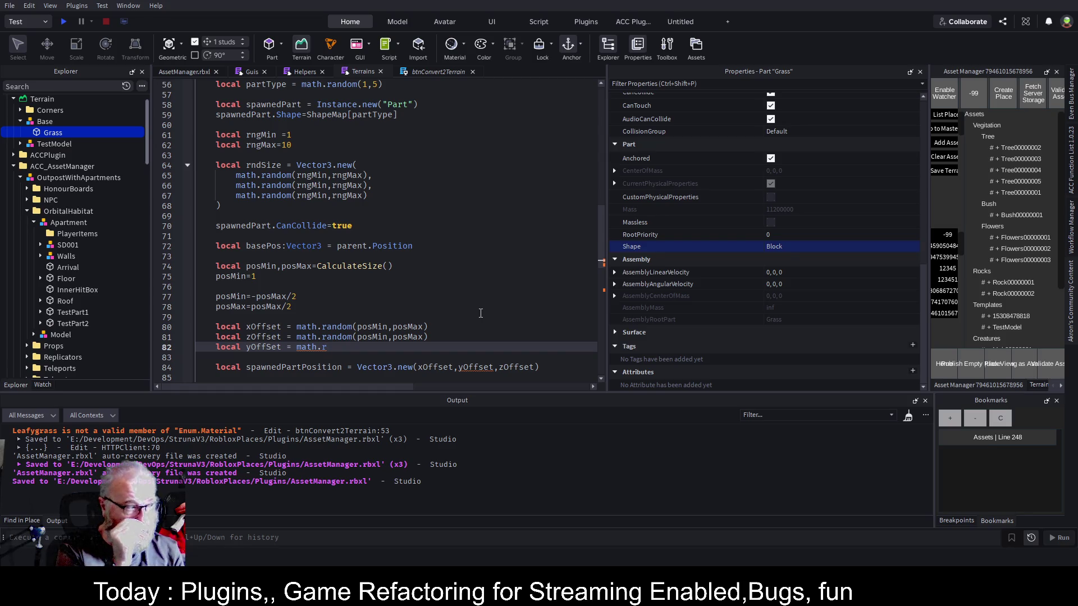
pyautogui.press('Tab')
pyautogui.write('(')
pyautogui.press('BackSpace')
pyautogui.press('BackSpace')
pyautogui.write('100,')
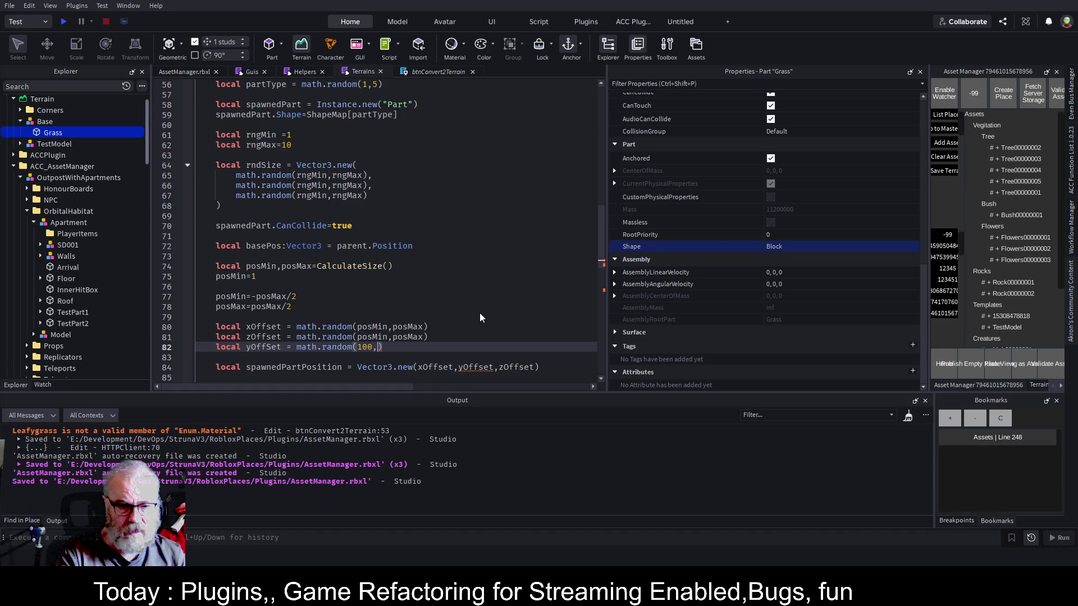
pyautogui.write('500')
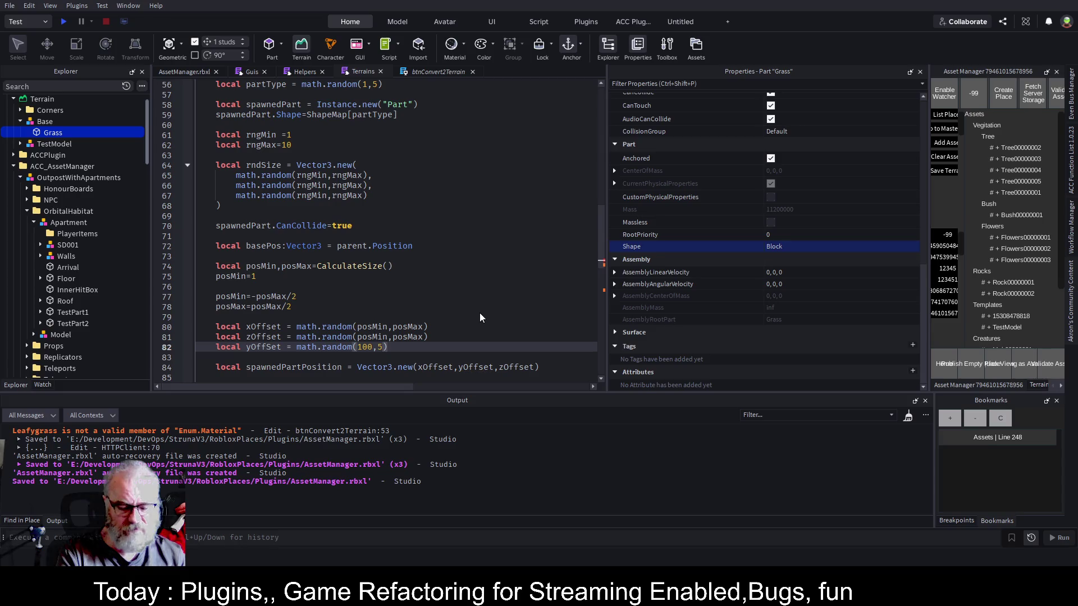
pyautogui.hotkey('ctrl', 's')
# Correct the variable name yOffSet to yOffset and save.
pyautogui.press('Down')
pyautogui.press('Down')
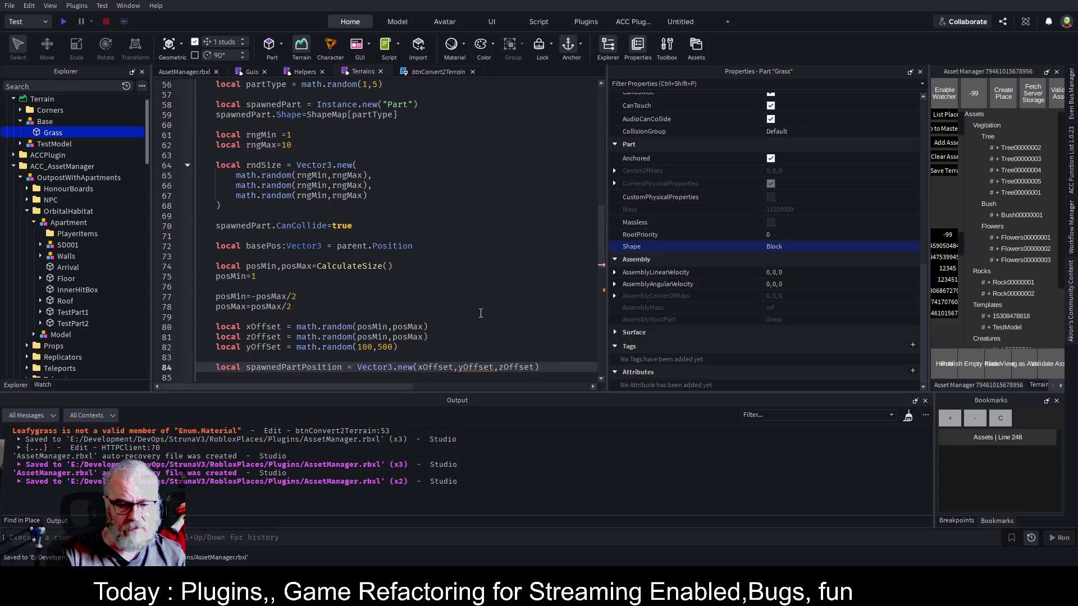
pyautogui.doubleClick(273, 349)
pyautogui.write('yOffset')
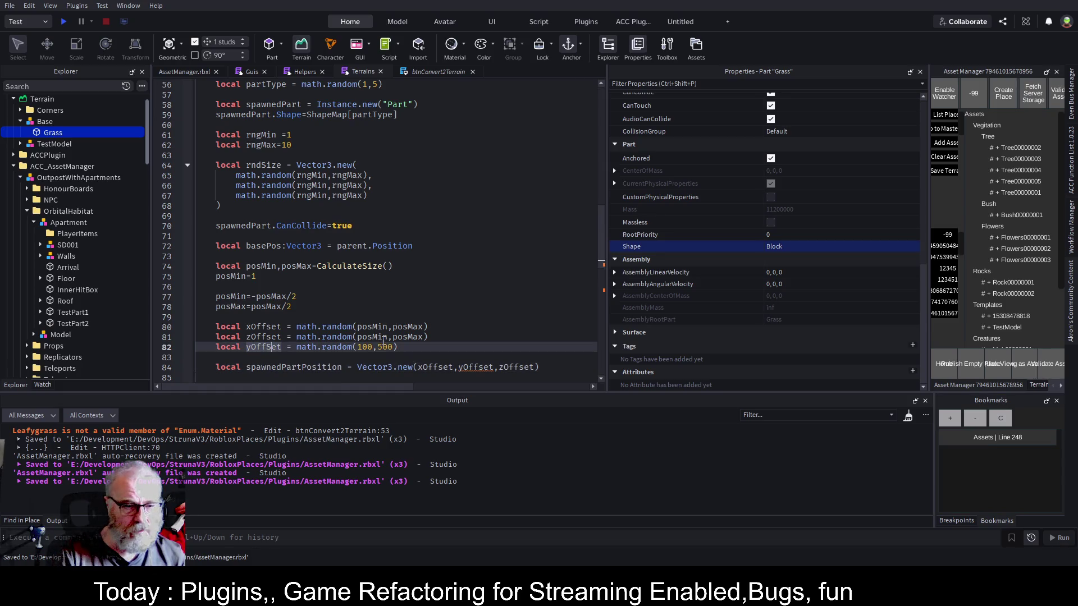
pyautogui.hotkey('ctrl', 's')
# Add spawnedPart.Position=spawnedPartPosition below the position vector.
pyautogui.click(501, 315)
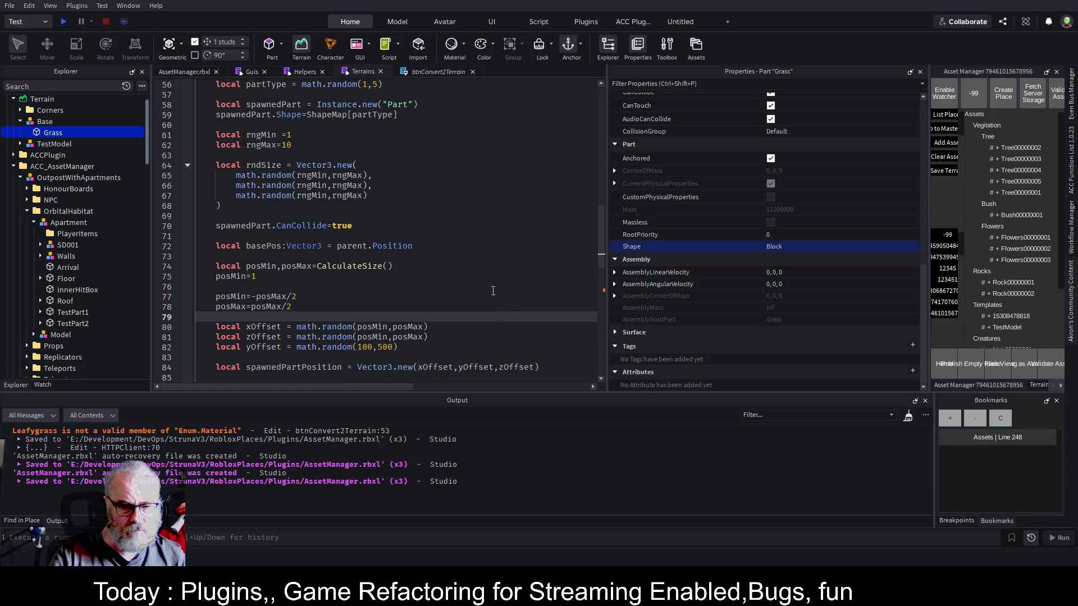
pyautogui.scroll(-2, 400, 318)
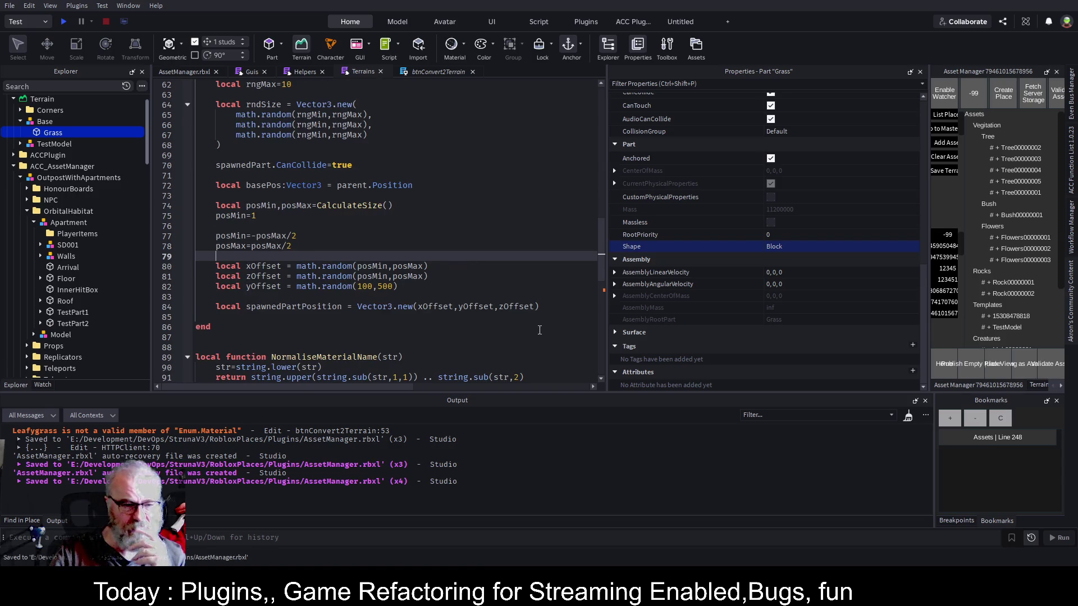
pyautogui.click(556, 310)
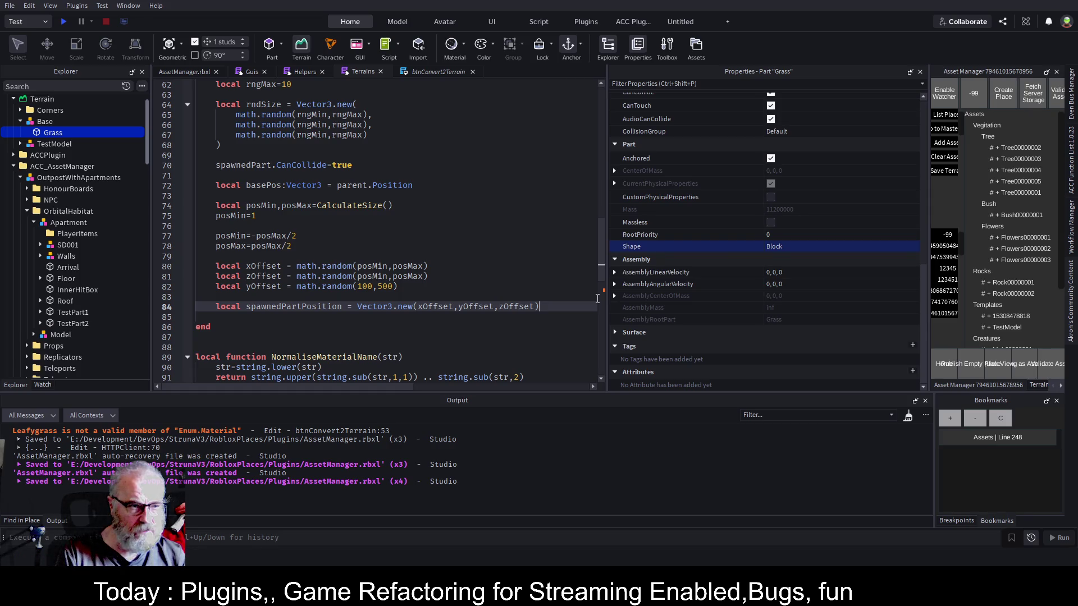
pyautogui.press('Return')
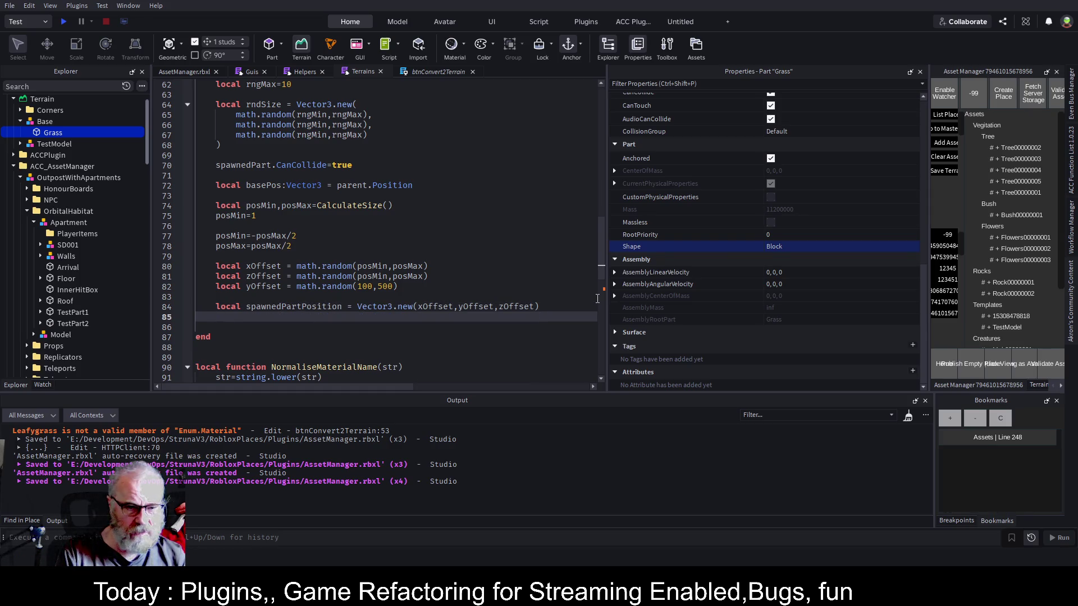
pyautogui.write('sp')
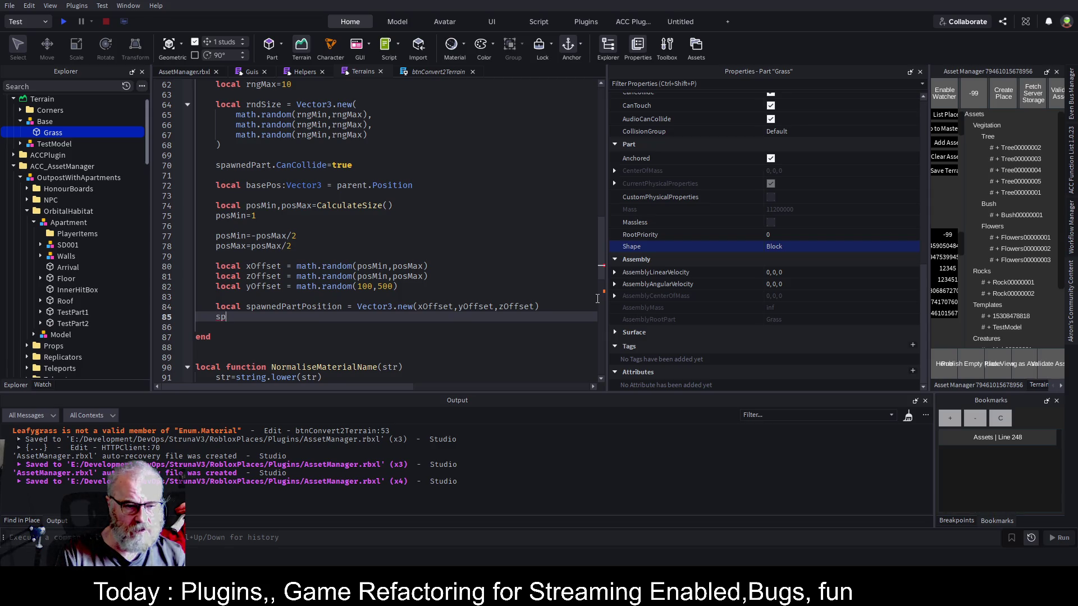
pyautogui.write('awnedPart.Po')
pyautogui.press('Tab')
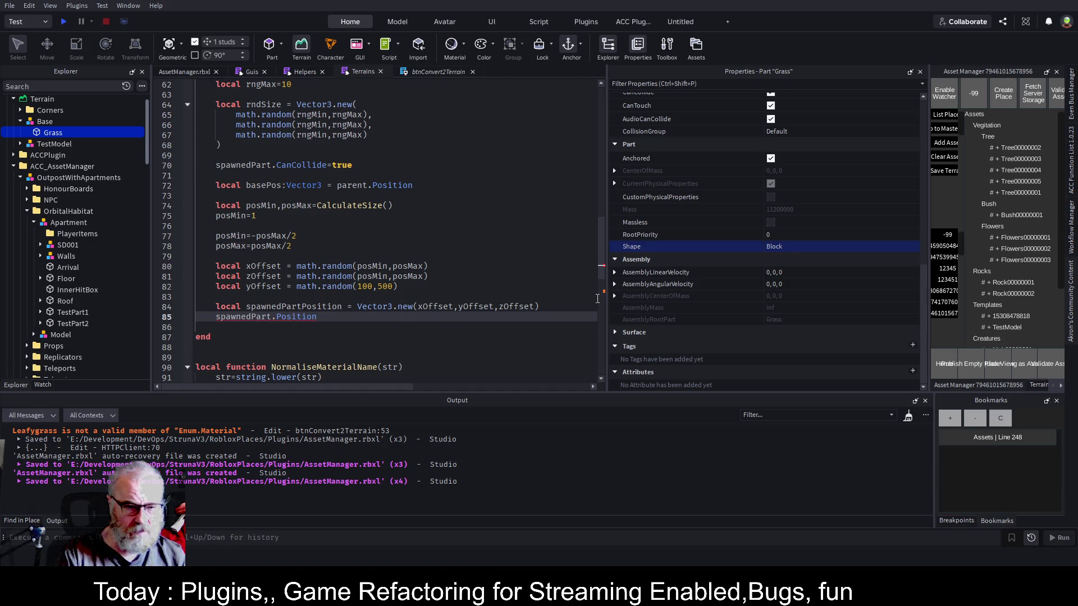
pyautogui.write('=s')
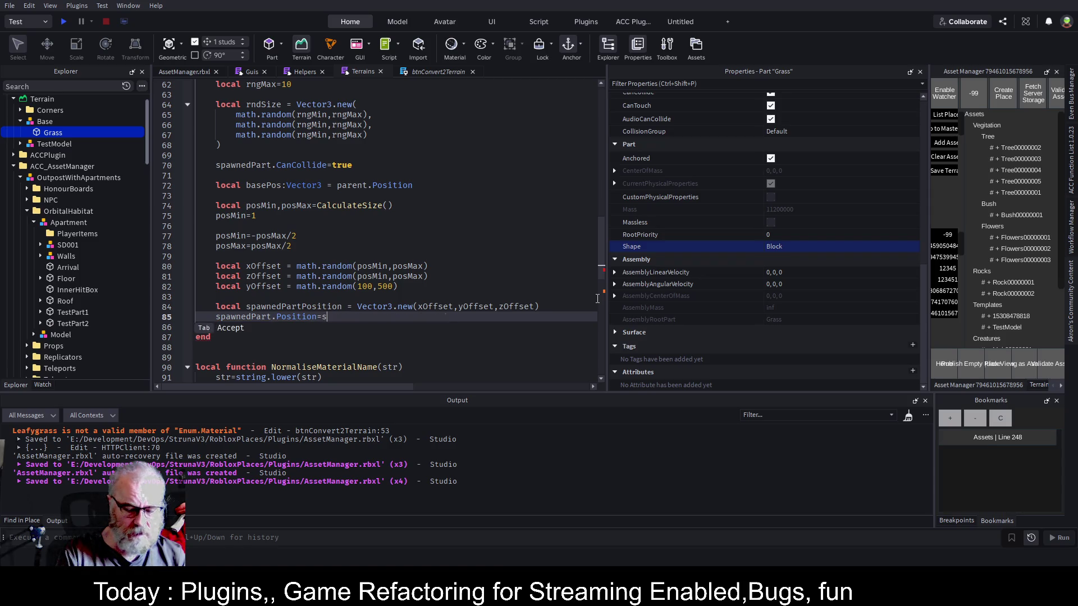
pyautogui.press('Tab')
pyautogui.press('Return')
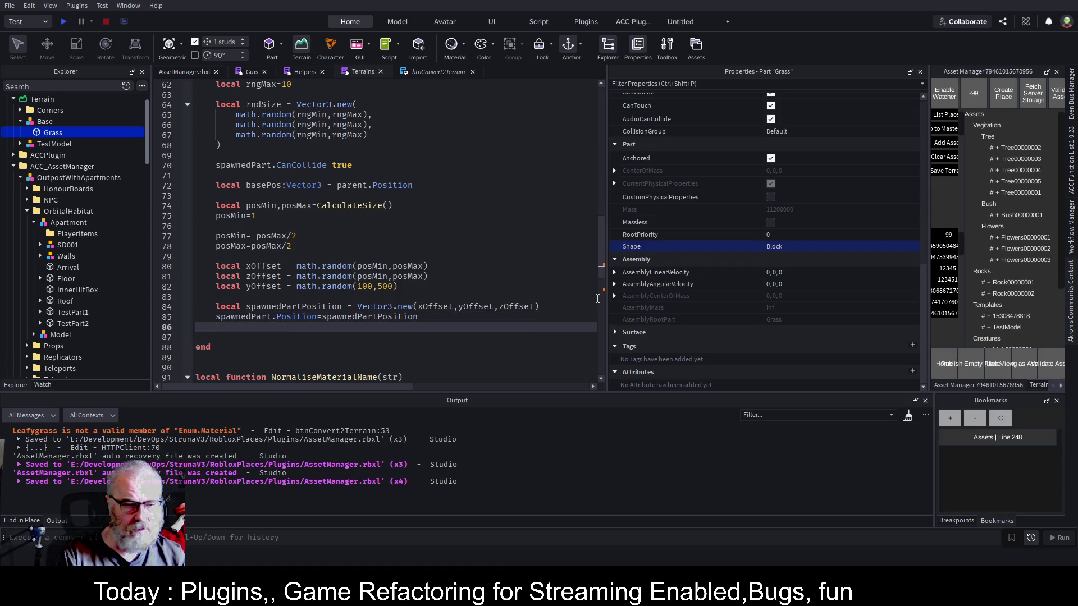
pyautogui.scroll(3, 349, 195)
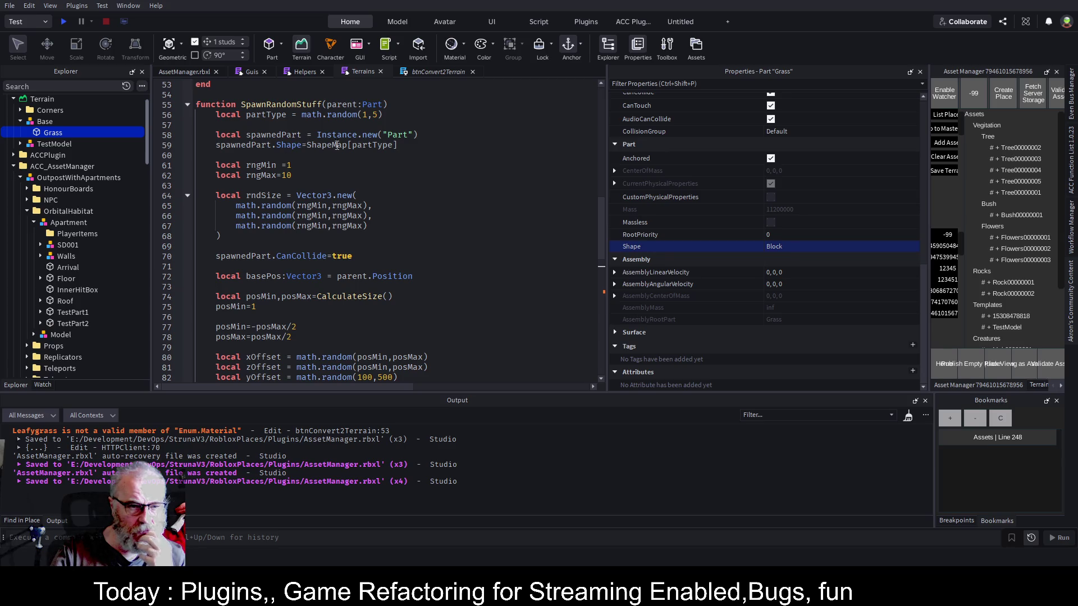
# Add spawnedPart.Parent=parent after the position assignment and save the script.
pyautogui.scroll(-1, 329, 209)
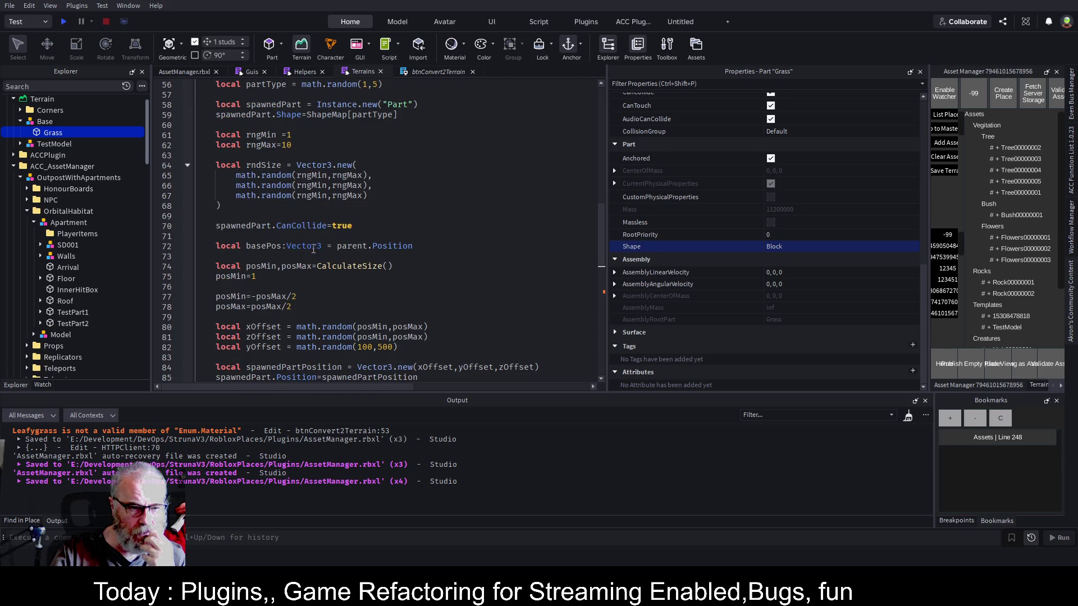
pyautogui.scroll(-1, 272, 245)
pyautogui.scroll(-2, 272, 245)
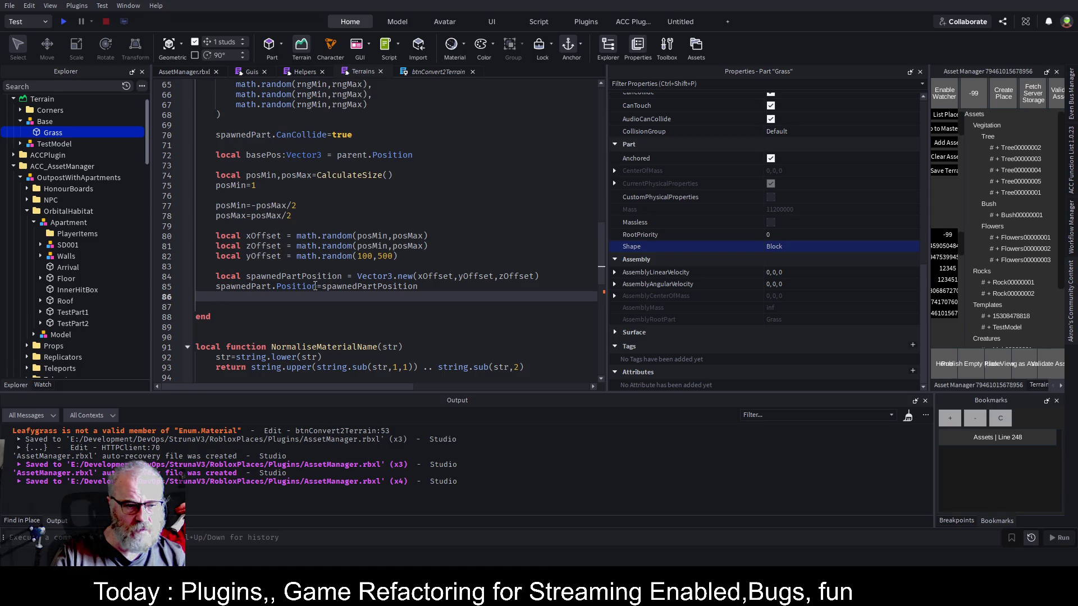
pyautogui.click(372, 134)
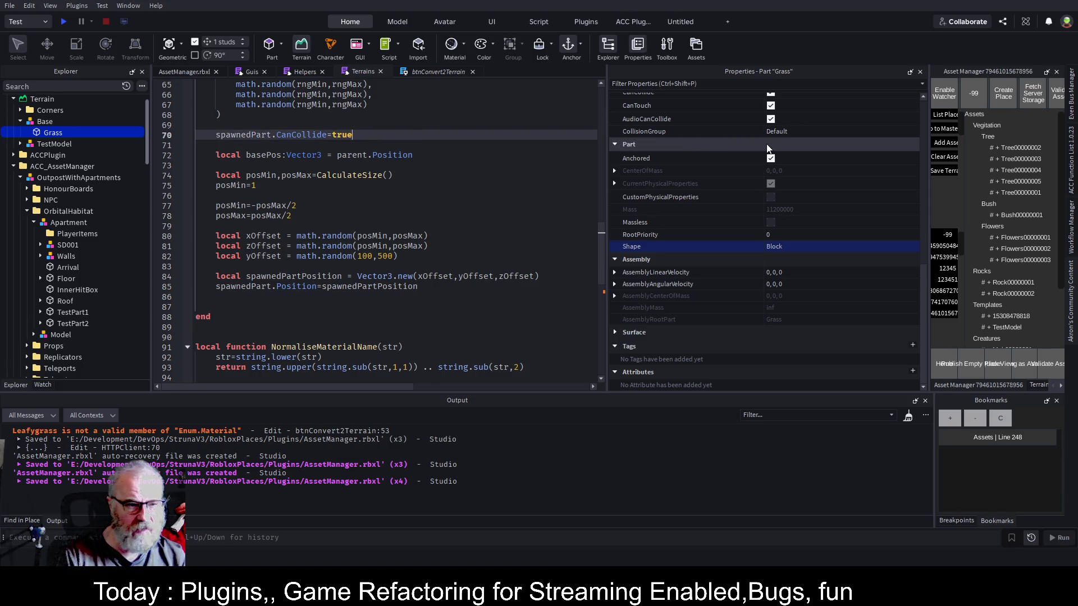
pyautogui.press('Return')
pyautogui.write('sp')
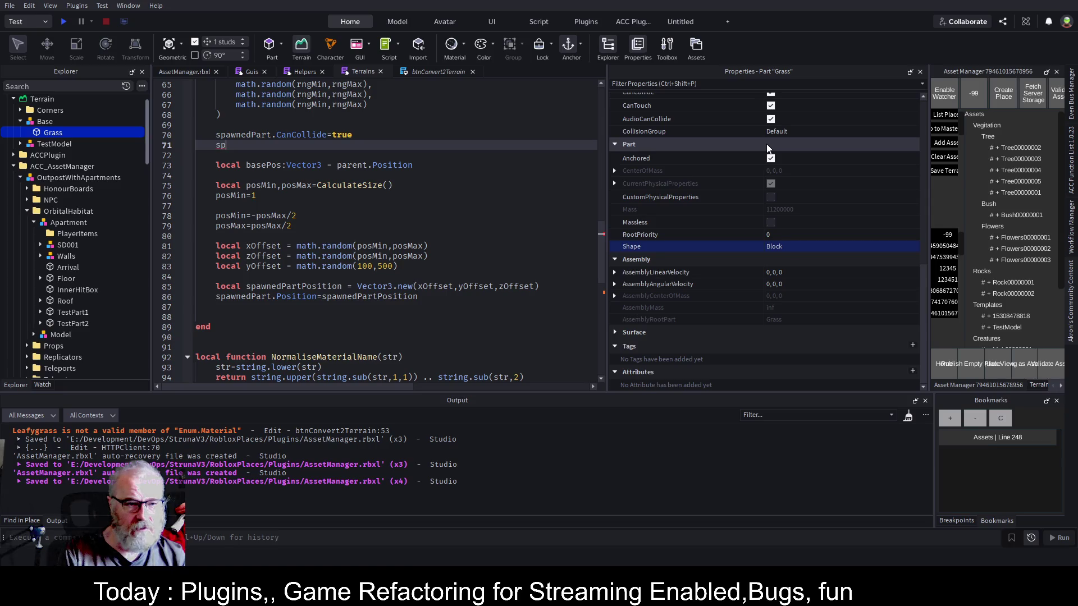
pyautogui.press('BackSpace')
pyautogui.press('BackSpace')
pyautogui.press('Down')
pyautogui.press('Down')
pyautogui.press('Down')
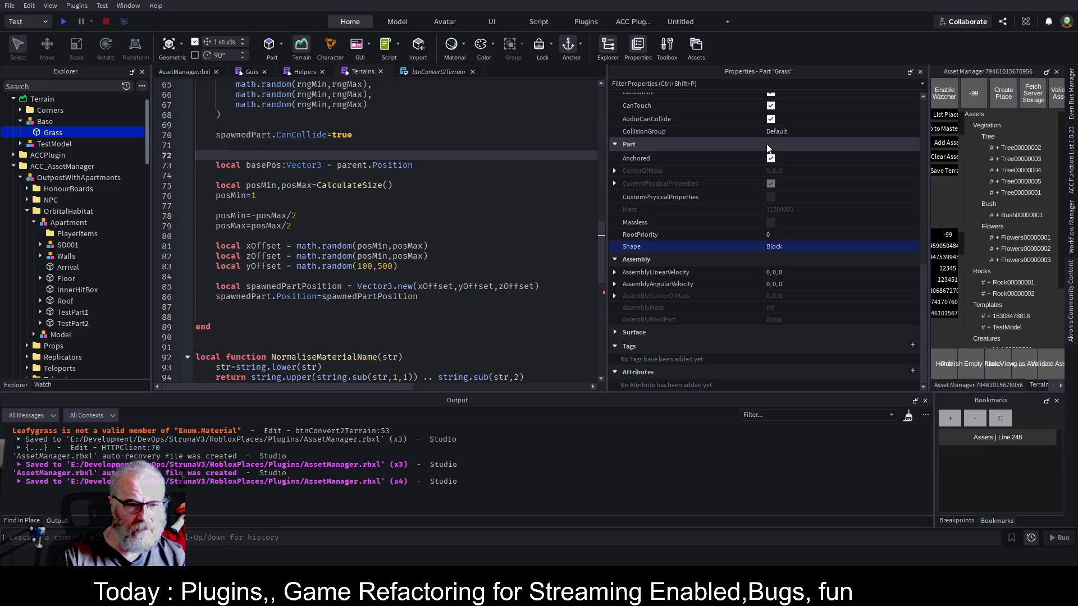
pyautogui.press('Up')
pyautogui.press('Up')
pyautogui.press('Up')
pyautogui.press('Down')
pyautogui.press('Down')
pyautogui.press('Down')
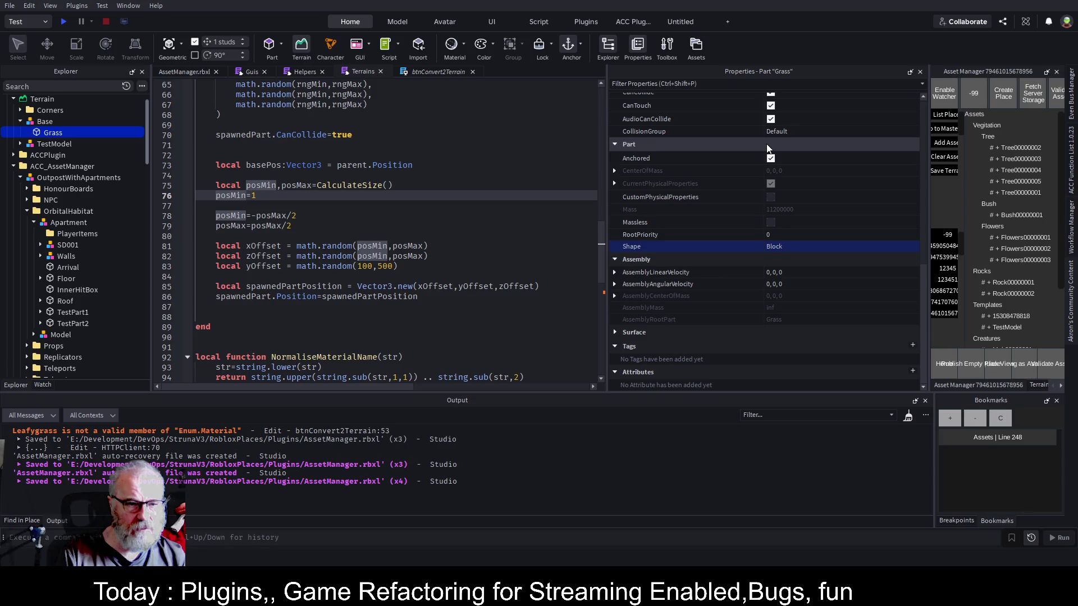
pyautogui.press('Up')
pyautogui.press('Up')
pyautogui.press('Up')
pyautogui.press('Return')
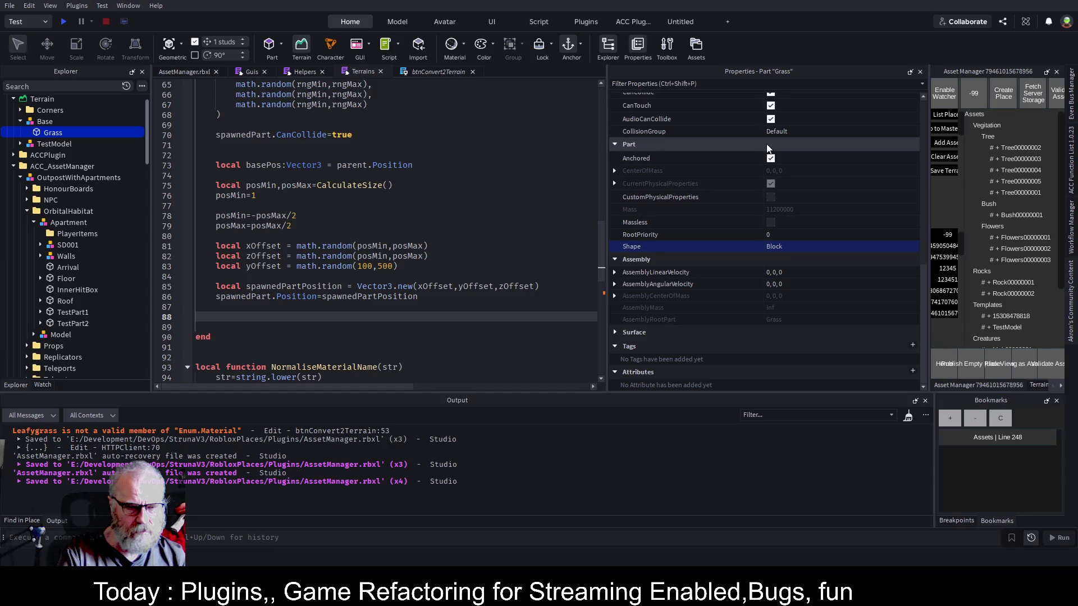
pyautogui.write('spawnedPart.Parent')
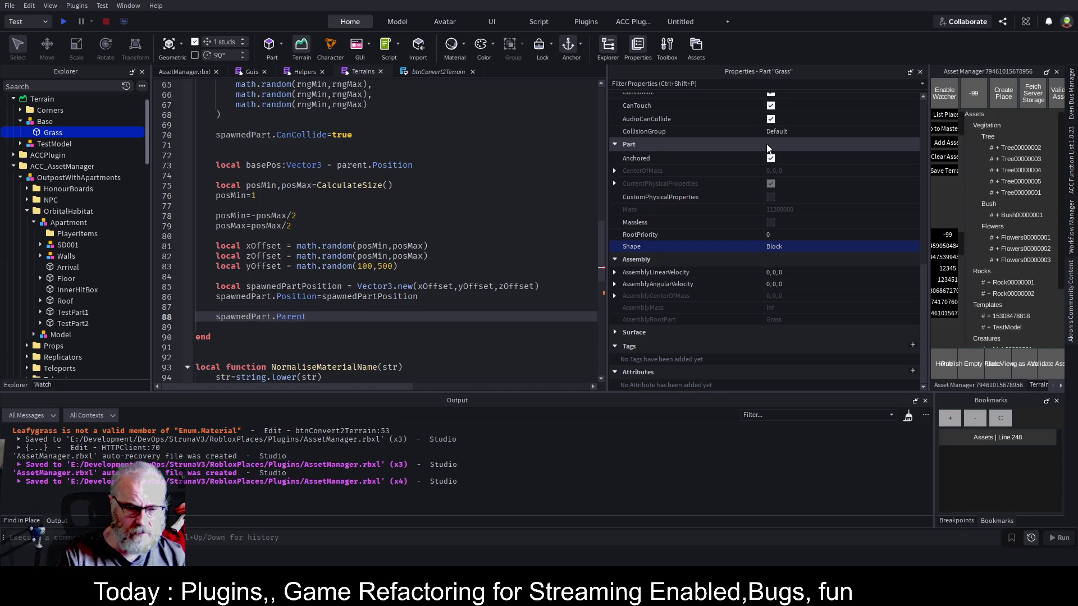
pyautogui.write('=parent')
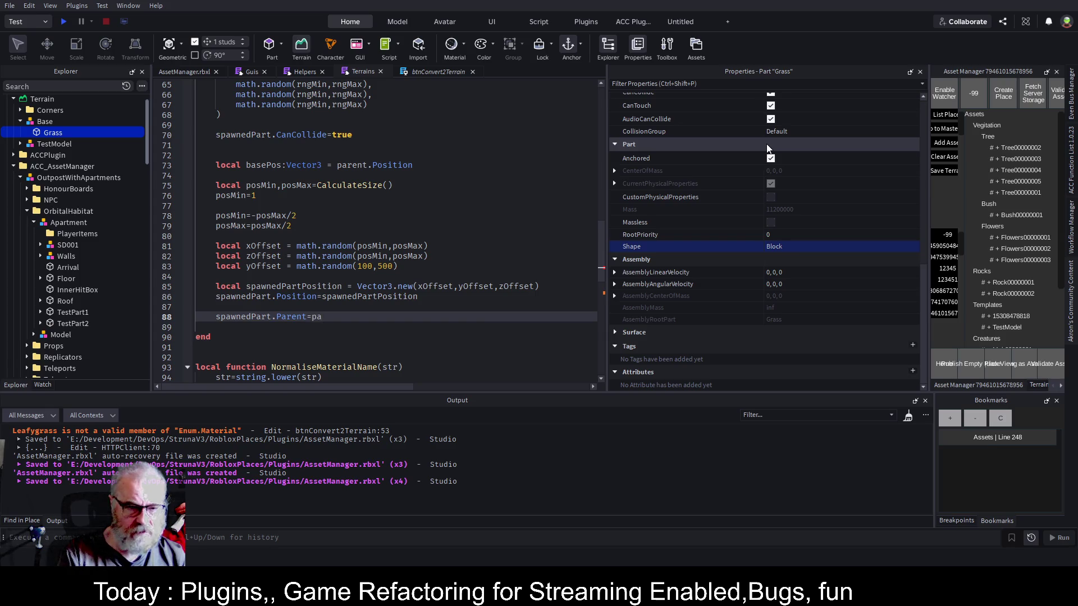
pyautogui.hotkey('ctrl', 's')
# Save again and go to the MakeBase() call in Terrains.Init.
pyautogui.scroll(6, 459, 134)
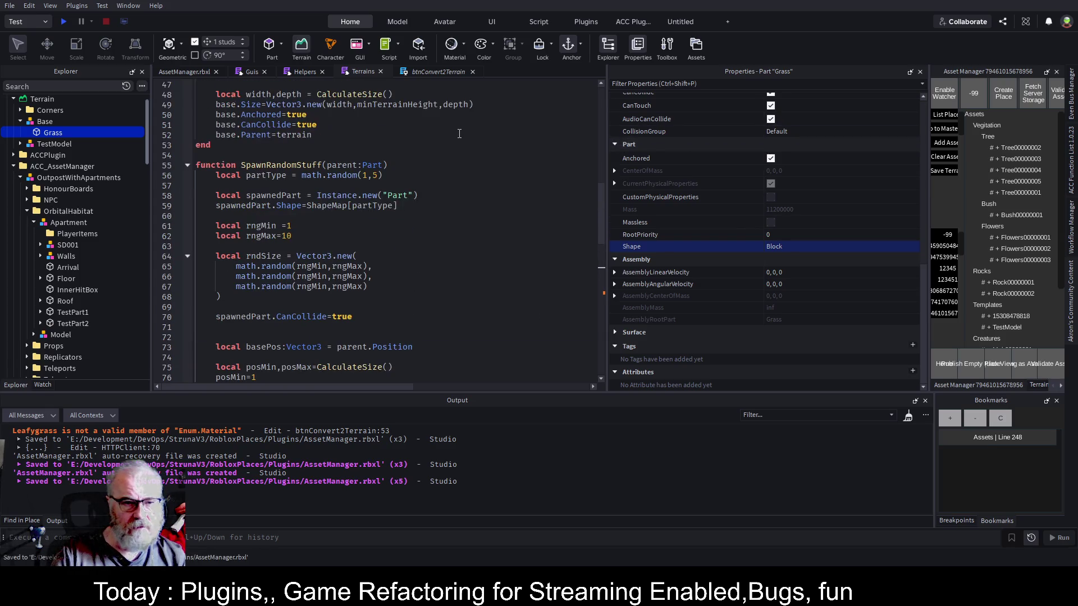
pyautogui.scroll(-2, 423, 163)
pyautogui.doubleClick(283, 105)
pyautogui.hotkey('ctrl', 's')
pyautogui.scroll(-5, 407, 203)
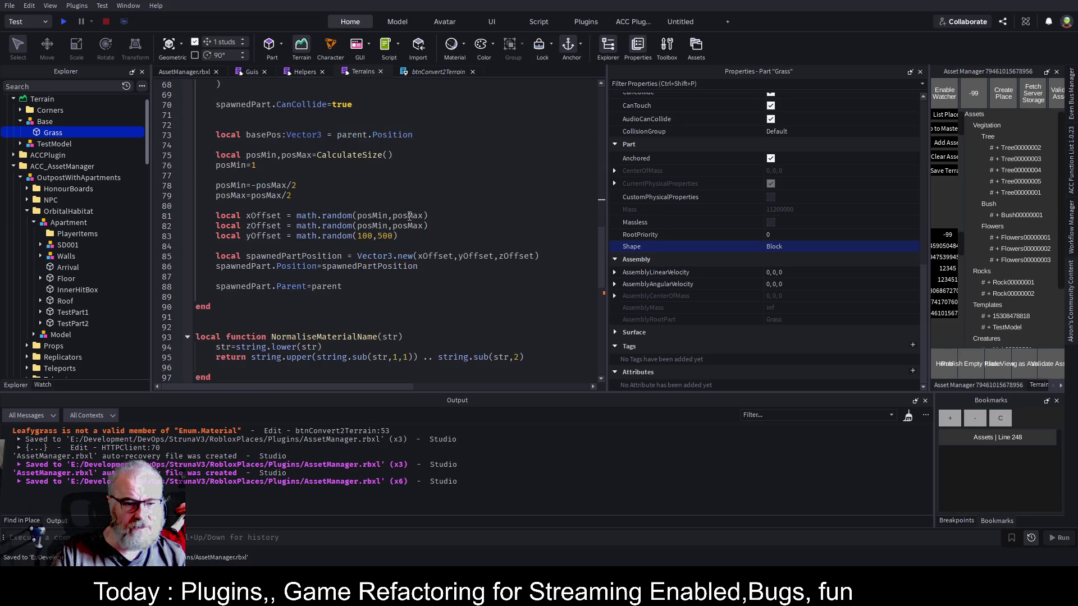
pyautogui.scroll(7, 410, 222)
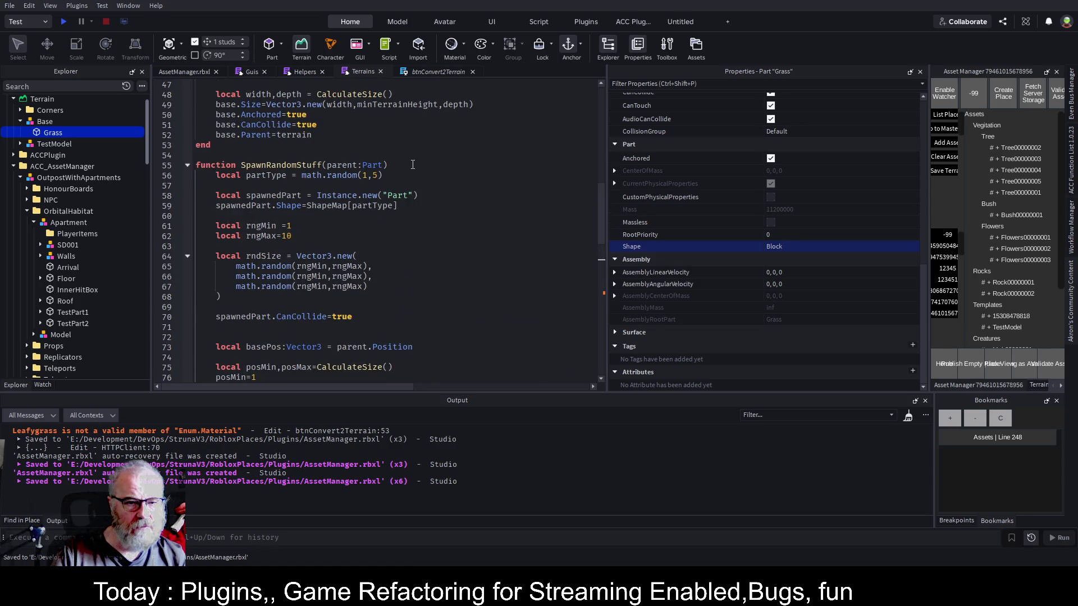
pyautogui.scroll(-7, 407, 185)
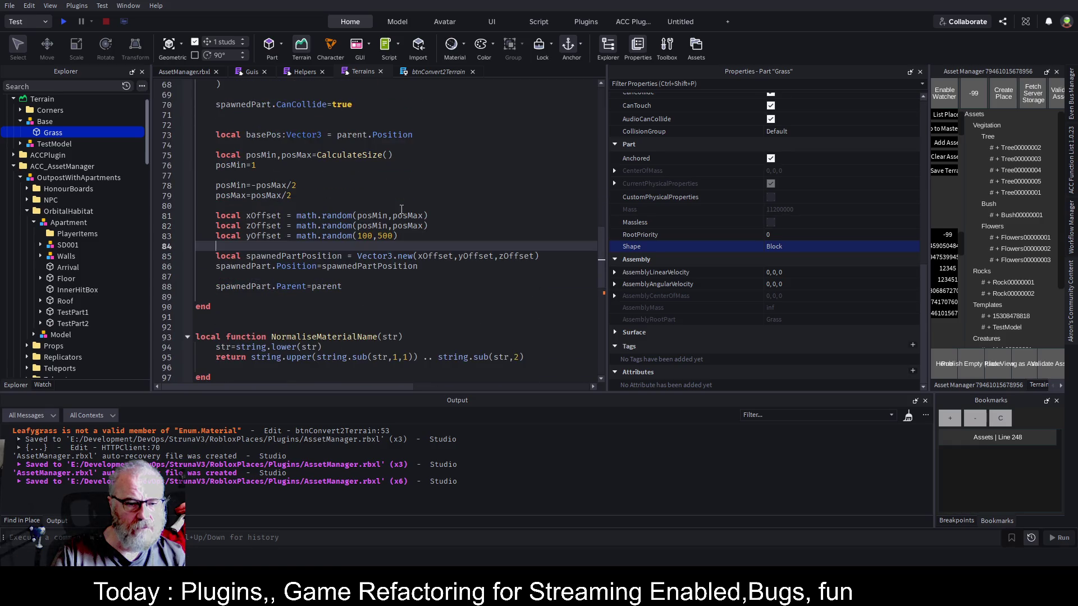
pyautogui.scroll(-6, 401, 209)
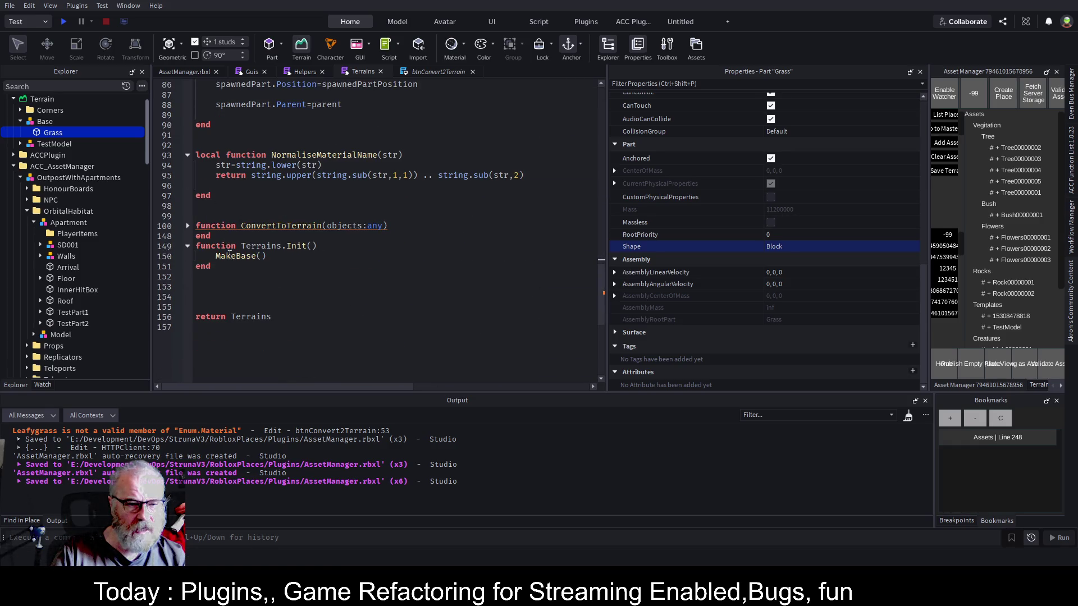
pyautogui.scroll(3, 352, 204)
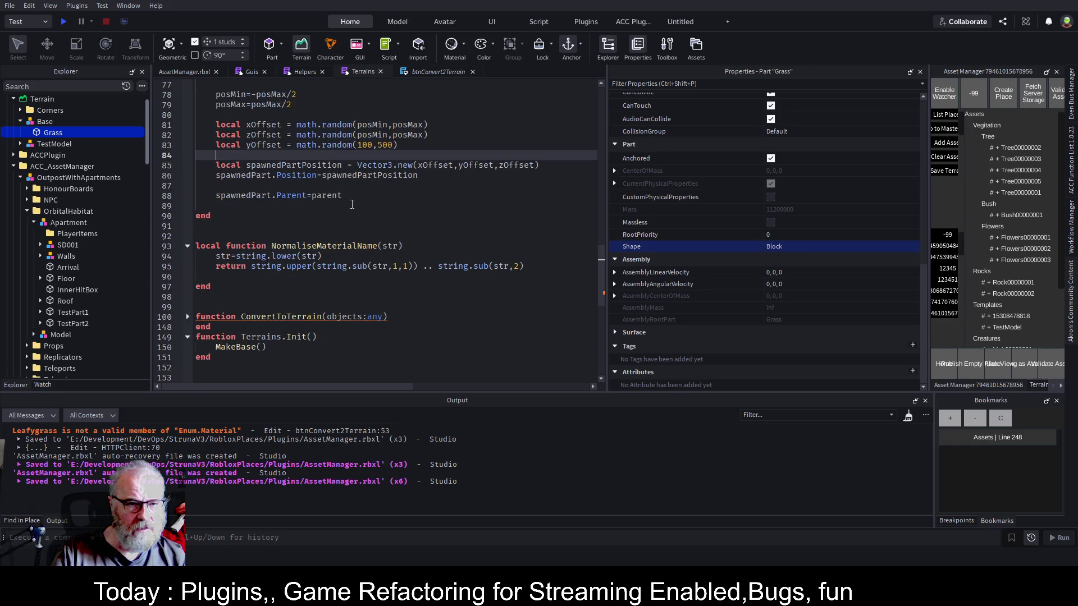
pyautogui.scroll(1, 352, 204)
pyautogui.scroll(-4, 352, 205)
pyautogui.click(241, 256)
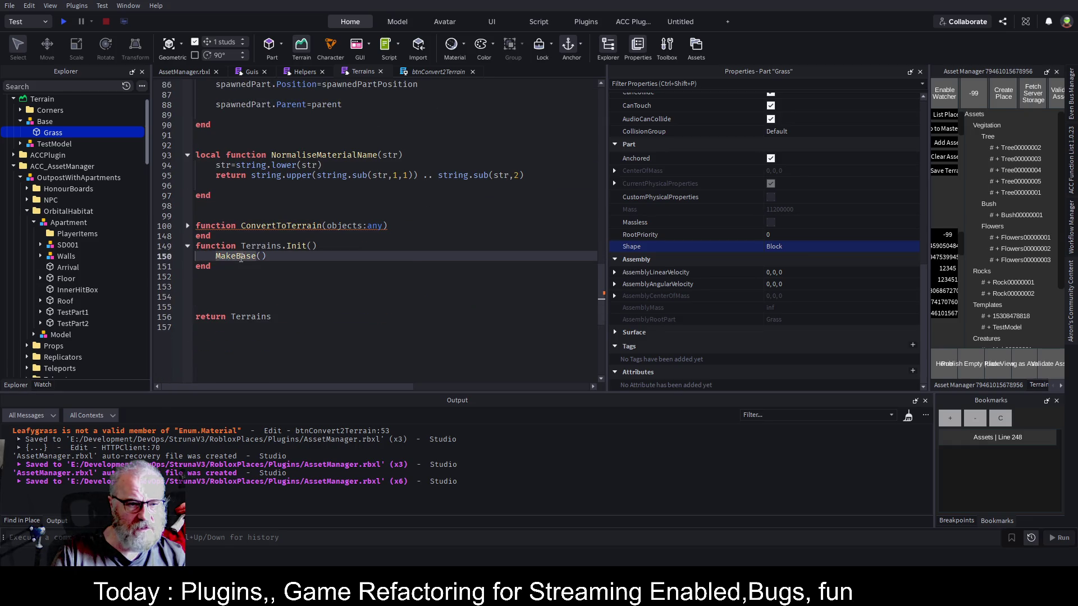
pyautogui.scroll(10, 441, 143)
pyautogui.scroll(6, 441, 143)
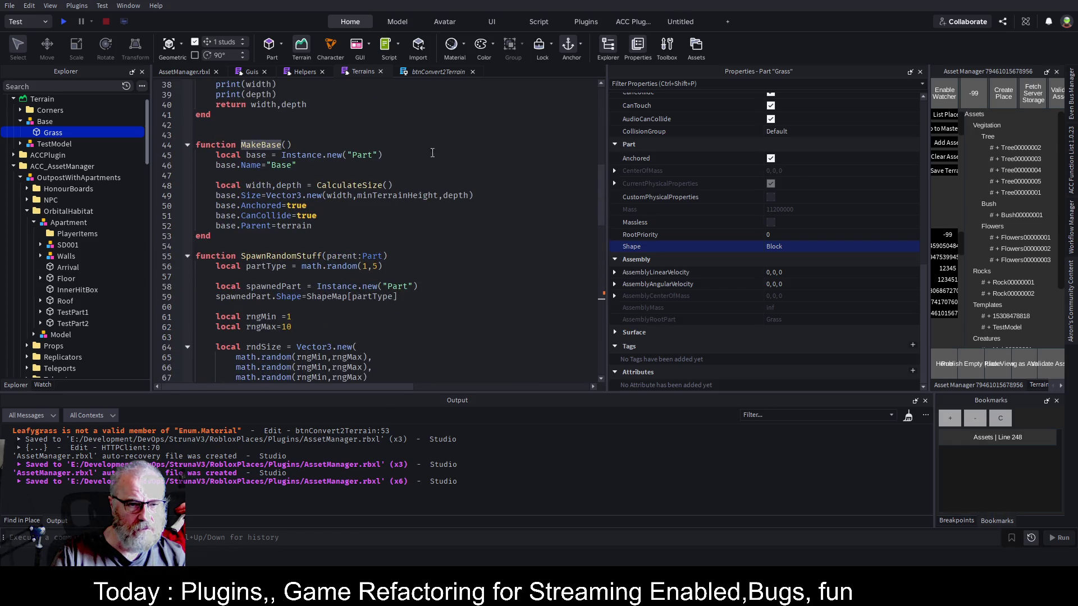
pyautogui.scroll(-12, 318, 273)
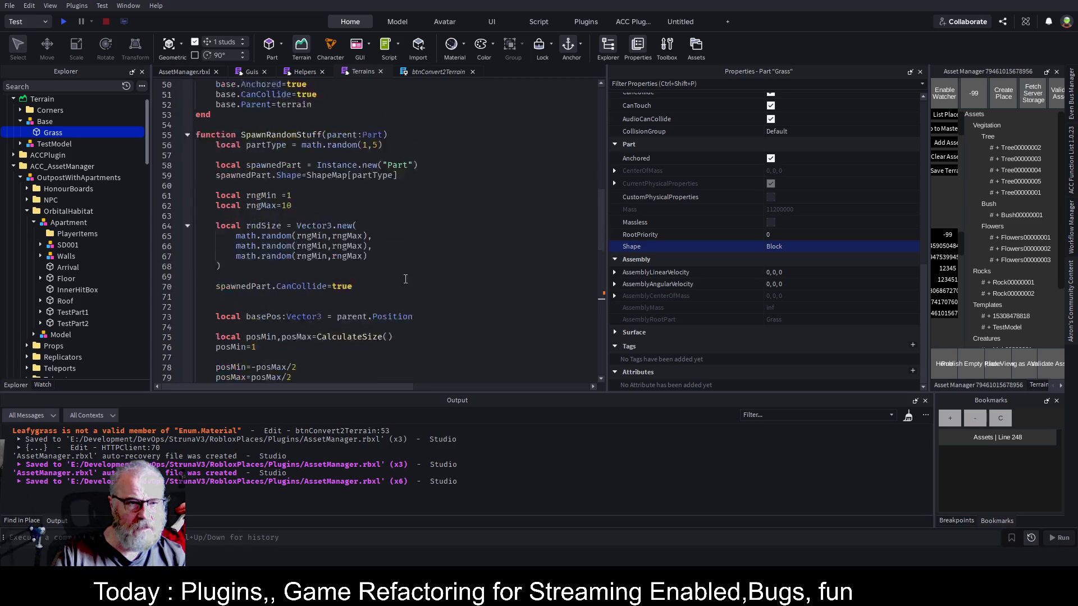
pyautogui.scroll(-3, 318, 273)
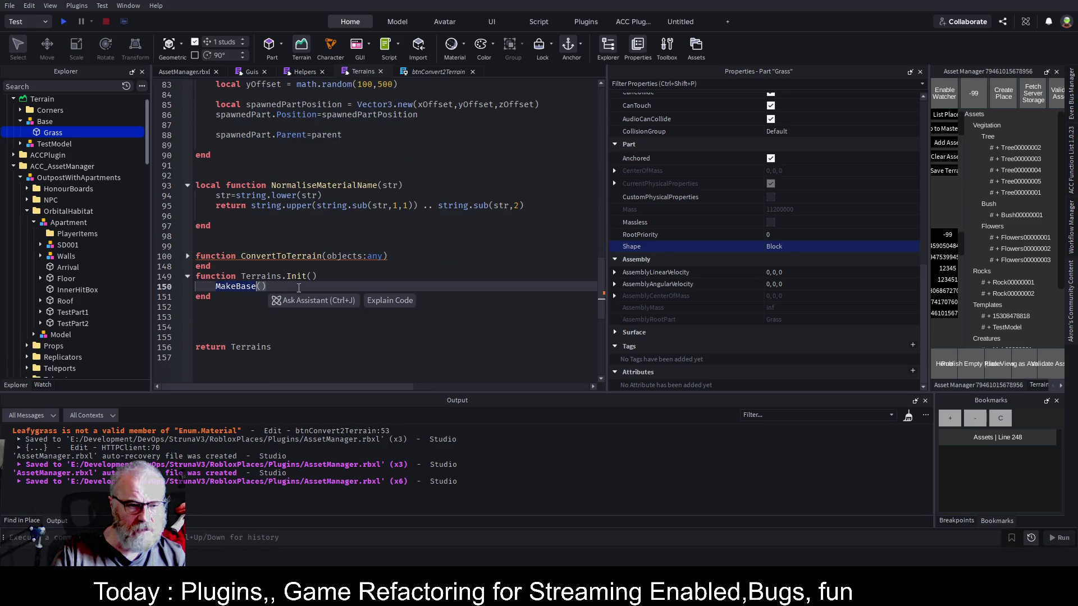
# In Init, store MakeBase() as local base and add a SpawnRandomStuff() call below it.
pyautogui.press('Return')
pyautogui.write('SpawnRandomStuff()')
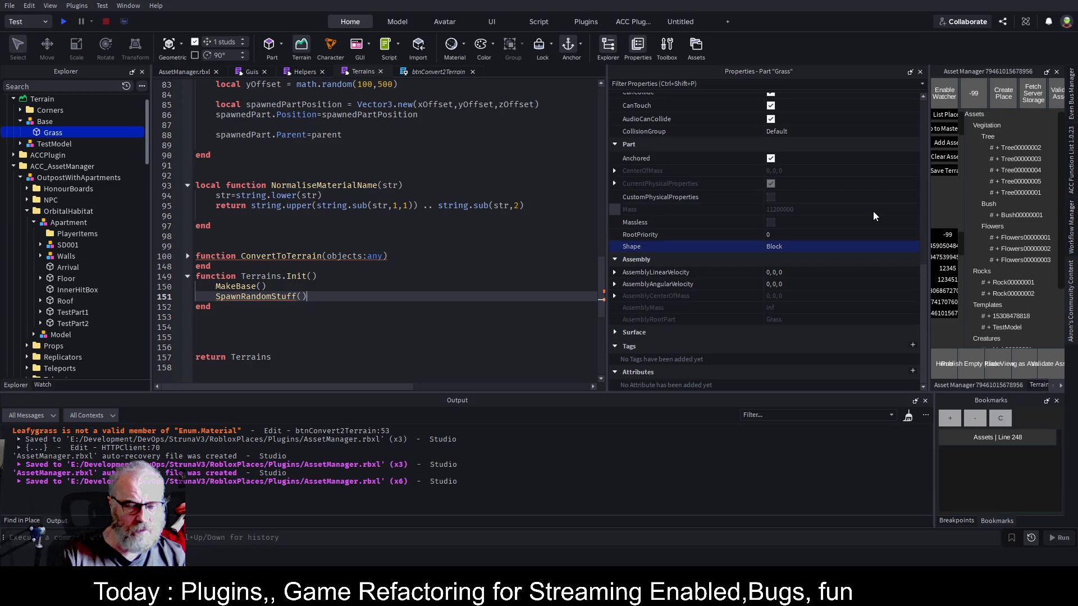
pyautogui.press('Up')
pyautogui.write('local base  ')
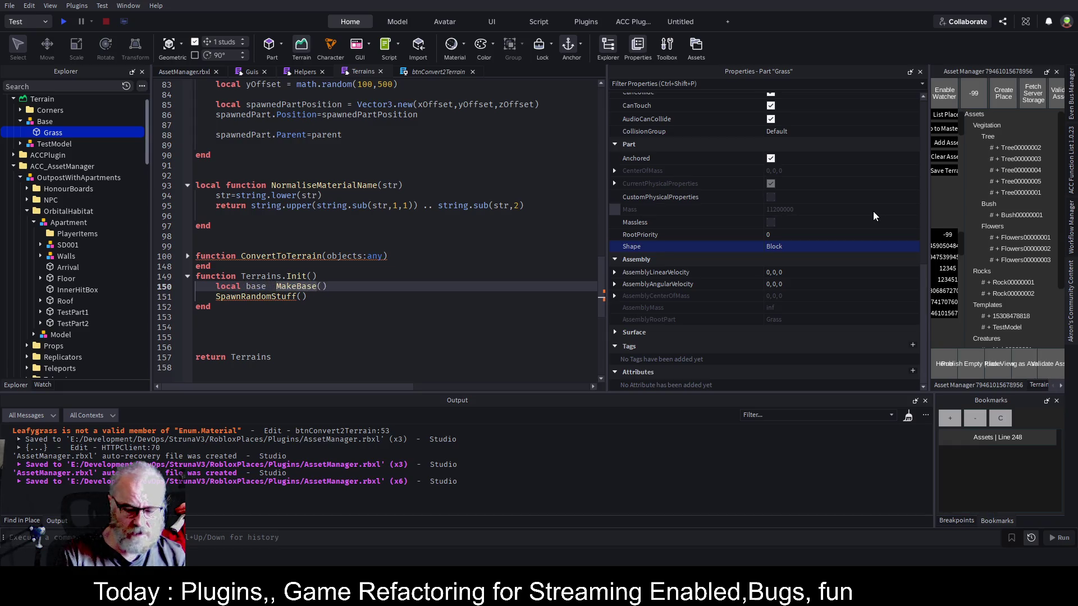
pyautogui.write('=')
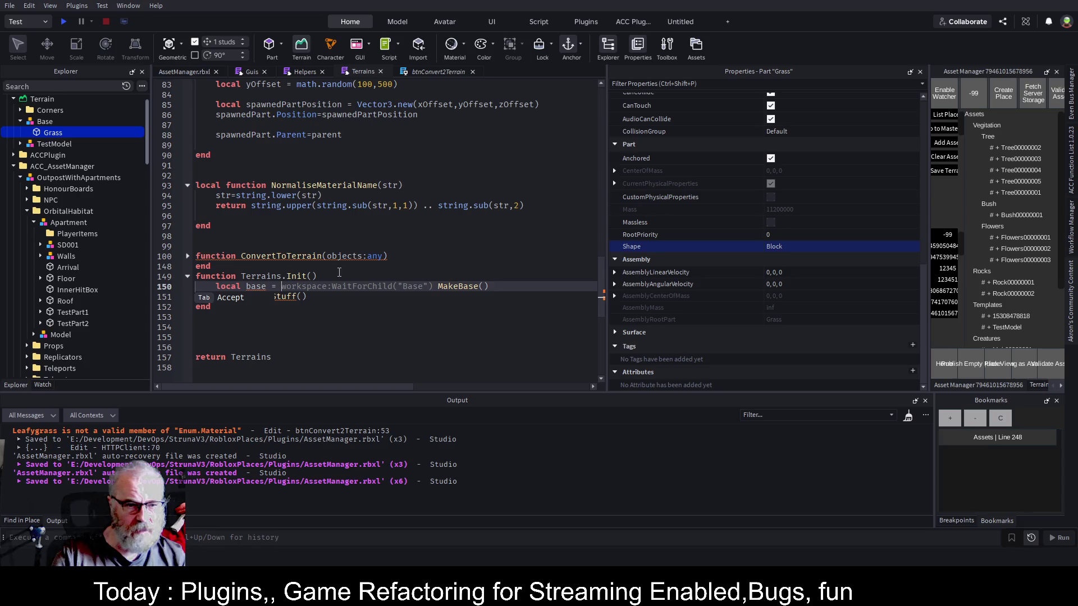
pyautogui.press('Escape')
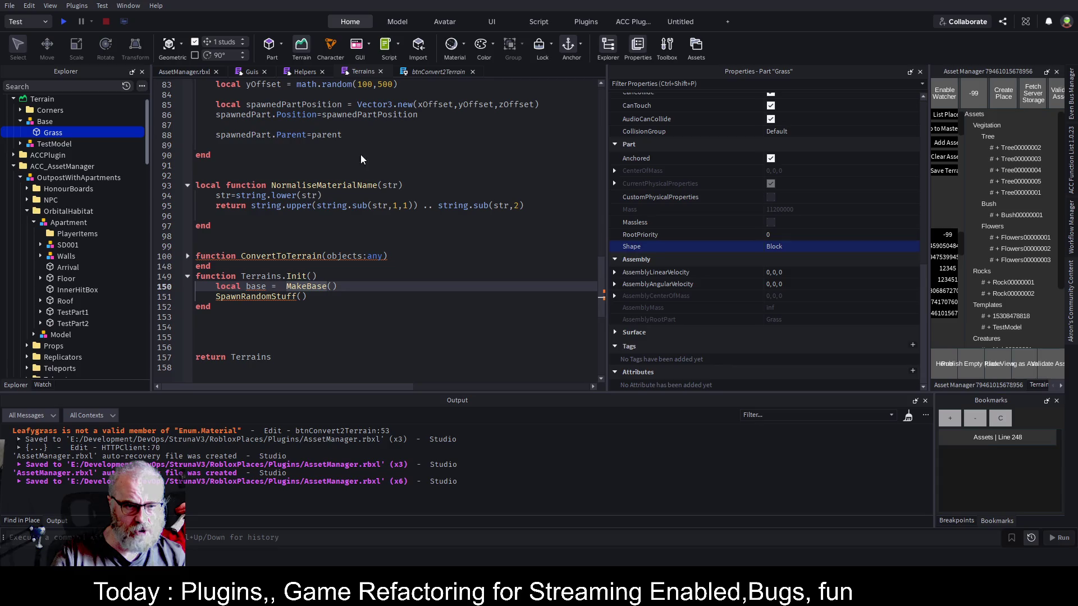
# Add return base at the end of the MakeBase function and save the script.
pyautogui.press('F12')
pyautogui.click(308, 308)
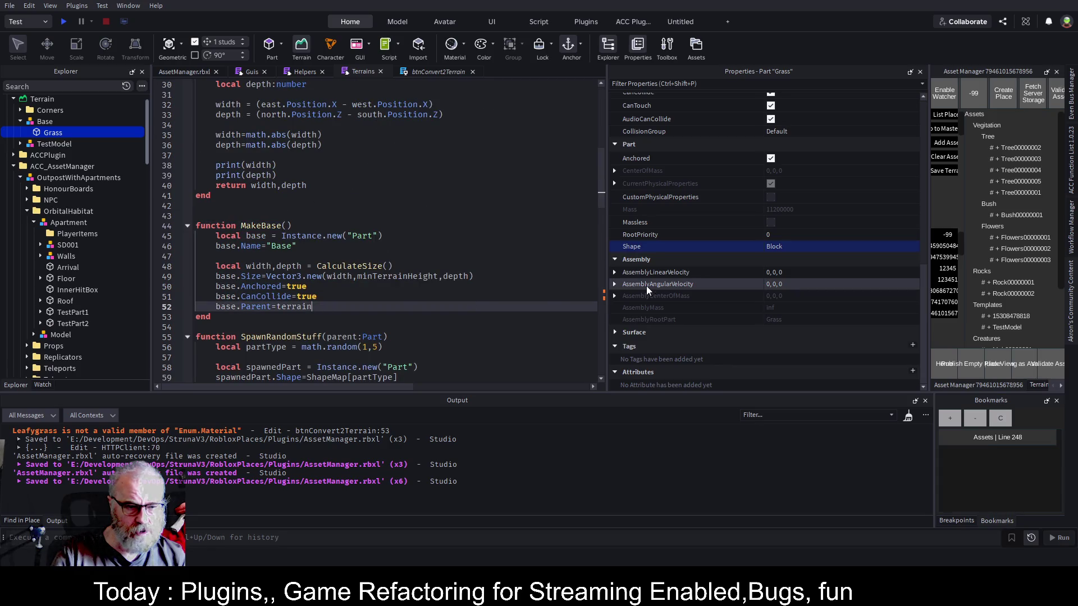
pyautogui.press('Return')
pyautogui.write('return base;')
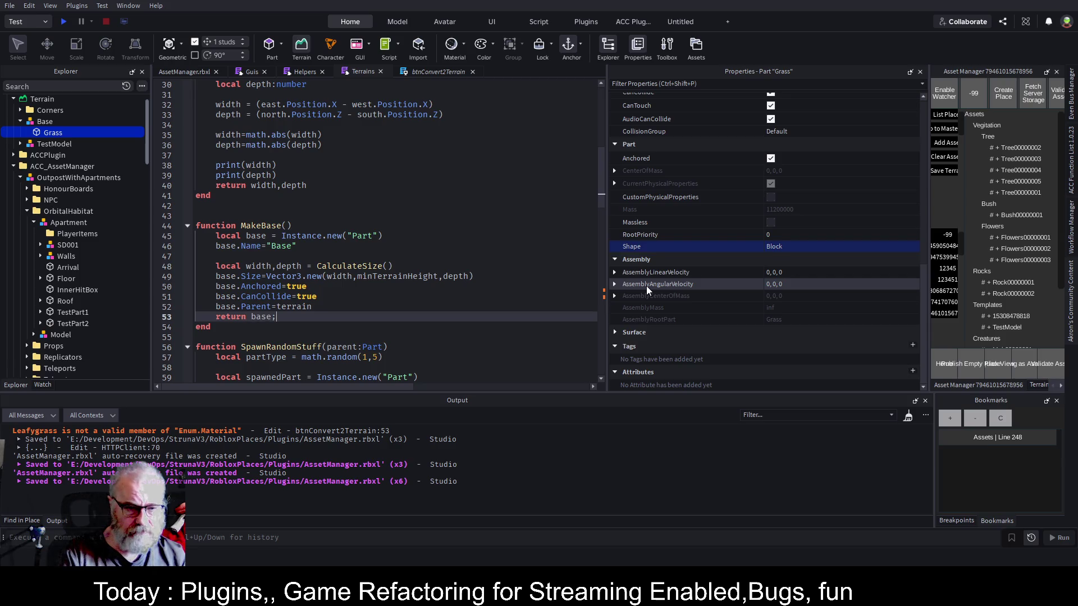
pyautogui.hotkey('ctrl', 's')
# Pass base into the SpawnRandomStuff call, save, and return to the AssetManager.rbxl place with Base selected.
pyautogui.scroll(-15, 286, 231)
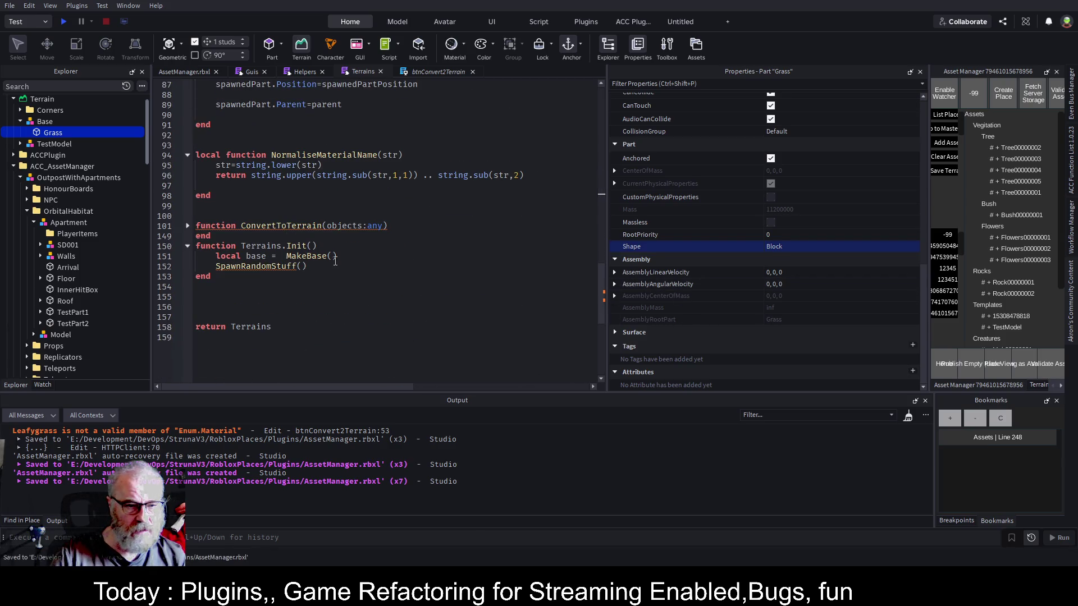
pyautogui.click(304, 266)
pyautogui.write('base')
pyautogui.click(373, 242)
pyautogui.hotkey('ctrl', 's')
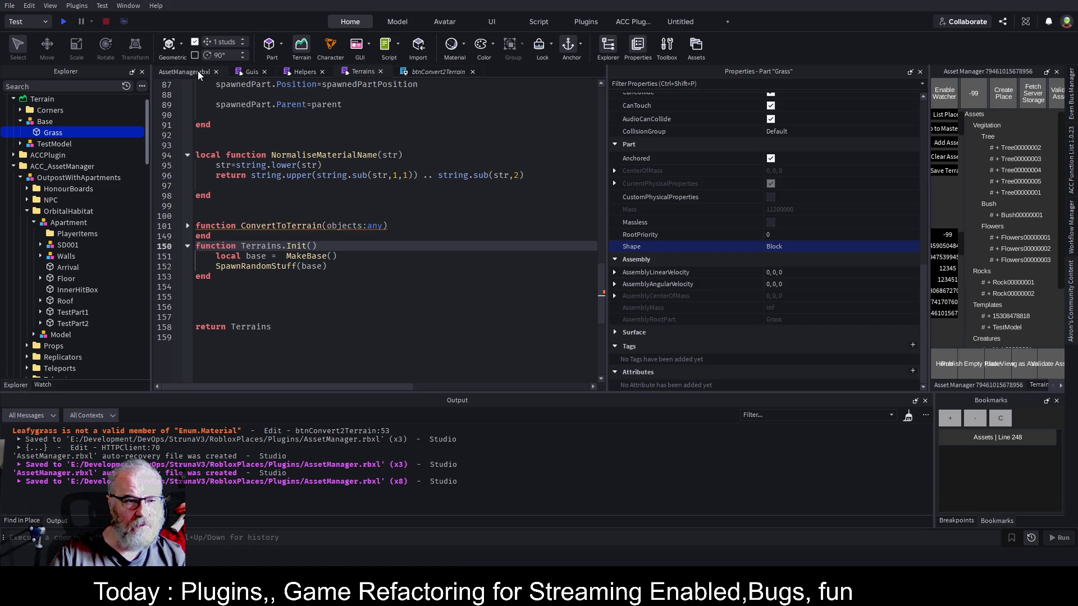
pyautogui.click(375, 155)
pyautogui.hotkey('ctrl', 's')
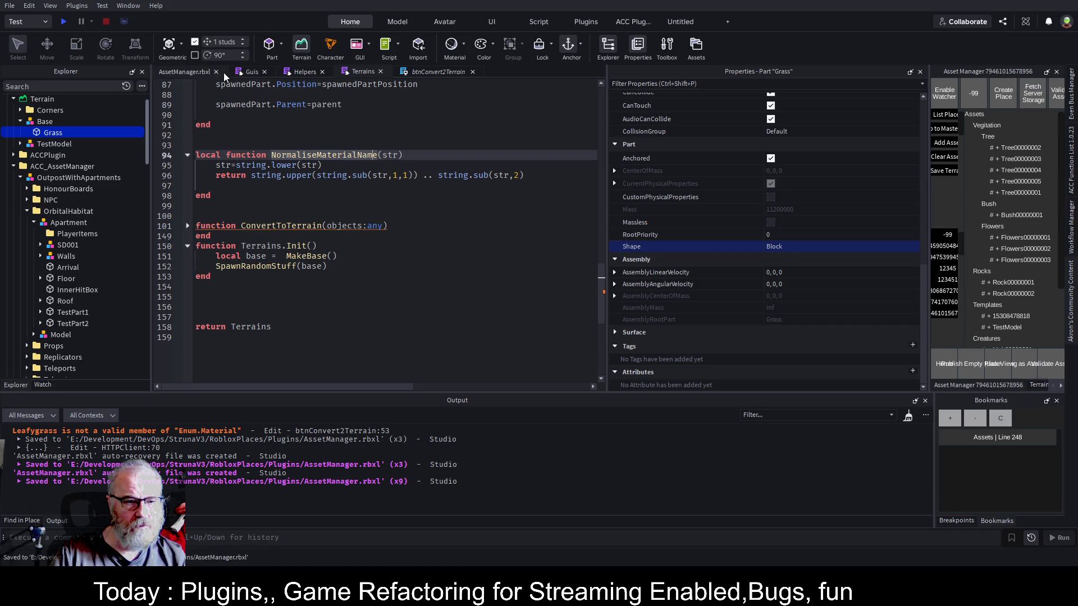
pyautogui.click(175, 74)
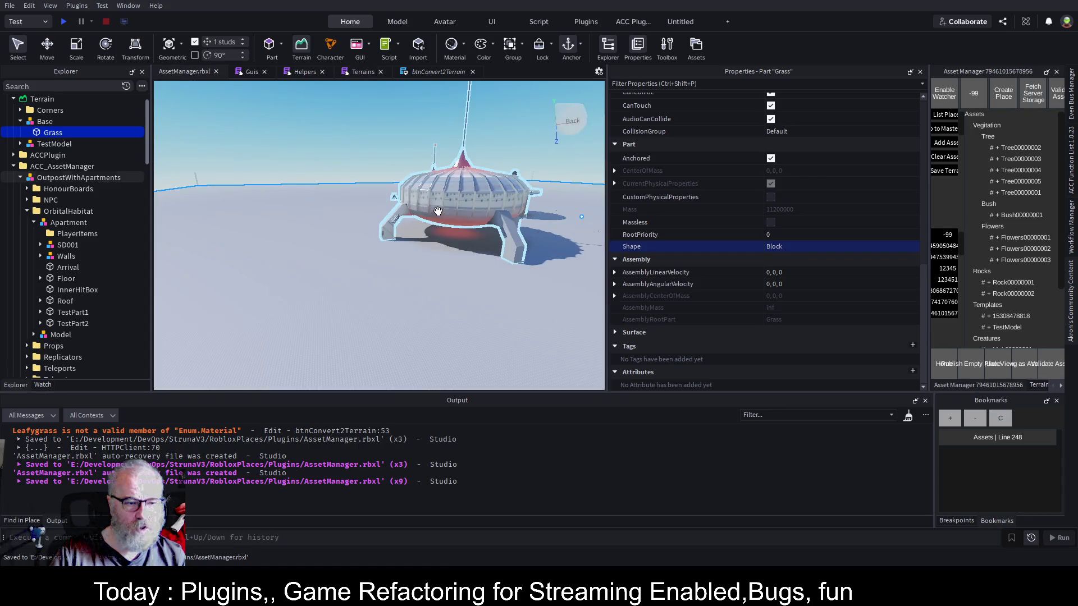
pyautogui.click(44, 121)
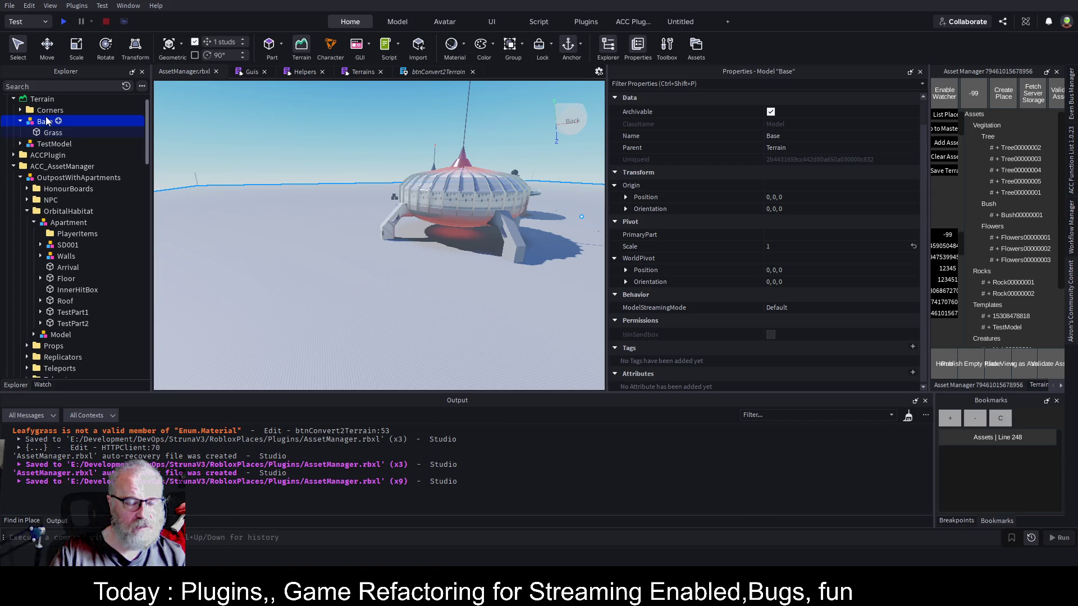
# Delete the old Base model under Terrain and select the WorkspaceWatcher plugin folder.
pyautogui.press('Delete')
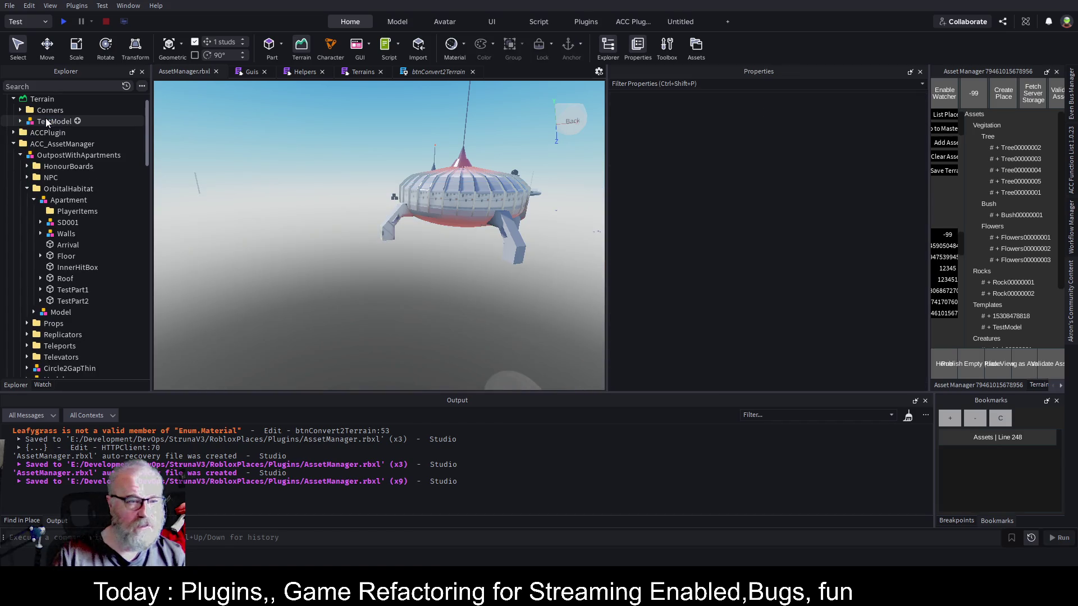
pyautogui.scroll(-15, 90, 304)
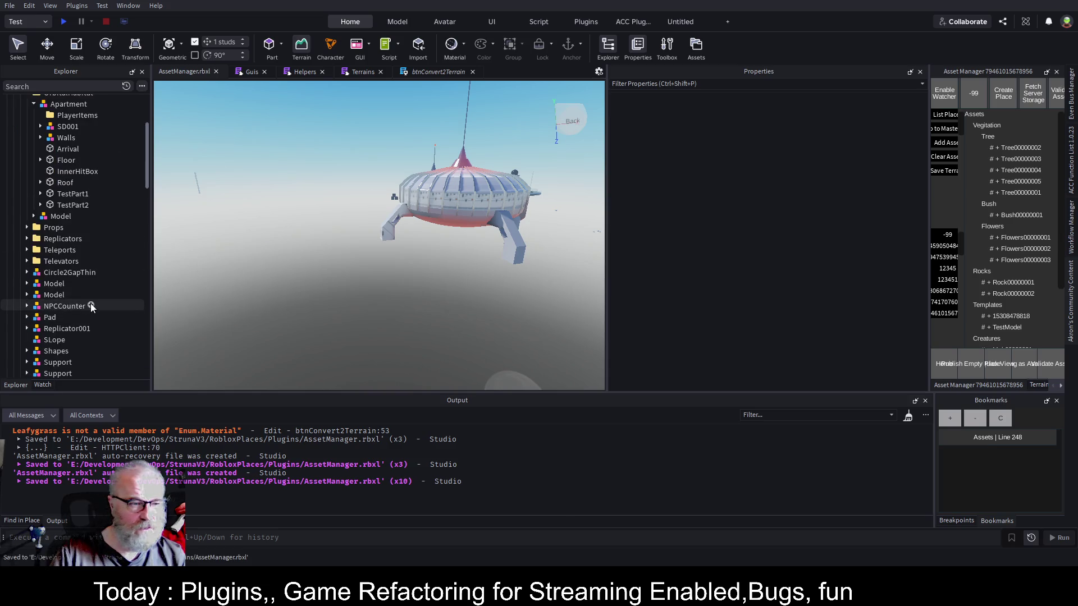
pyautogui.scroll(-5, 93, 313)
pyautogui.click(55, 173)
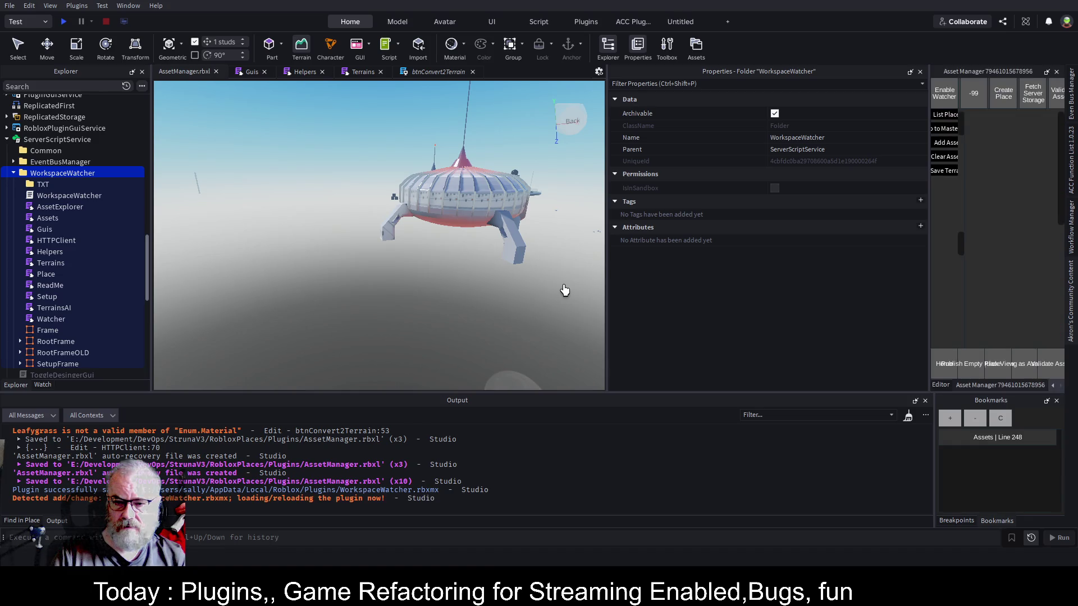
pyautogui.scroll(10, 98, 209)
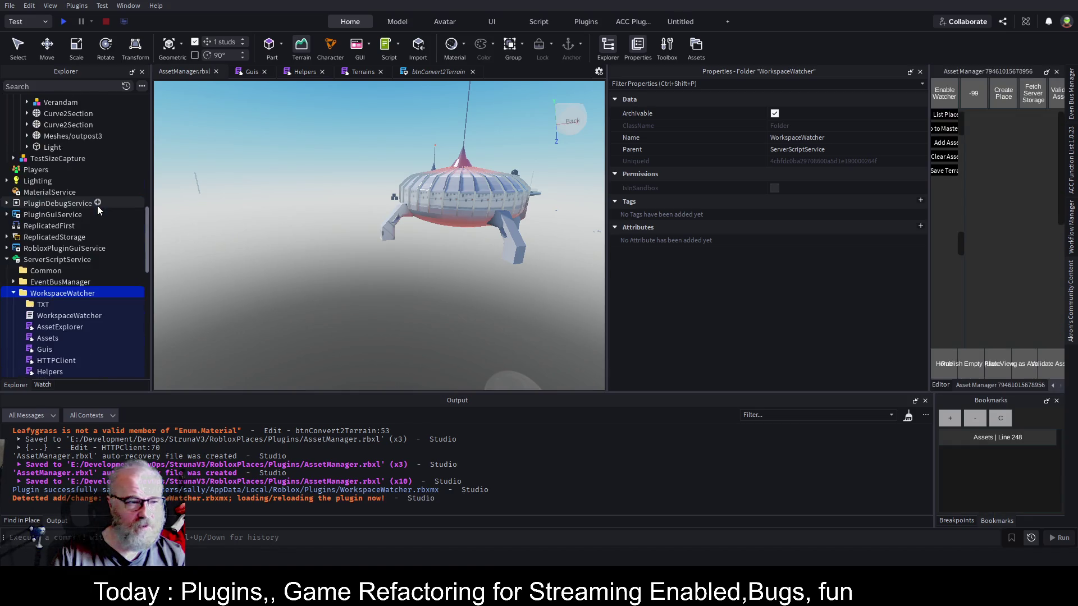
pyautogui.scroll(7, 97, 205)
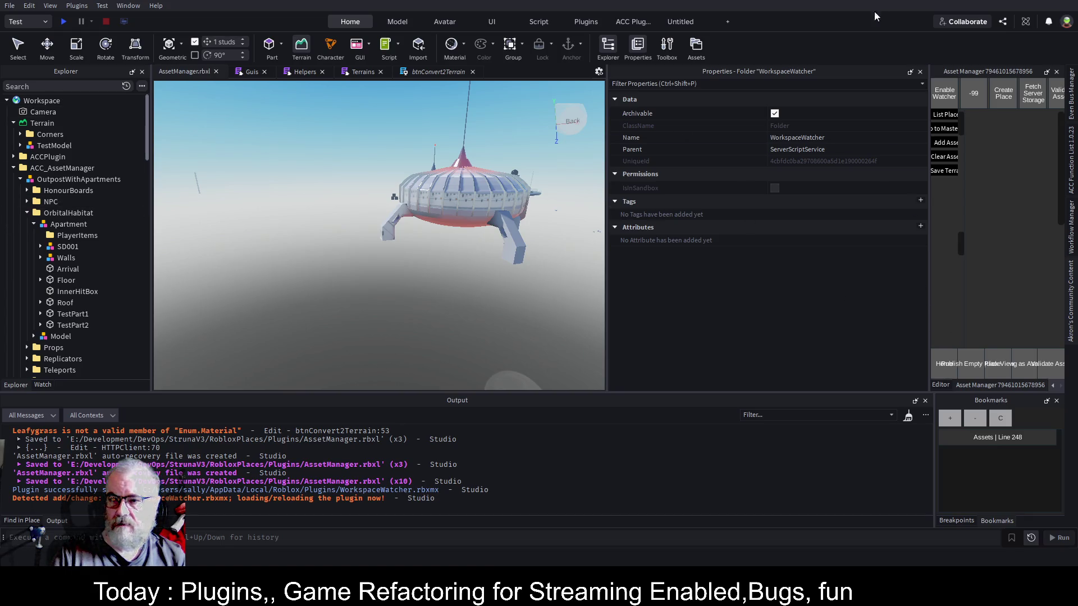
# Collapse Properties, widen Asset Manager, regenerate the terrain base and expand the new Base.
pyautogui.click(910, 73)
pyautogui.moveTo(931, 210); pyautogui.dragTo(653, 213)
pyautogui.click(705, 170)
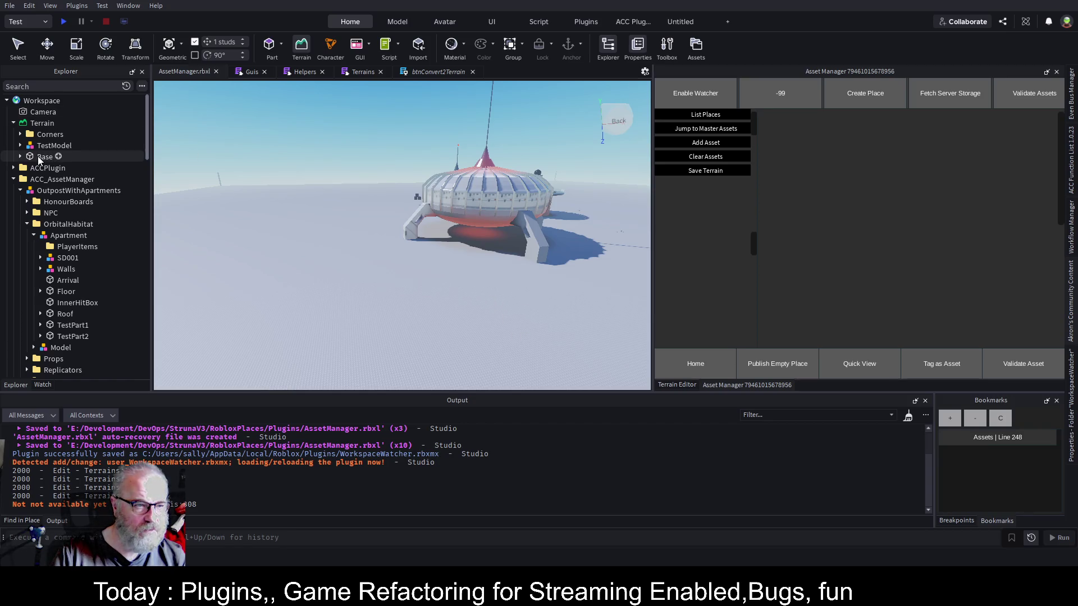
pyautogui.click(21, 157)
# Frame and orbit around the Base's Part, then hide its Properties to view the flat ground slab.
pyautogui.click(50, 168)
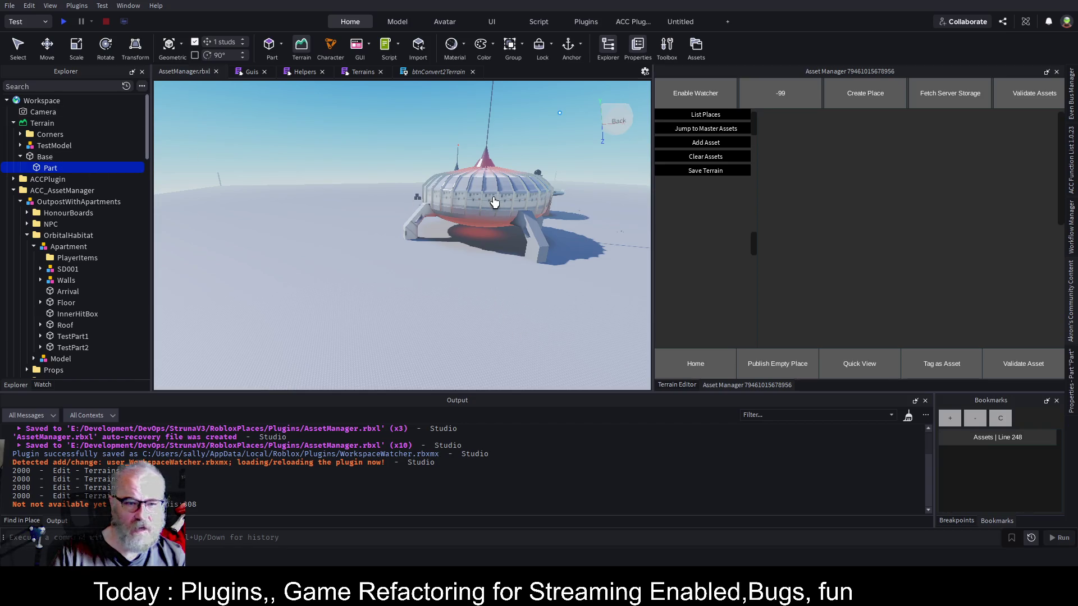
pyautogui.press('f')
pyautogui.moveTo(494, 202); pyautogui.dragTo(370, 207)
pyautogui.moveTo(470, 211); pyautogui.dragTo(470, 212)
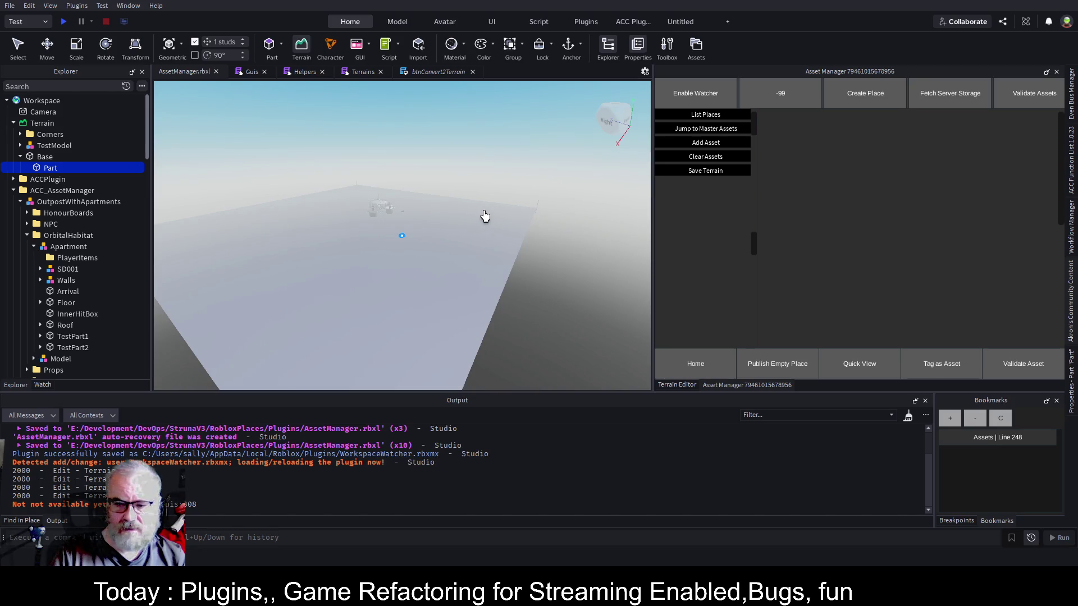
pyautogui.hotkey('ctrl', 'shift', 'p')
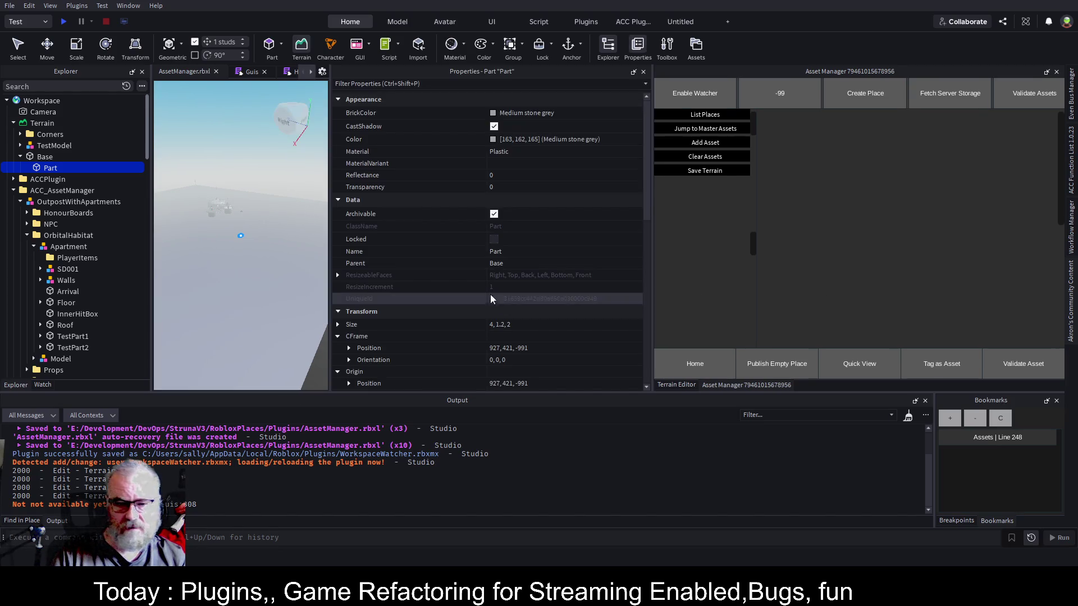
pyautogui.scroll(-2, 490, 294)
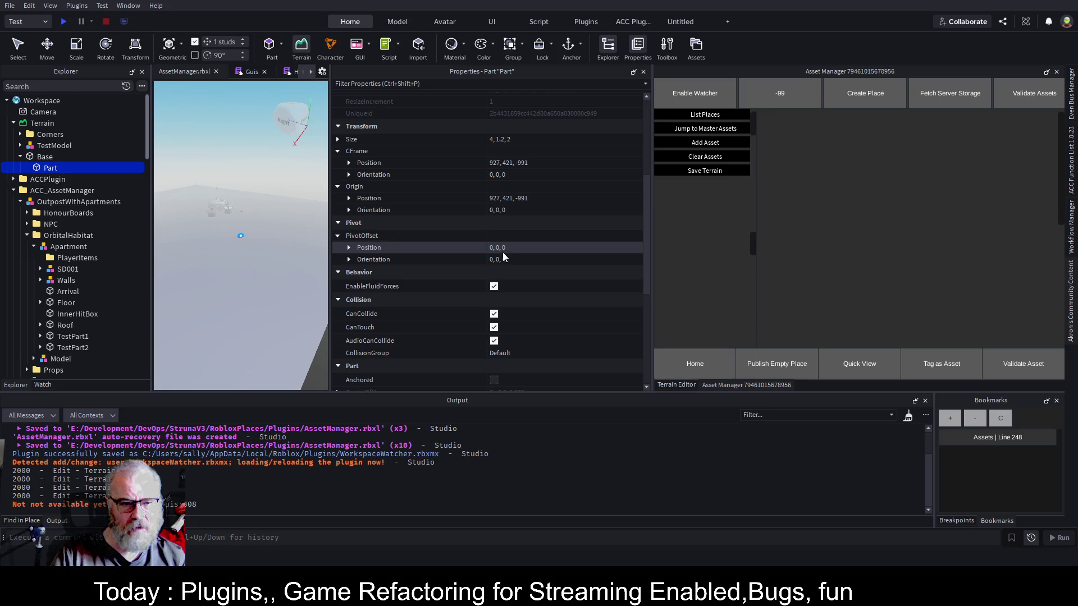
pyautogui.hotkey('ctrl', 'shift', 'p')
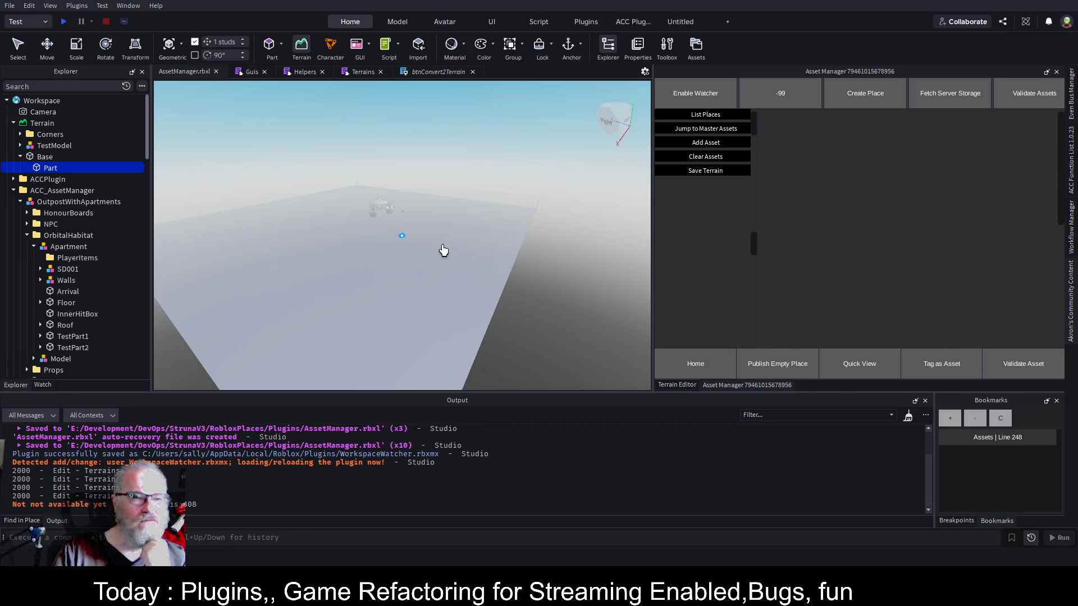
pyautogui.scroll(2, 443, 248)
pyautogui.scroll(5, 444, 249)
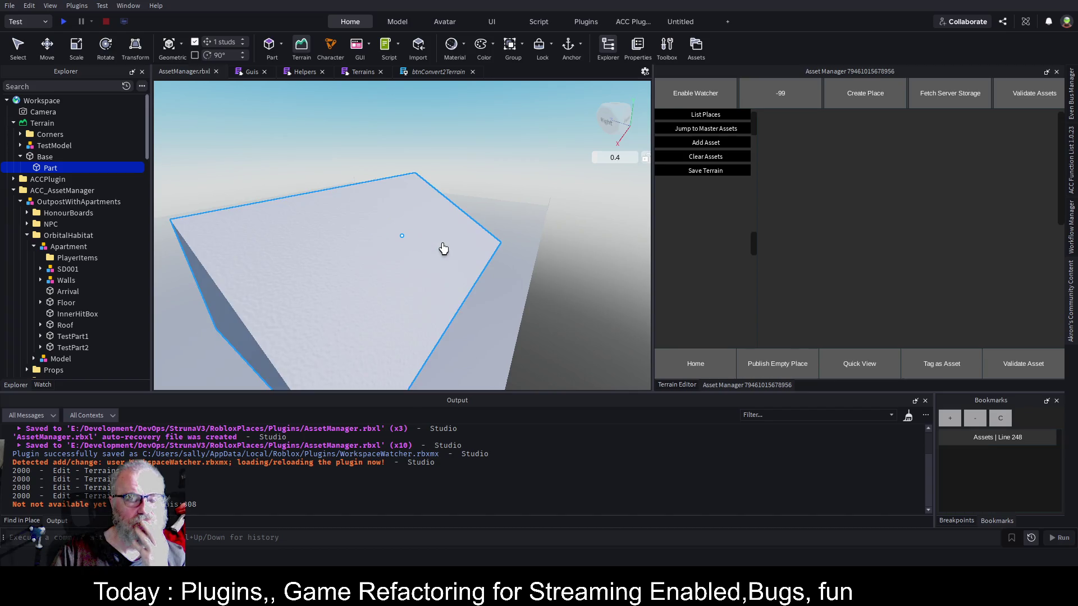
# Zoom the viewport on the Part and switch to the btnConvert2Terrain script.
pyautogui.scroll(-5, 446, 250)
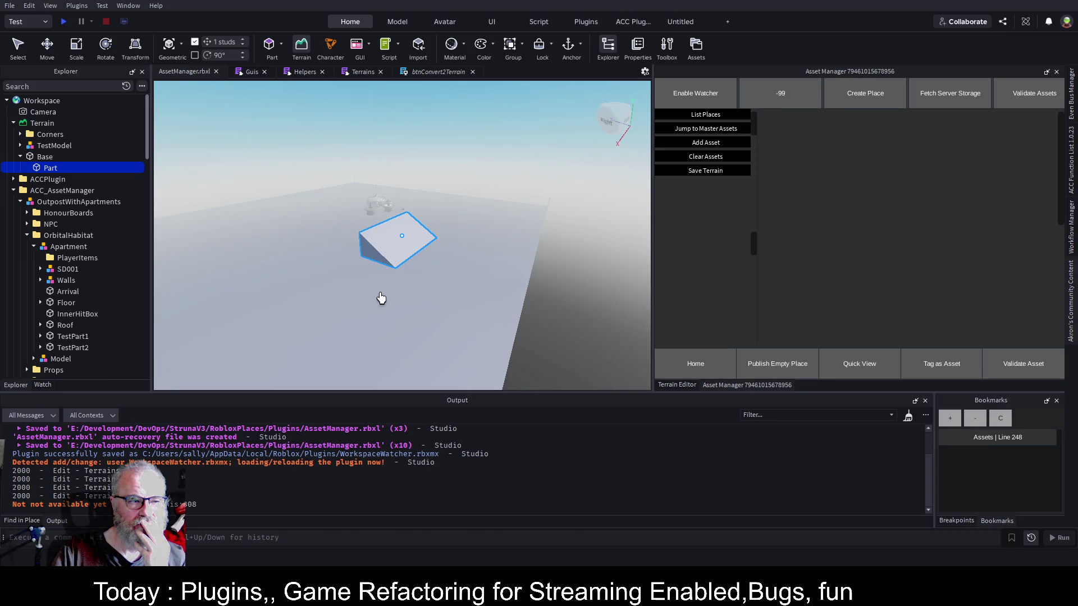
pyautogui.click(414, 70)
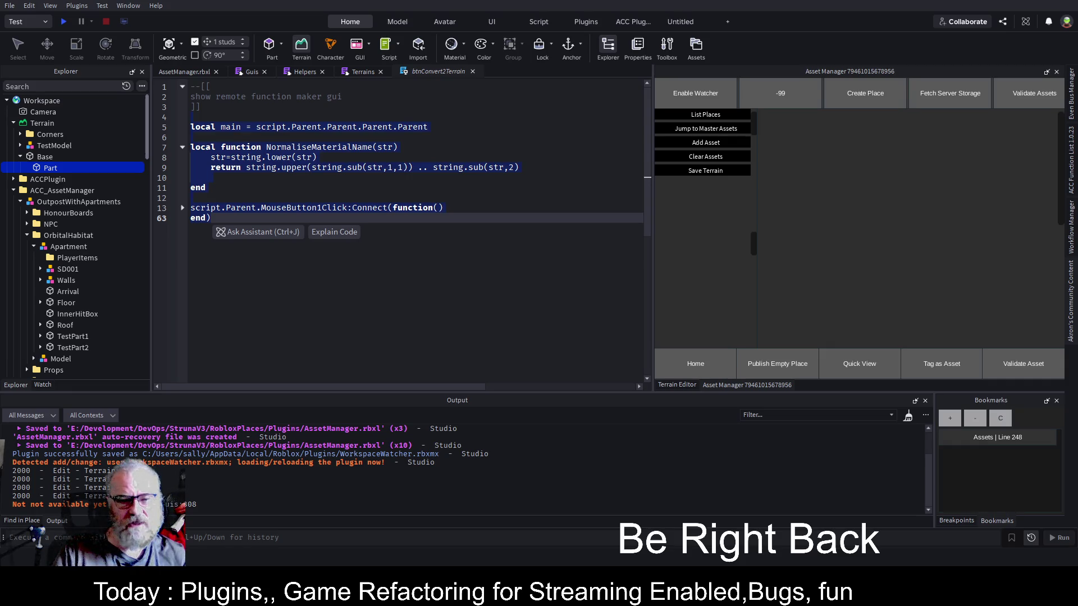
# Save the place, fold the click handler open and closed, then switch to the Terrains script.
pyautogui.click(341, 237)
pyautogui.hotkey('ctrl', 's')
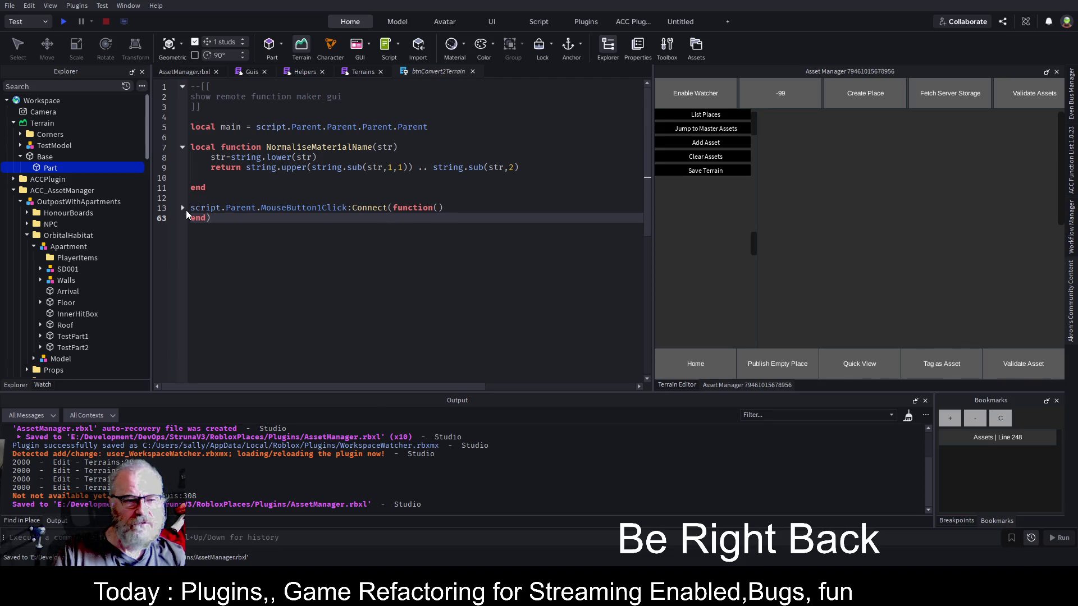
pyautogui.click(183, 209)
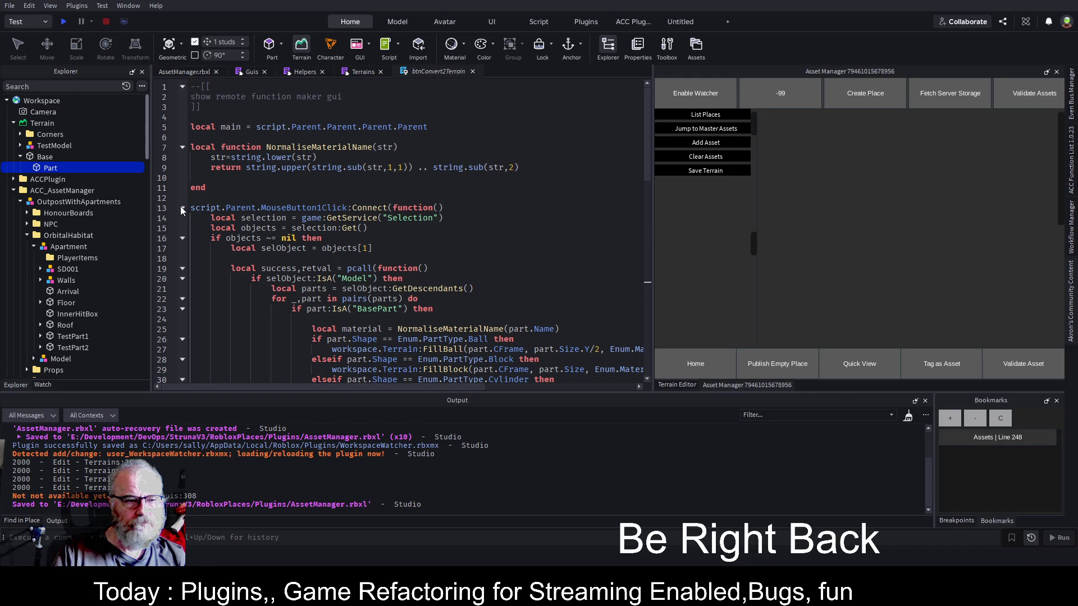
pyautogui.click(182, 209)
pyautogui.click(361, 187)
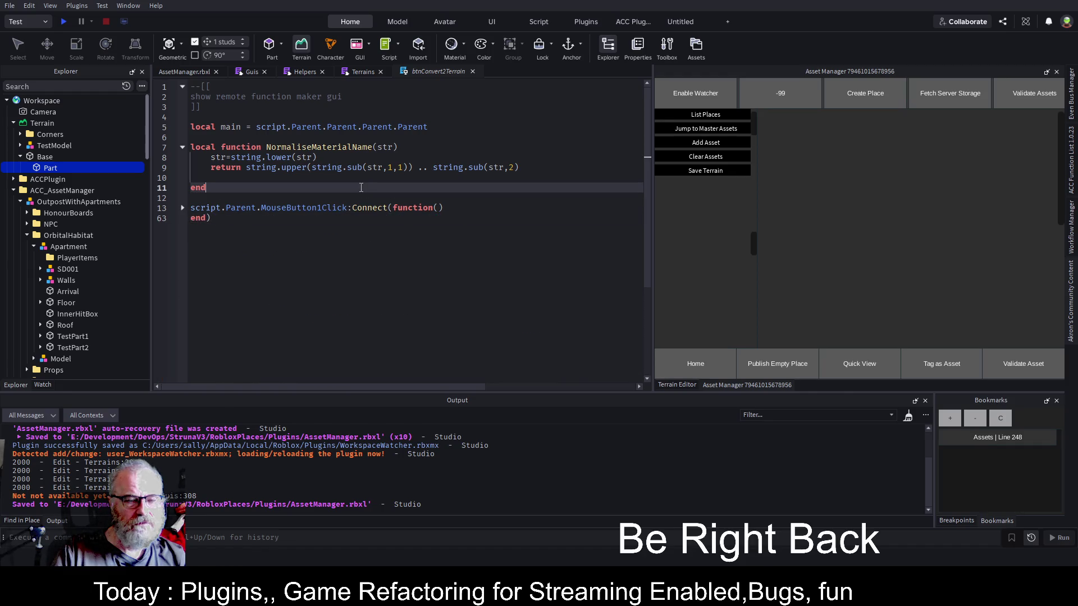
pyautogui.click(363, 178)
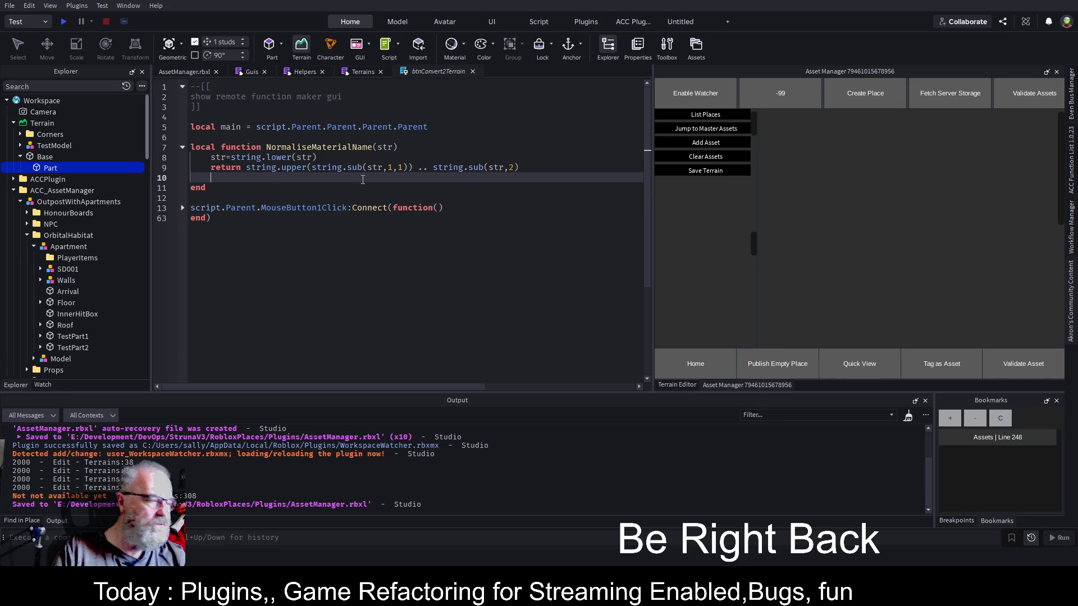
pyautogui.click(362, 72)
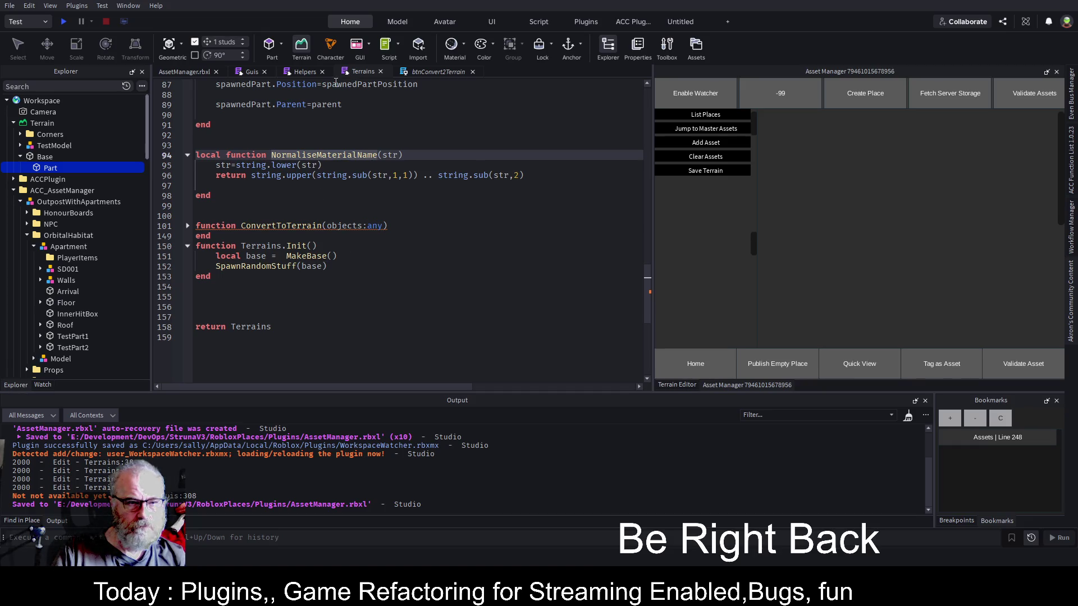
# Set yOffset on line 84 to basePos.Y+1, commenting out math.random(100,500), and save.
pyautogui.scroll(8, 308, 290)
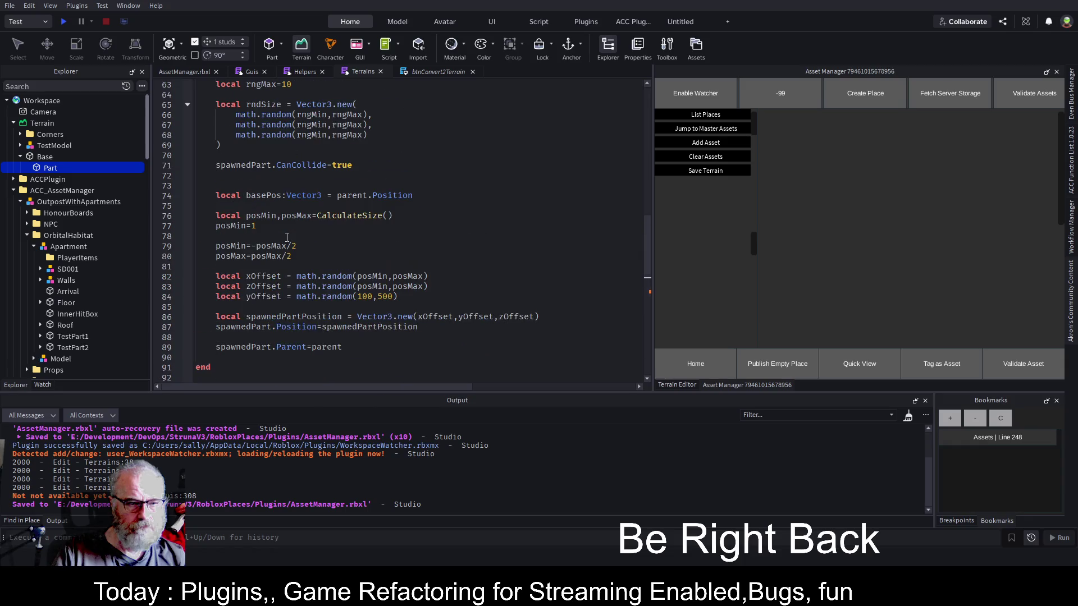
pyautogui.moveTo(246, 296); pyautogui.dragTo(420, 294)
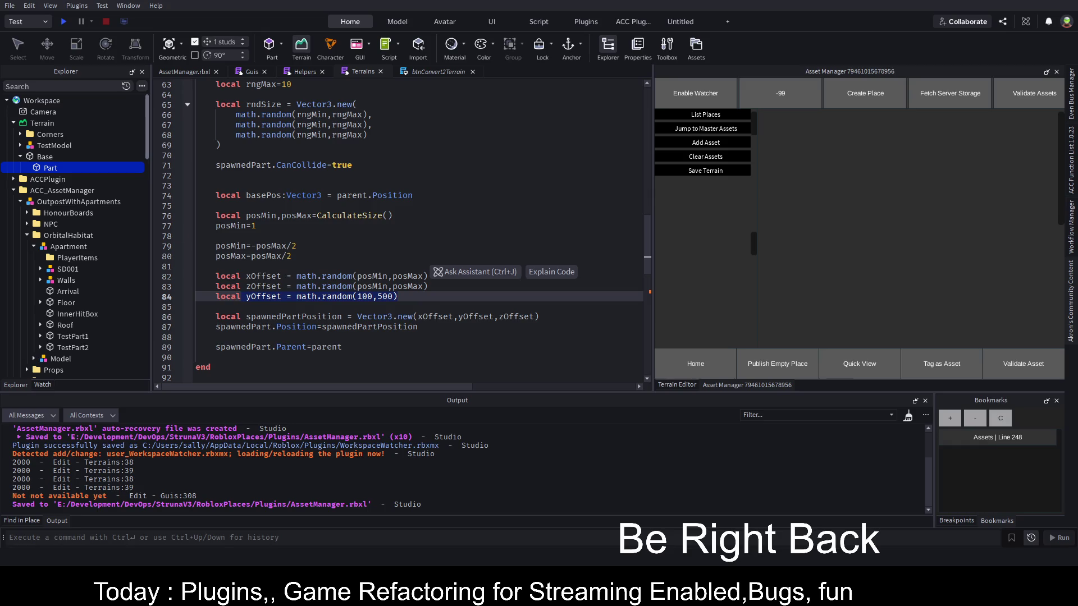
pyautogui.press('Right')
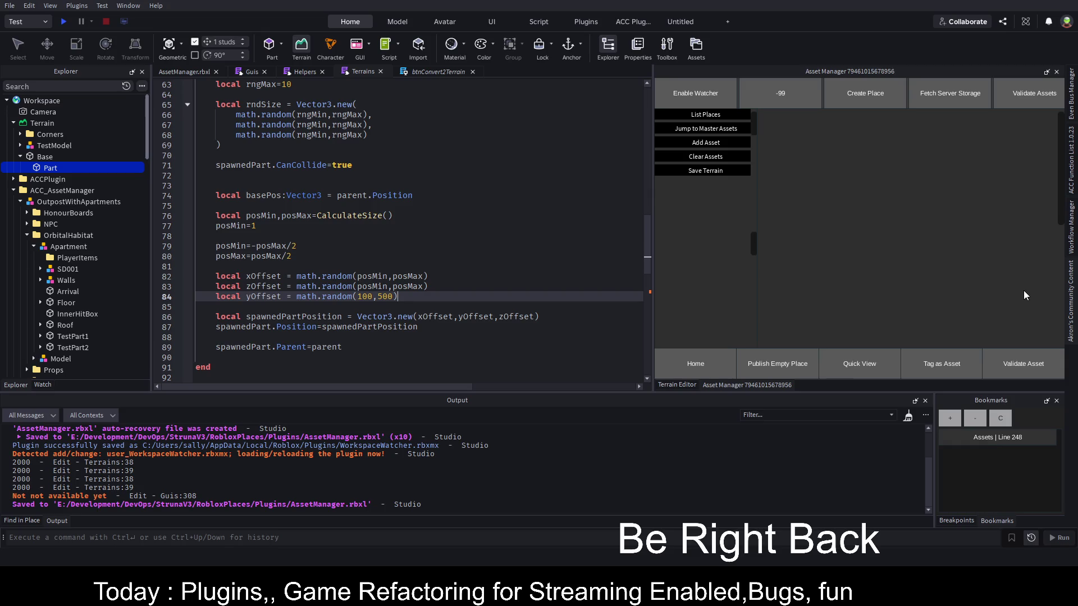
pyautogui.hotkey('ctrl', 'Left')
pyautogui.hotkey('ctrl', 'Left')
pyautogui.hotkey('ctrl', 'Left')
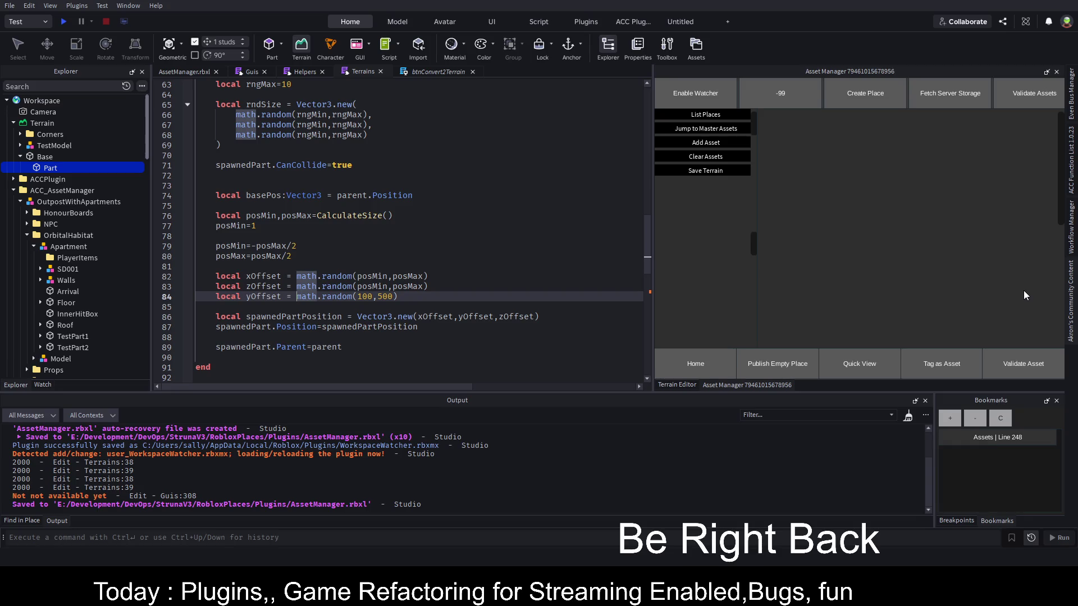
pyautogui.write('--')
pyautogui.write('base')
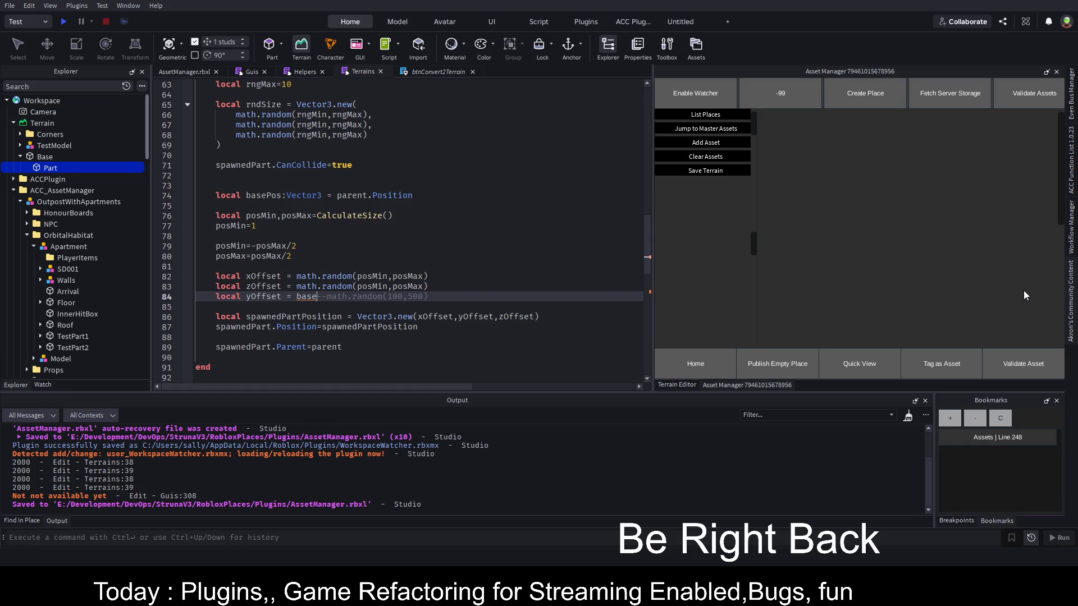
pyautogui.write('Pos.')
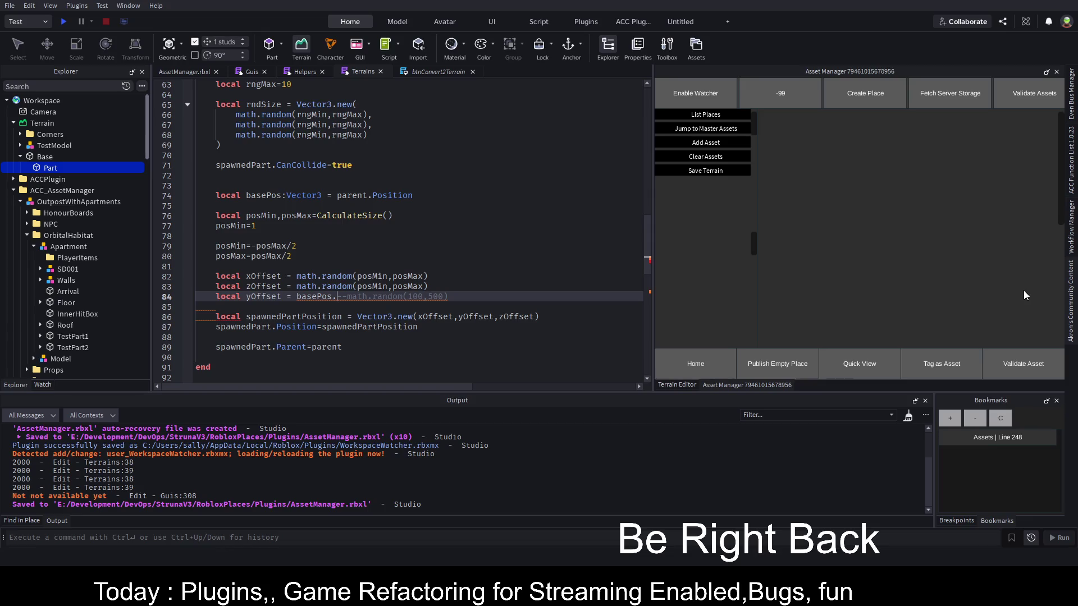
pyautogui.write('Y')
pyautogui.hotkey('ctrl', 's')
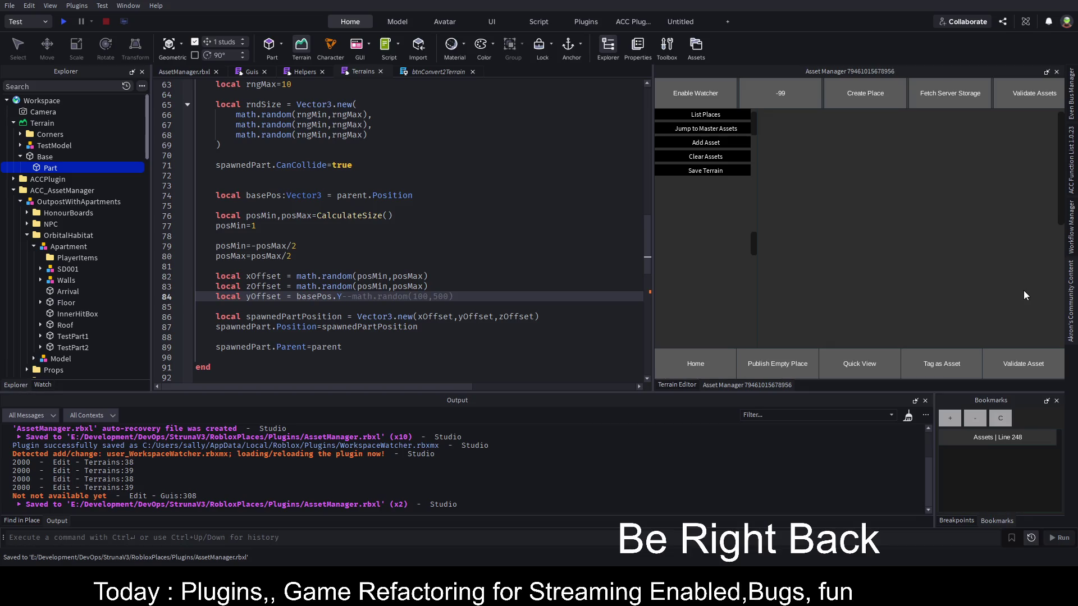
pyautogui.write('+1')
pyautogui.hotkey('ctrl', 's')
pyautogui.scroll(-1, 92, 263)
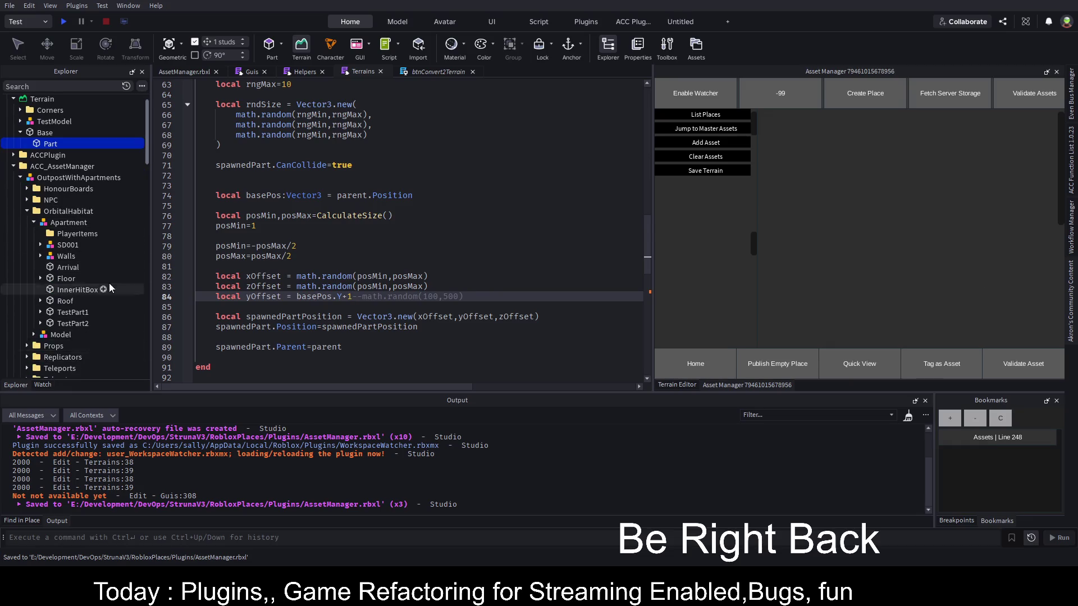
# Collapse the OrbitalHabitat and OutpostWithApartments entries in Explorer to reach Terrain.
pyautogui.scroll(-10, 110, 287)
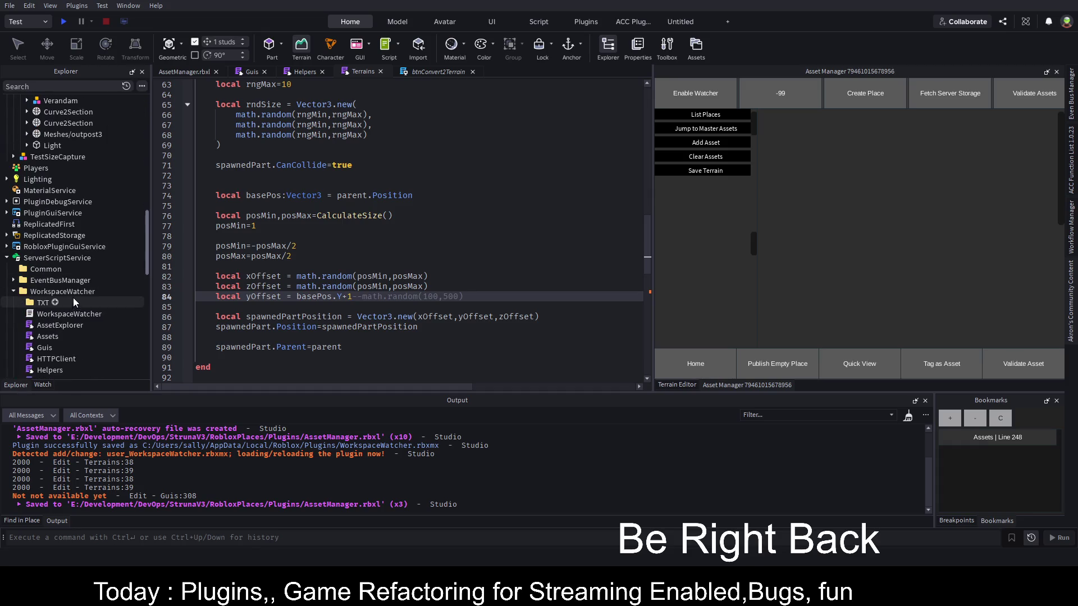
pyautogui.click(77, 291)
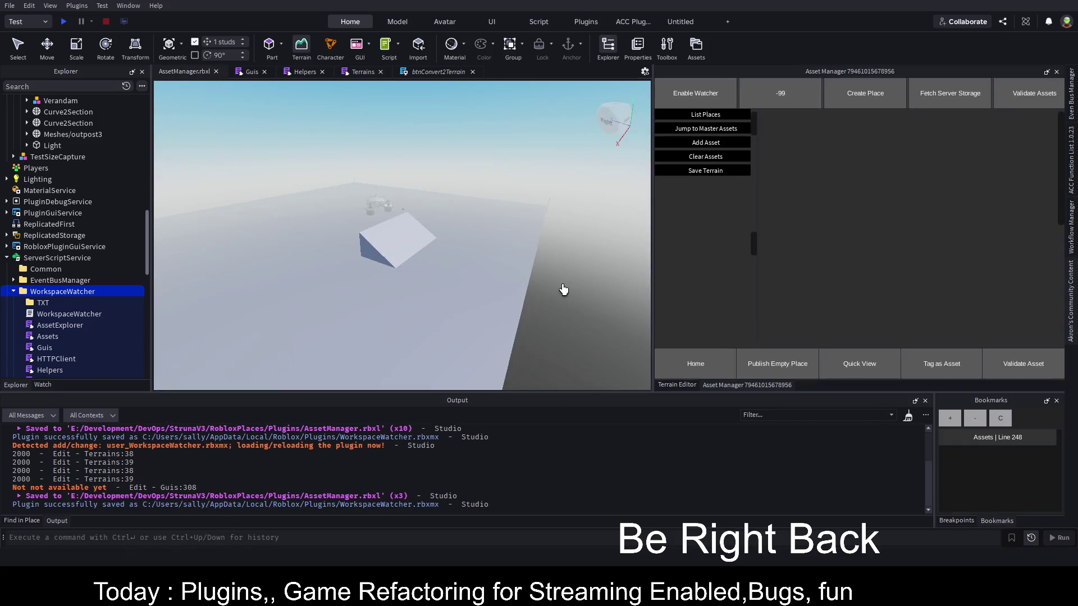
pyautogui.scroll(15, 62, 184)
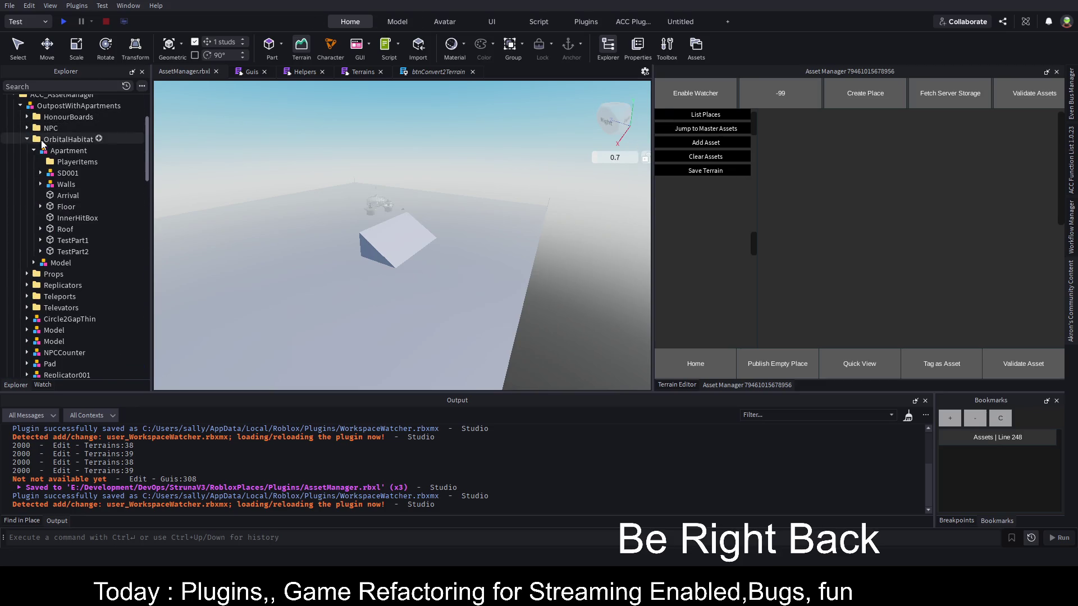
pyautogui.click(26, 140)
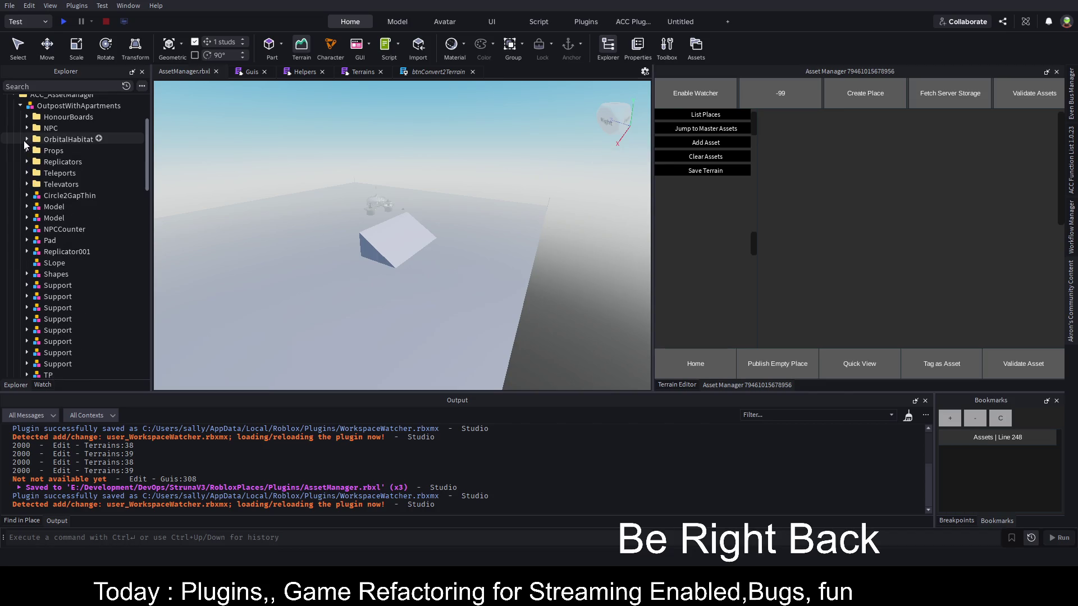
pyautogui.click(21, 106)
pyautogui.scroll(3, 75, 173)
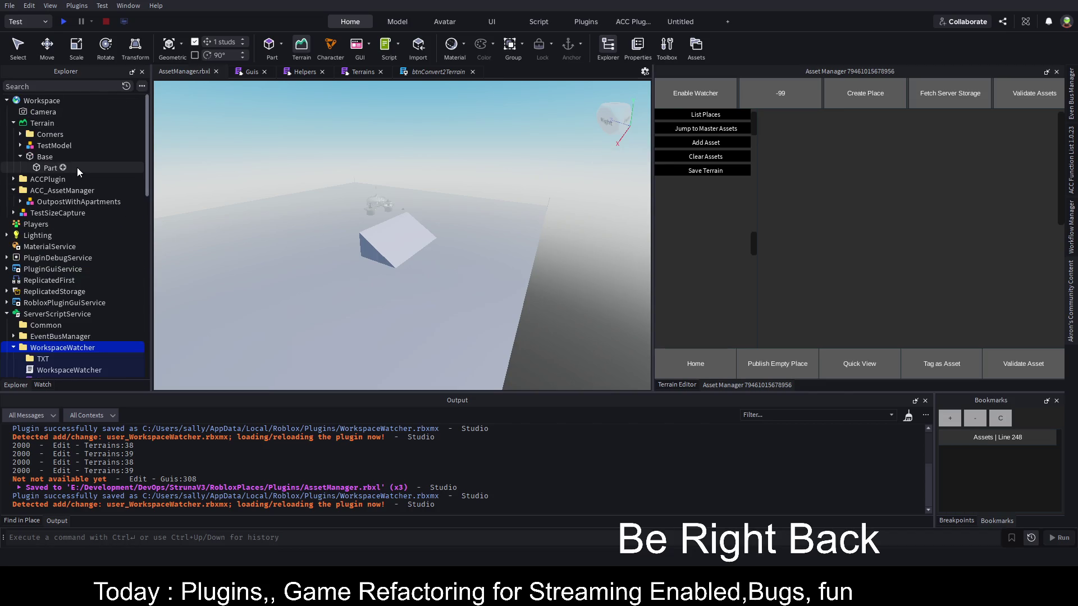
# Delete Base under Terrain, save to rebuild it, and select the regenerated Part.
pyautogui.click(43, 157)
pyautogui.press('Delete')
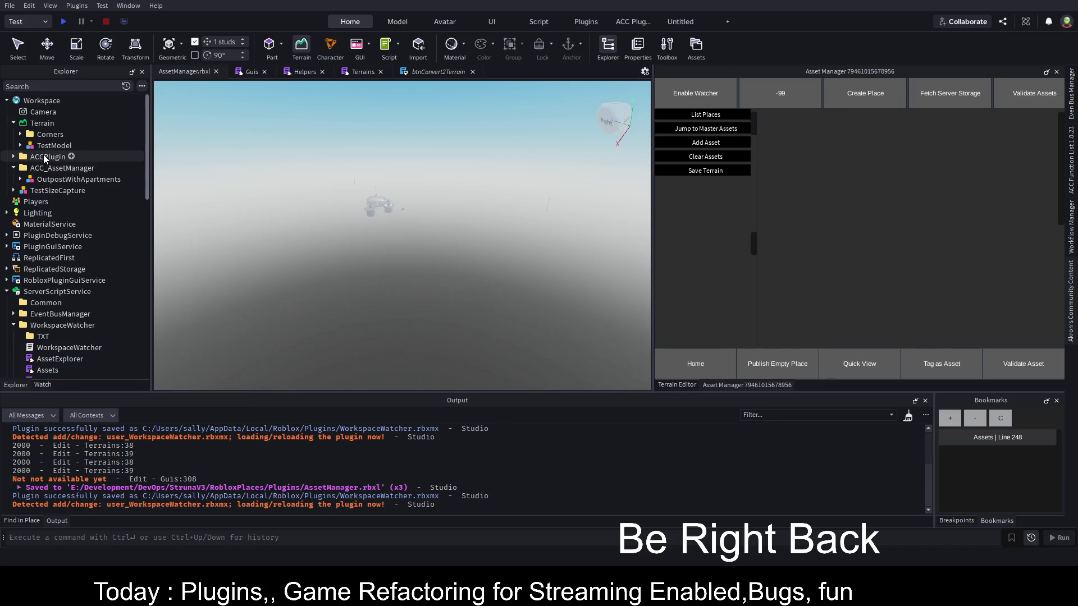
pyautogui.hotkey('ctrl', 's')
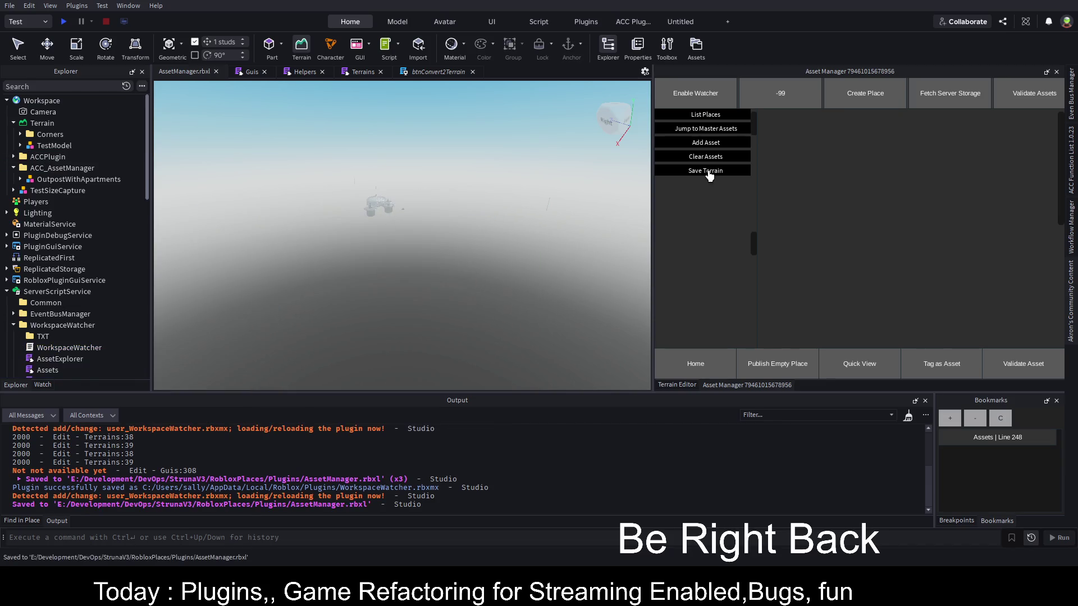
pyautogui.click(708, 171)
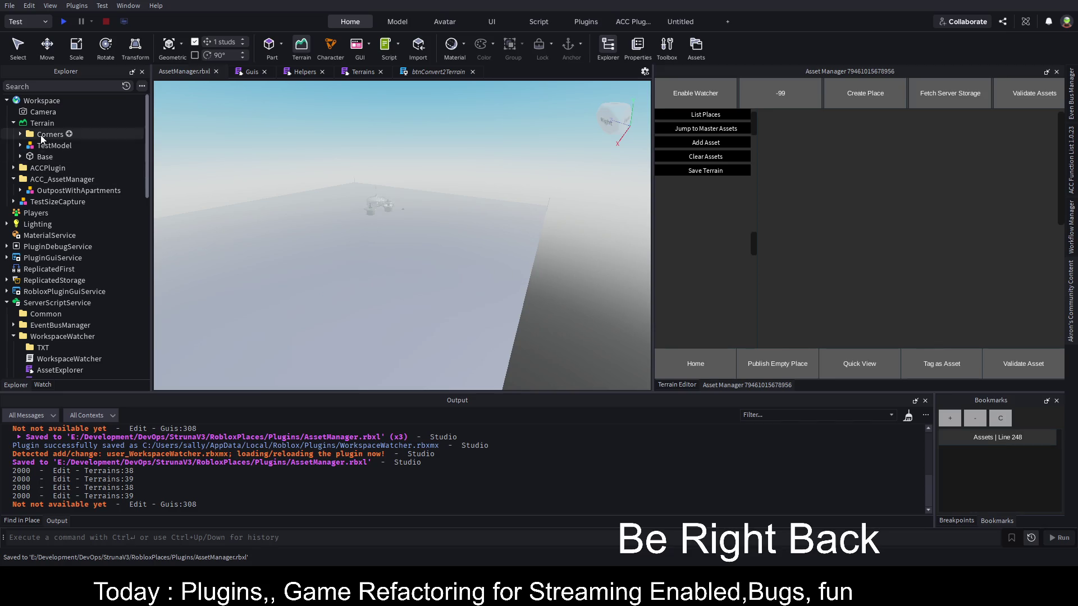
pyautogui.click(20, 156)
pyautogui.click(49, 168)
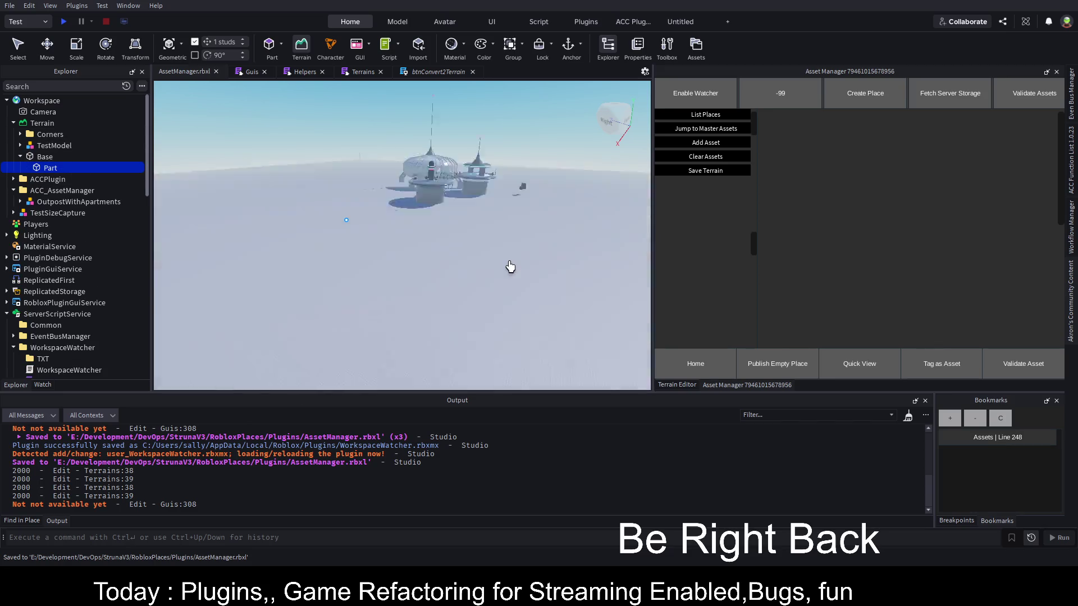
# Frame the camera on the Part and dock its Properties beside Asset Manager.
pyautogui.press('f')
pyautogui.press('s')
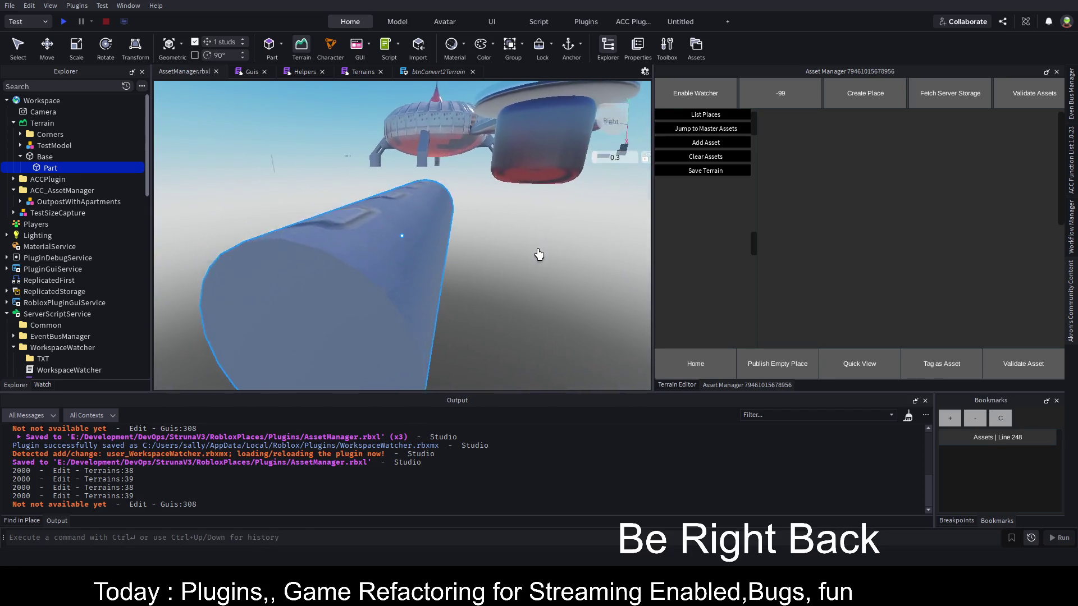
pyautogui.press('s')
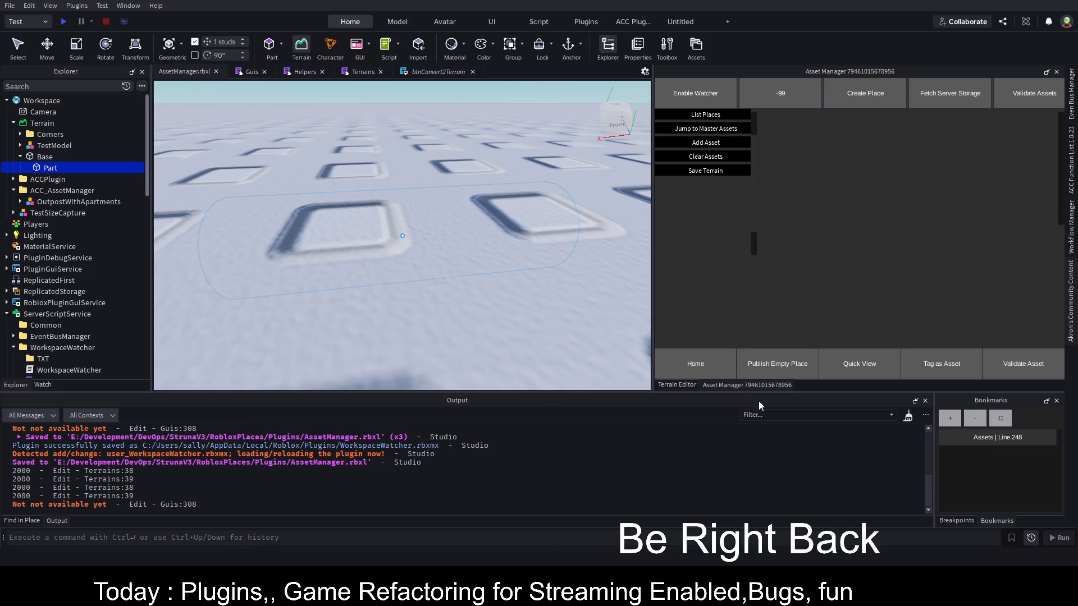
pyautogui.hotkey('alt', 'p')
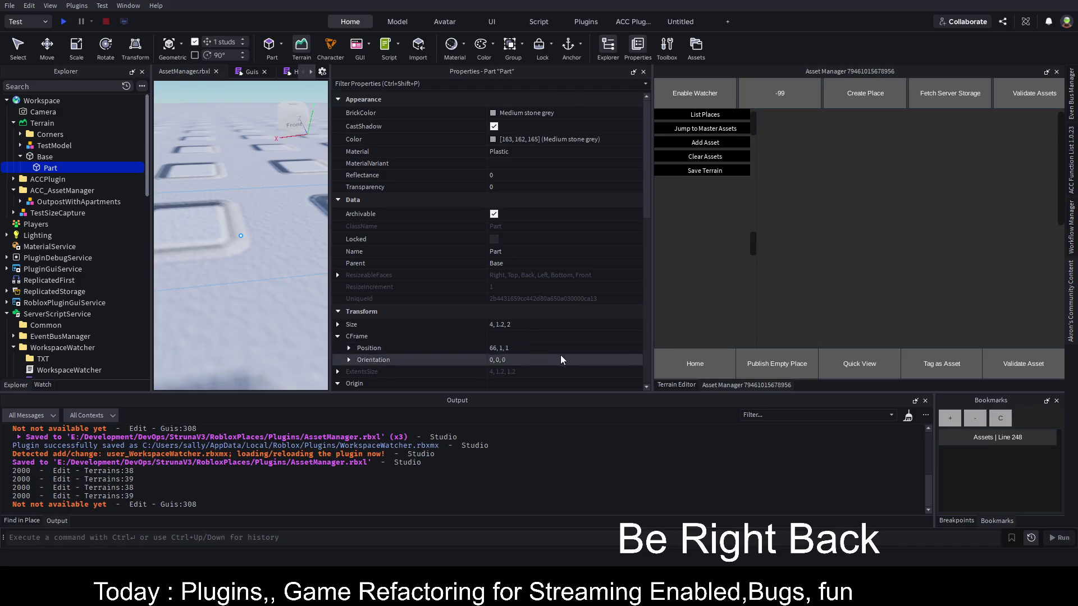
pyautogui.moveTo(482, 71)
pyautogui.mouseDown()
pyautogui.moveTo(884, 208)
pyautogui.moveTo(871, 225)
pyautogui.mouseUp()
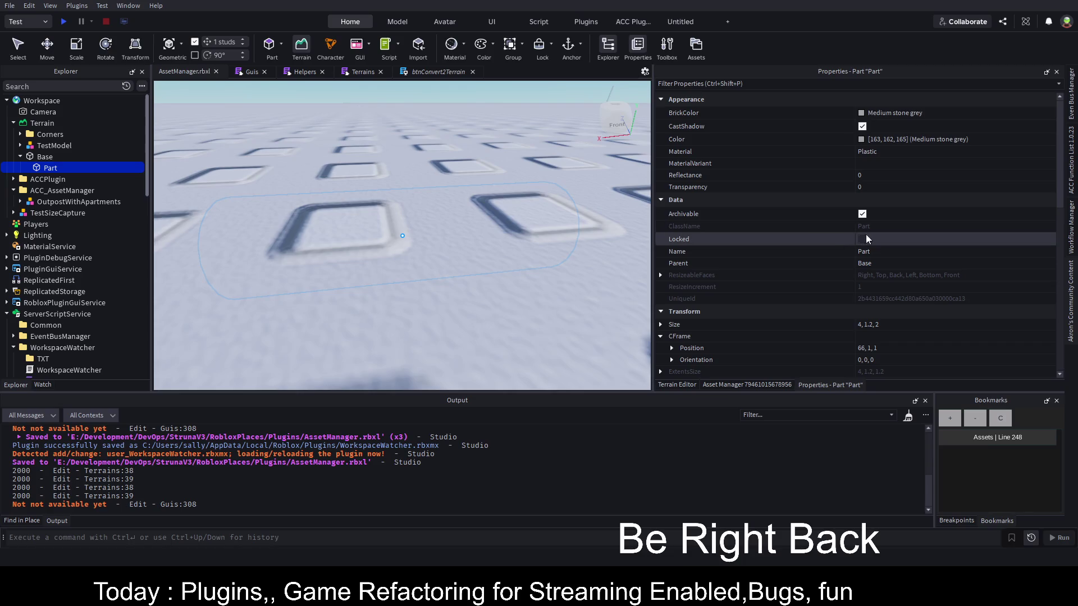
pyautogui.scroll(-1, 887, 302)
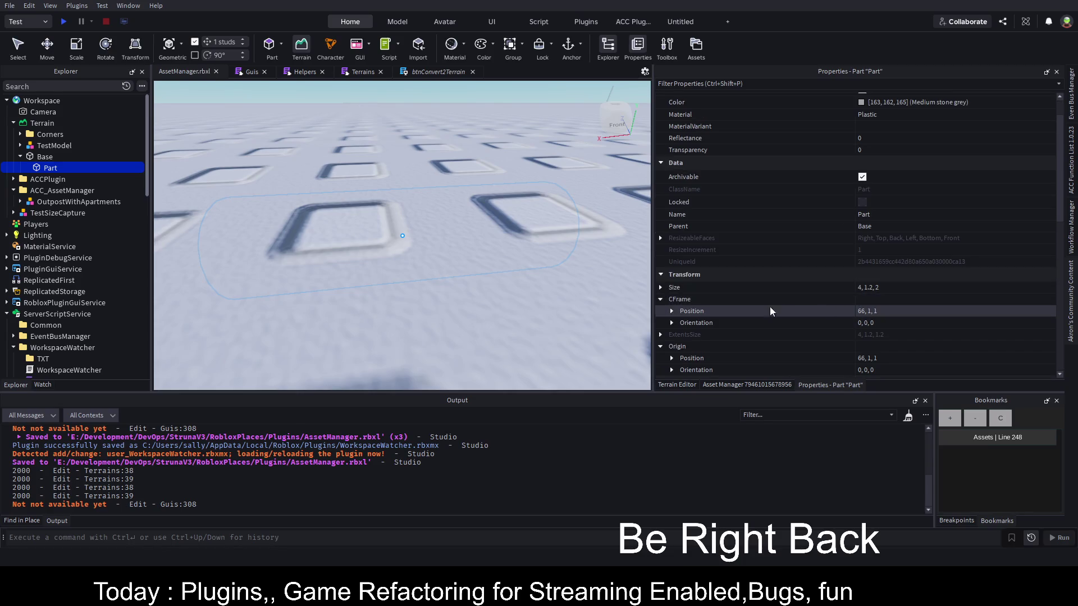
# Set the Part's Position Y to 3 so it reads 66, 3, 1, then return to Terrains.
pyautogui.click(675, 311)
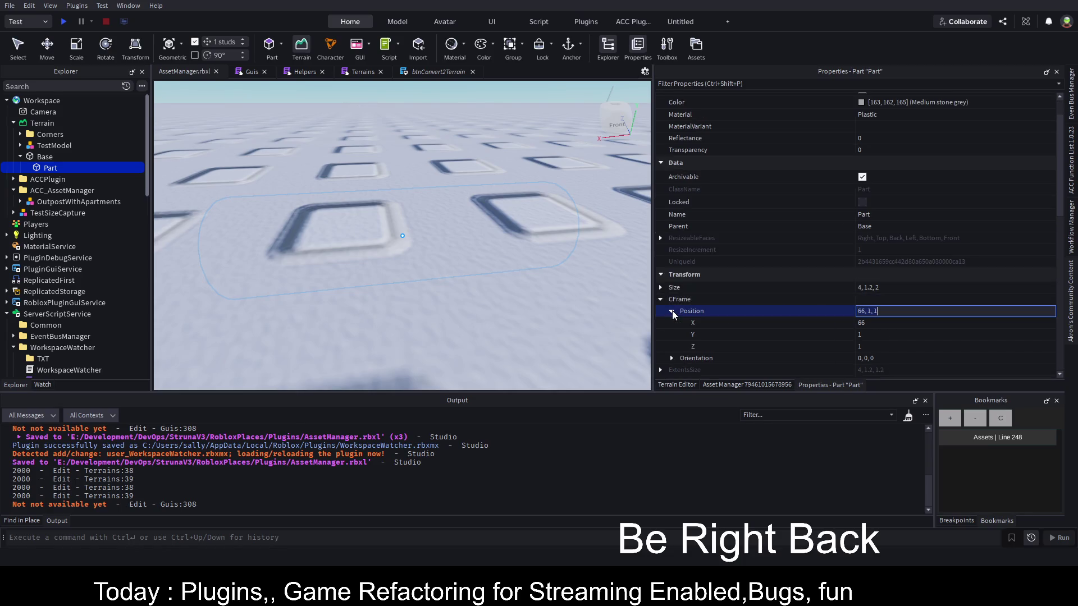
pyautogui.click(882, 335)
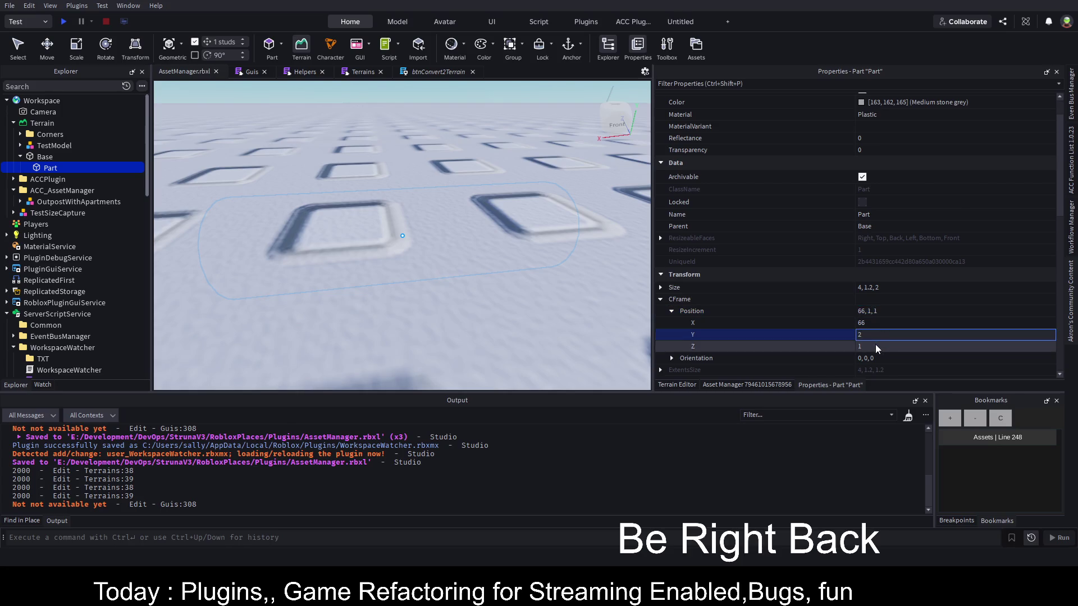
pyautogui.press('Return')
pyautogui.write('3')
pyautogui.click(881, 347)
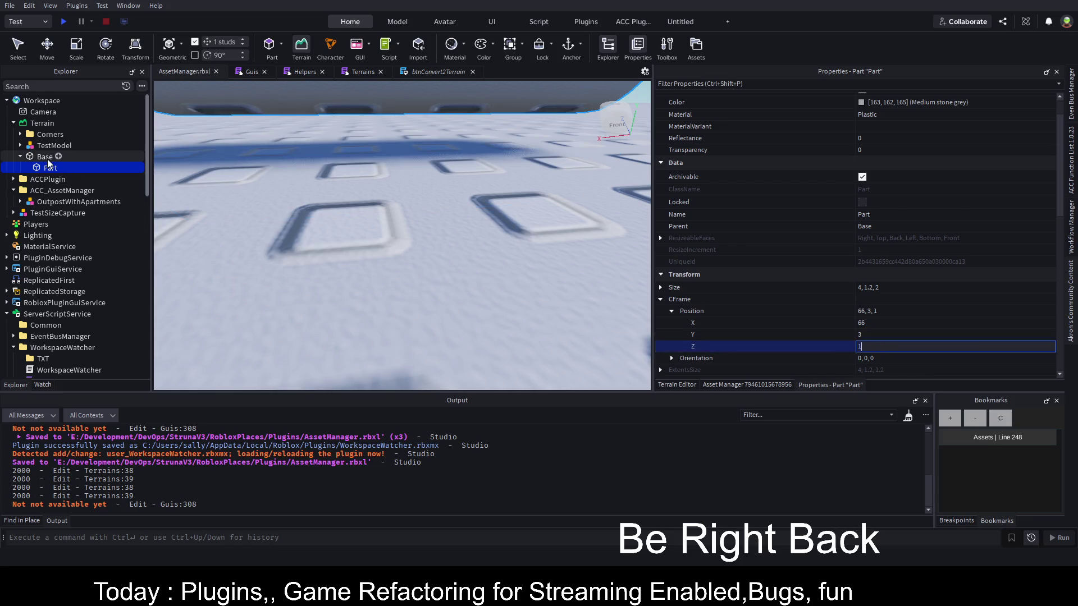
pyautogui.hotkey('ctrl', 'Tab')
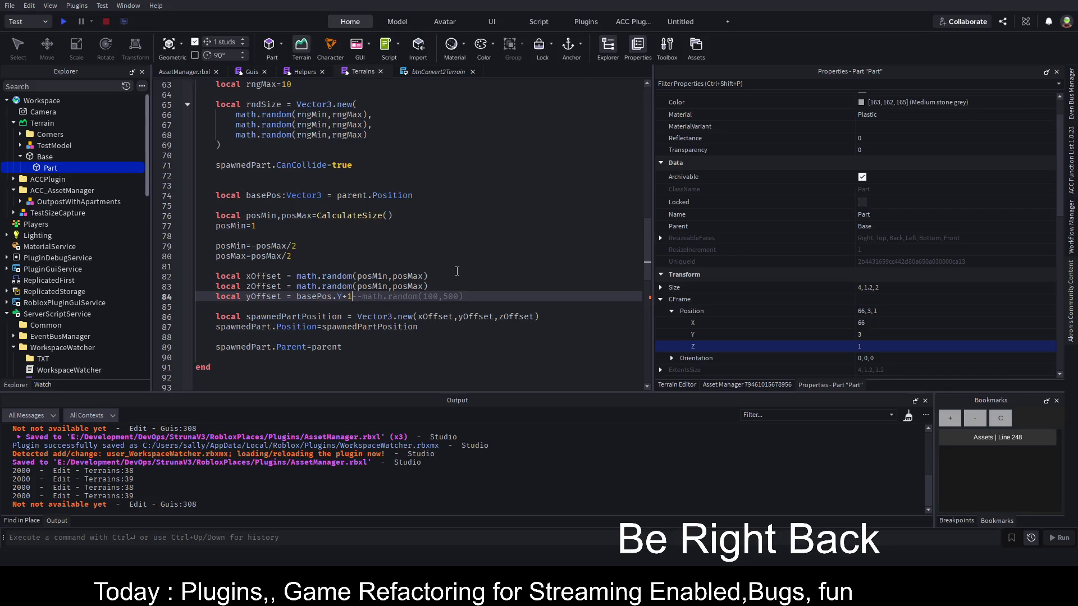
# Raise the spawn height to basePos.Y+3 and add an amount:number parameter to SpawnRandomStuff, saving each change.
pyautogui.press('BackSpace')
pyautogui.write('3')
pyautogui.hotkey('ctrl', 's')
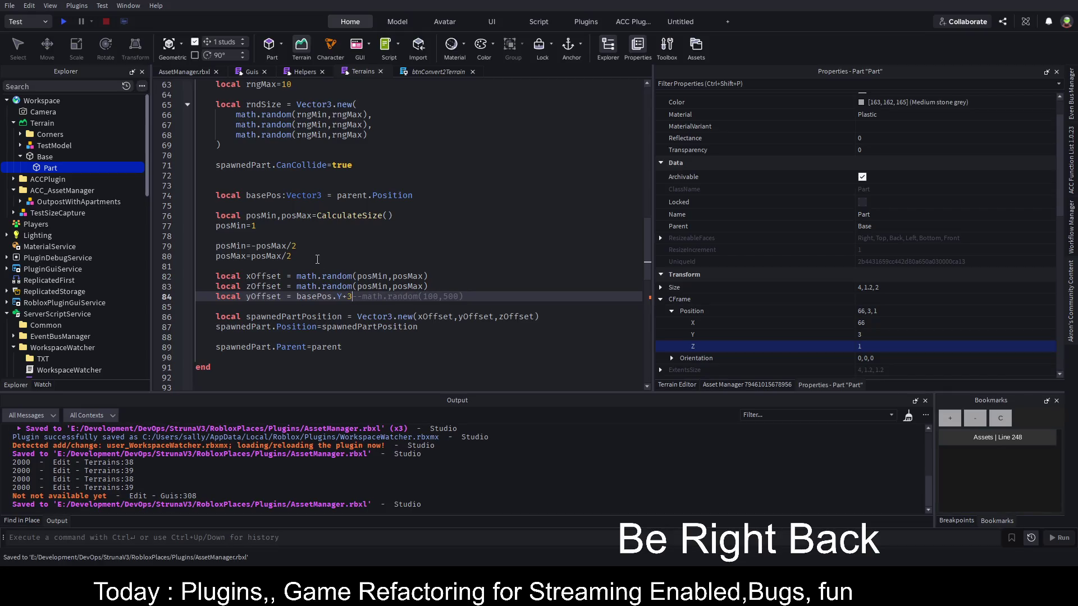
pyautogui.scroll(5, 317, 259)
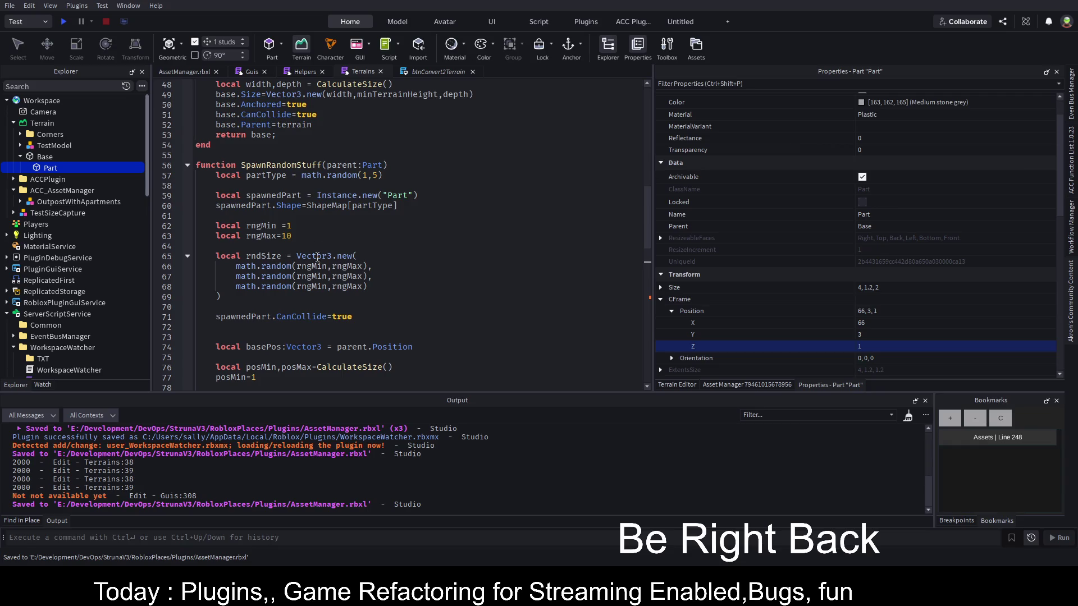
pyautogui.click(479, 168)
pyautogui.write(',amou')
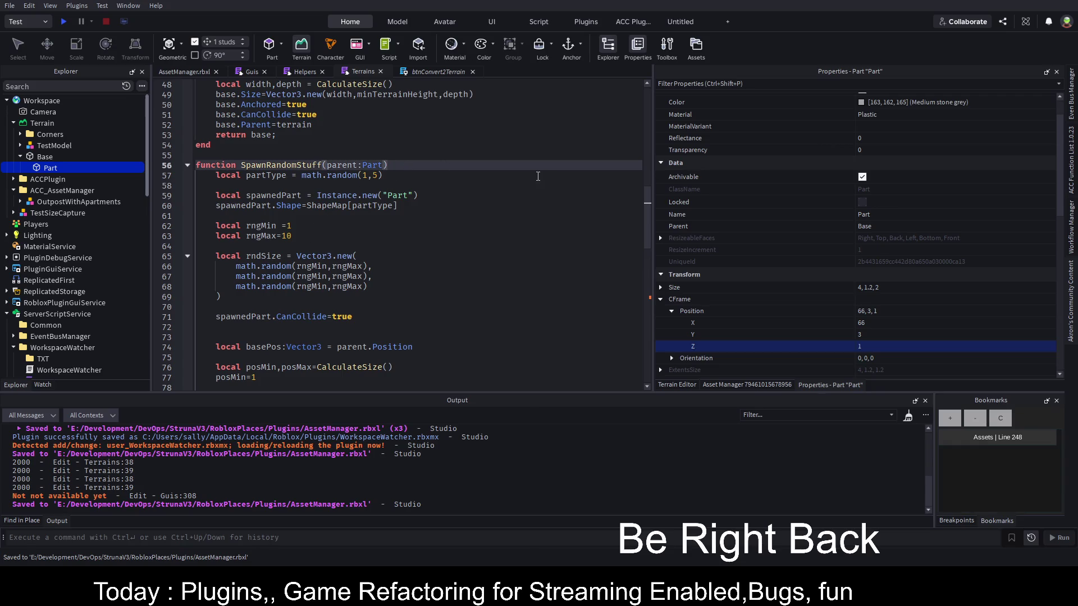
pyautogui.write('nt:num')
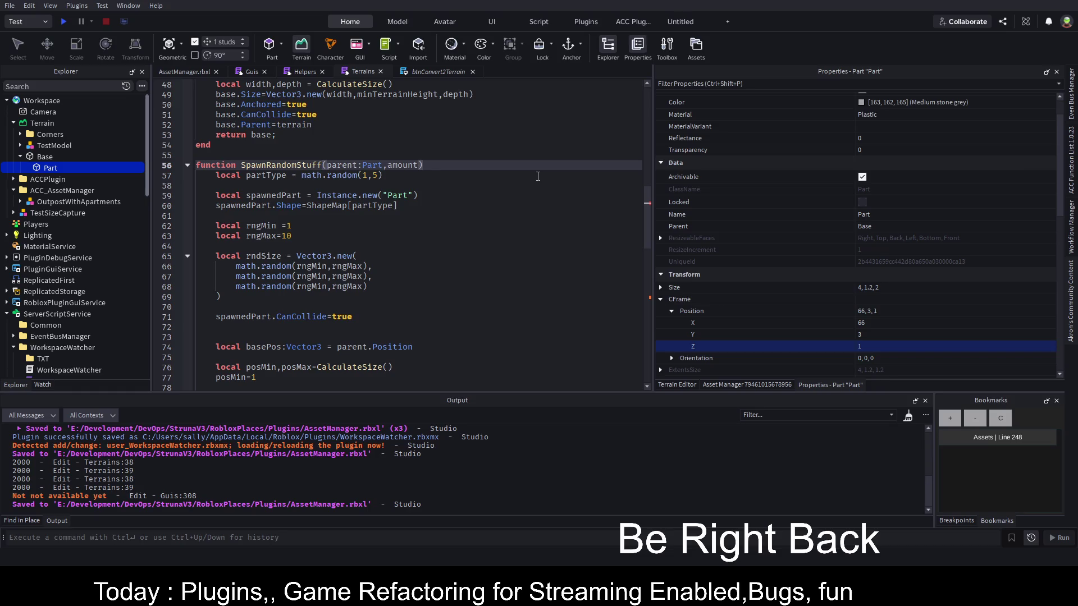
pyautogui.write('ber')
pyautogui.hotkey('ctrl', 's')
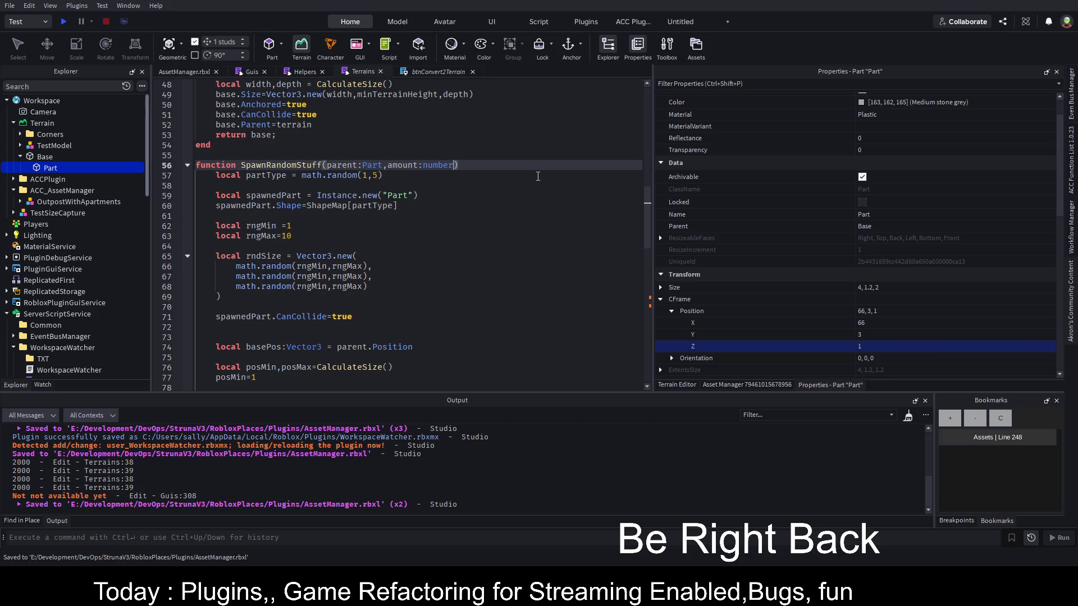
# Insert blank lines under the SpawnRandomStuff header and begin a 'for count' loop.
pyautogui.click(538, 176)
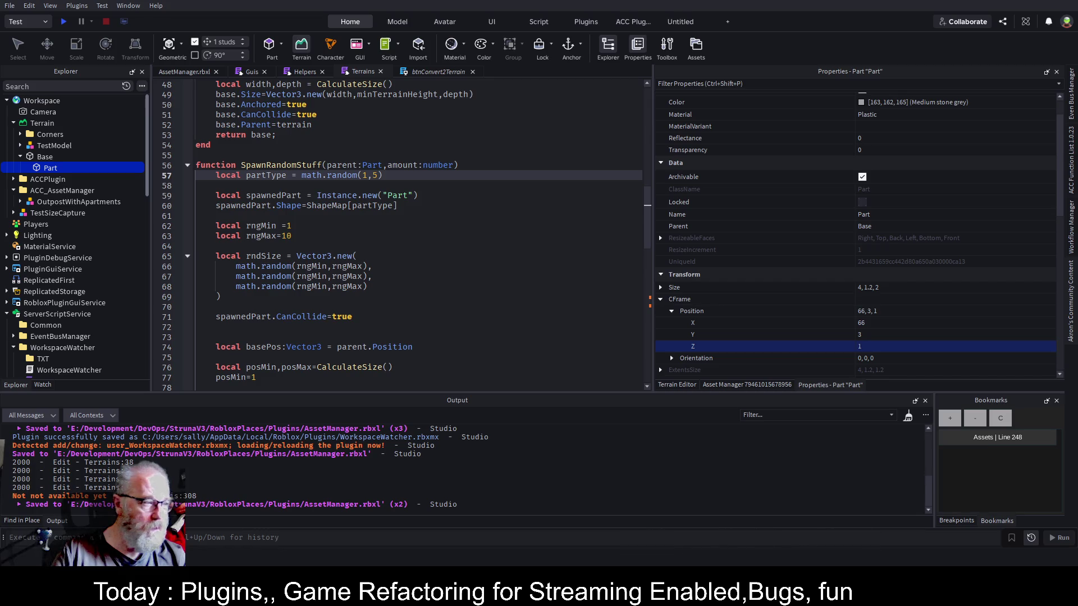
pyautogui.press('Up')
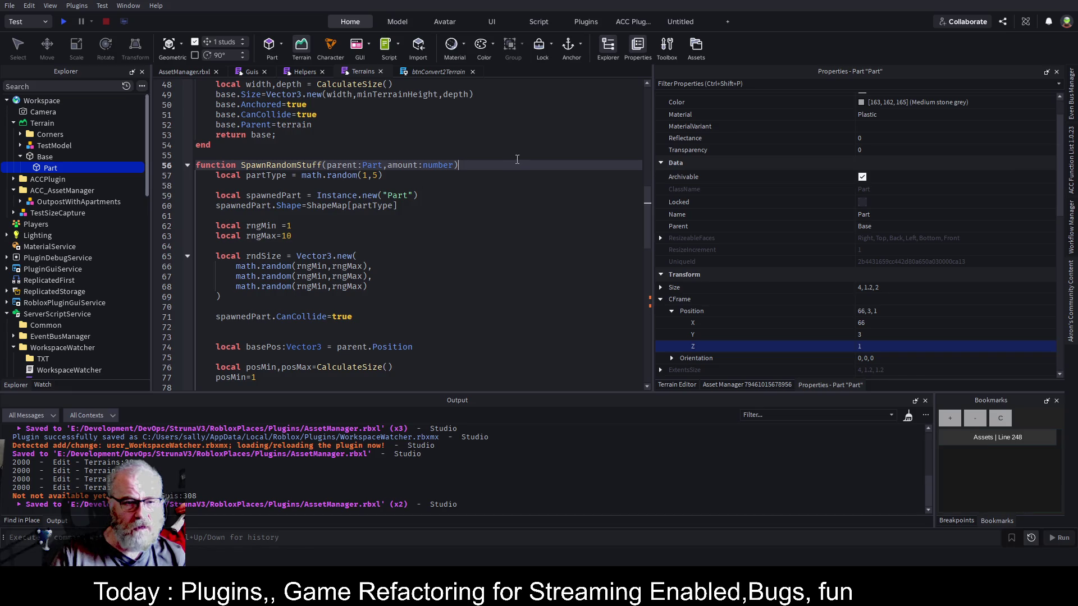
pyautogui.press('Return')
pyautogui.press('Return')
pyautogui.press('Return')
pyautogui.press('Up')
pyautogui.write('for')
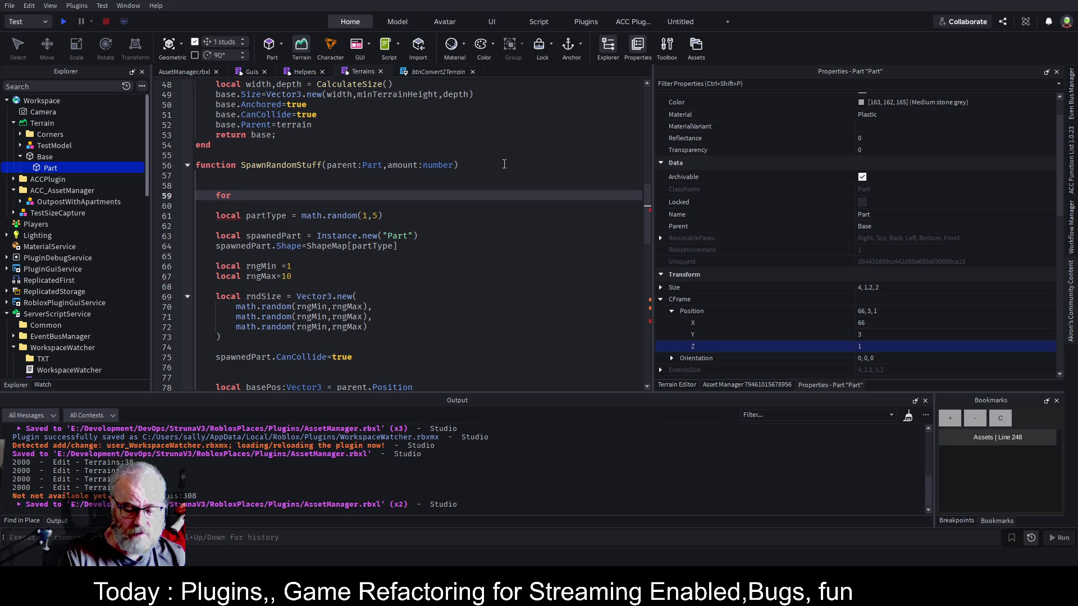
pyautogui.write(' count=1')
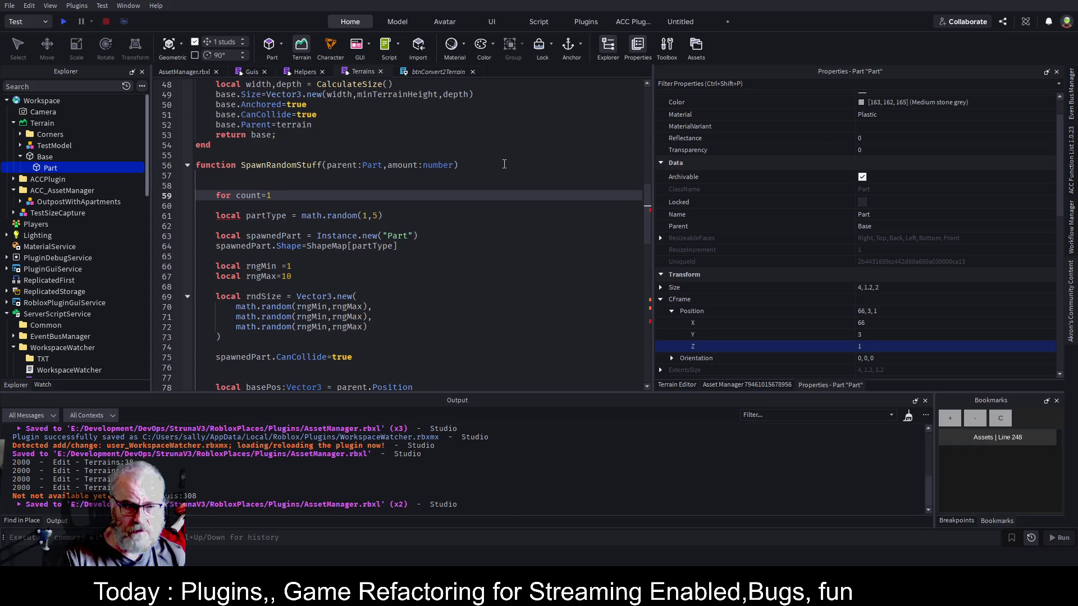
# Complete 'for count=1,amount do' and move the part-spawning code inside the loop, then save.
pyautogui.write(',amount')
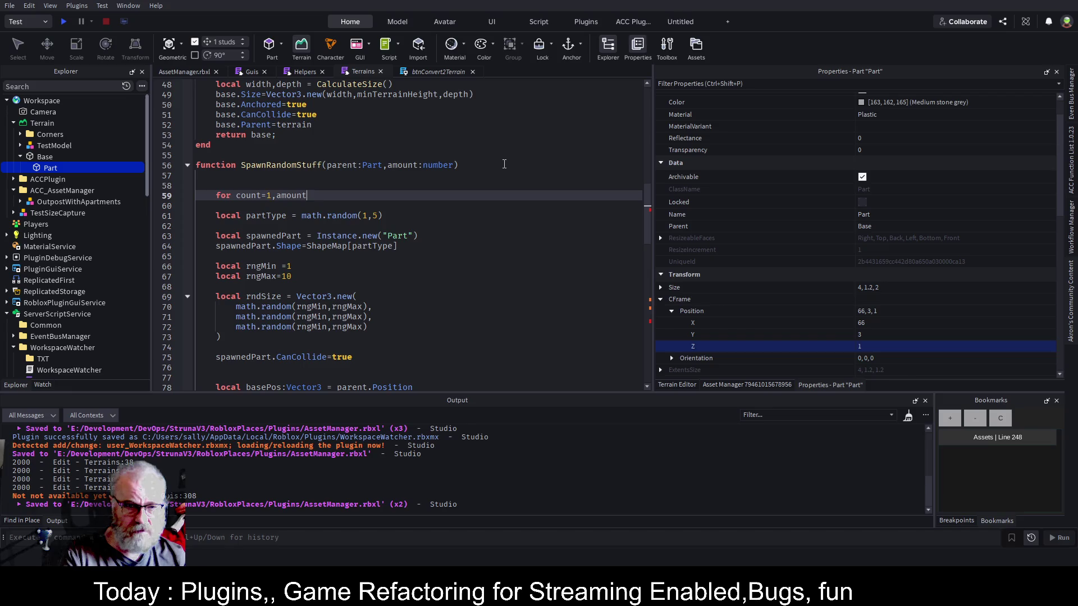
pyautogui.write('  do')
pyautogui.press('Return')
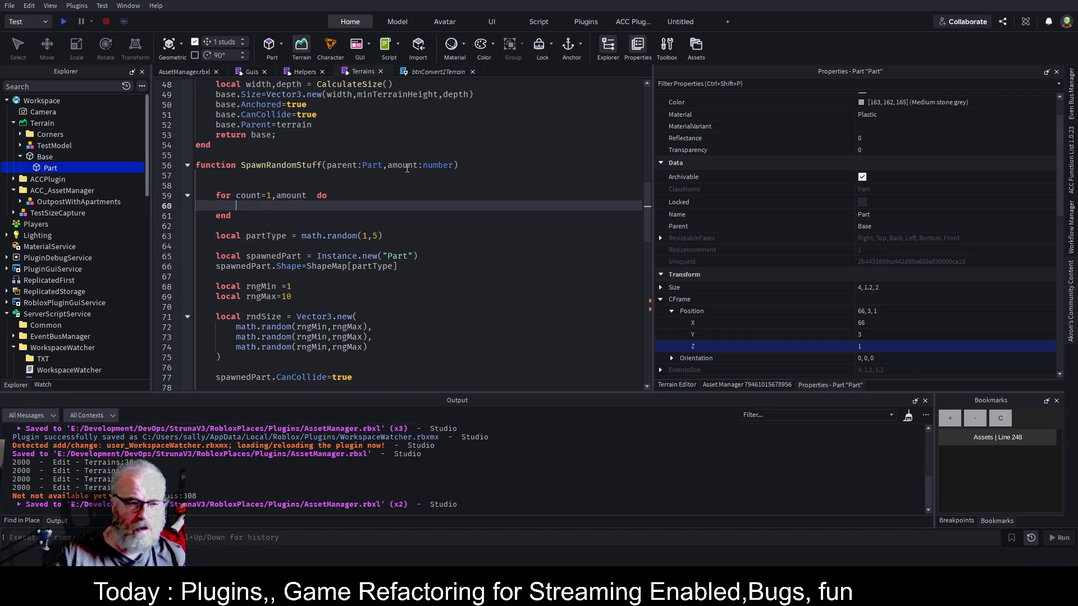
pyautogui.click(187, 317)
pyautogui.scroll(-2, 267, 242)
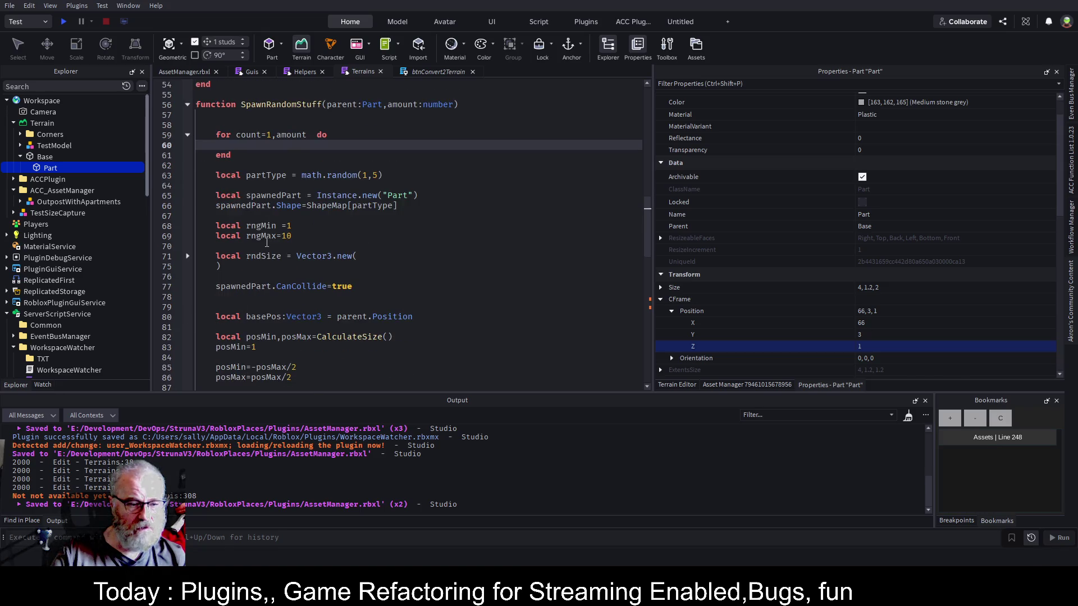
pyautogui.moveTo(236, 168)
pyautogui.mouseDown()
pyautogui.moveTo(289, 288)
pyautogui.moveTo(353, 318)
pyautogui.mouseUp()
pyautogui.scroll(-3, 283, 258)
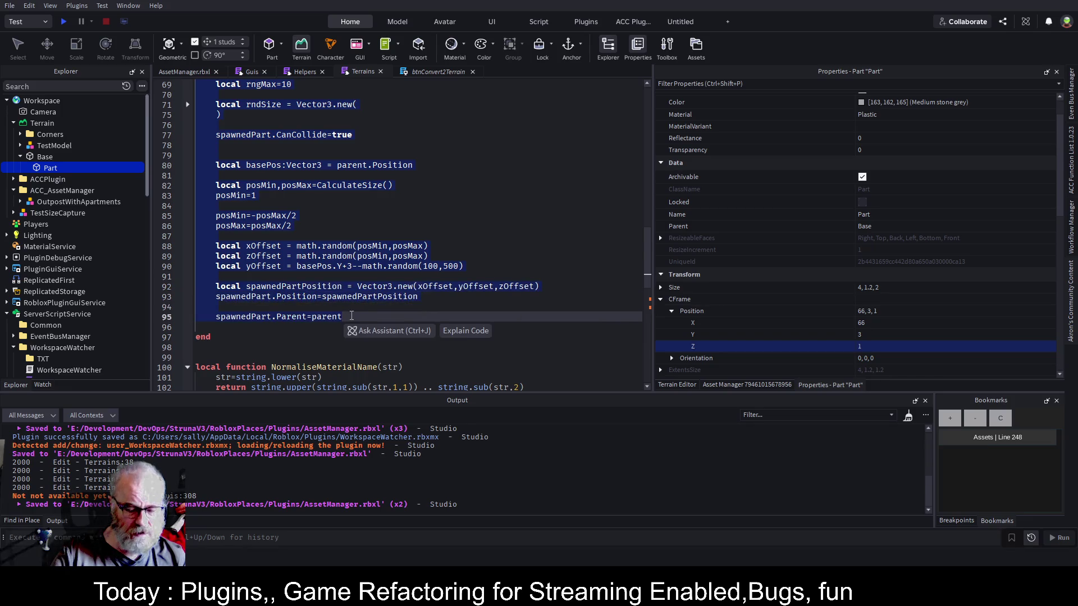
pyautogui.hotkey('ctrl', 'x')
pyautogui.scroll(2, 265, 182)
pyautogui.click(248, 216)
pyautogui.hotkey('ctrl', 'v')
pyautogui.hotkey('ctrl', 's')
# Change the Init call to SpawnRandomStuff(base,500), select Base, and switch to the Guis script.
pyautogui.scroll(-9, 404, 225)
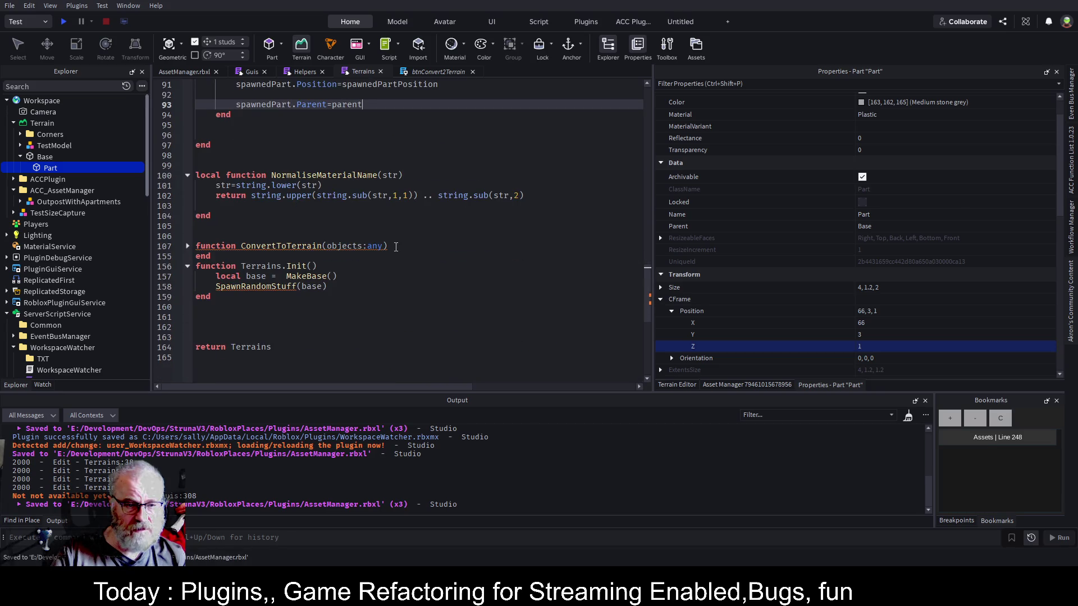
pyautogui.scroll(-1, 396, 247)
pyautogui.click(324, 256)
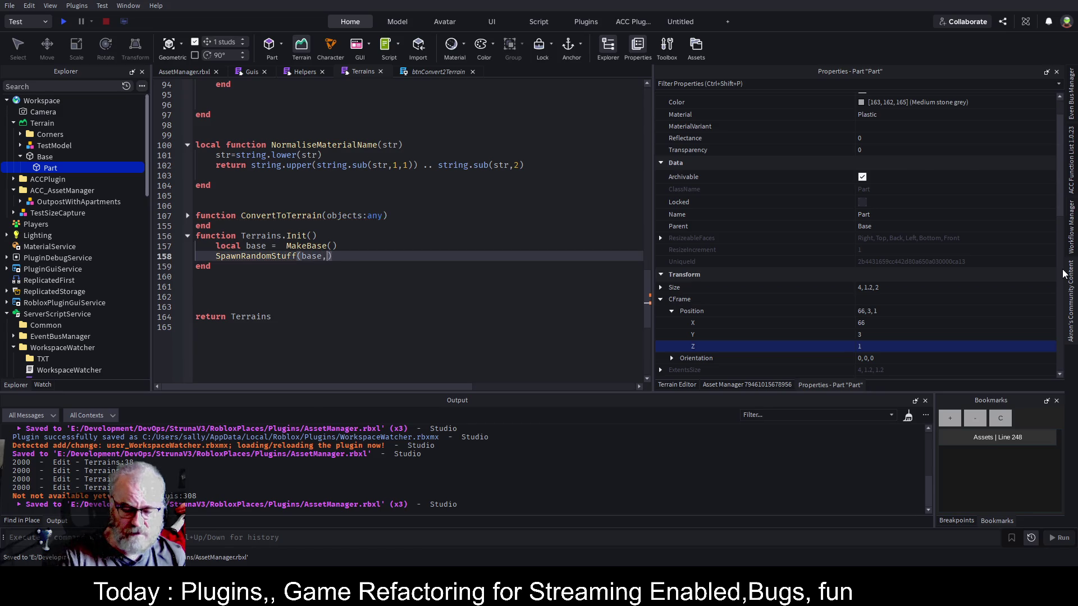
pyautogui.write(',500')
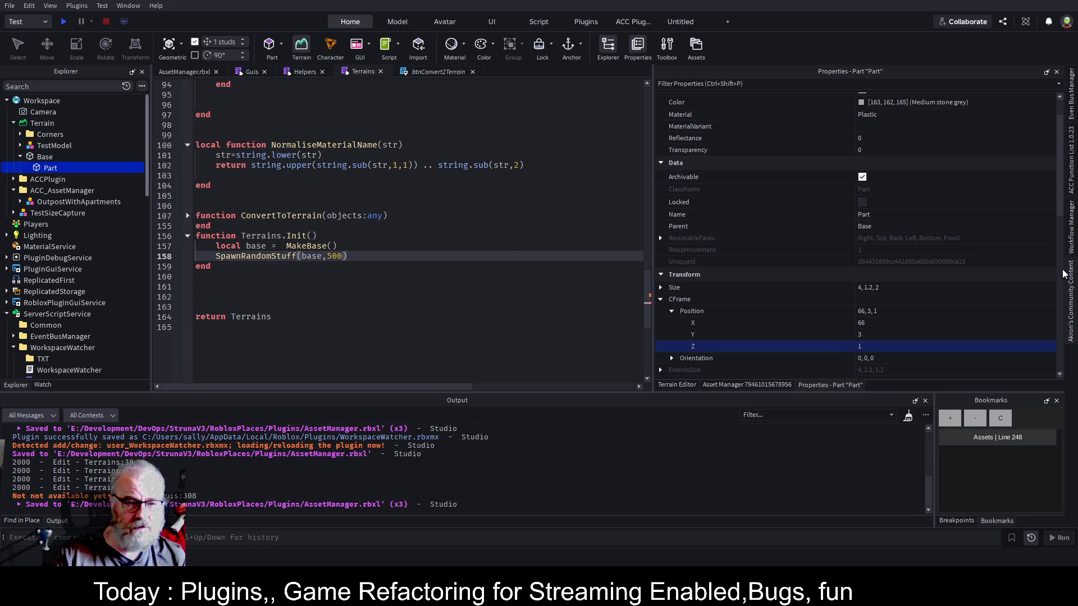
pyautogui.click(445, 196)
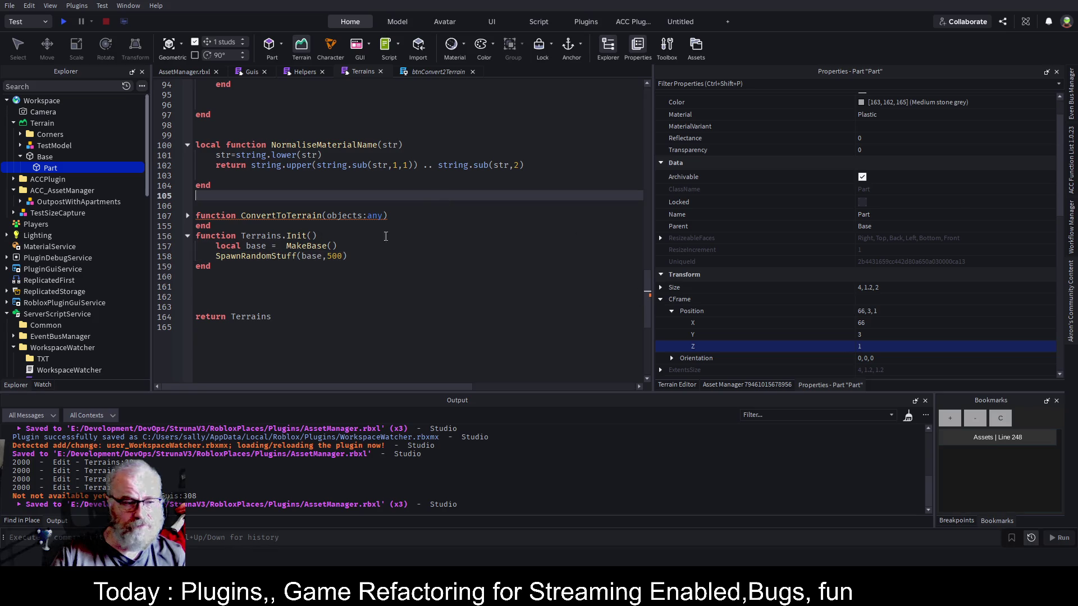
pyautogui.click(35, 157)
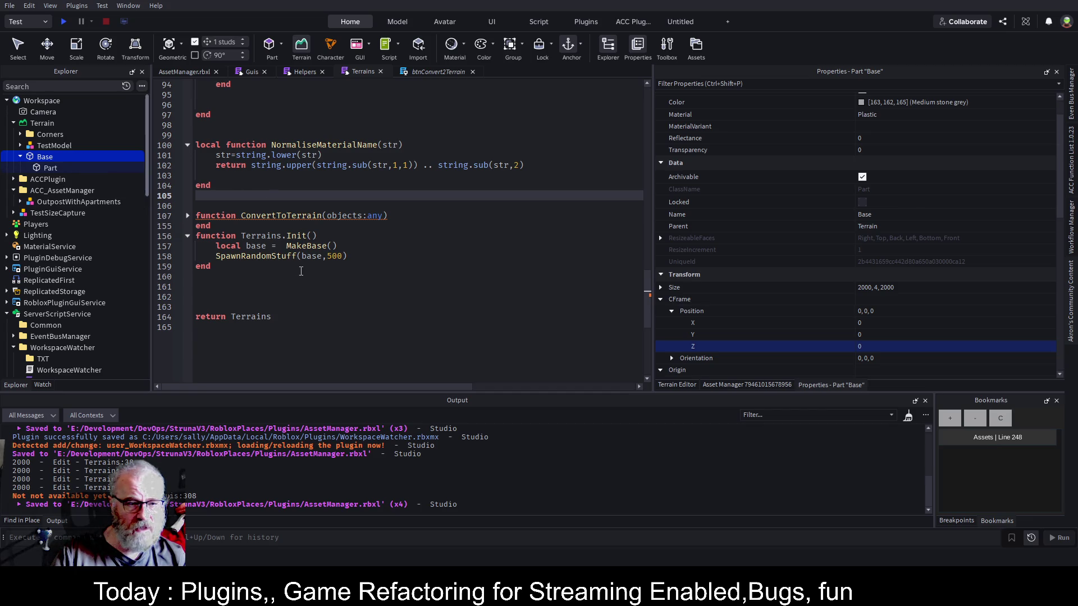
pyautogui.click(251, 75)
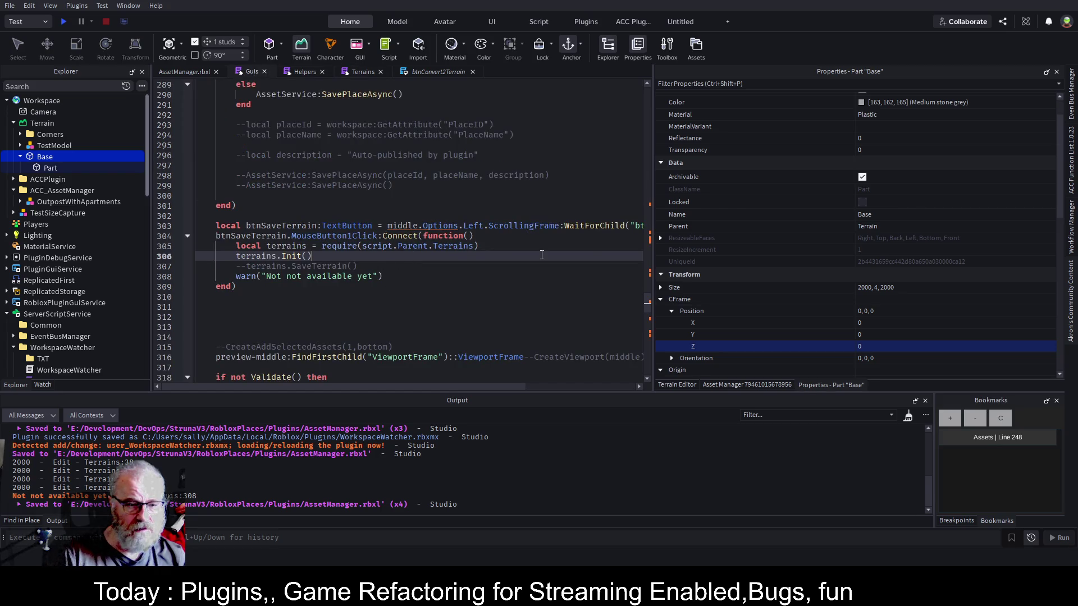
# Below the Terrains require, add local b that finds "Base" under workspace.Terrain with FindFirstChild.
pyautogui.press('Up')
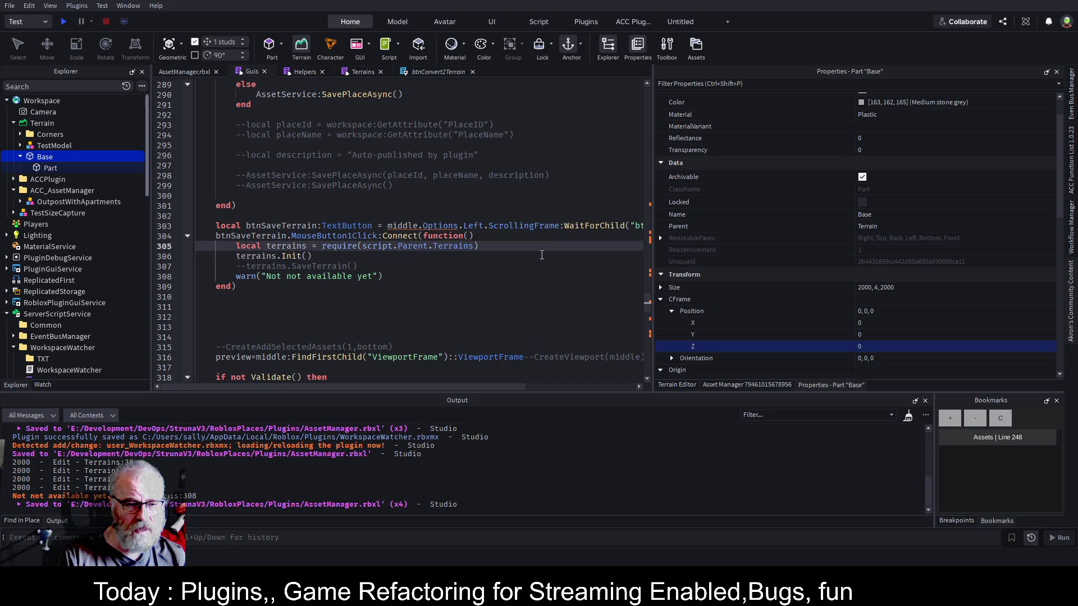
pyautogui.press('Return')
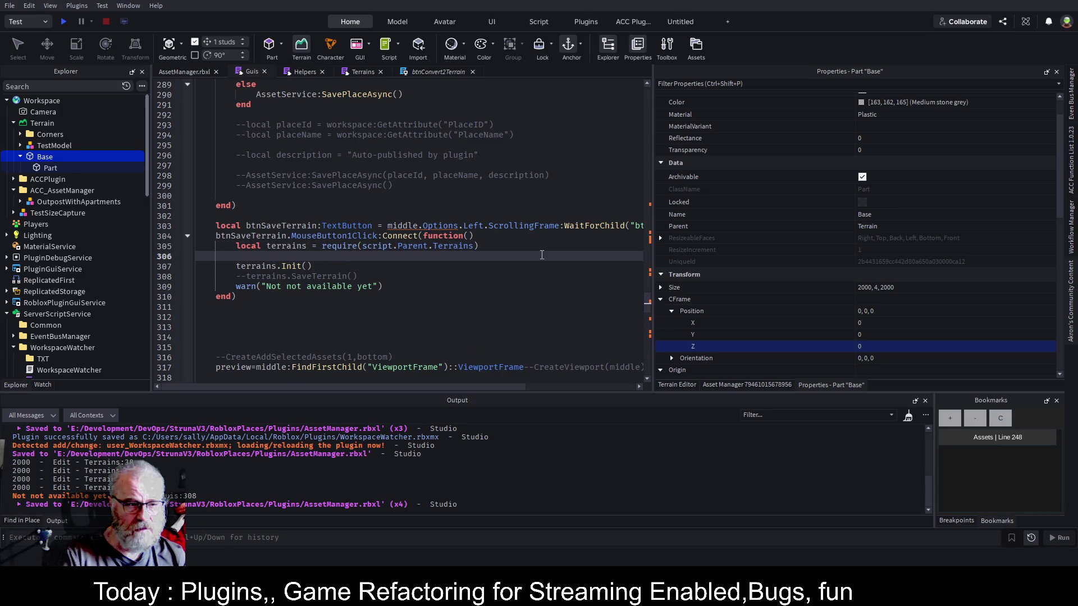
pyautogui.write('workspace.')
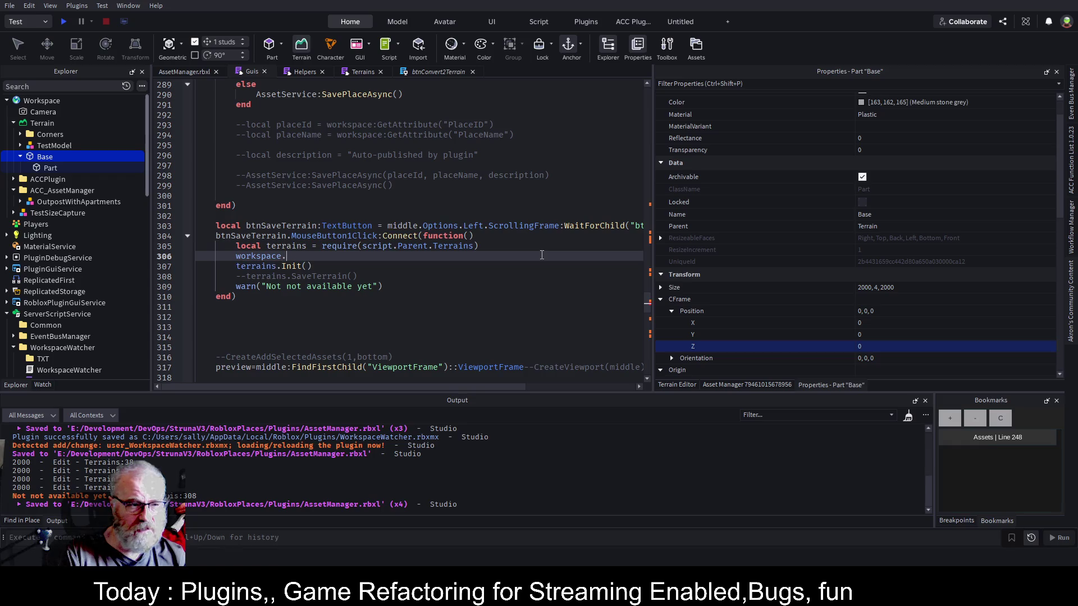
pyautogui.write('Terrain')
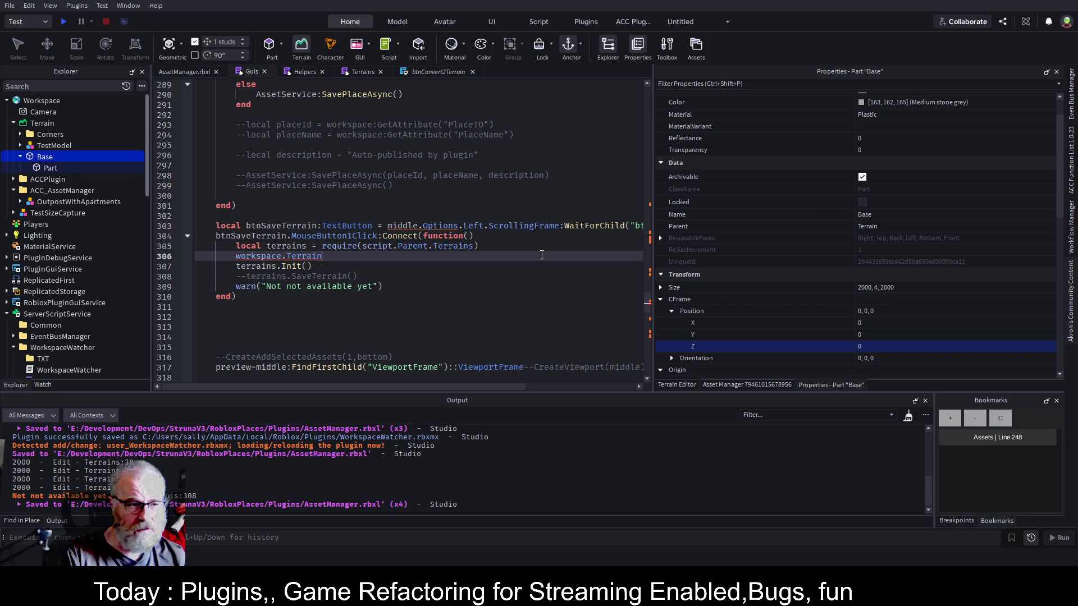
pyautogui.write('.base')
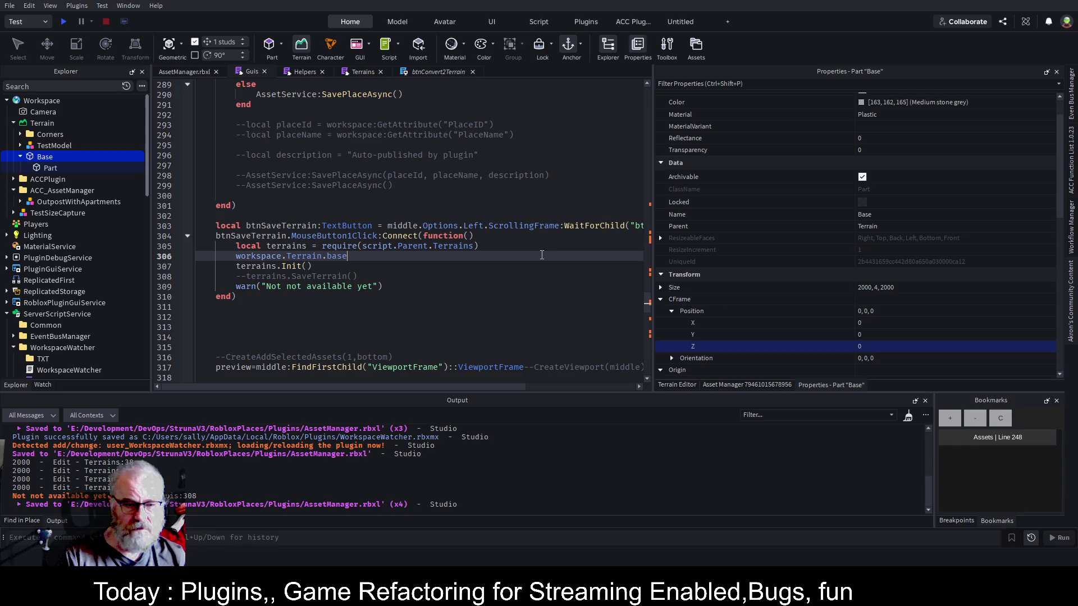
pyautogui.press('BackSpace')
pyautogui.press('BackSpace')
pyautogui.press('BackSpace')
pyautogui.write('FindFirstChild("Bas')
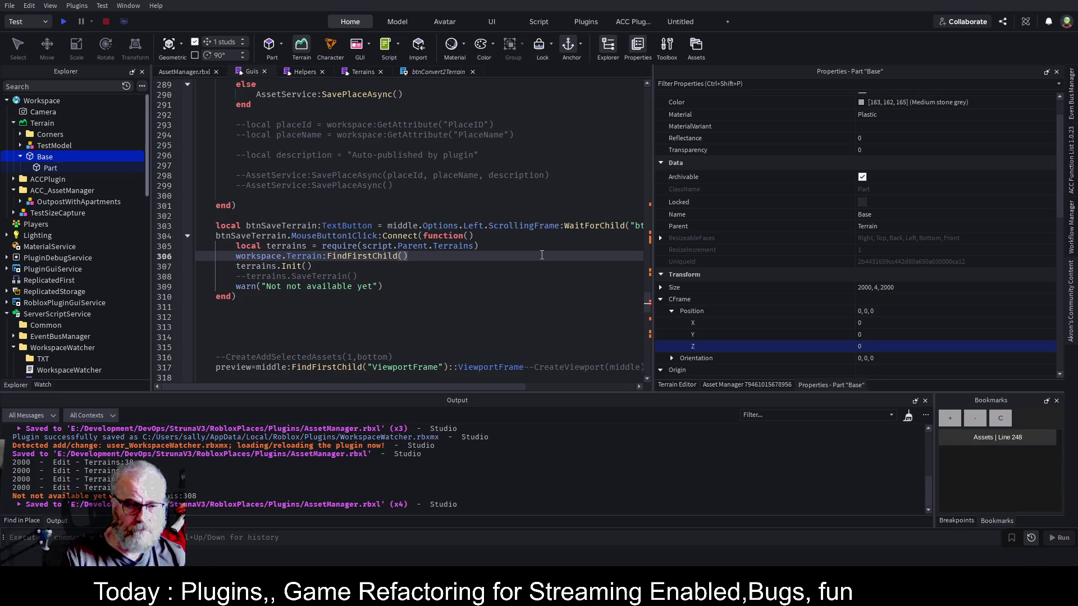
pyautogui.write('e')
pyautogui.press('Home')
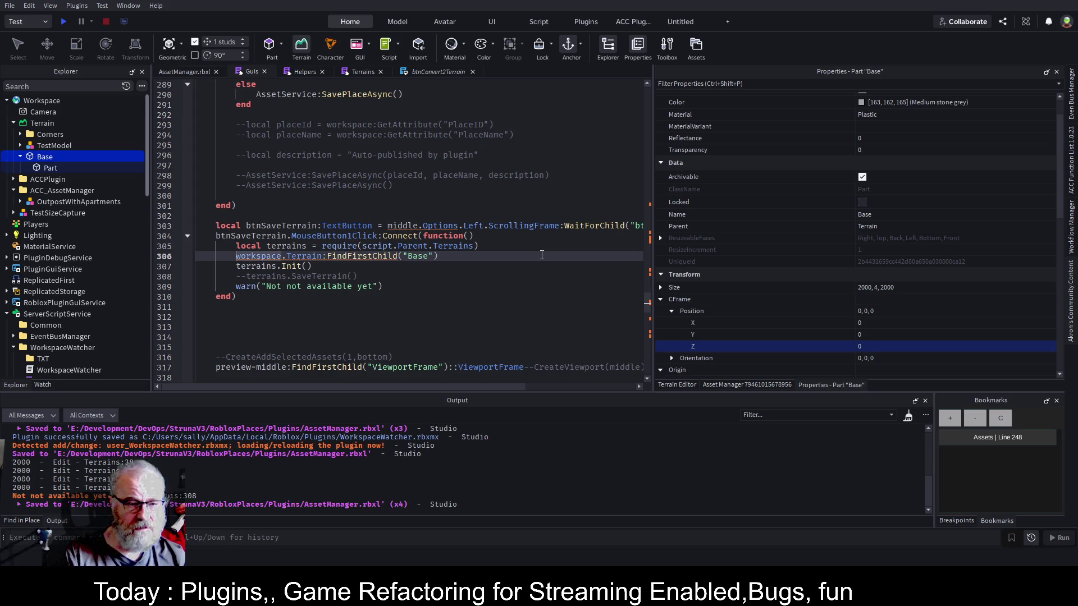
pyautogui.write('local b ')
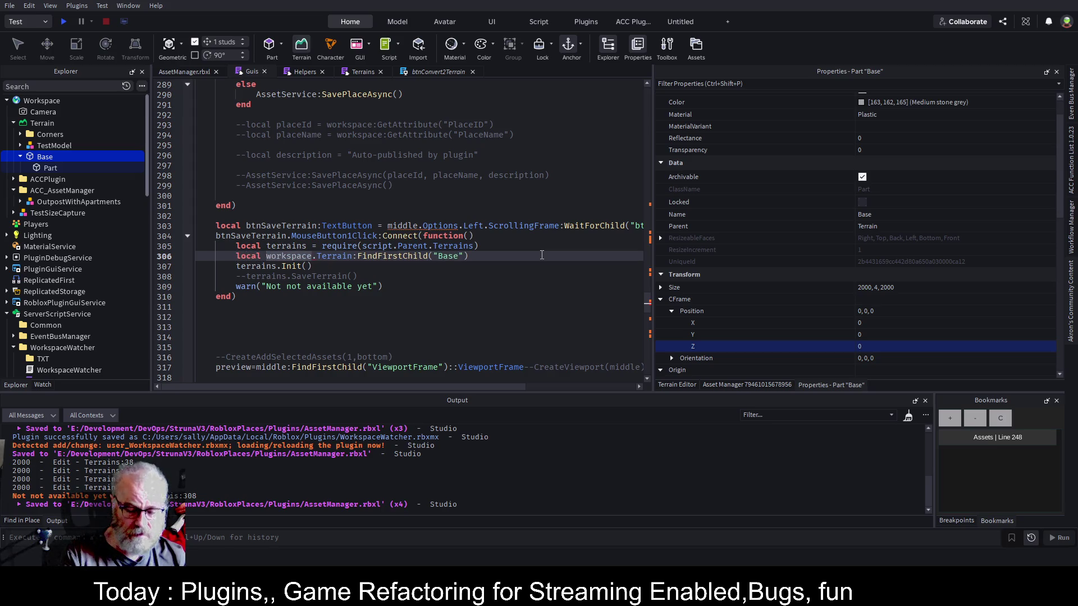
pyautogui.write('=')
pyautogui.press('End')
# Add an 'if b then' block that calls b:Destroy(), and save the script.
pyautogui.press('Return')
pyautogui.write('if b then')
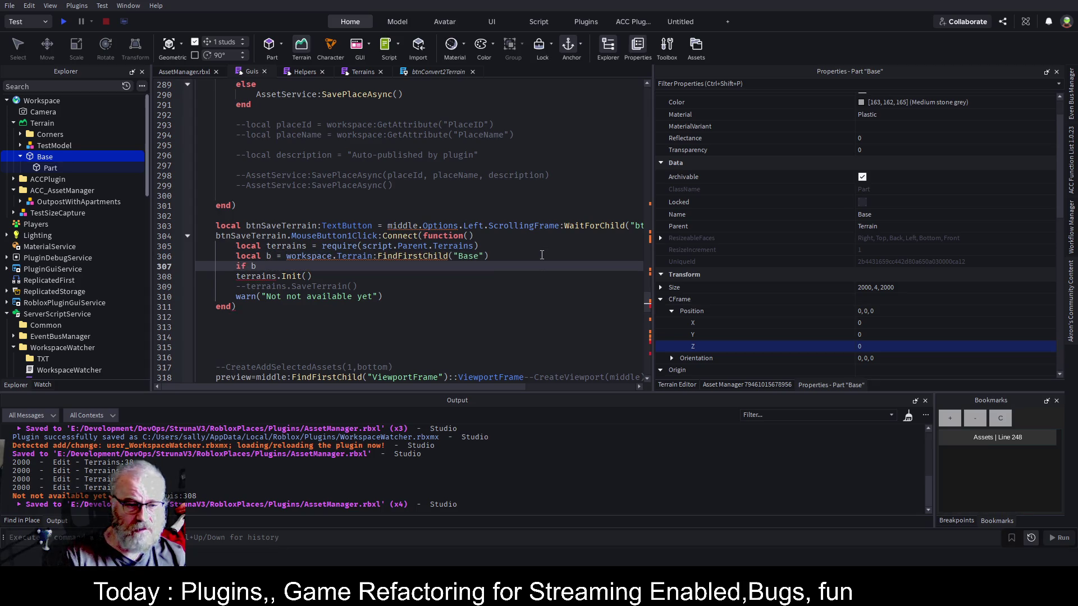
pyautogui.press('Return')
pyautogui.write('b:D')
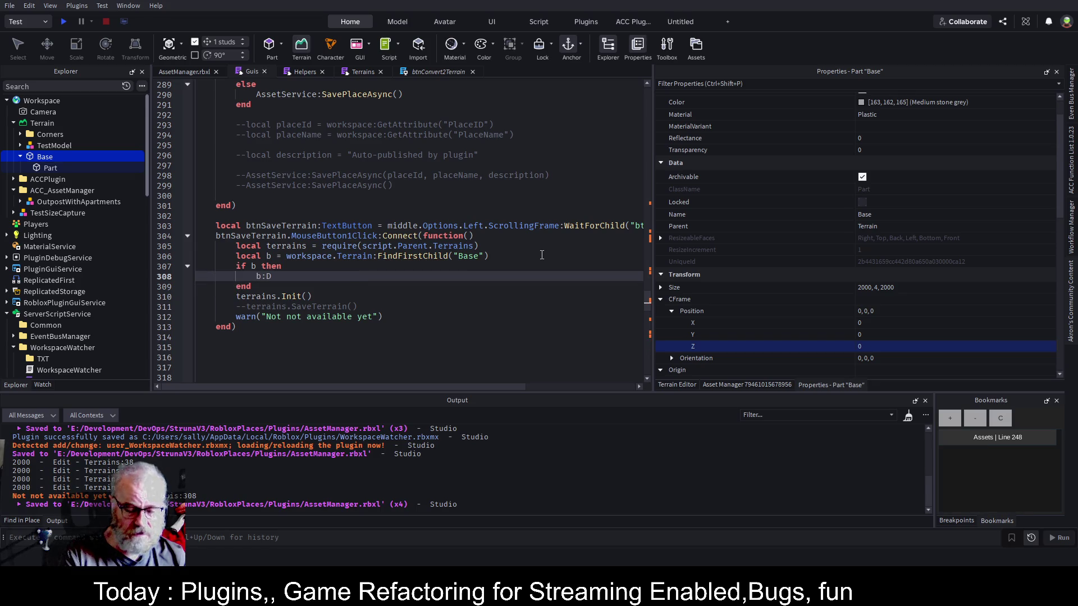
pyautogui.write('estroy()')
pyautogui.hotkey('ctrl', 's')
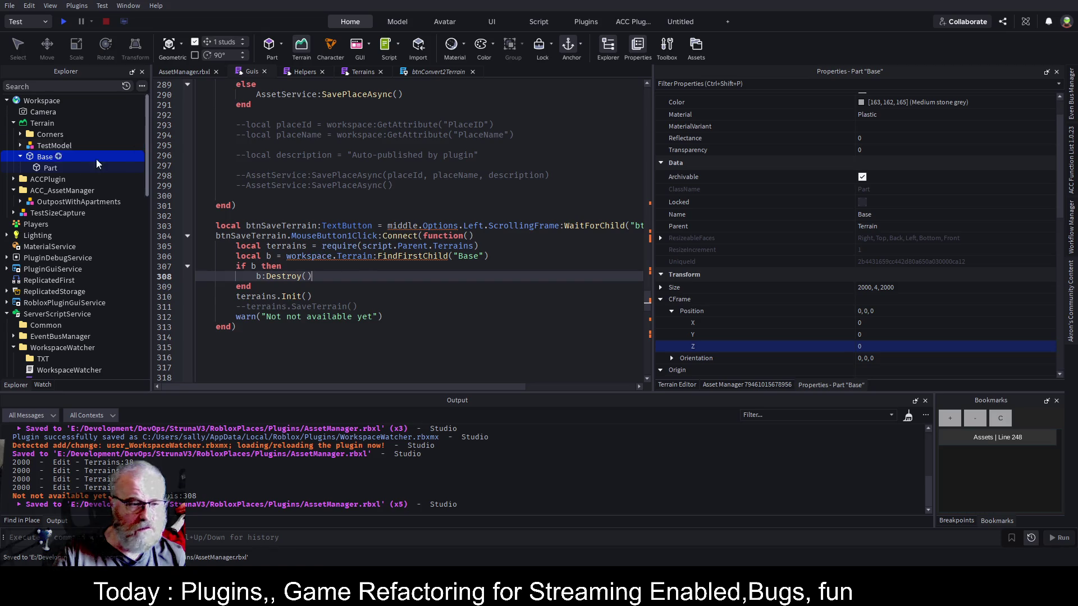
pyautogui.scroll(-3, 79, 276)
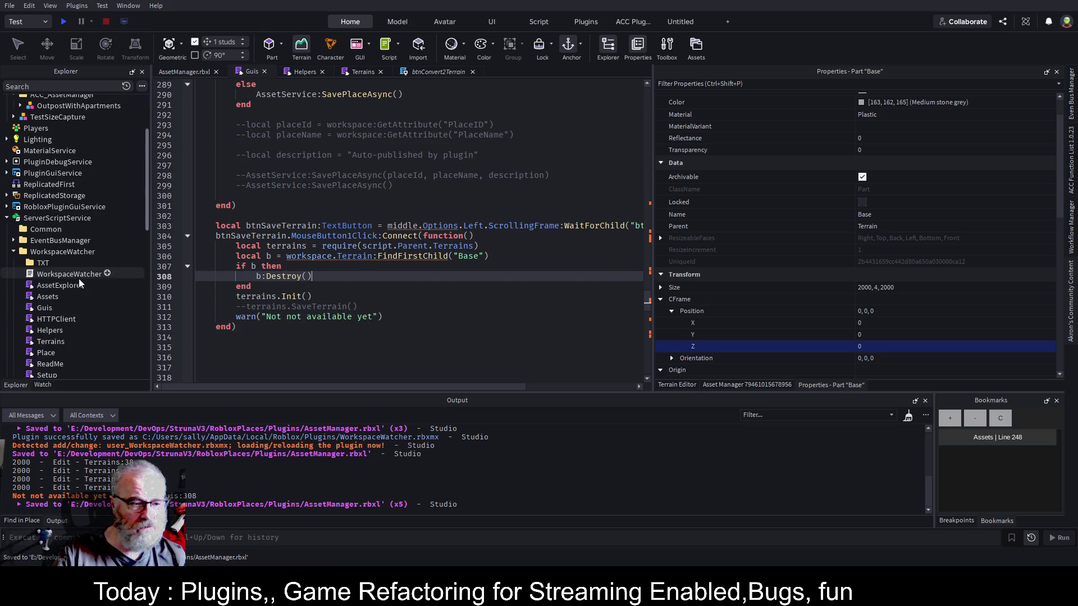
# With WorkspaceWatcher selected, run Save Terrain in Asset Manager, then return to the Terrains script.
pyautogui.click(70, 251)
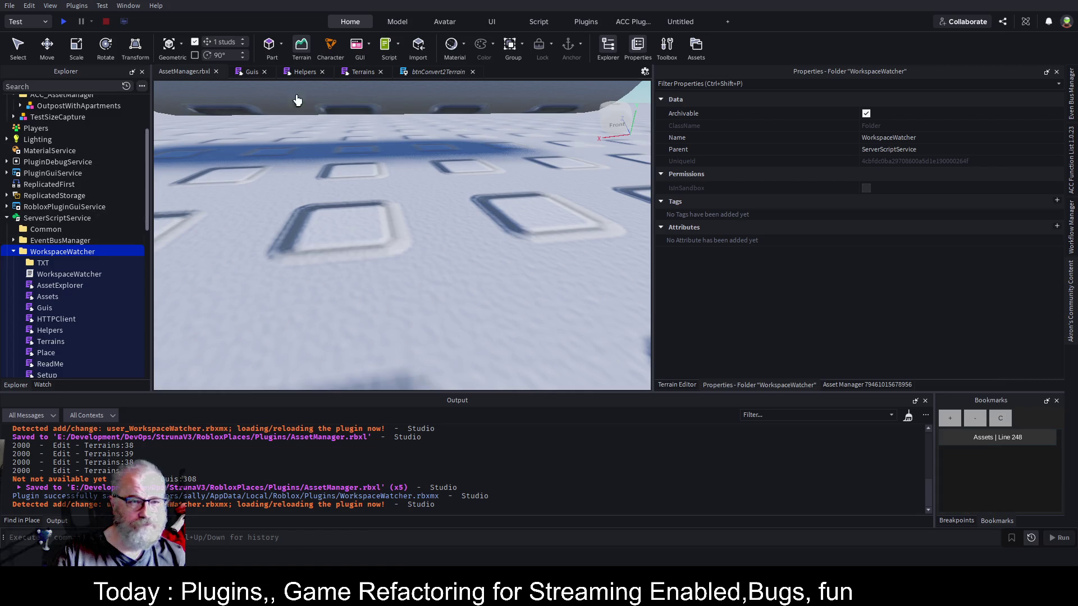
pyautogui.scroll(-10, 440, 175)
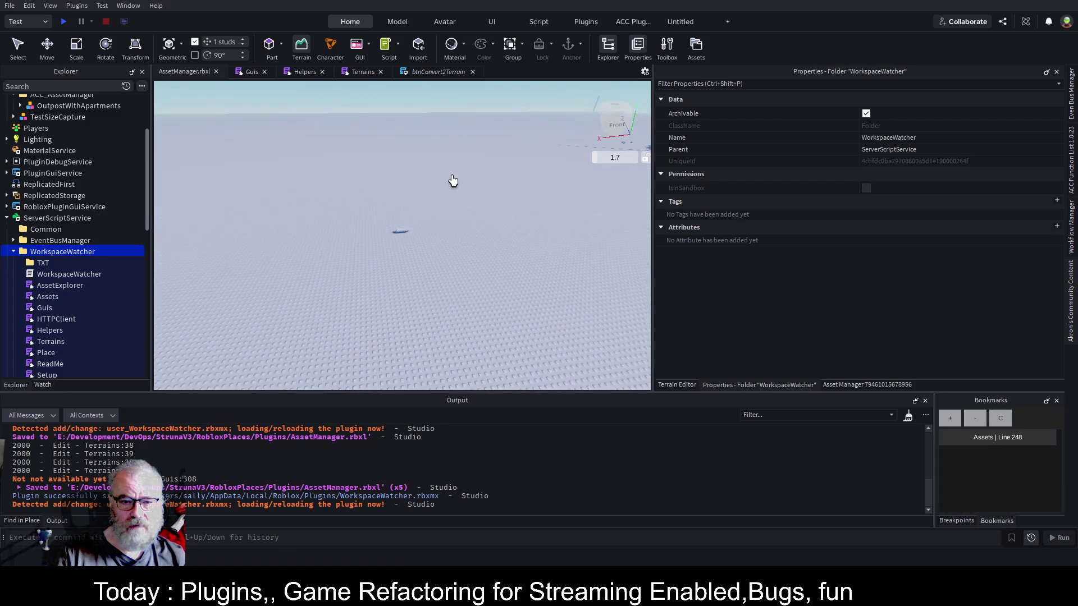
pyautogui.scroll(5, 486, 200)
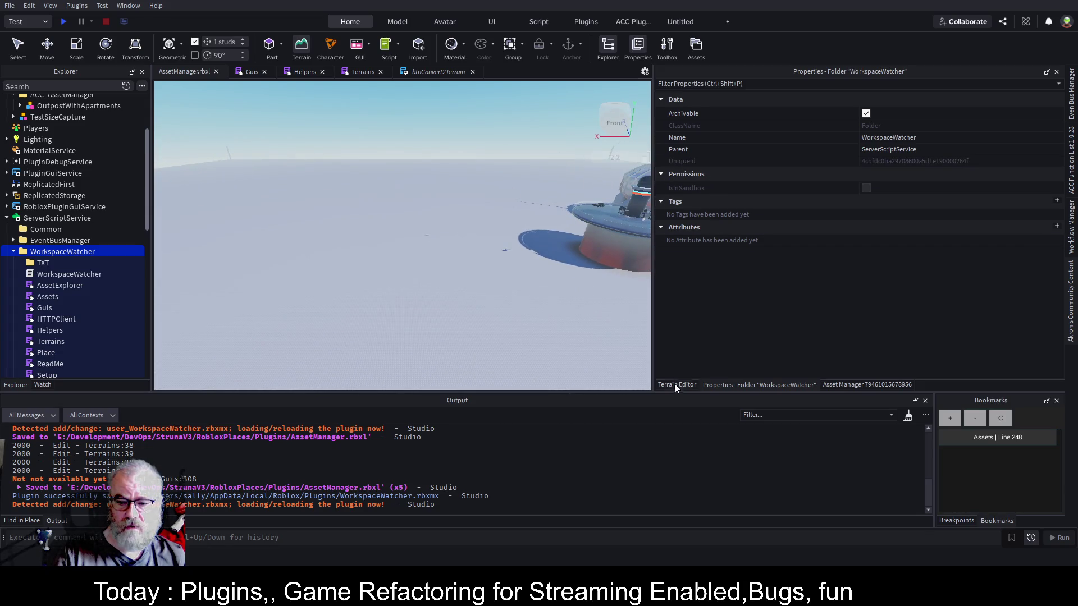
pyautogui.click(844, 384)
pyautogui.click(718, 173)
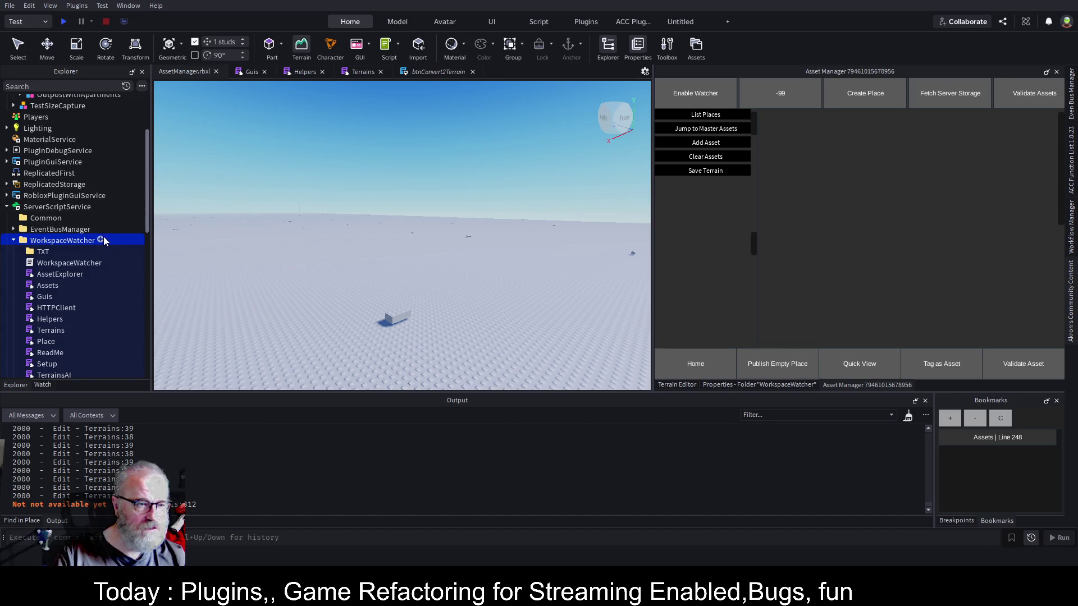
pyautogui.click(364, 72)
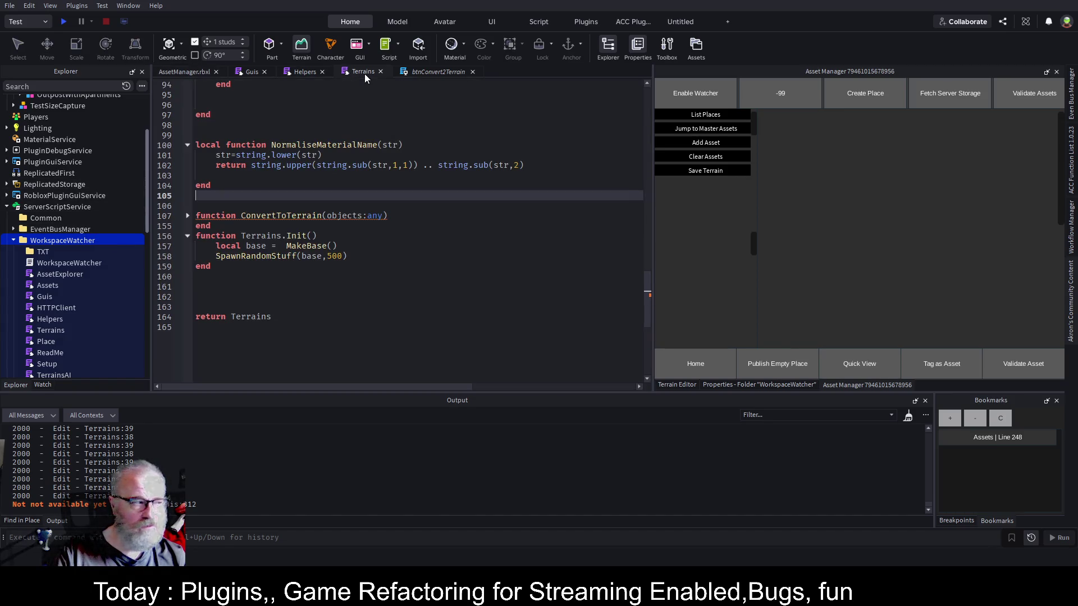
# Back in the 3D view, select a spawned part and check its 4, 1.2, 2 size.
pyautogui.scroll(7, 376, 256)
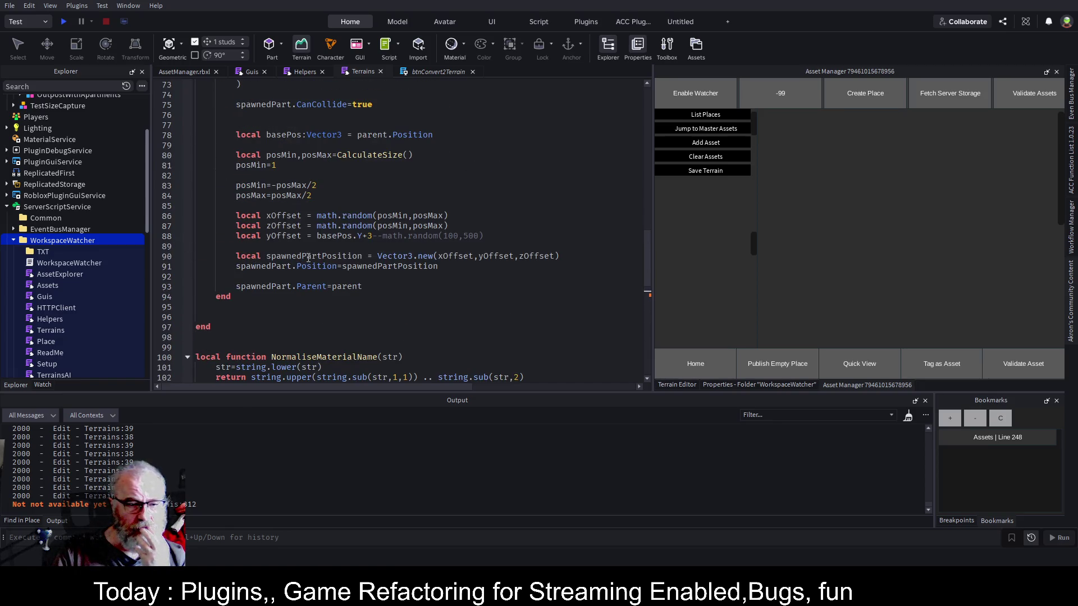
pyautogui.scroll(3, 438, 168)
pyautogui.scroll(1, 438, 174)
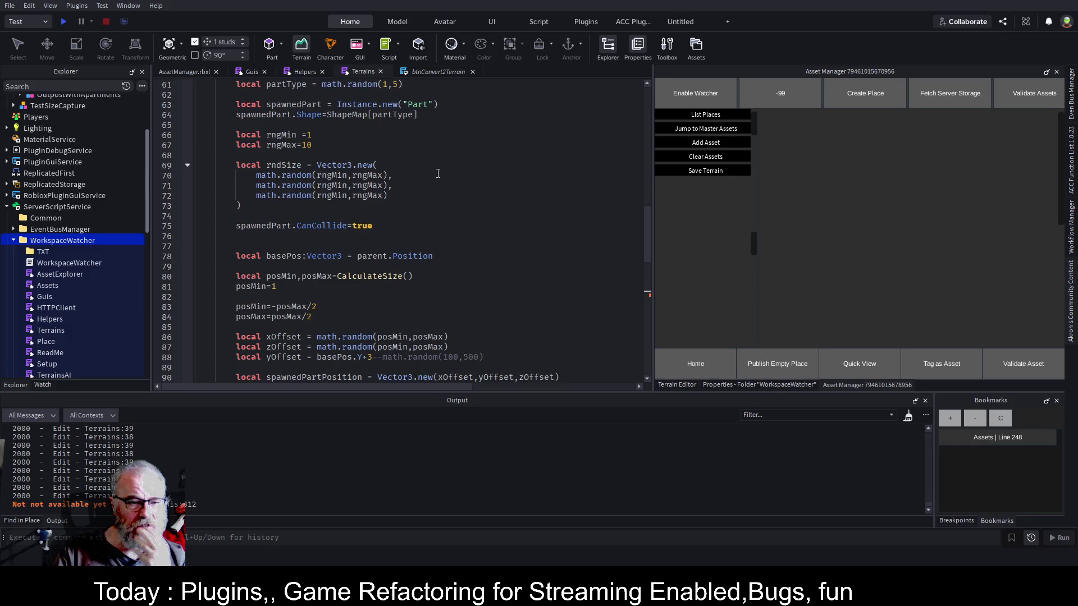
pyautogui.click(190, 73)
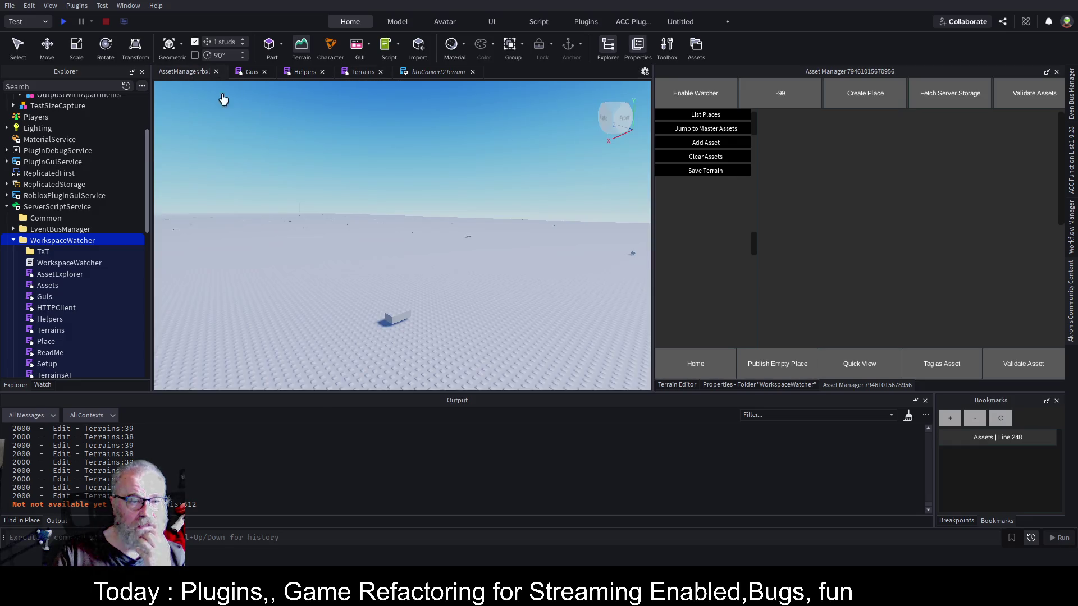
pyautogui.click(20, 47)
pyautogui.click(402, 316)
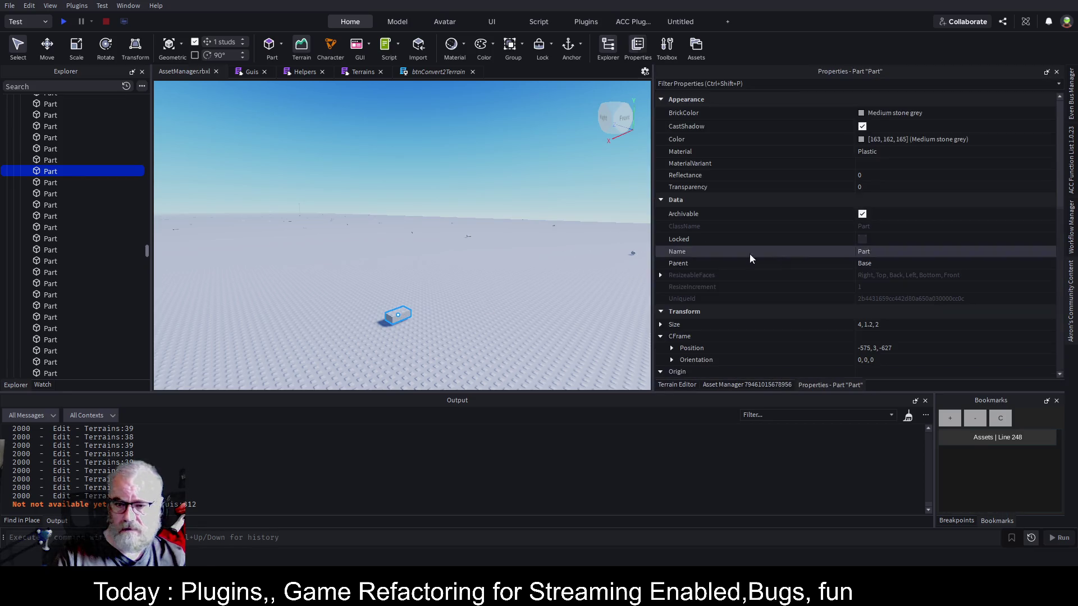
pyautogui.scroll(-4, 836, 240)
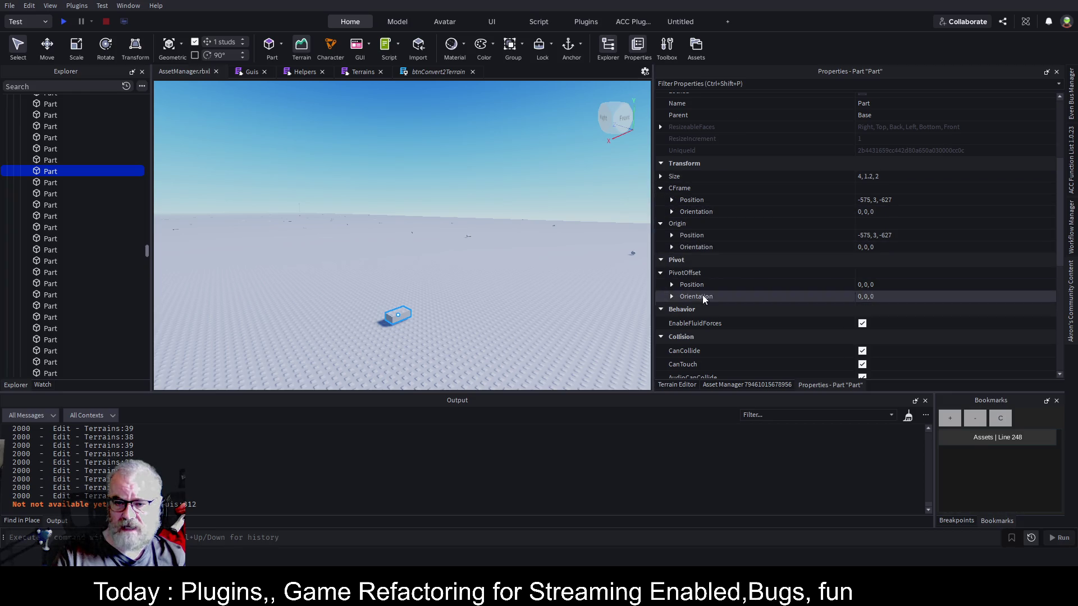
pyautogui.scroll(-2, 831, 236)
pyautogui.scroll(-4, 831, 237)
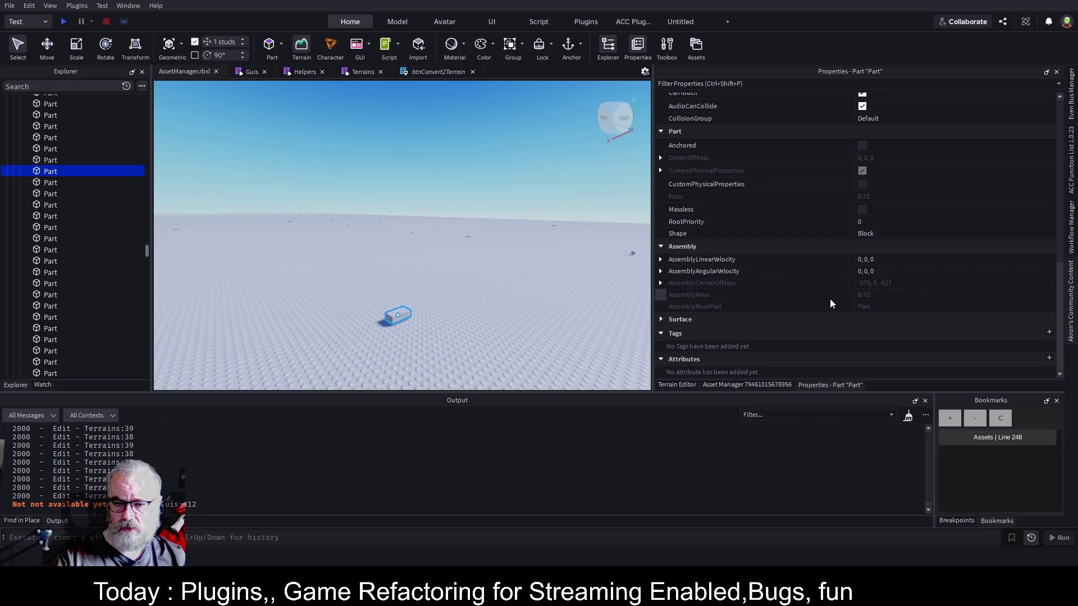
pyautogui.scroll(4, 829, 299)
pyautogui.scroll(7, 835, 284)
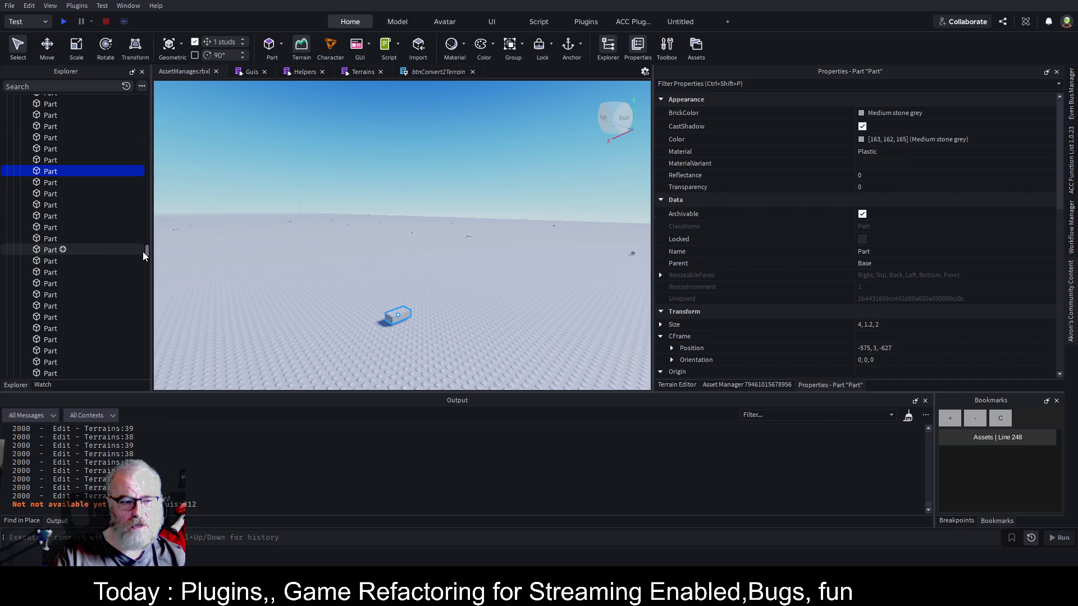
# Select all 500 spawned Parts under Base in Explorer, from first to last.
pyautogui.moveTo(147, 254); pyautogui.dragTo(147, 95)
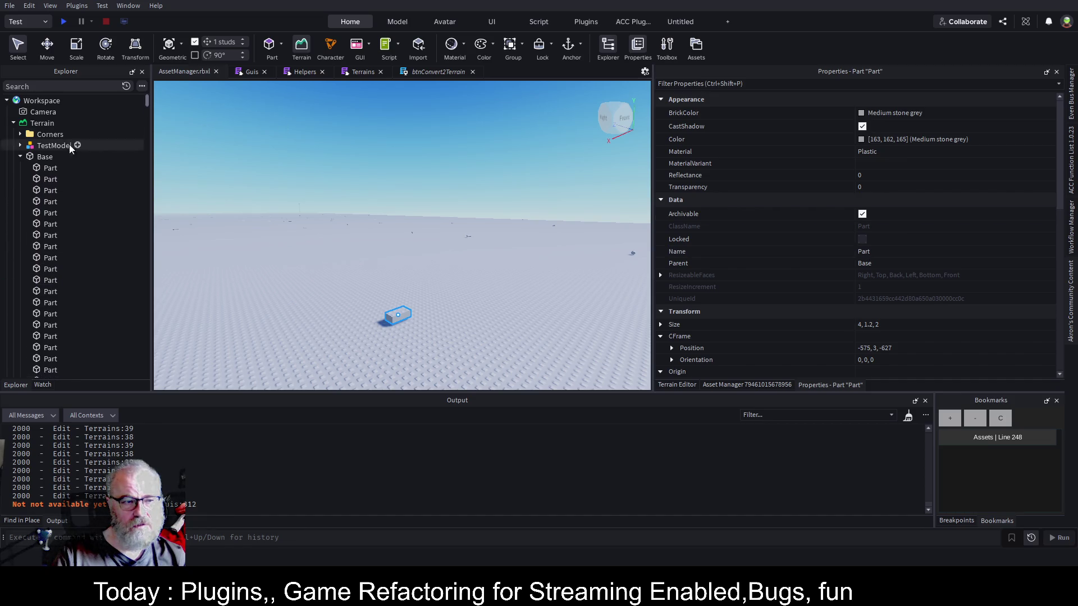
pyautogui.click(34, 168)
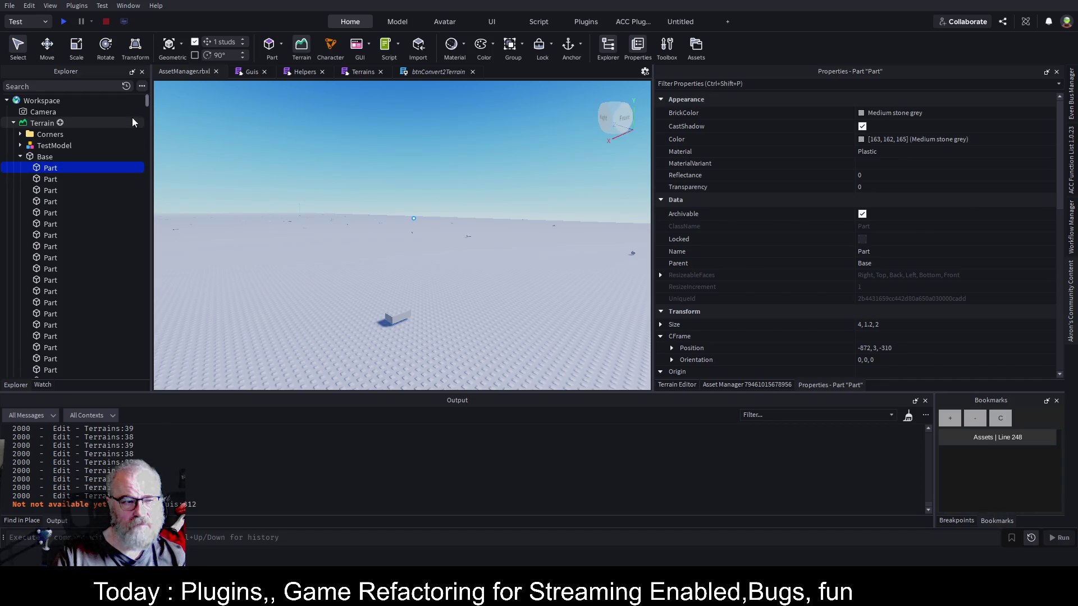
pyautogui.moveTo(148, 102)
pyautogui.mouseDown()
pyautogui.moveTo(144, 365)
pyautogui.moveTo(145, 348)
pyautogui.mouseUp()
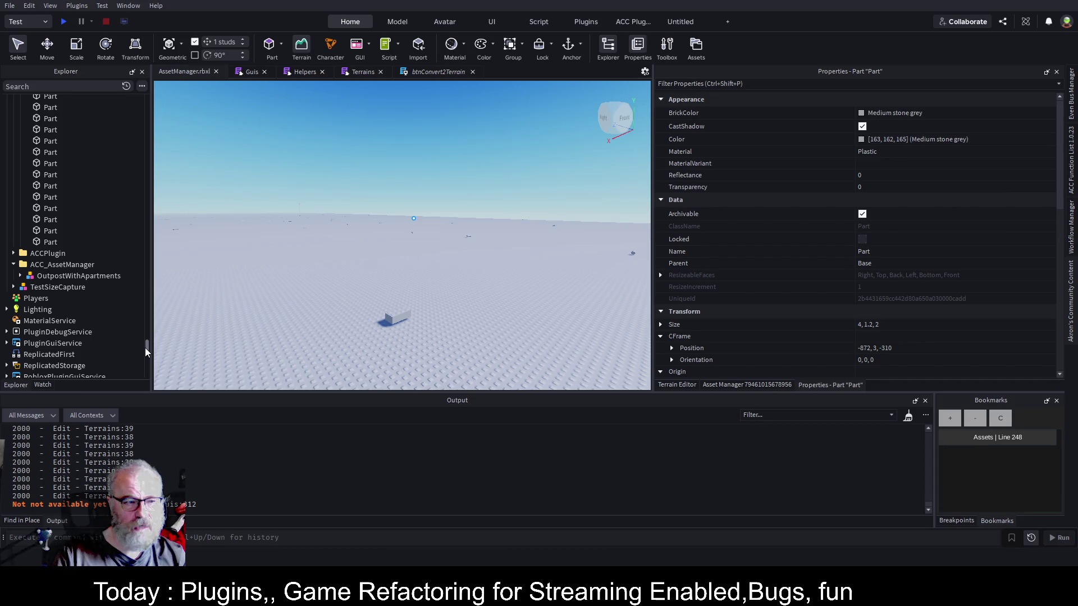
pyautogui.keyDown('shift'); pyautogui.click(48, 241); pyautogui.keyUp('shift')
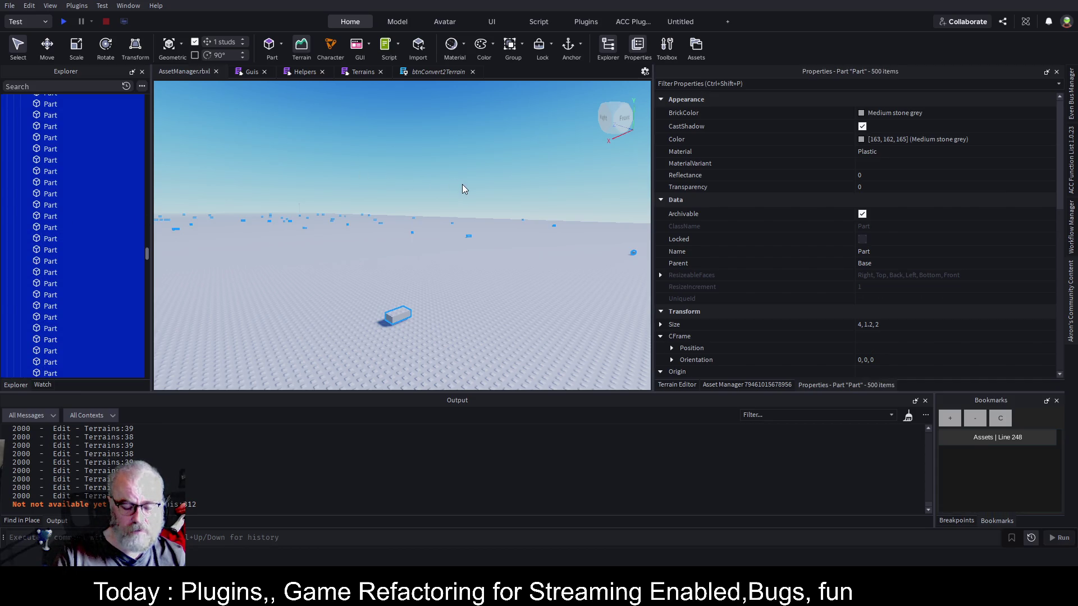
# Group the 500 parts into a Model with Scale 5, then delete the Base part.
pyautogui.hotkey('ctrl', 'g')
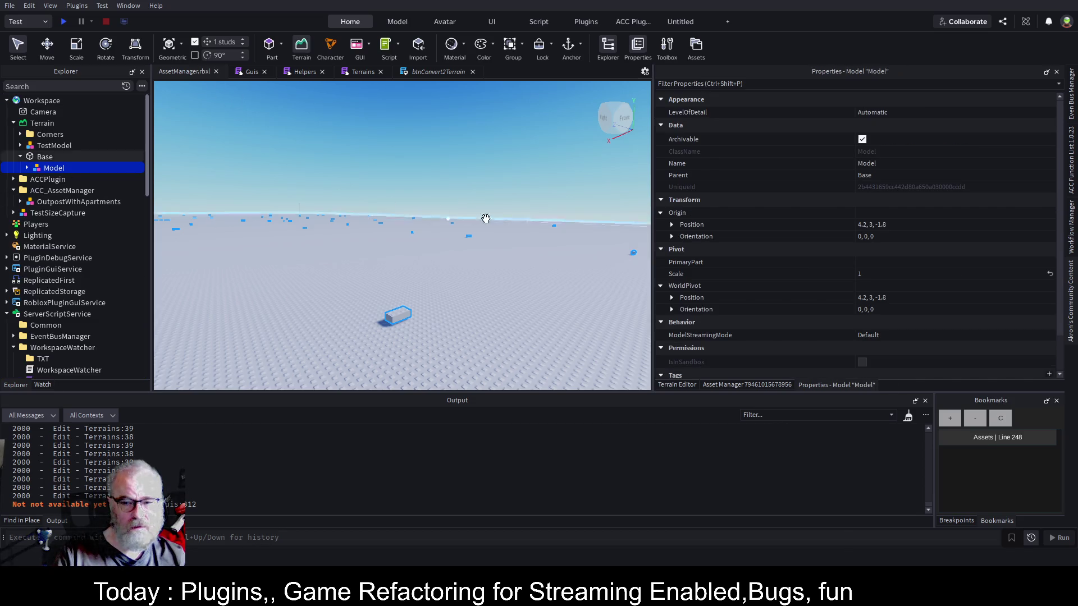
pyautogui.click(878, 273)
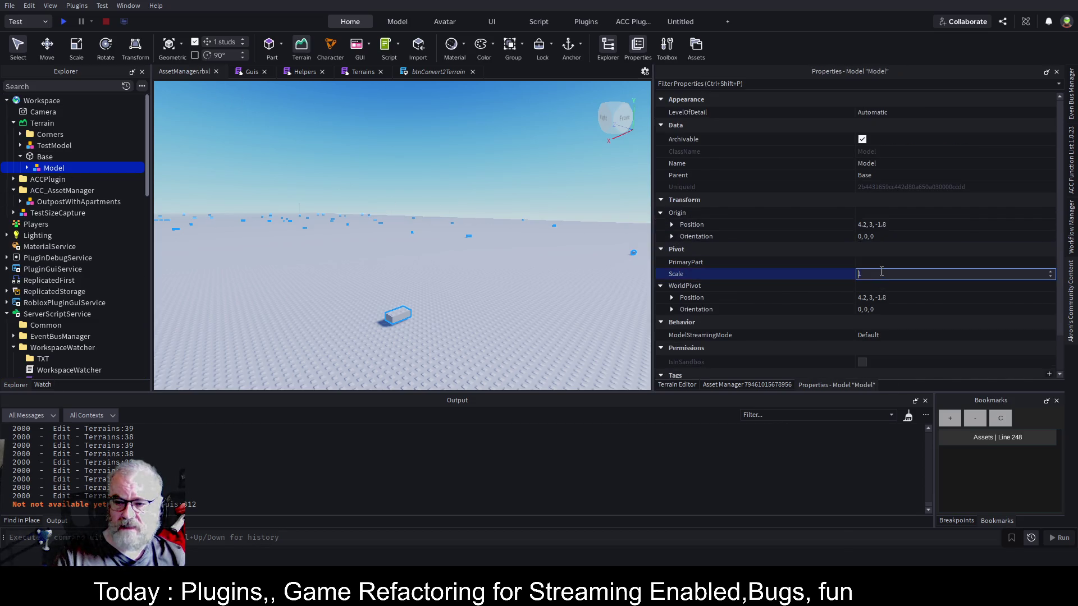
pyautogui.write('5')
pyautogui.press('Return')
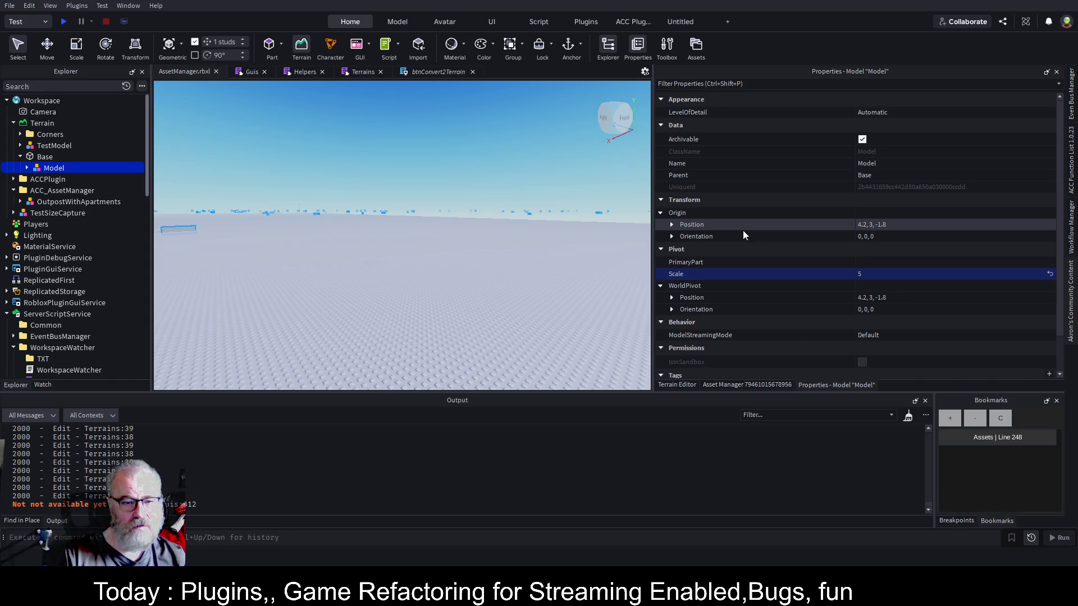
pyautogui.press('e')
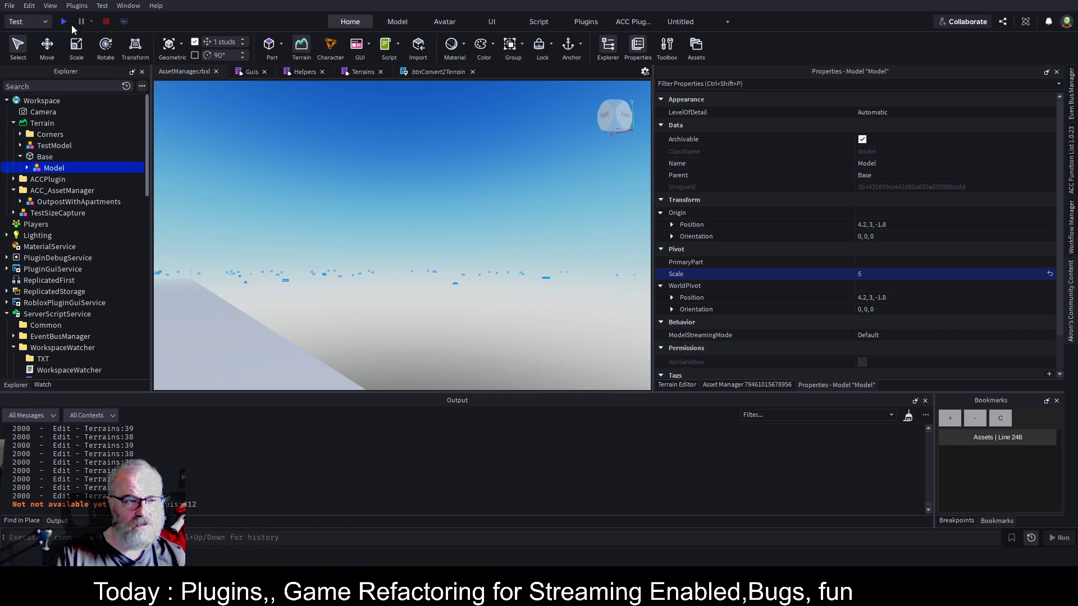
pyautogui.click(41, 157)
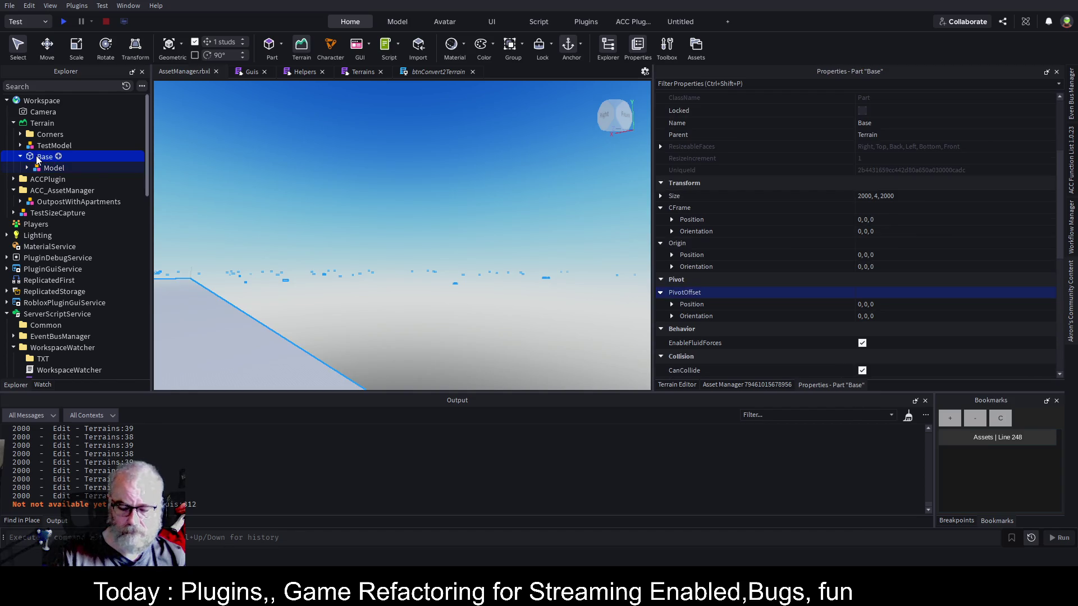
pyautogui.press('Delete')
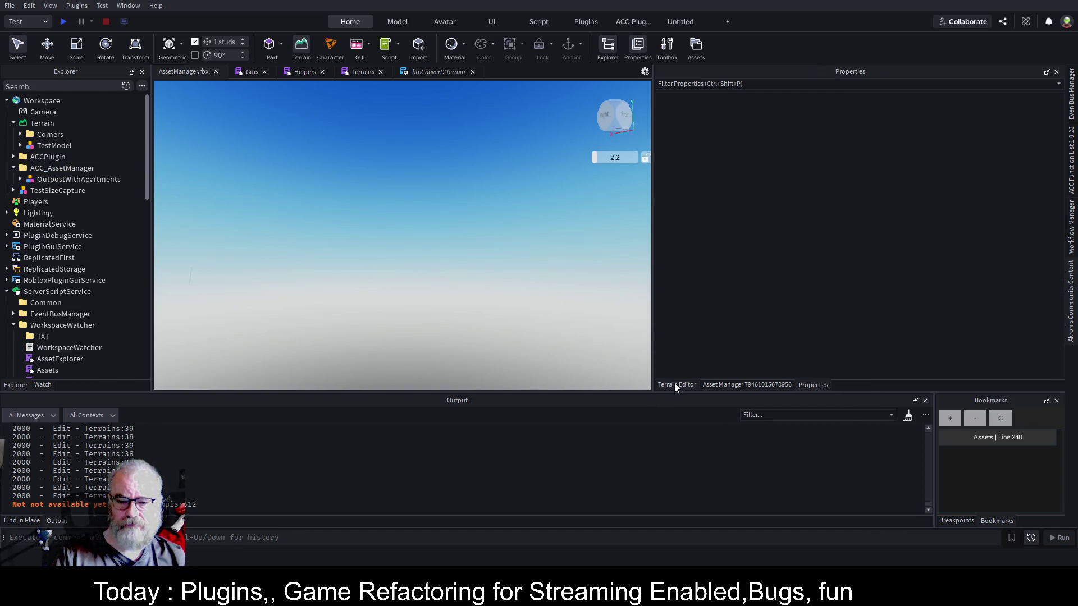
# Above the parent assignment in Terrains, start a local size Vector3.new( using math.random.
pyautogui.click(675, 385)
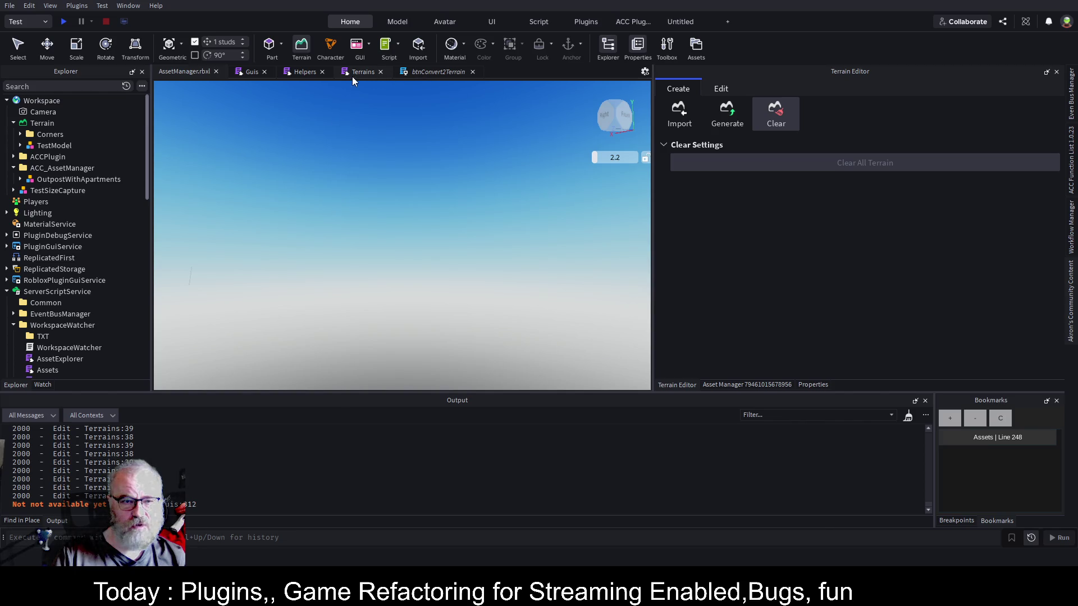
pyautogui.click(356, 73)
pyautogui.scroll(-3, 355, 325)
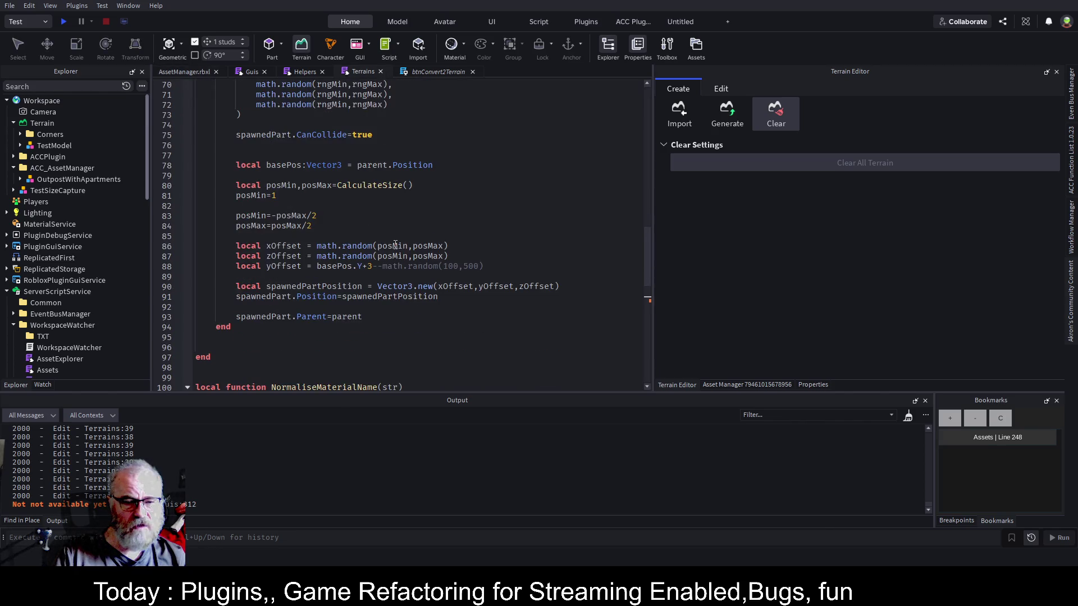
pyautogui.click(391, 316)
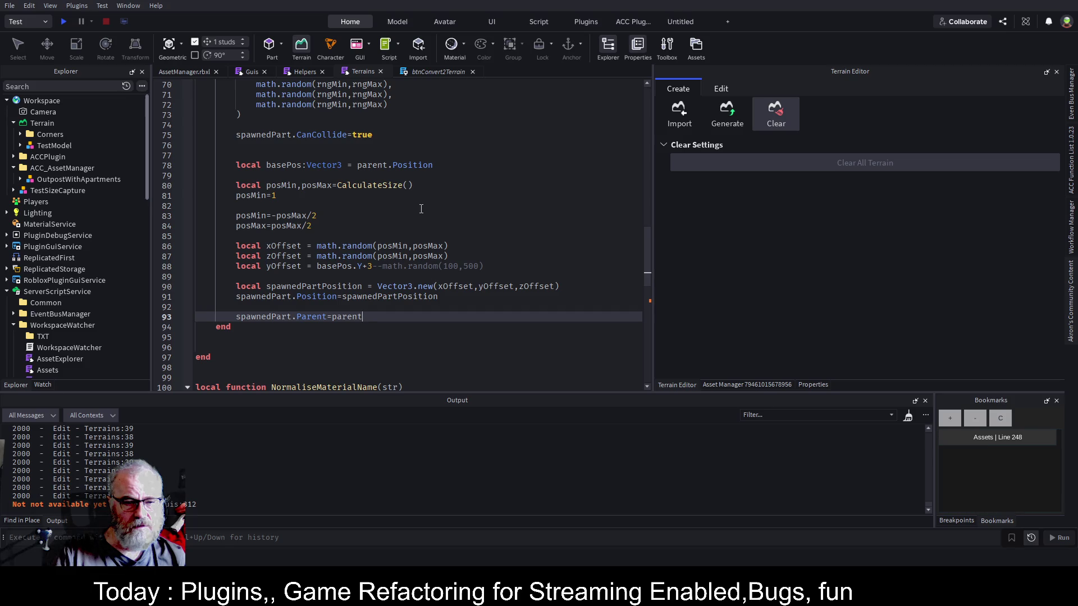
pyautogui.press('Return')
pyautogui.press('Return')
pyautogui.press('Return')
pyautogui.press('Up')
pyautogui.press('Up')
pyautogui.press('Up')
pyautogui.press('Up')
pyautogui.press('Up')
pyautogui.press('Up')
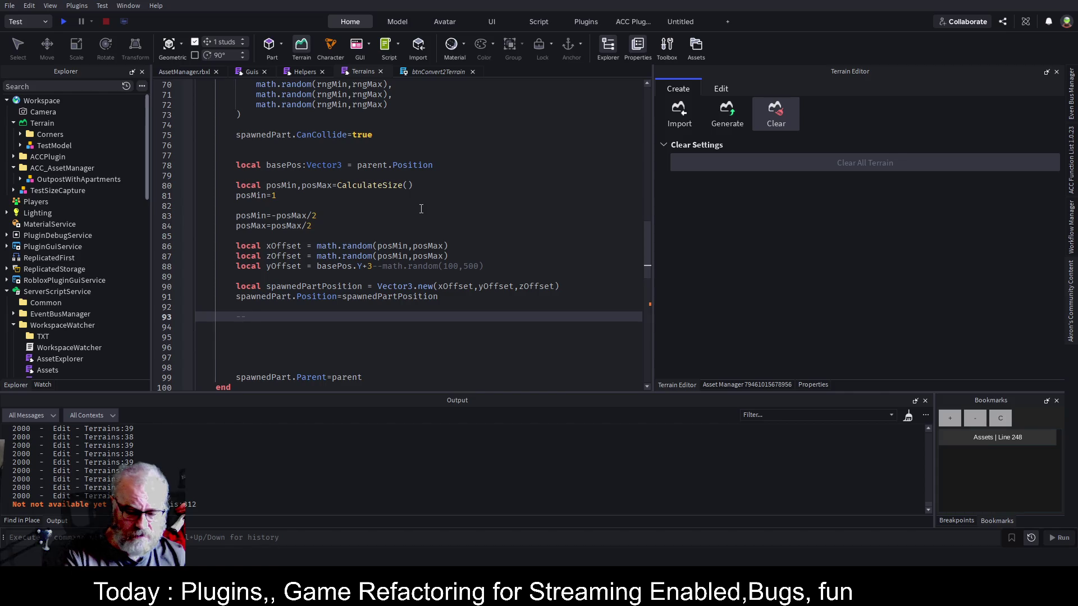
pyautogui.write('rng size')
pyautogui.press('Return')
pyautogui.write('#')
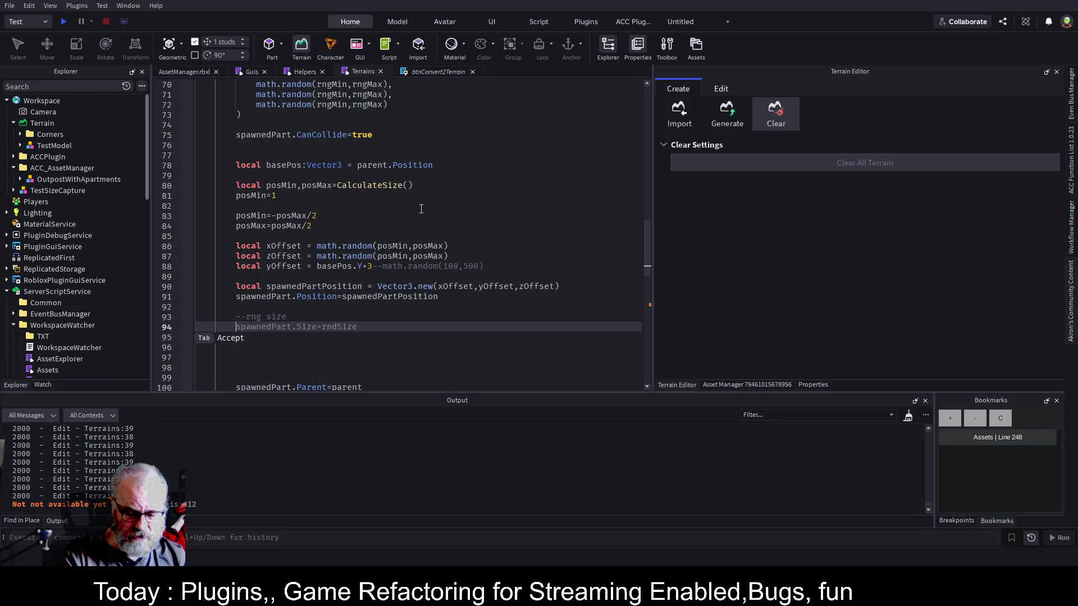
pyautogui.write('local size=')
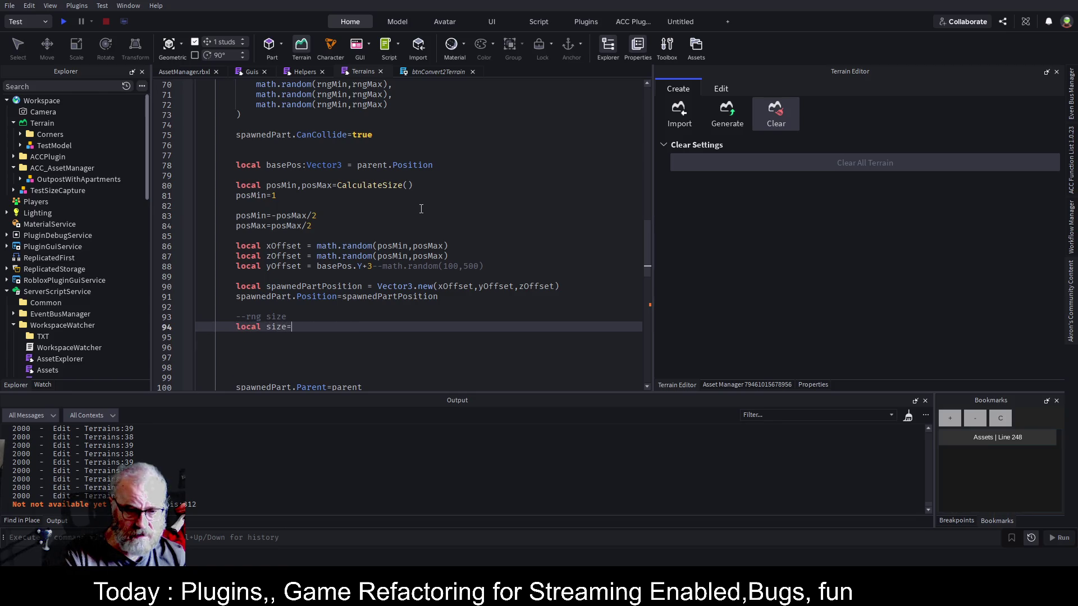
pyautogui.write('vec')
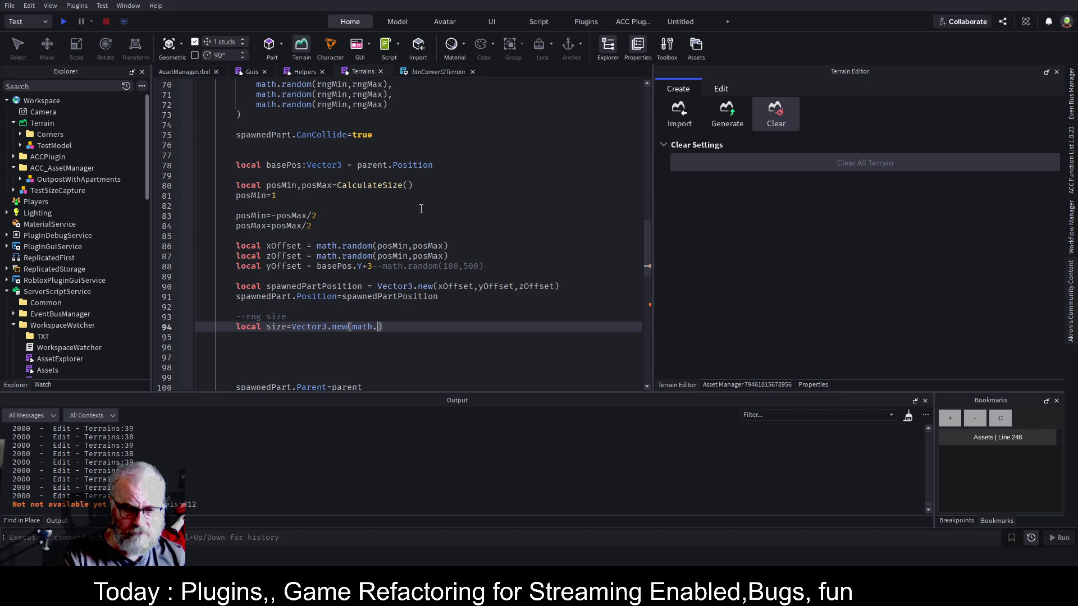
pyautogui.press('Tab')
pyautogui.write('(')
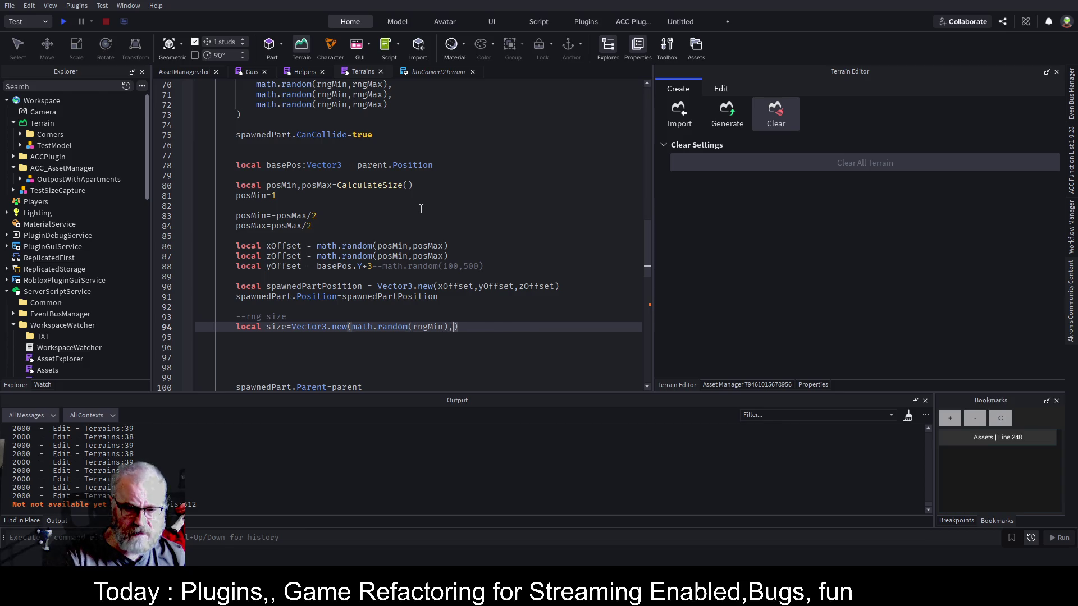
# Put math.random(rngMin) on three separate lines inside the constructor, remove blank lines, and save.
pyautogui.press('Return')
pyautogui.press('Return')
pyautogui.press('Return')
pyautogui.press('Up')
pyautogui.press('Up')
pyautogui.hotkey('ctrl', 'Left')
pyautogui.hotkey('ctrl', 'Left')
pyautogui.hotkey('ctrl', 'Left')
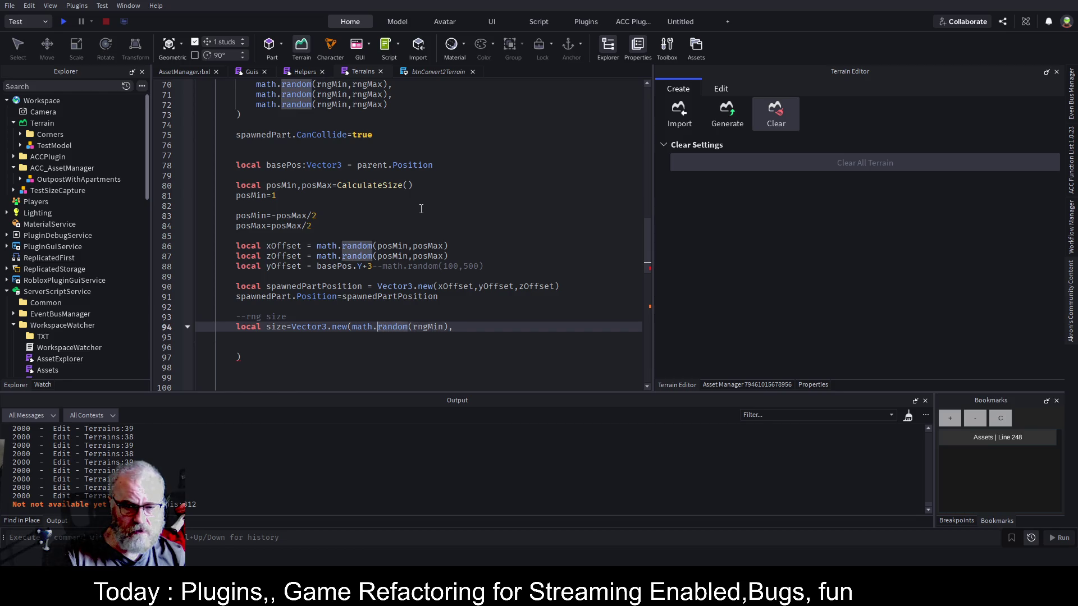
pyautogui.press('Return')
pyautogui.hotkey('ctrl', 'c')
pyautogui.press('End')
pyautogui.press('Return')
pyautogui.hotkey('ctrl', 'v')
pyautogui.press('Return')
pyautogui.hotkey('ctrl', 'v')
pyautogui.press('Down')
pyautogui.press('Delete')
pyautogui.press('Delete')
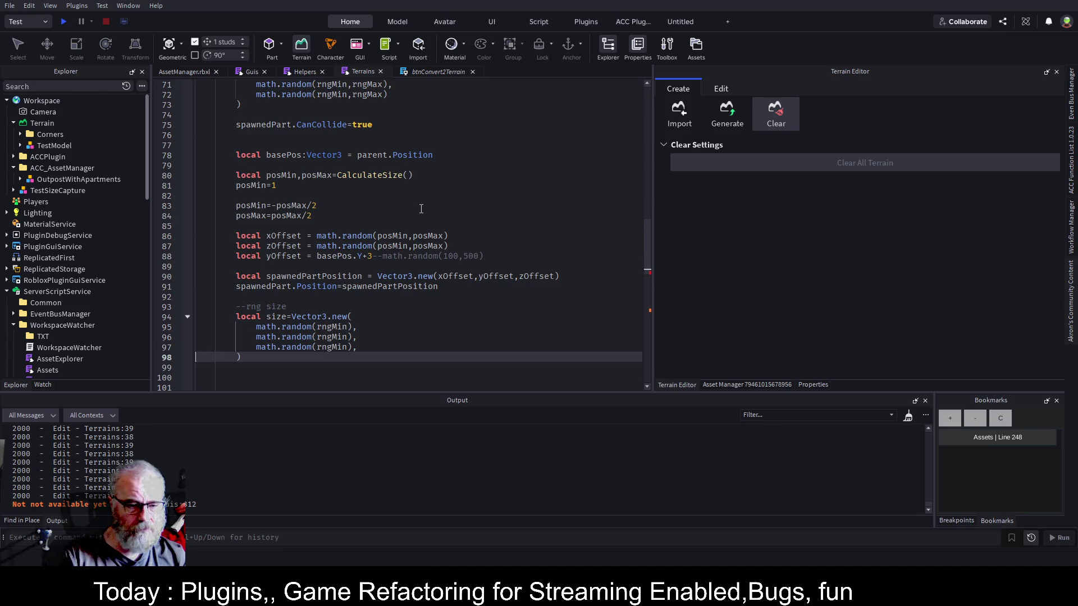
pyautogui.hotkey('ctrl', 's')
pyautogui.scroll(-1, 286, 340)
pyautogui.click(286, 340)
pyautogui.write('spawnedPart.')
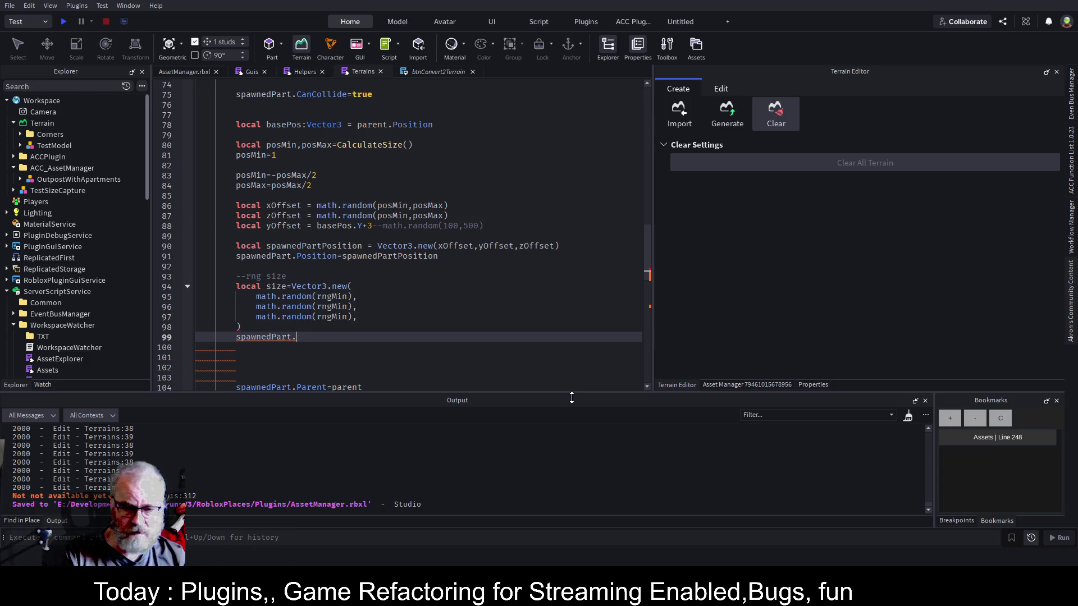
# Add spawnedPart.Size=size below the size definition, save, and select the WorkspaceWatcher plugin folder.
pyautogui.write('Size=si')
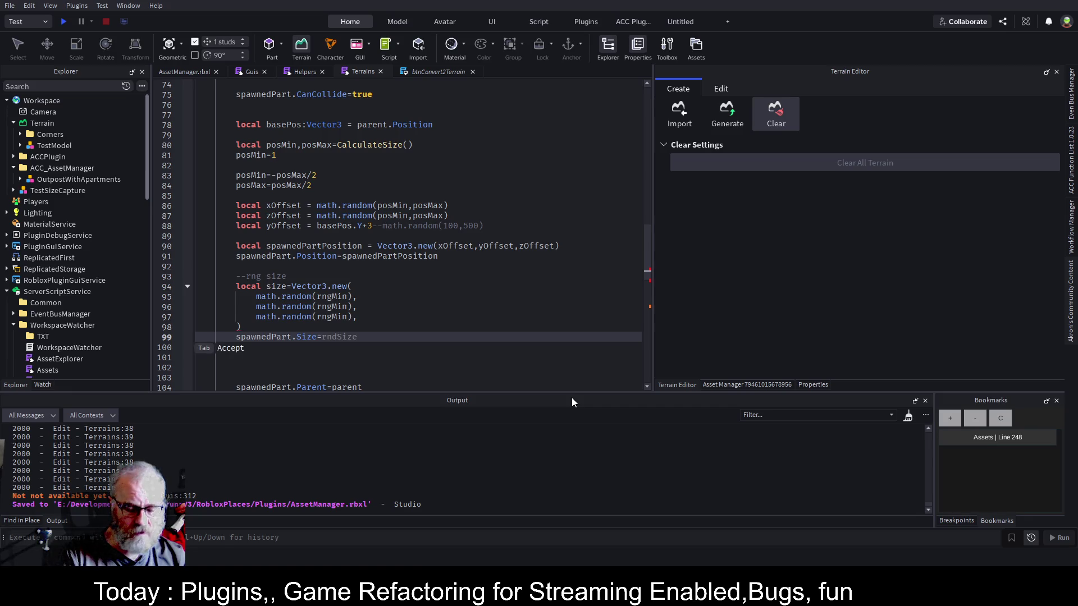
pyautogui.hotkey('ctrl', 's')
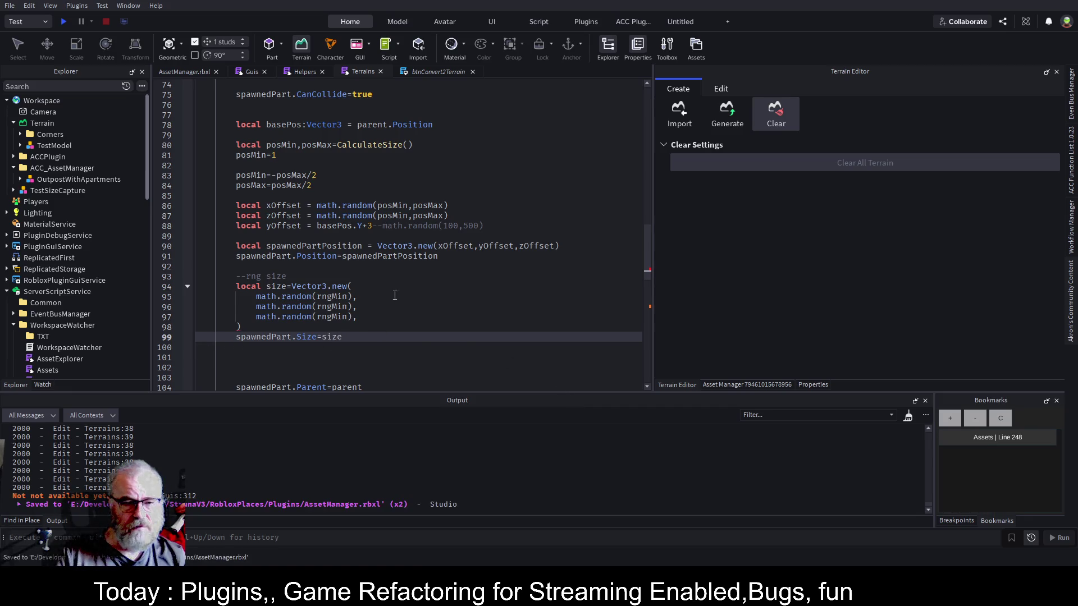
pyautogui.scroll(10, 322, 312)
pyautogui.scroll(2, 322, 312)
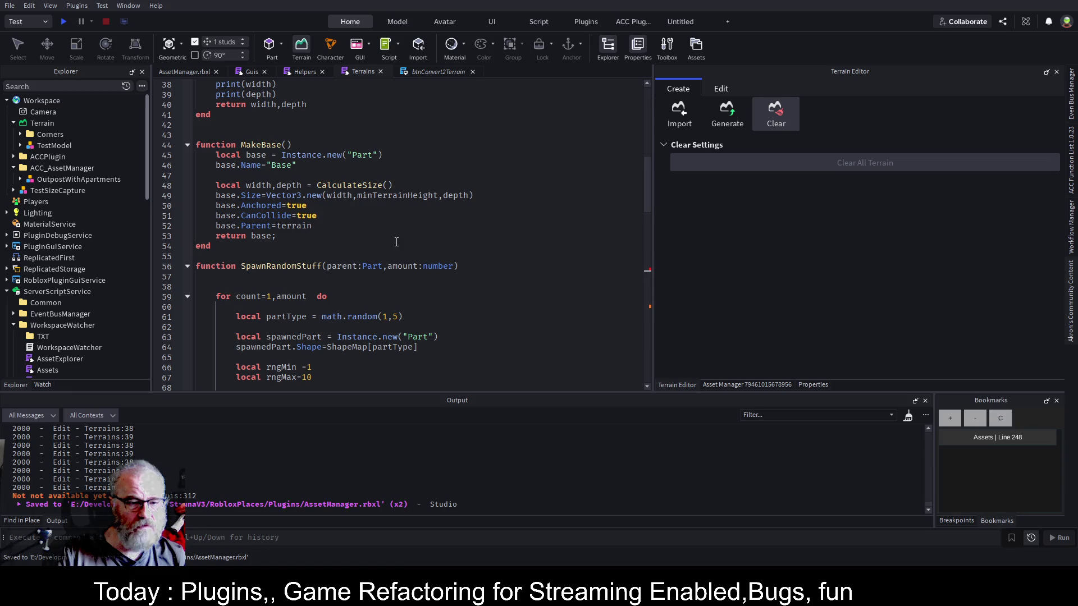
pyautogui.scroll(-2, 396, 242)
pyautogui.scroll(-8, 446, 268)
pyautogui.scroll(-1, 446, 268)
pyautogui.press('Up')
pyautogui.press('Up')
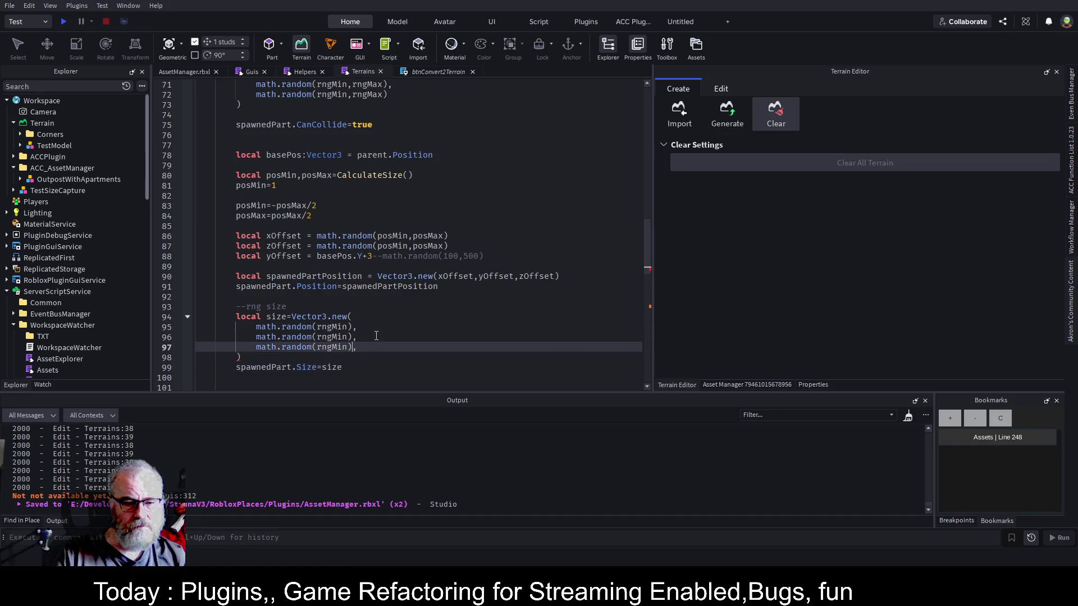
pyautogui.hotkey('ctrl', 's')
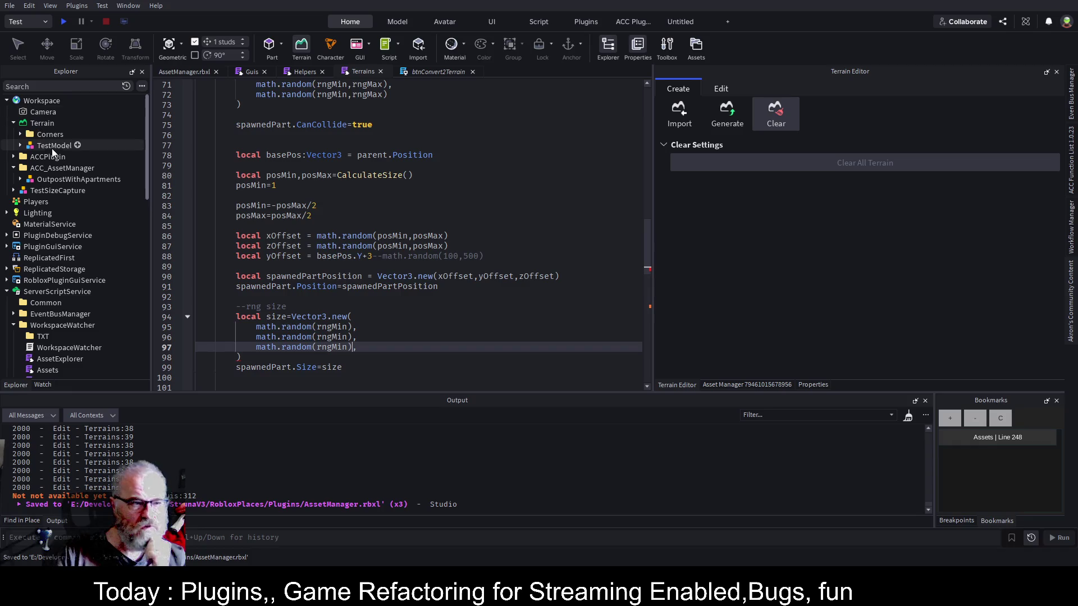
pyautogui.scroll(-2, 105, 322)
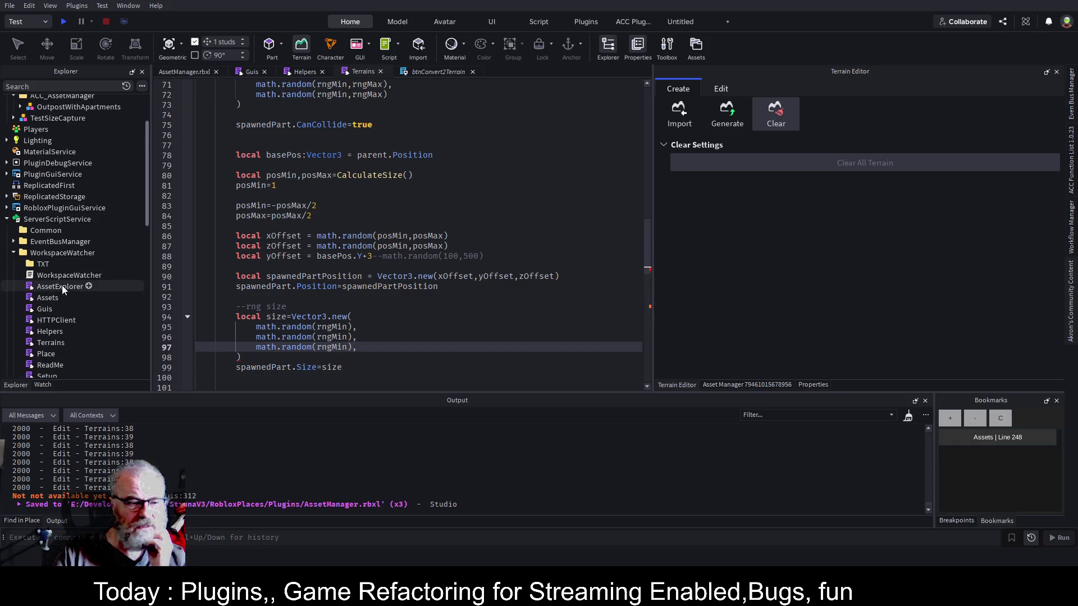
pyautogui.click(83, 254)
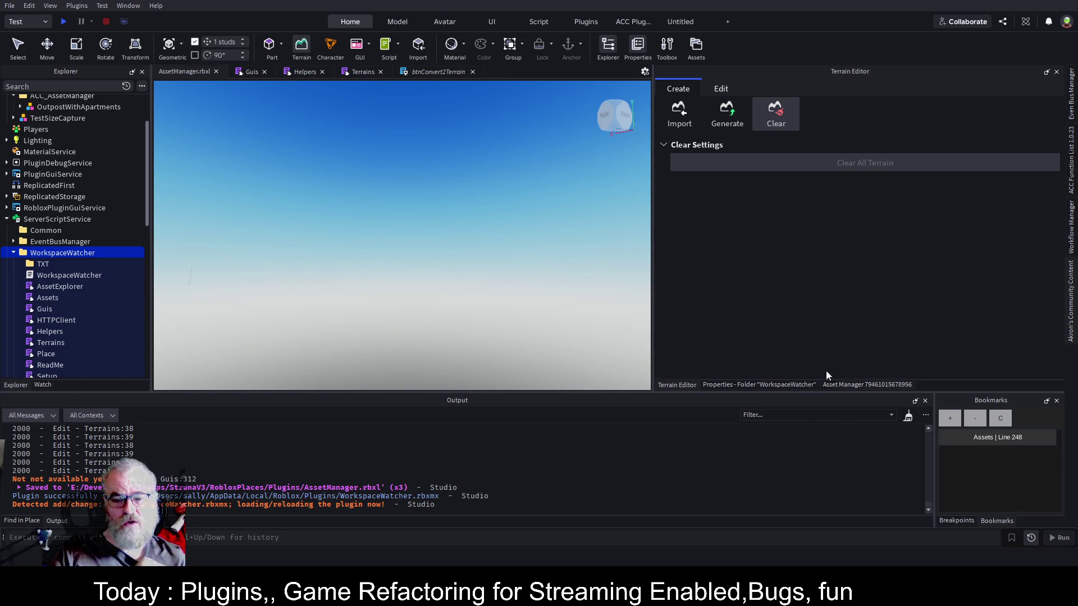
# Jump to the Terrains:98 error from Output, edit the third size term's line end, save, and return.
pyautogui.click(839, 385)
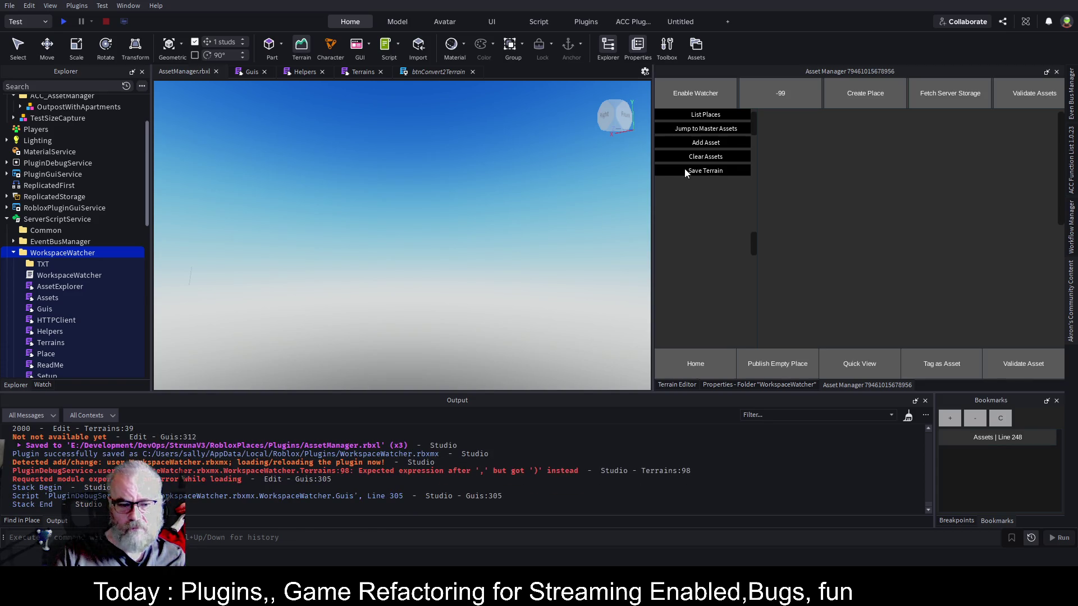
pyautogui.click(561, 474)
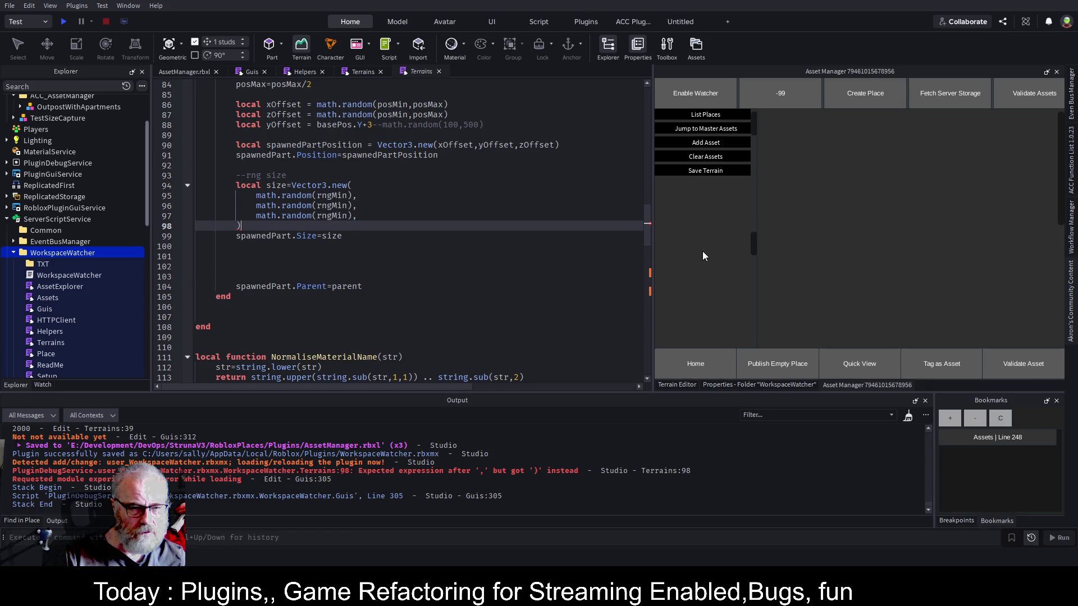
pyautogui.press('Up')
pyautogui.press('End')
pyautogui.press('BackSpace')
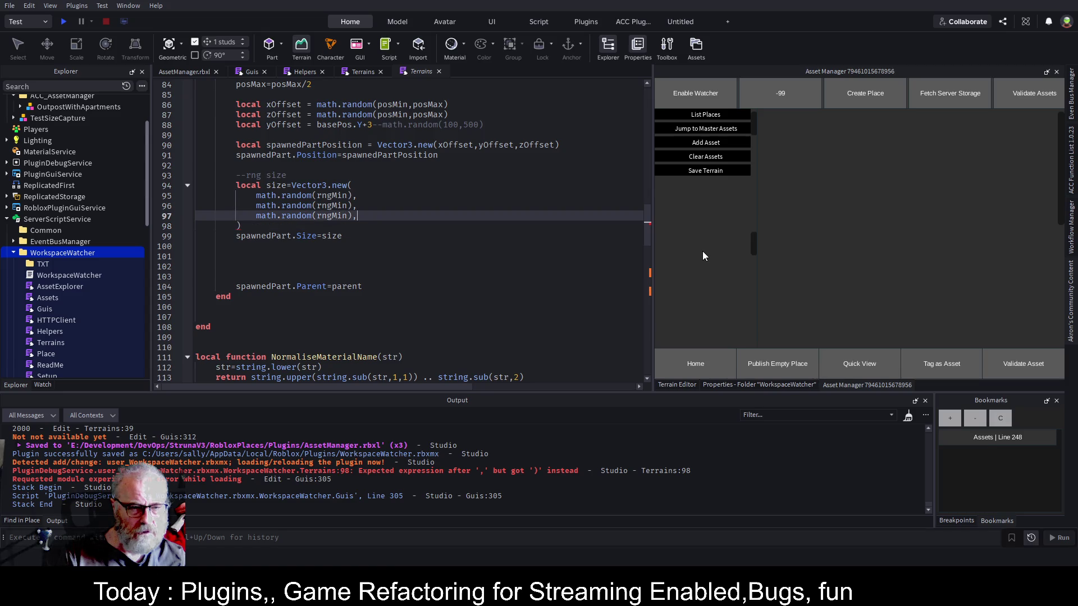
pyautogui.hotkey('ctrl', 's')
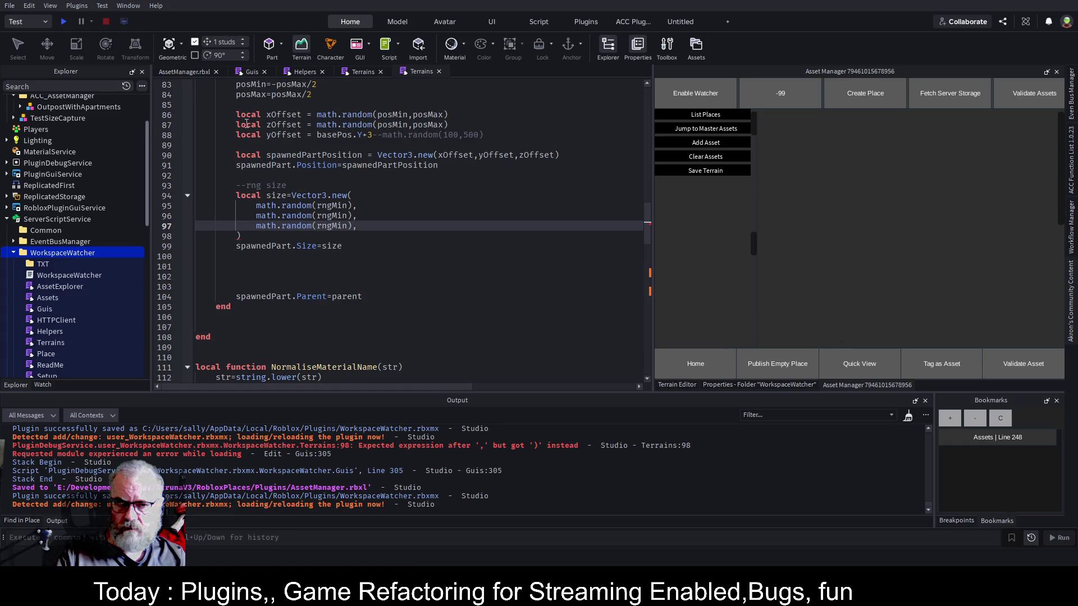
pyautogui.click(193, 73)
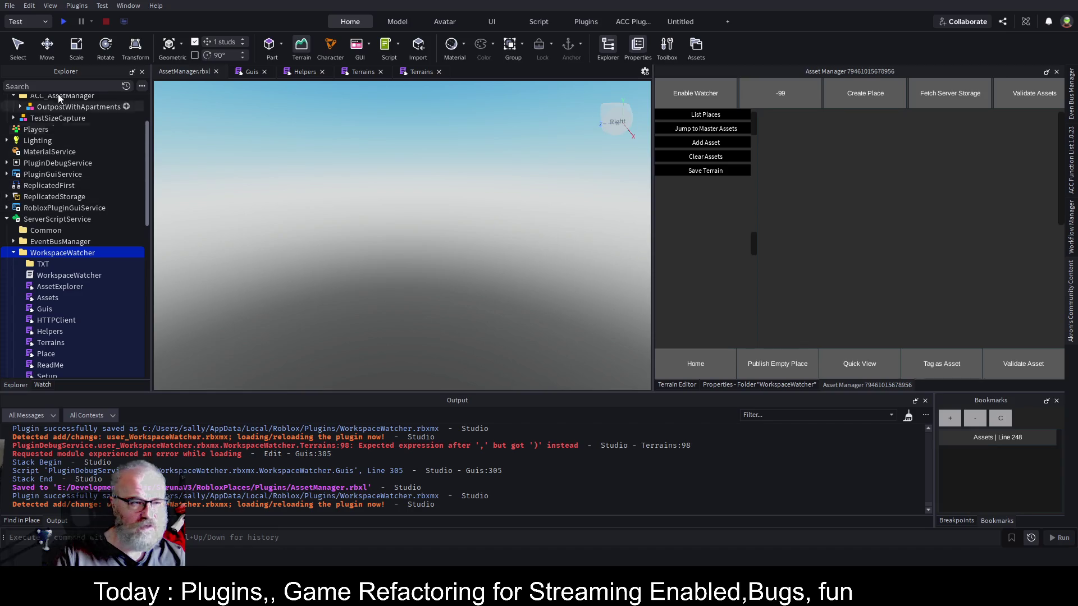
# Expand OutpostWithApartments, focus the camera on its Support model, then collapse it again.
pyautogui.click(68, 108)
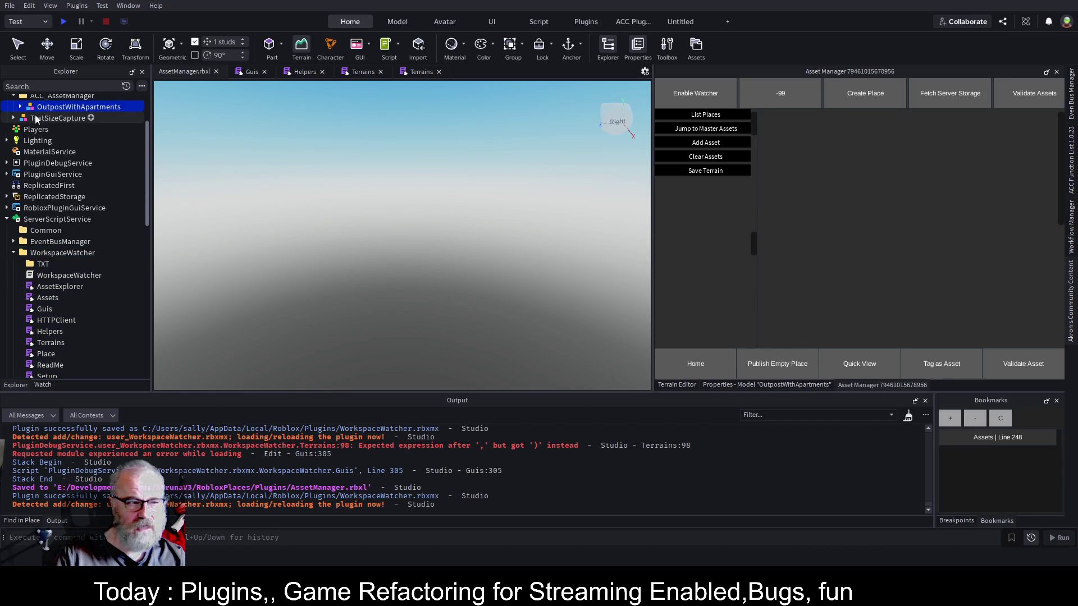
pyautogui.click(19, 107)
pyautogui.click(57, 286)
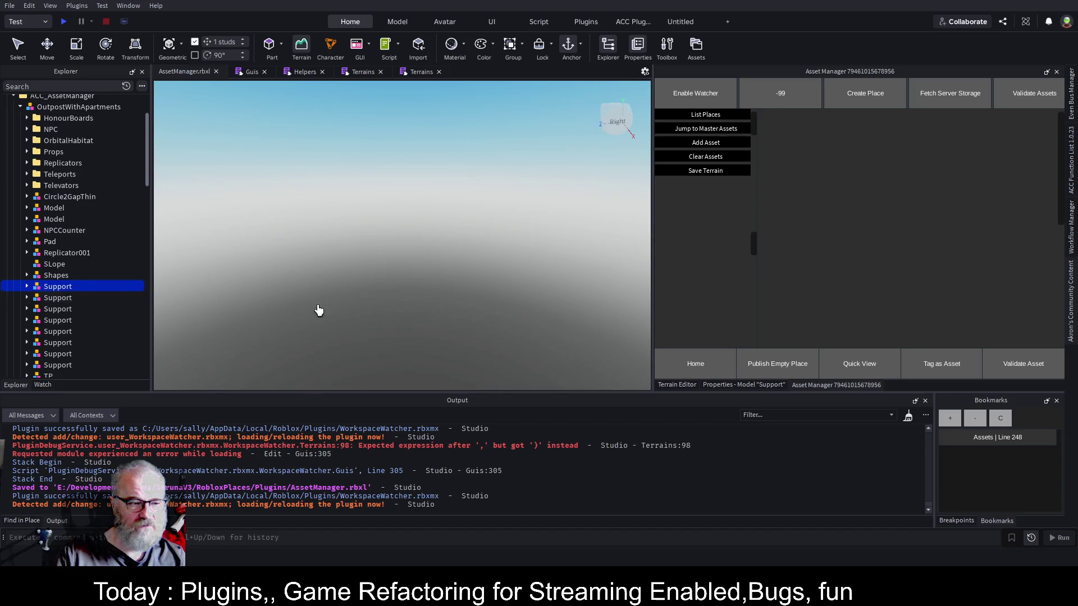
pyautogui.press('f')
pyautogui.scroll(-5, 508, 306)
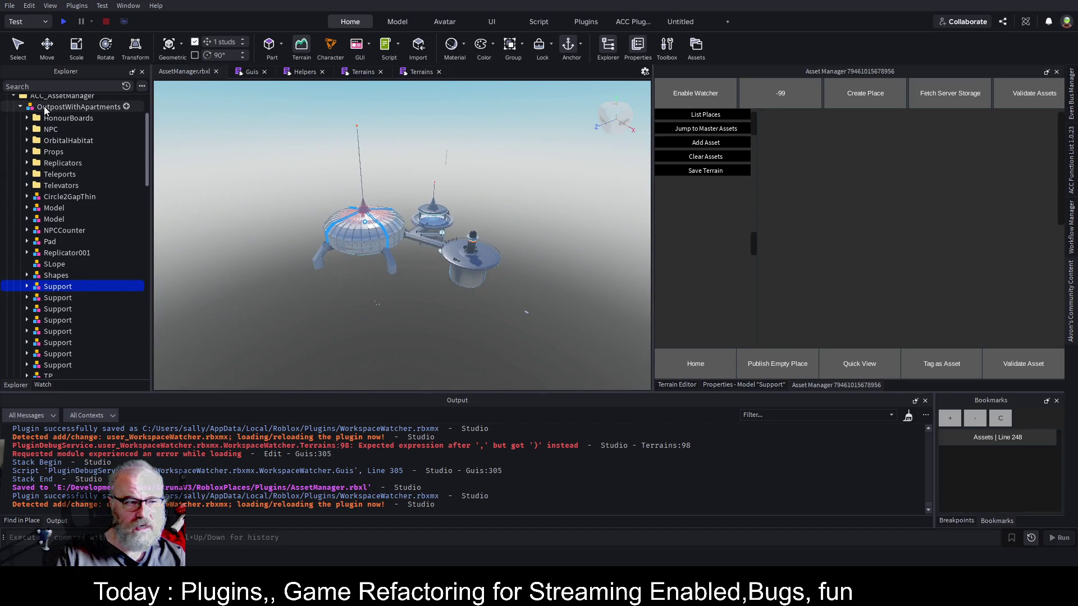
pyautogui.click(21, 107)
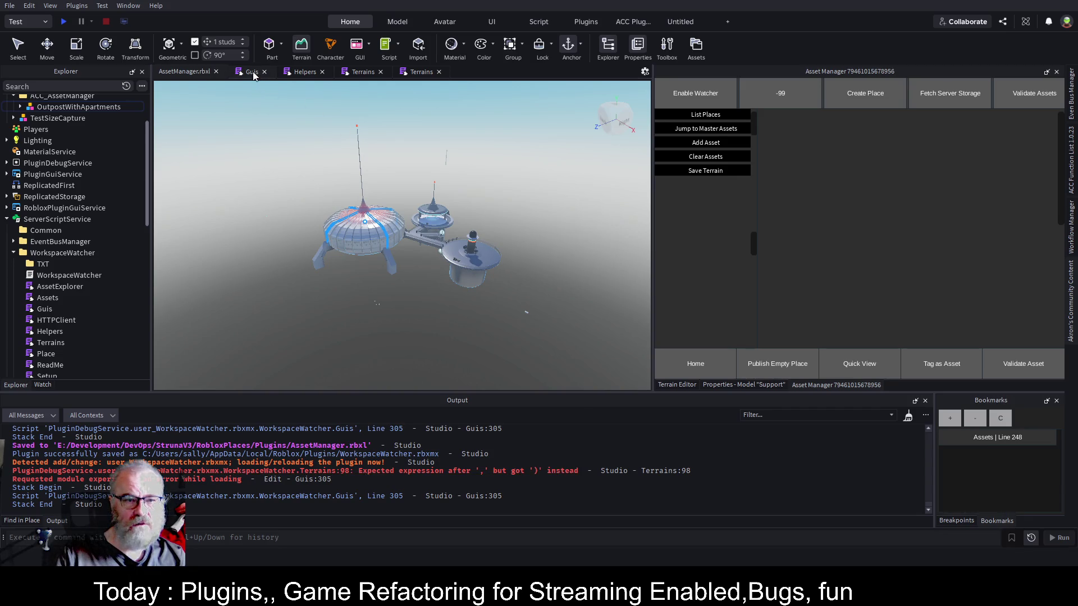
# Delete the trailing comma after the third math.random(rngMin) term, save, and reload WorkspaceWatcher.
pyautogui.click(360, 72)
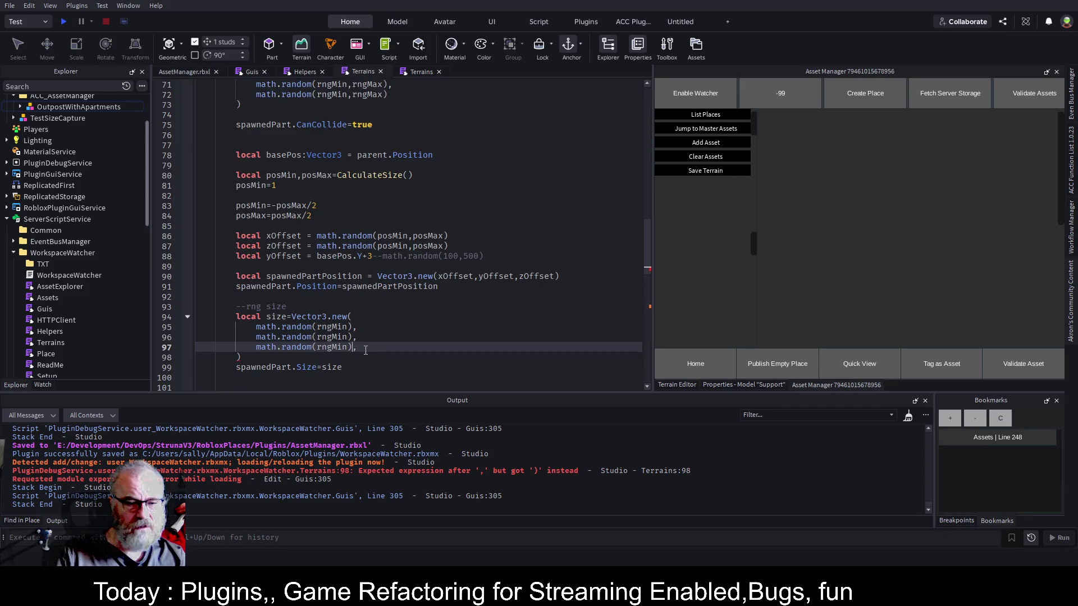
pyautogui.press('Delete')
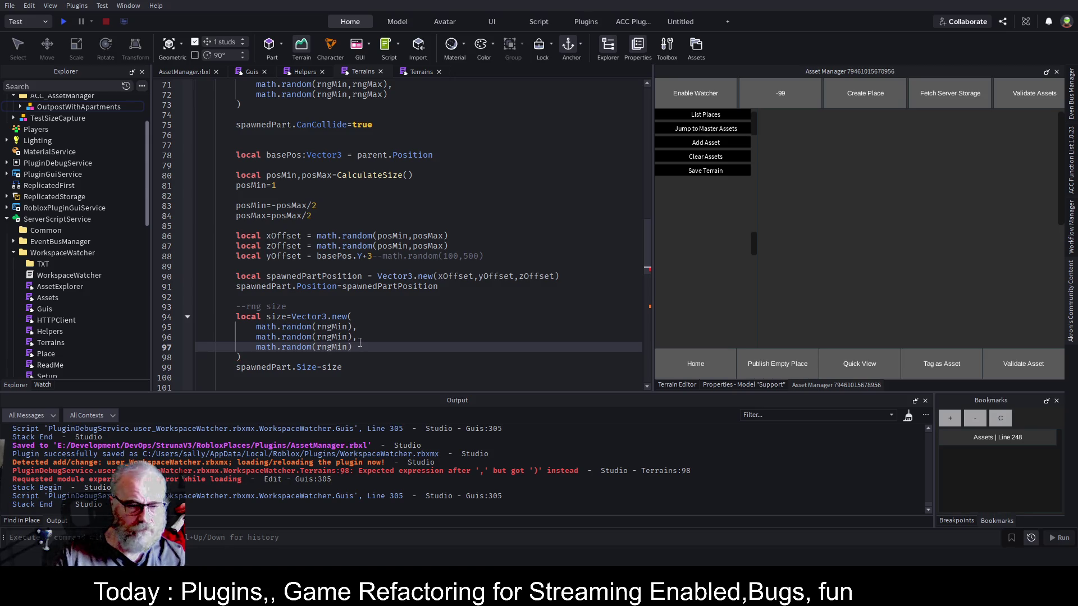
pyautogui.hotkey('ctrl', 's')
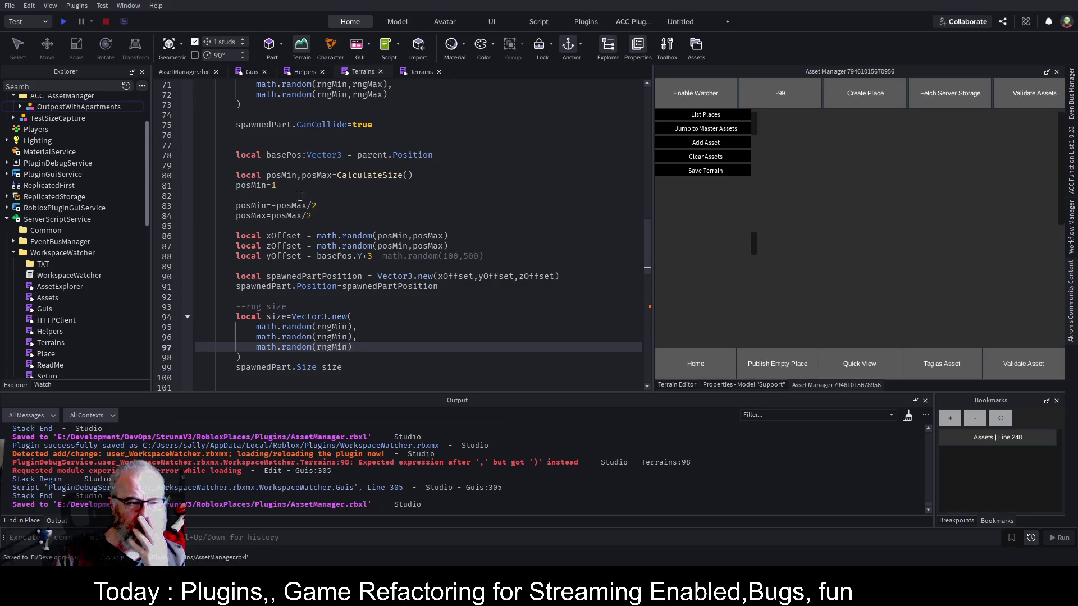
pyautogui.click(270, 306)
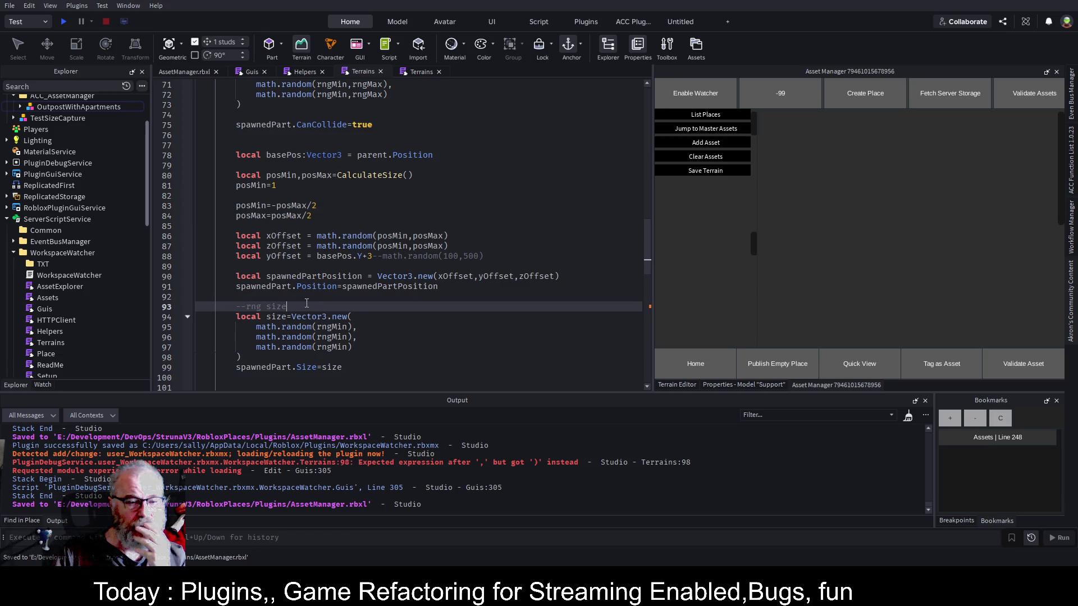
pyautogui.click(84, 253)
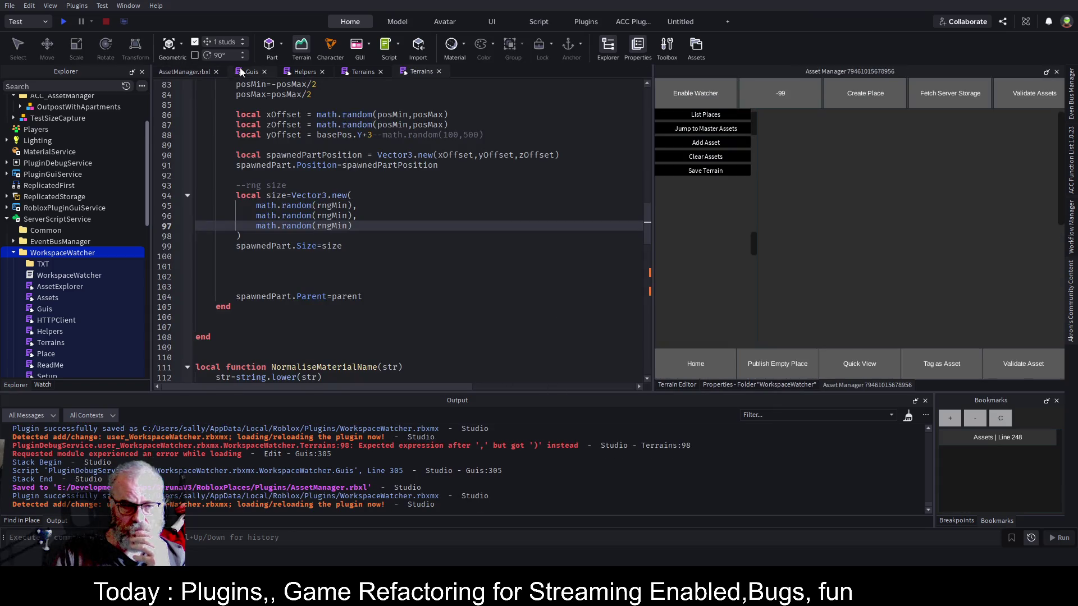
pyautogui.click(185, 72)
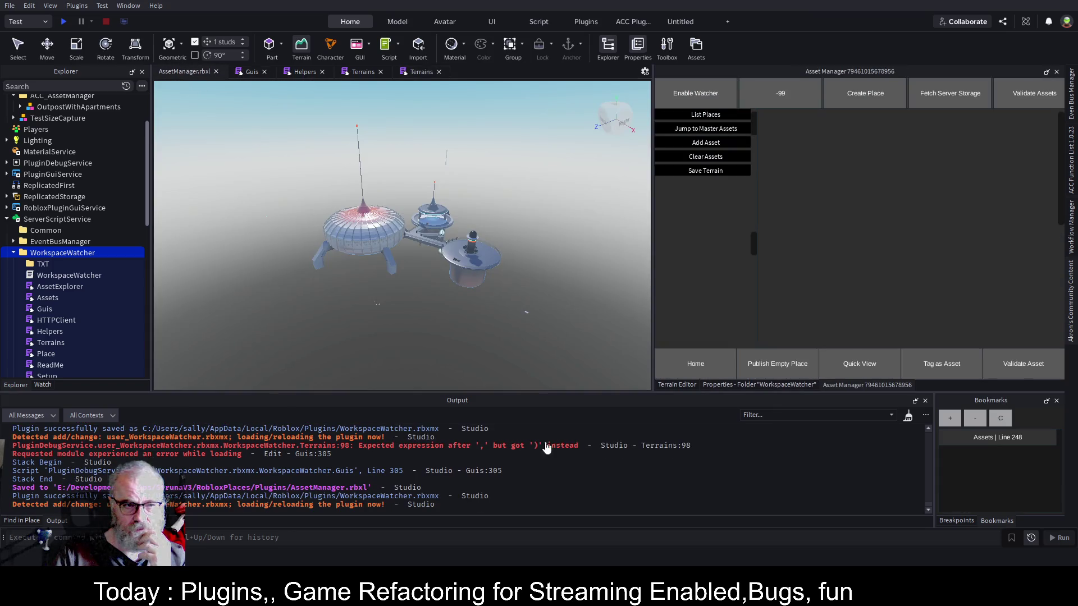
# Clear Output, run Save Terrain, then select the small TestSizeCapture object on the baseplate.
pyautogui.click(908, 417)
pyautogui.click(699, 174)
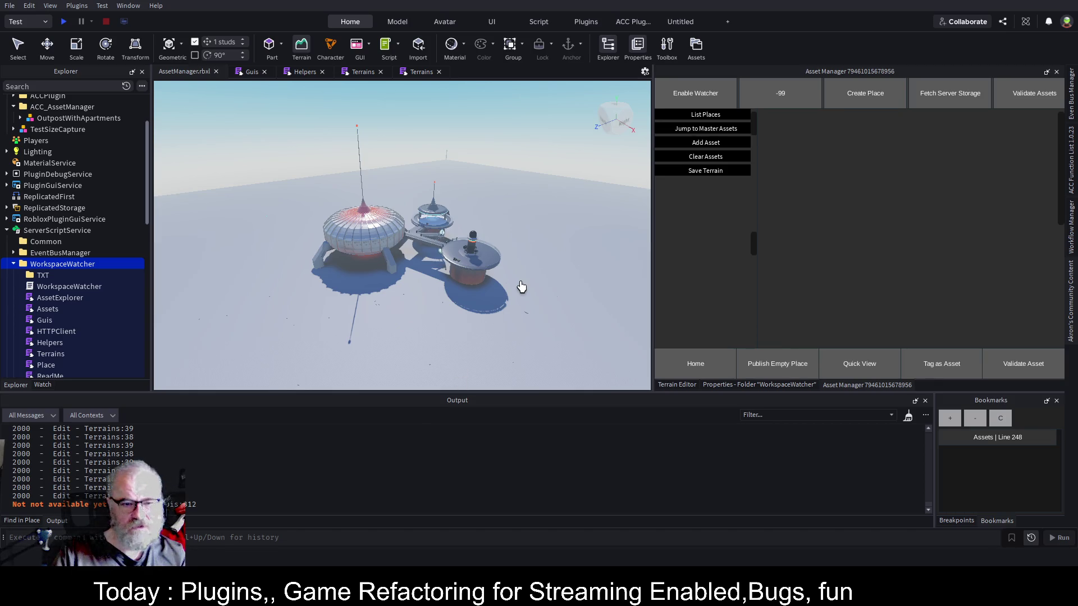
pyautogui.scroll(3, 486, 284)
pyautogui.scroll(5, 486, 281)
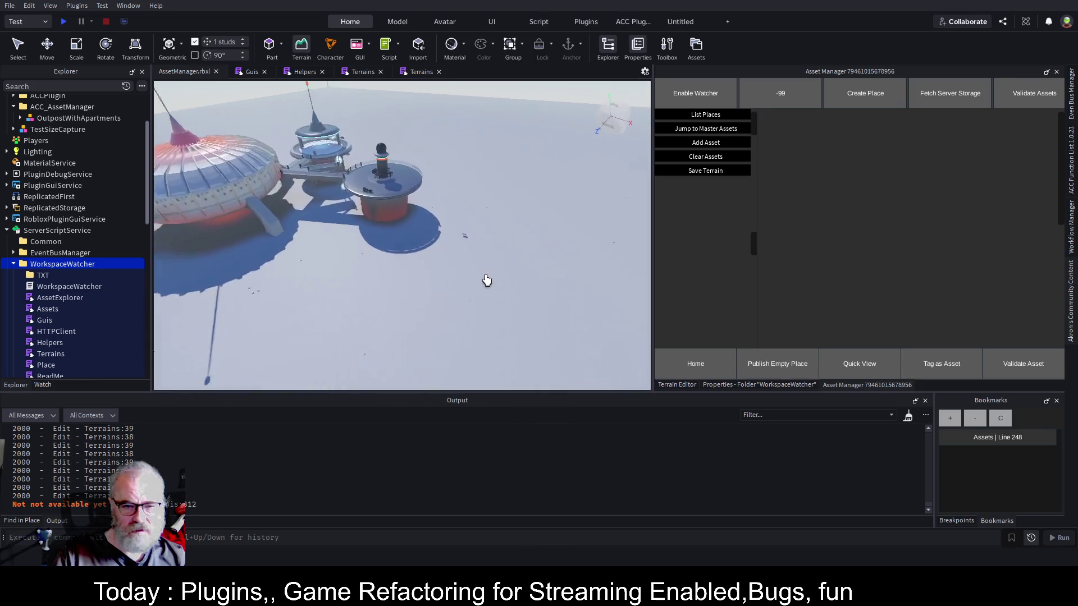
pyautogui.moveTo(486, 280); pyautogui.dragTo(486, 281)
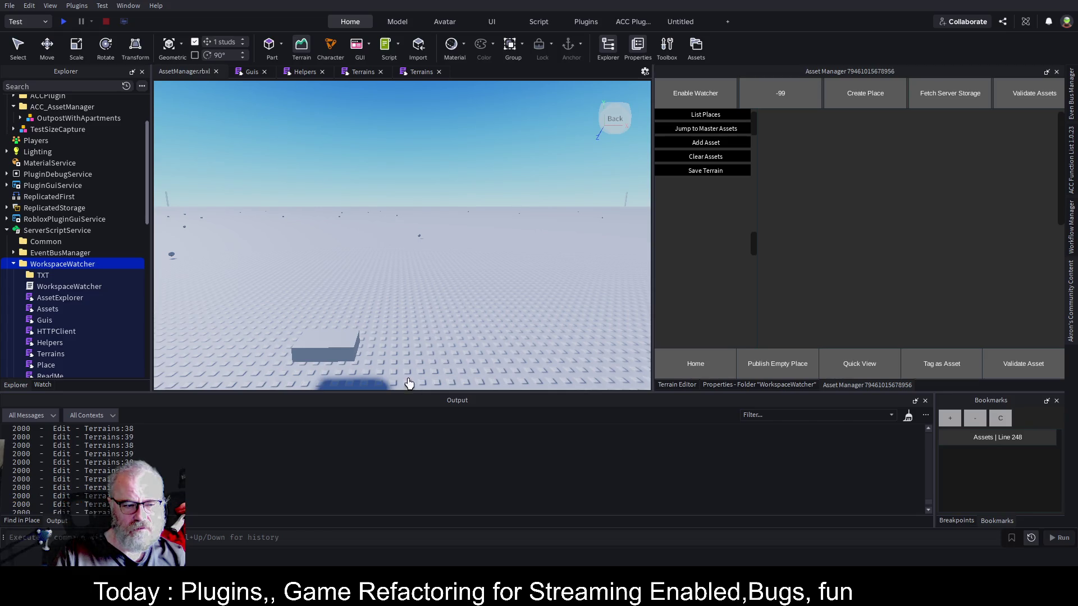
pyautogui.moveTo(410, 313); pyautogui.dragTo(410, 312)
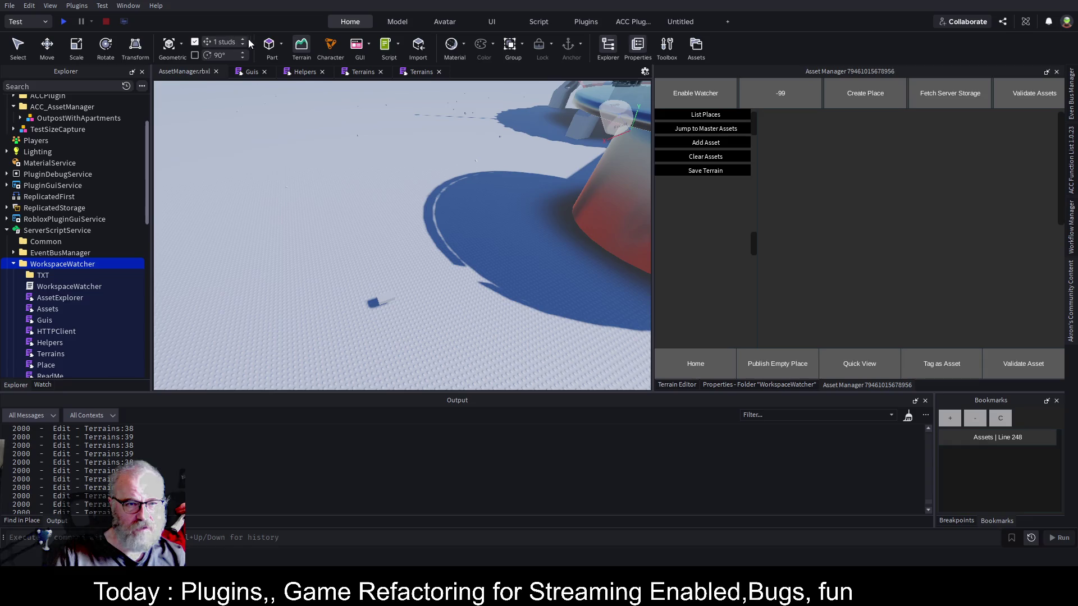
pyautogui.click(385, 299)
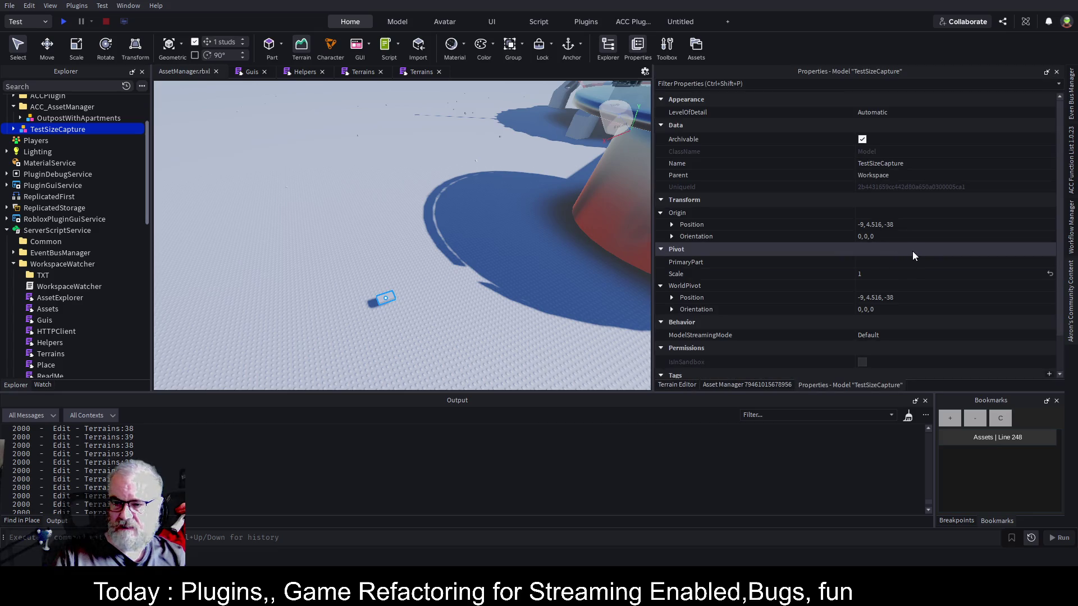
# Expand TestSizeCapture in Explorer and select its Part.
pyautogui.scroll(-2, 913, 255)
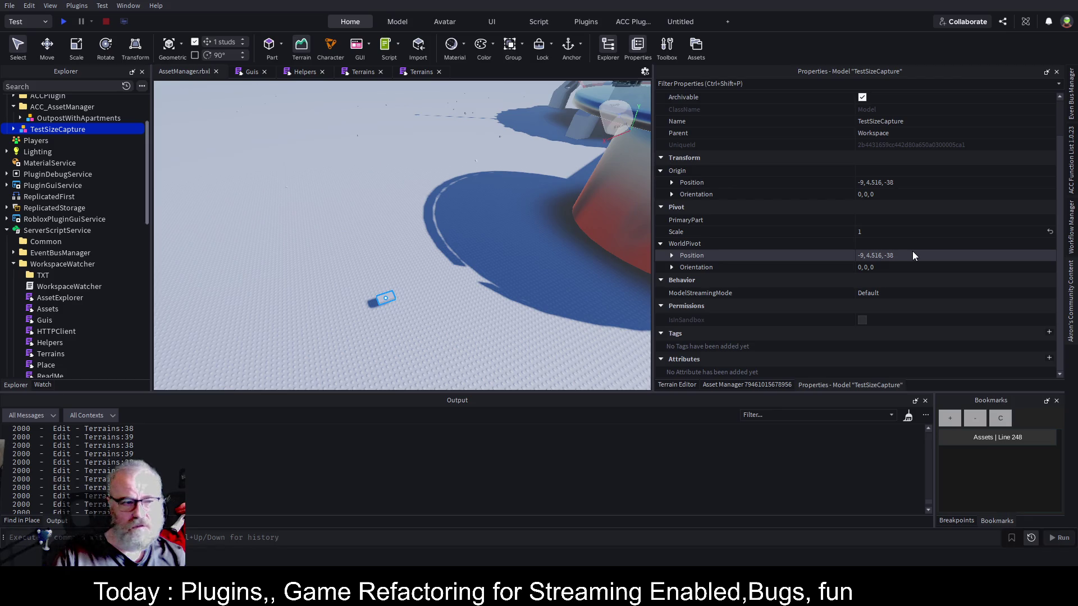
pyautogui.click(14, 129)
pyautogui.click(40, 140)
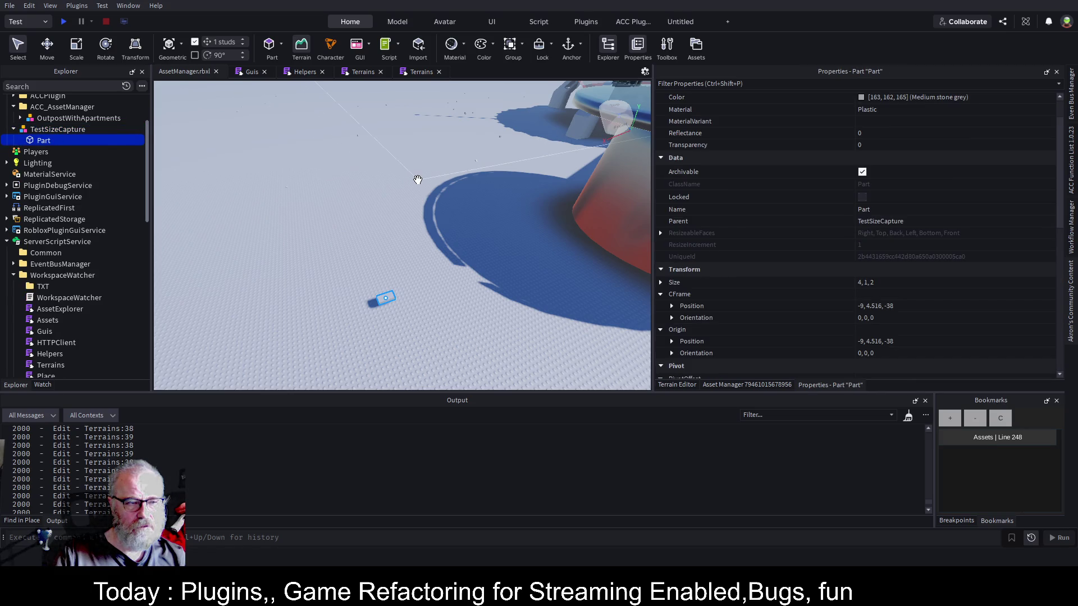
# Check that spawned Parts under Base show Size 1, 1, 1 at height 3.
pyautogui.press('w')
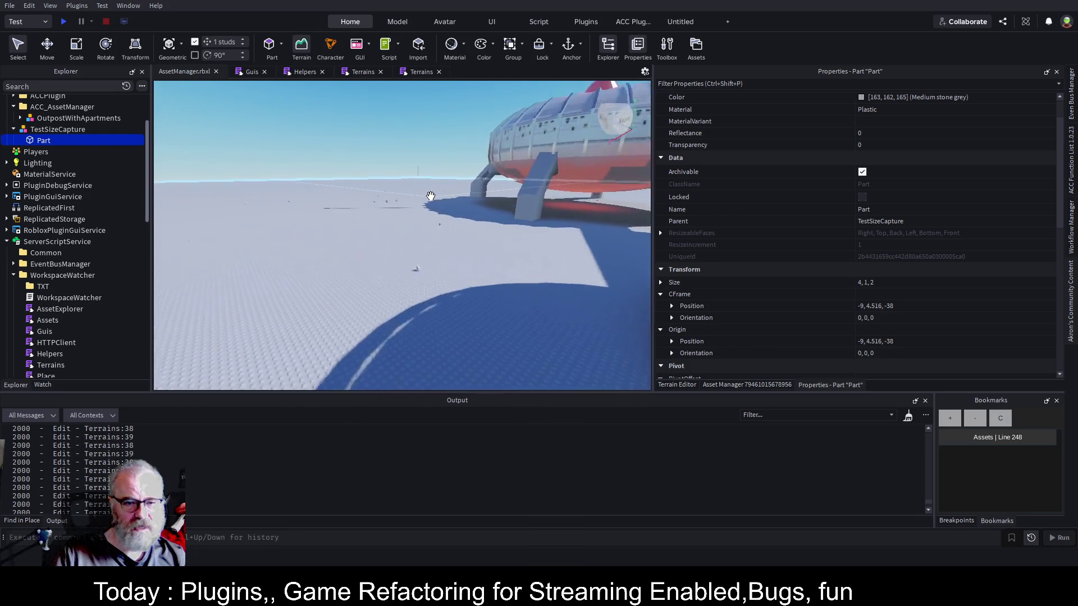
pyautogui.click(429, 378)
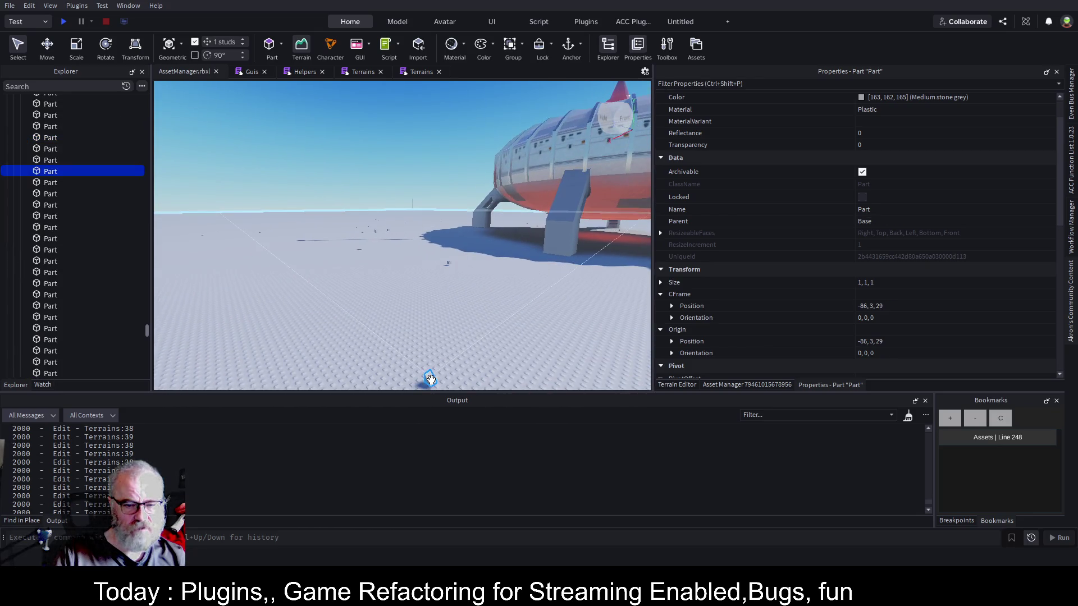
pyautogui.scroll(-3, 925, 292)
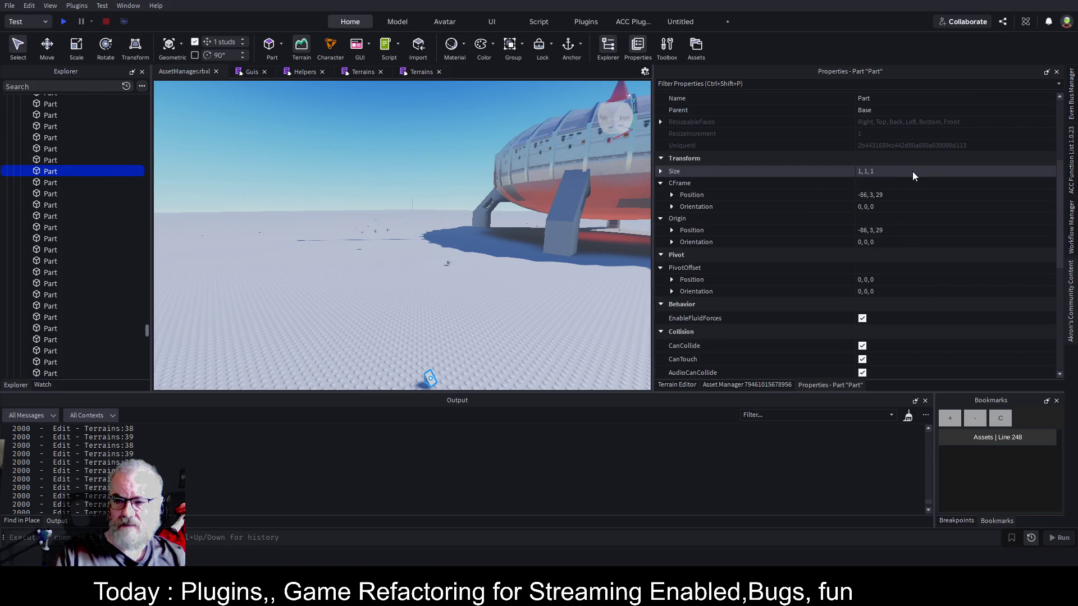
pyautogui.click(50, 137)
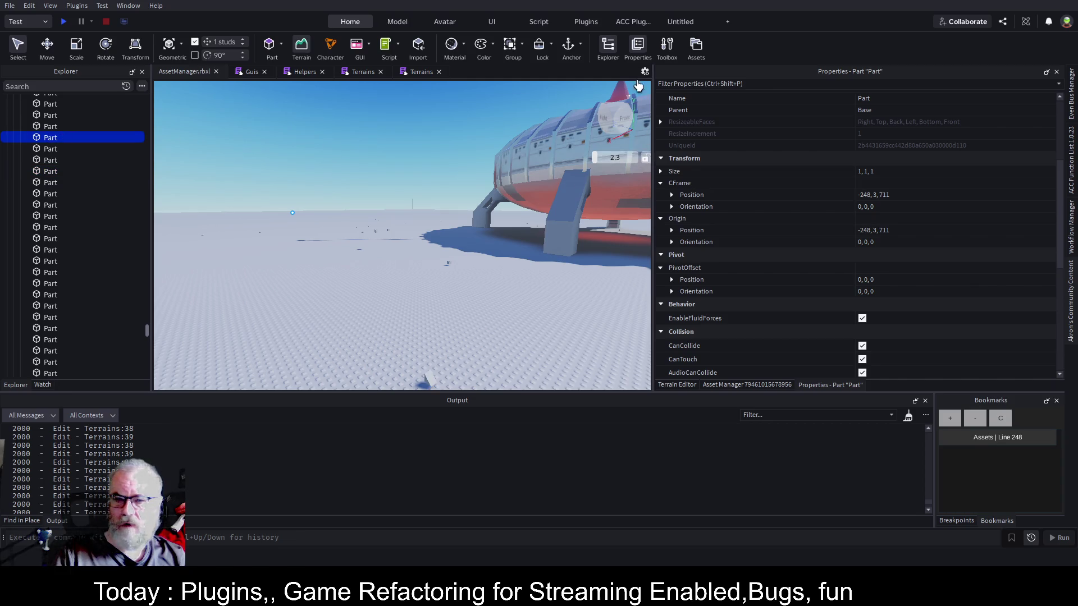
pyautogui.click(344, 73)
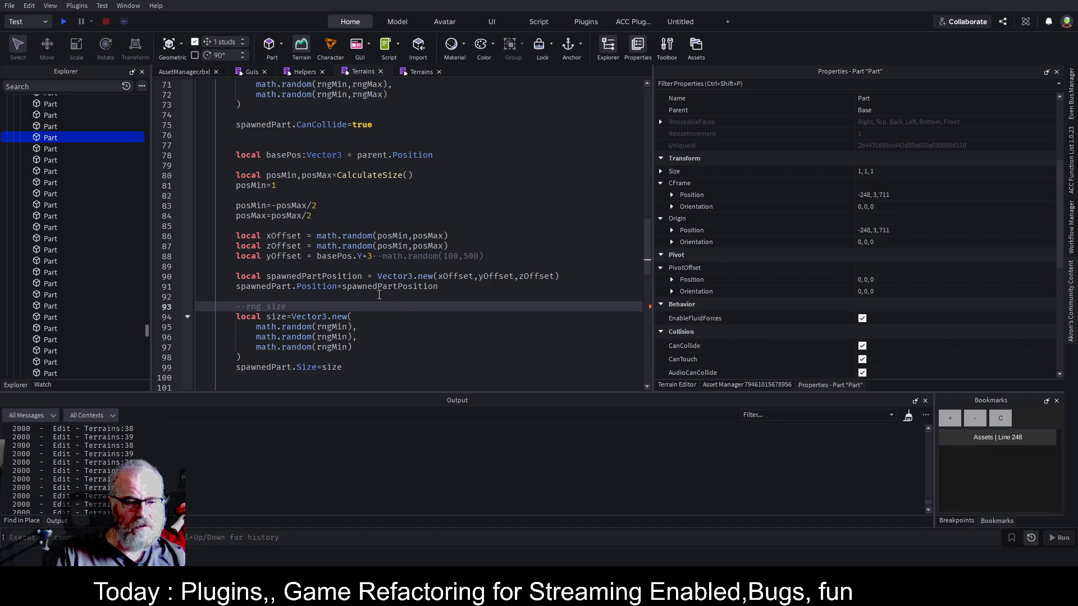
# Change the line 95 size component in the Terrains script to math.random(rngMin,rngMax).
pyautogui.scroll(-4, 379, 295)
pyautogui.click(318, 246)
pyautogui.click(426, 248)
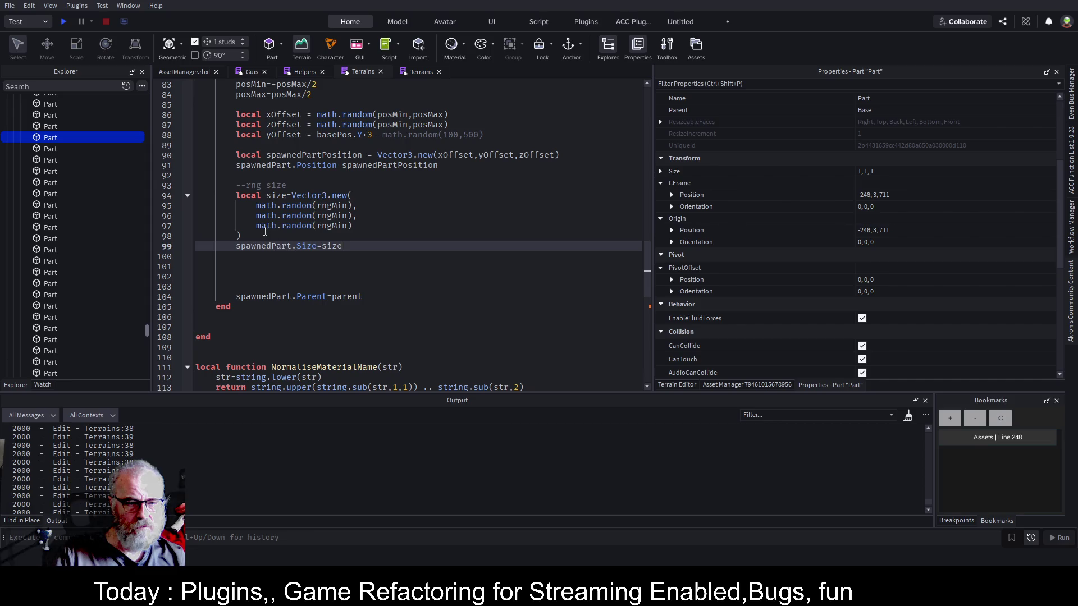
pyautogui.click(334, 206)
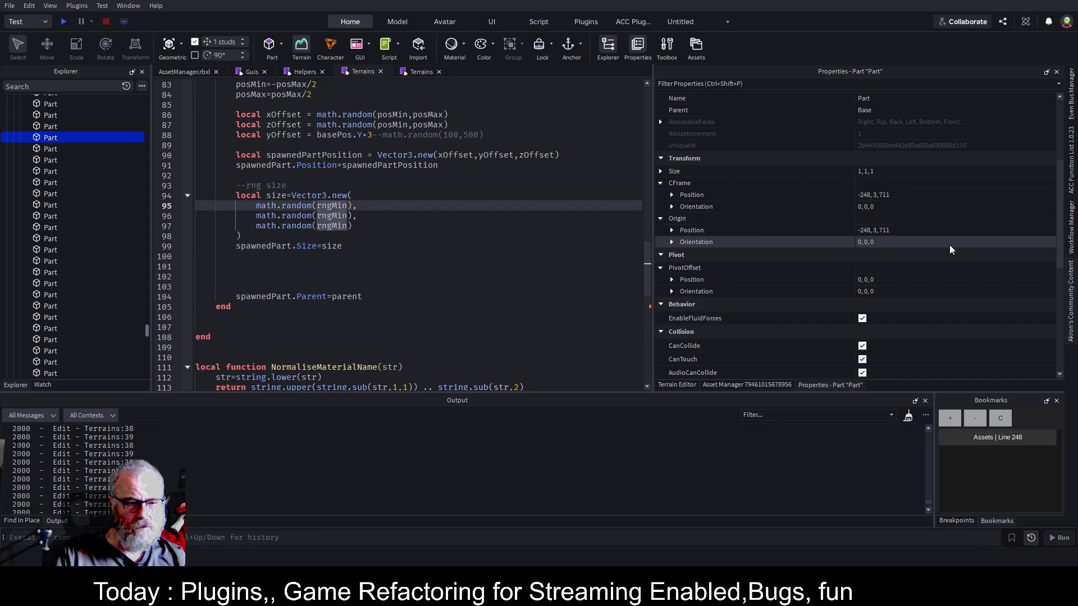
pyautogui.press('Right')
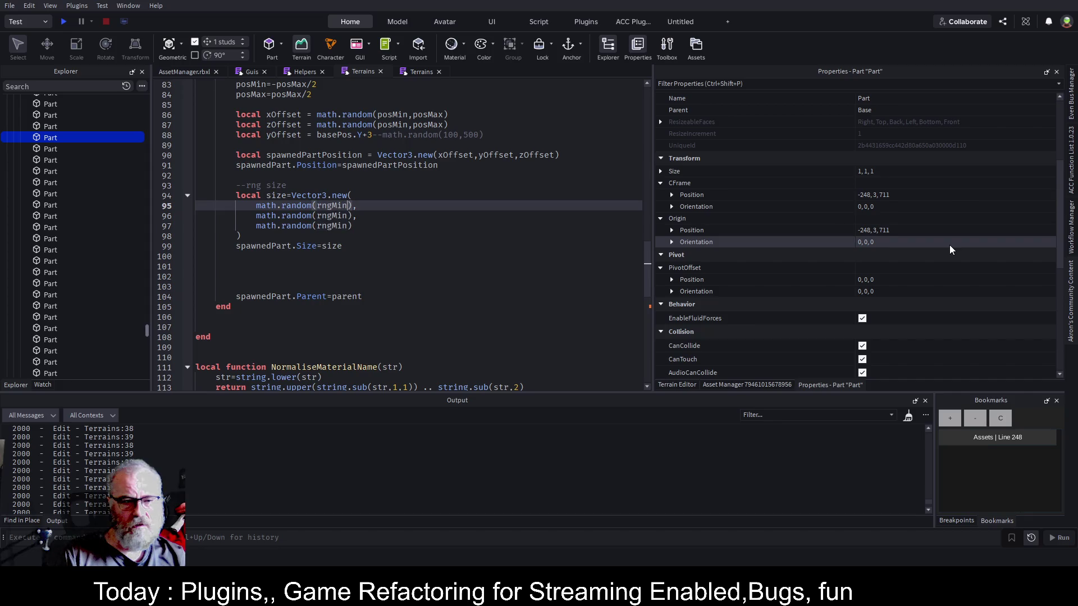
pyautogui.write(',rn')
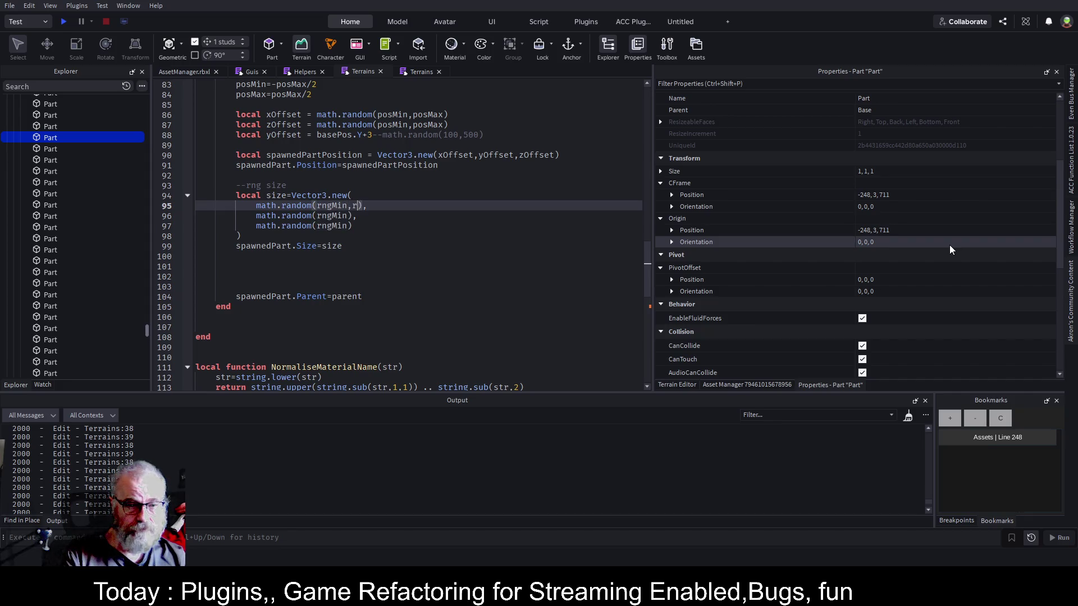
pyautogui.write('gMax')
pyautogui.press('Down')
# Make the remaining size components use math.random(rngMin,rngMax) too, and save the place.
pyautogui.press('Left')
pyautogui.press('Left')
pyautogui.write(',rng')
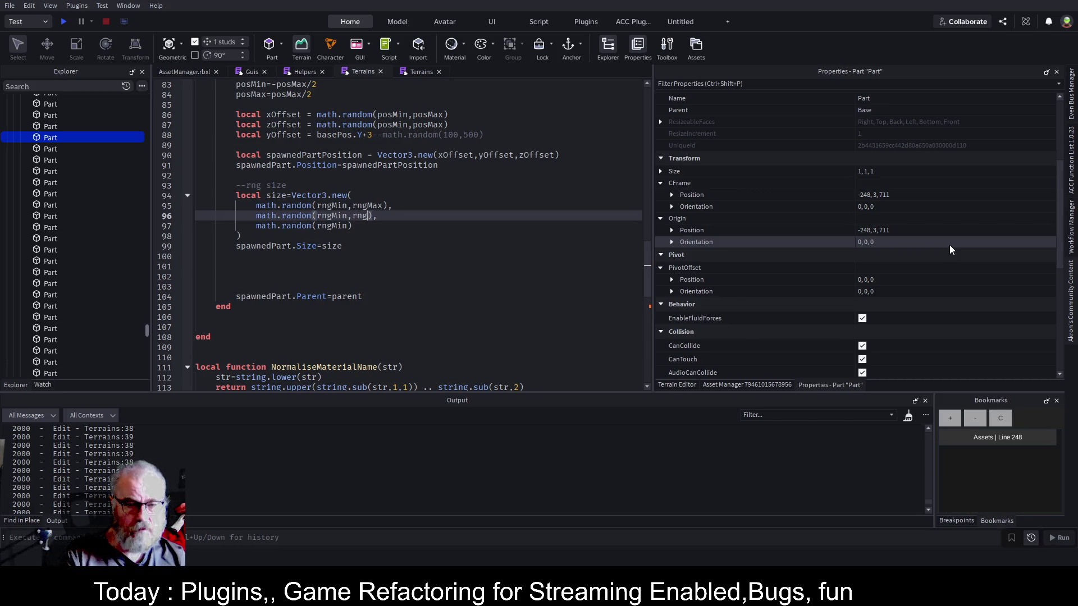
pyautogui.write('Max')
pyautogui.press('Down')
pyautogui.press('Left')
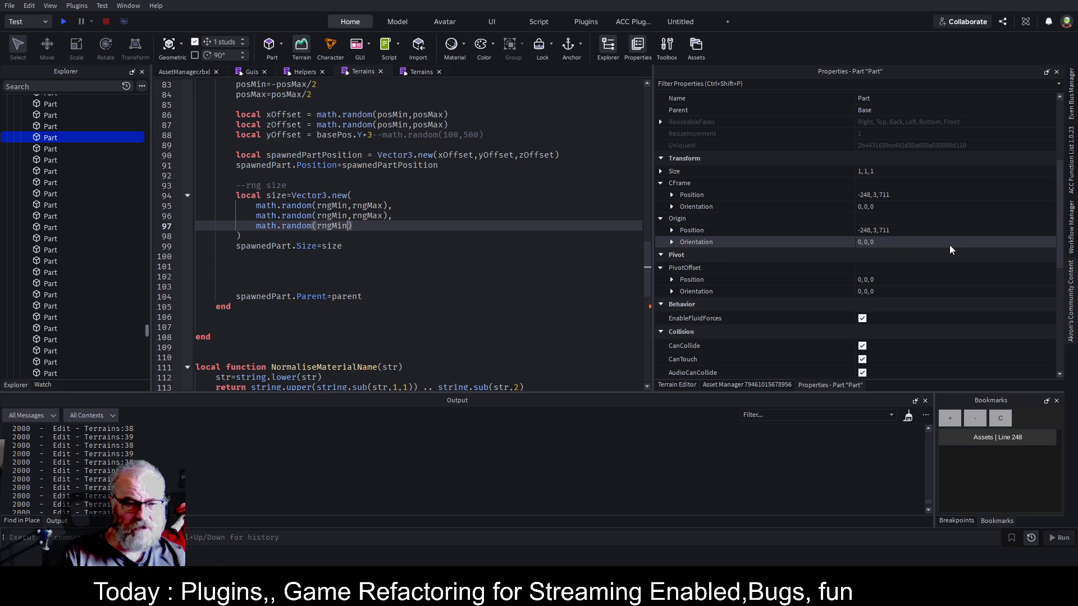
pyautogui.write(',rngMax')
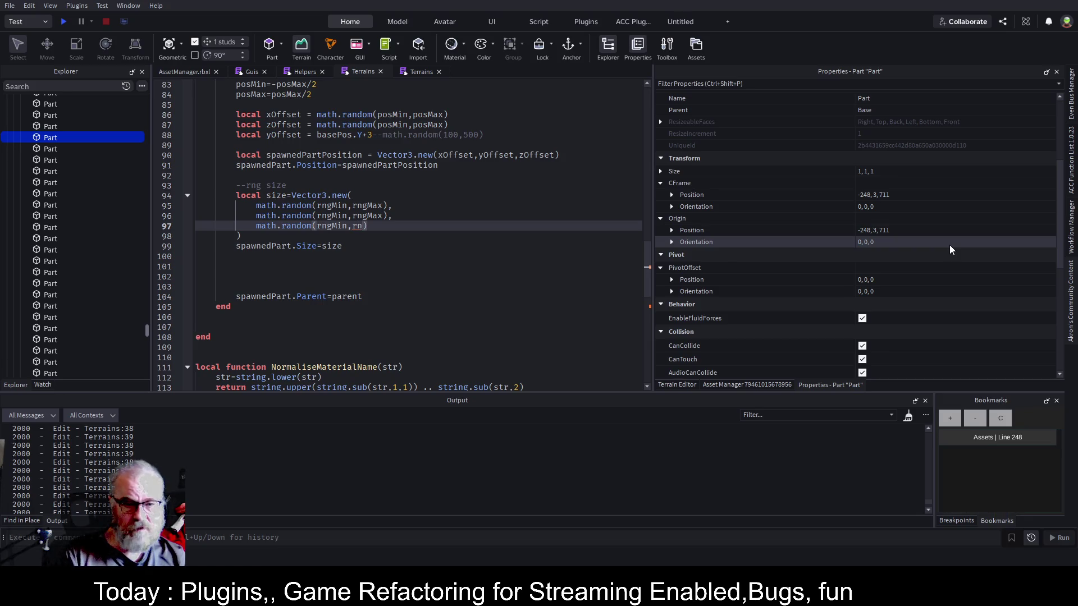
pyautogui.hotkey('ctrl', 's')
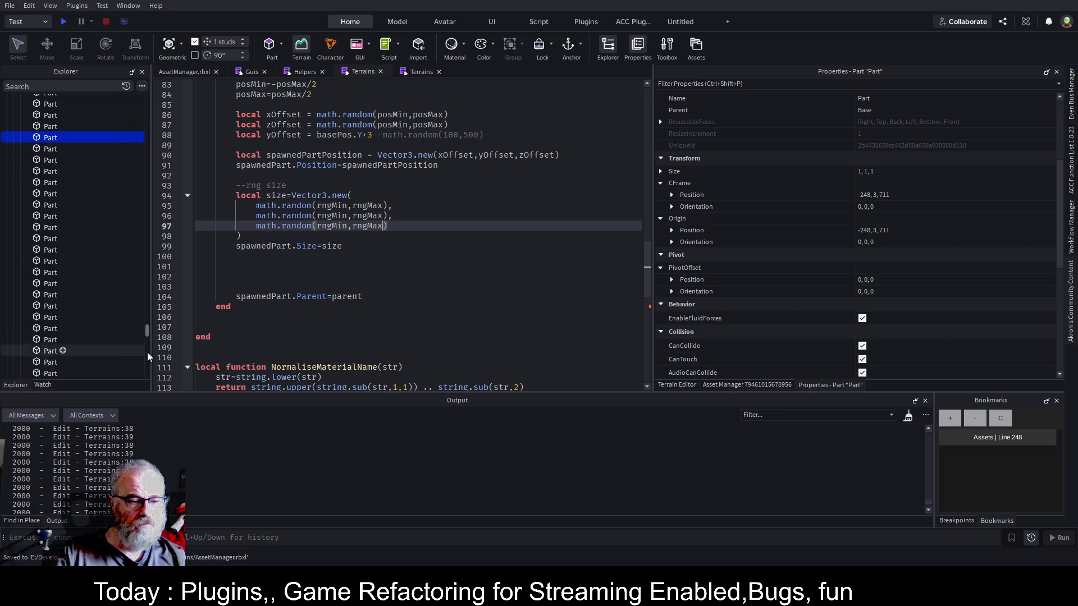
pyautogui.moveTo(148, 337); pyautogui.dragTo(147, 102)
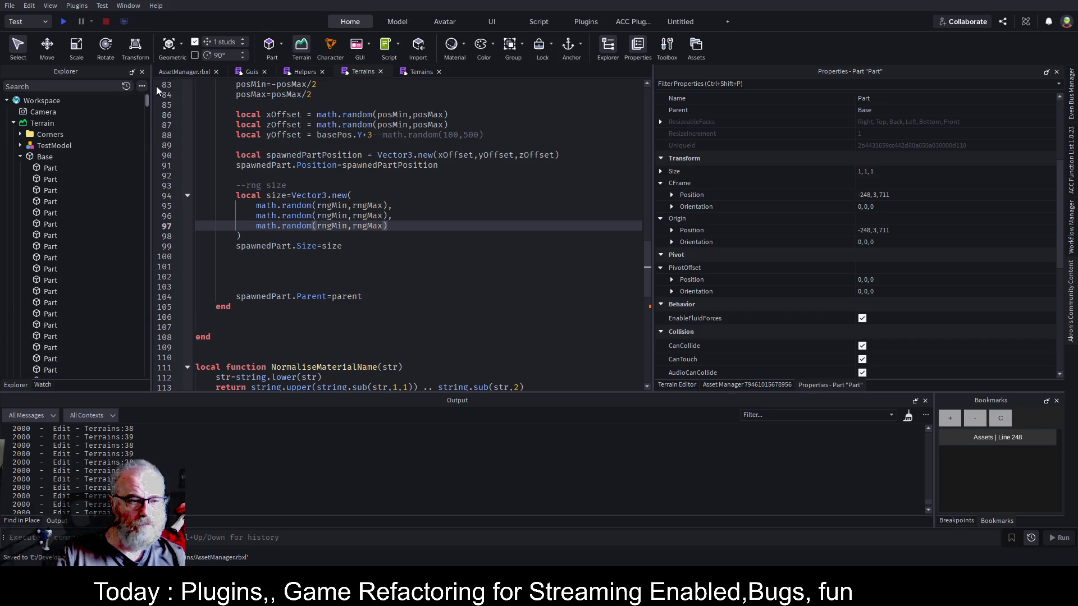
# Delete the old Base and its spawned parts from Terrain, then save the place.
pyautogui.click(20, 158)
pyautogui.click(39, 157)
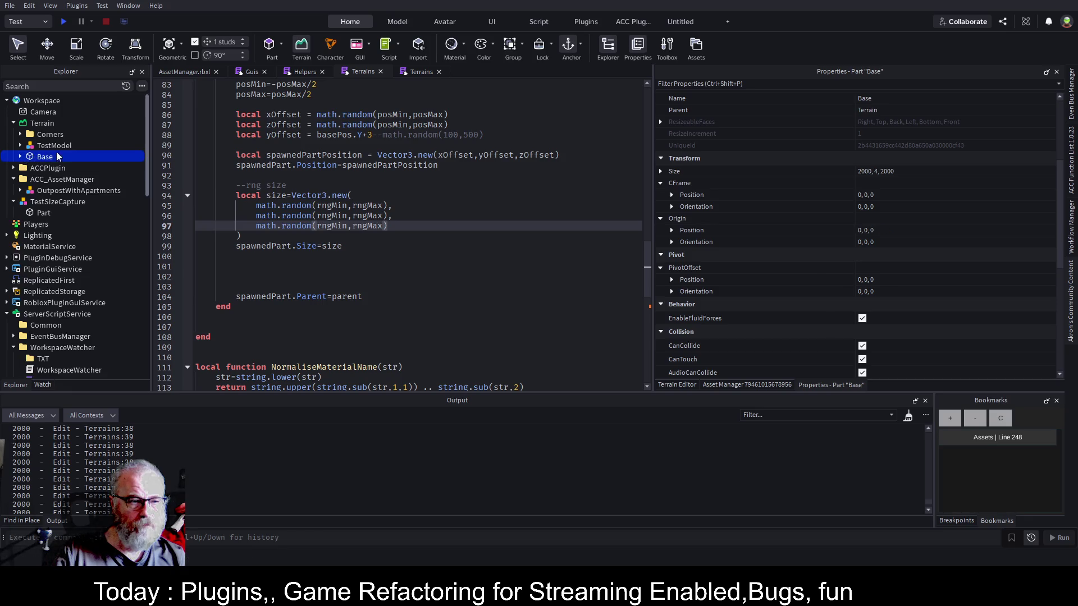
pyautogui.press('Delete')
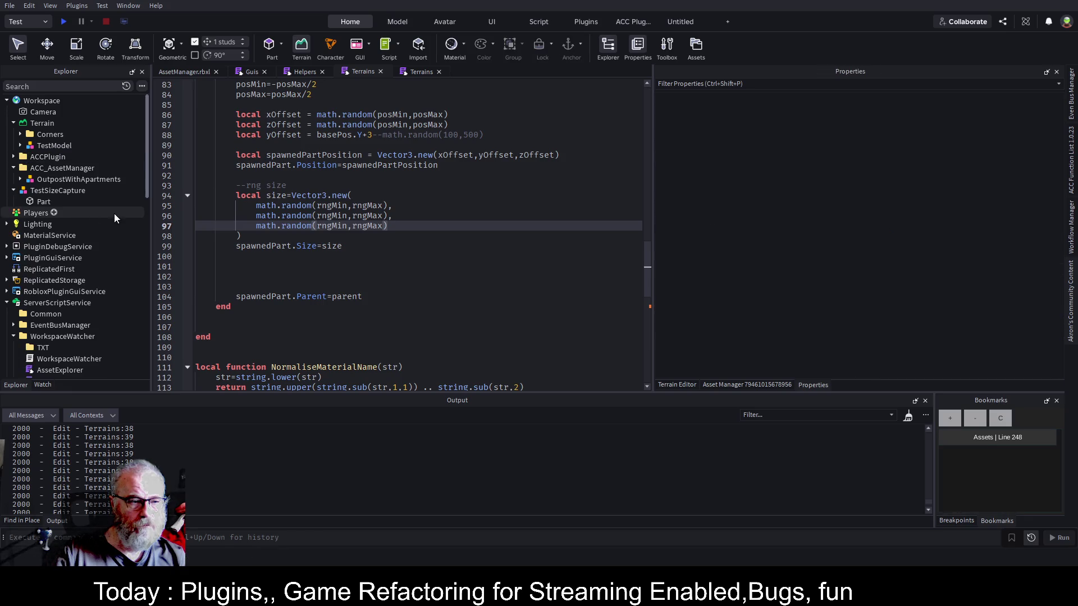
pyautogui.hotkey('ctrl', 's')
# Return to the 3D view, zoom out, and bring up the Asset Manager panel.
pyautogui.click(173, 72)
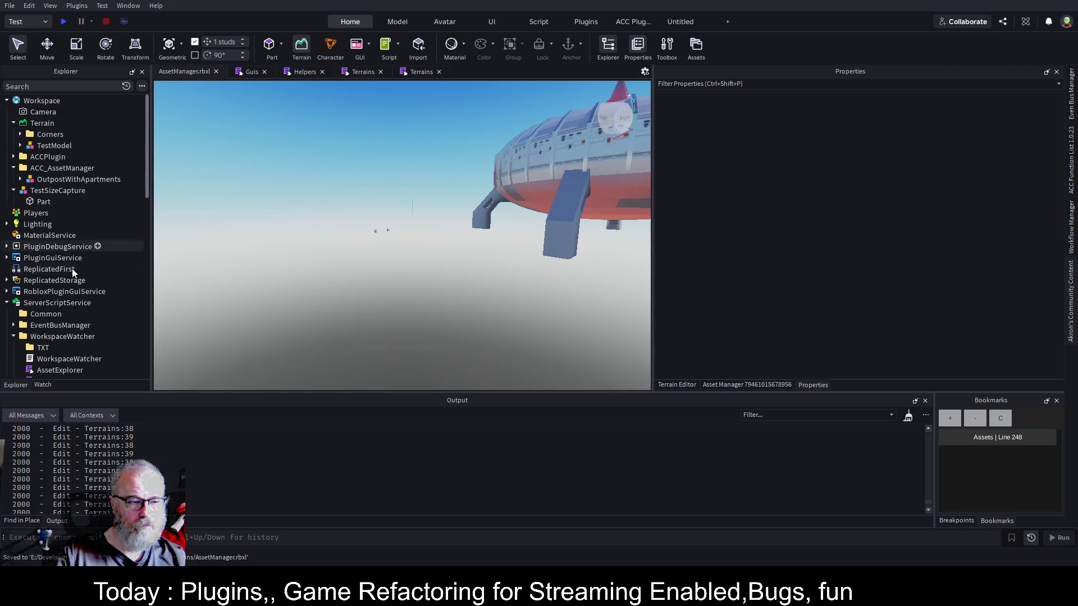
pyautogui.click(71, 336)
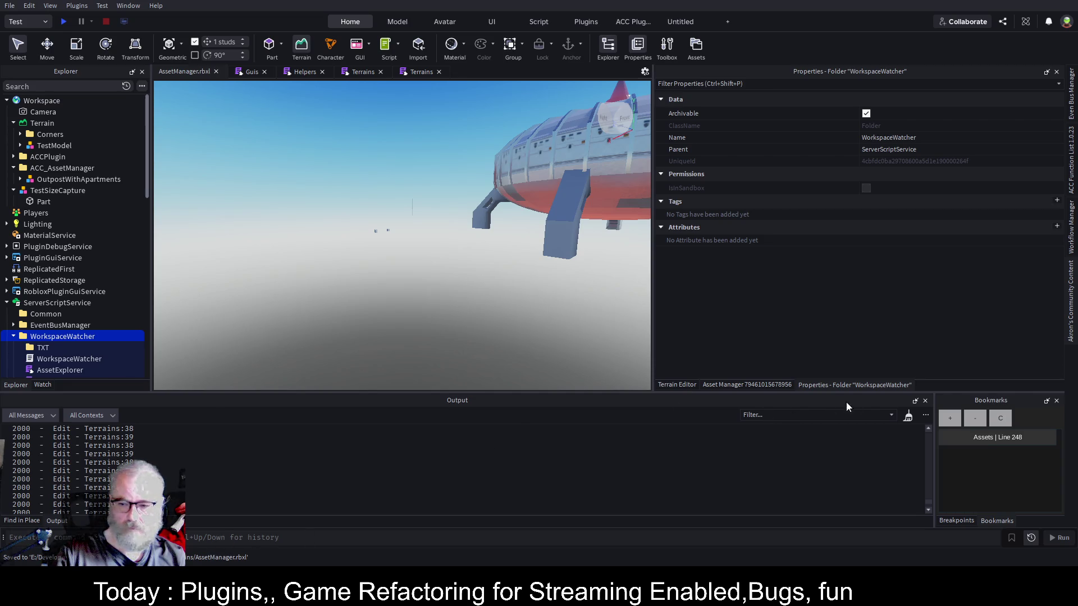
pyautogui.hotkey('ctrl', 'Tab')
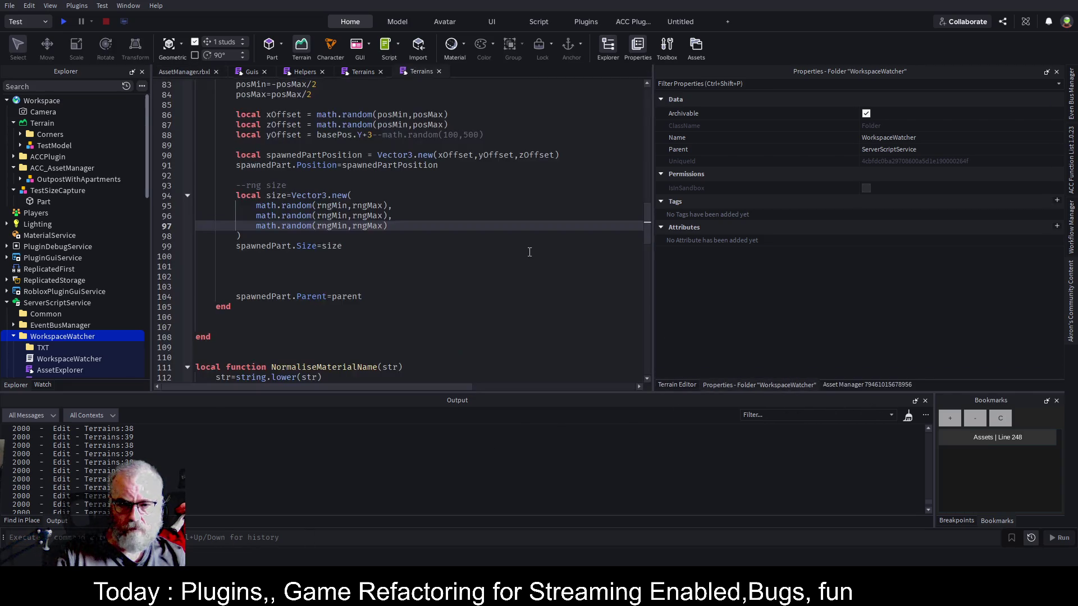
pyautogui.hotkey('ctrl', 'Tab')
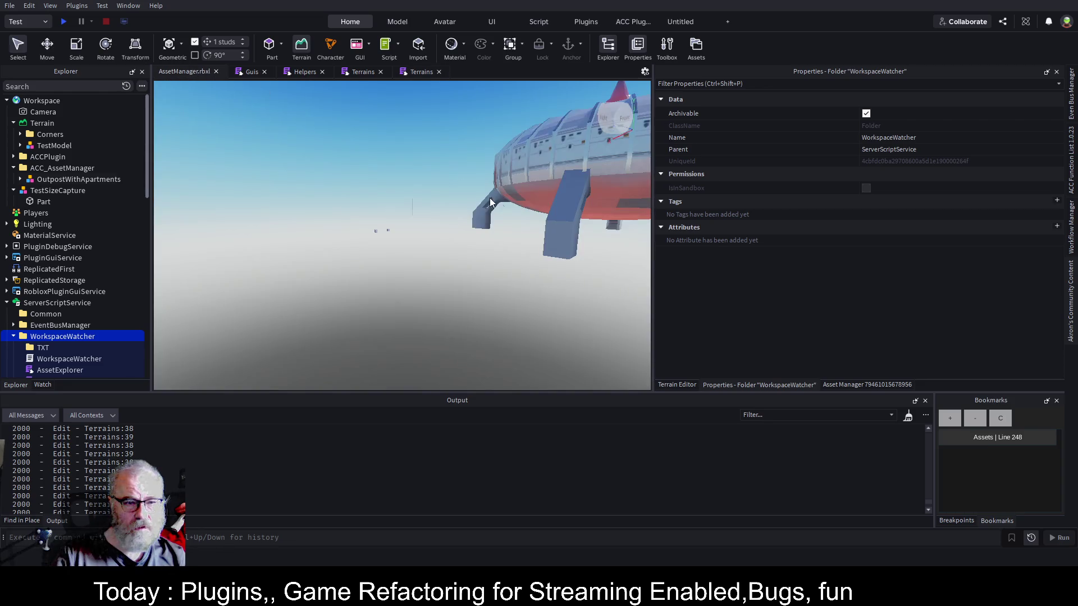
pyautogui.scroll(-10, 510, 206)
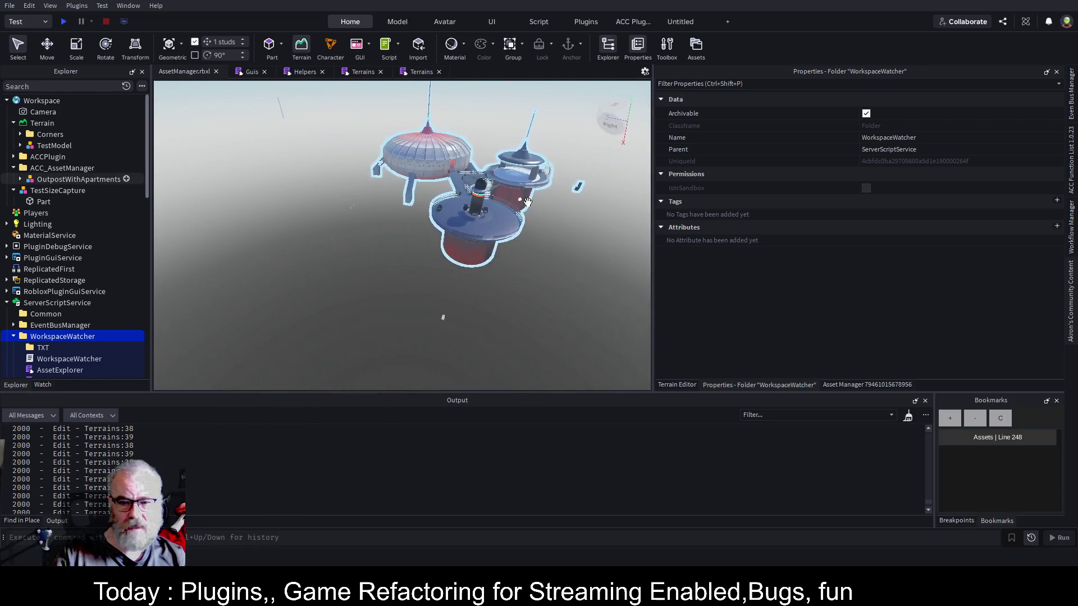
pyautogui.click(848, 387)
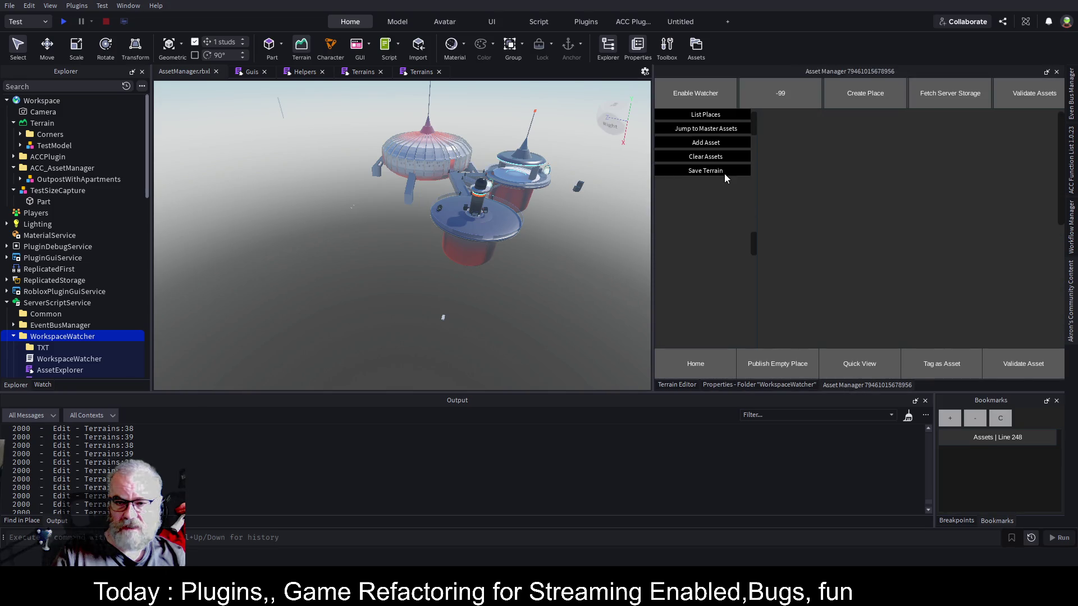
# Rebuild the Base from Asset Manager, inspect its randomly sized parts, and expand Base in Explorer.
pyautogui.click(724, 172)
pyautogui.scroll(5, 482, 270)
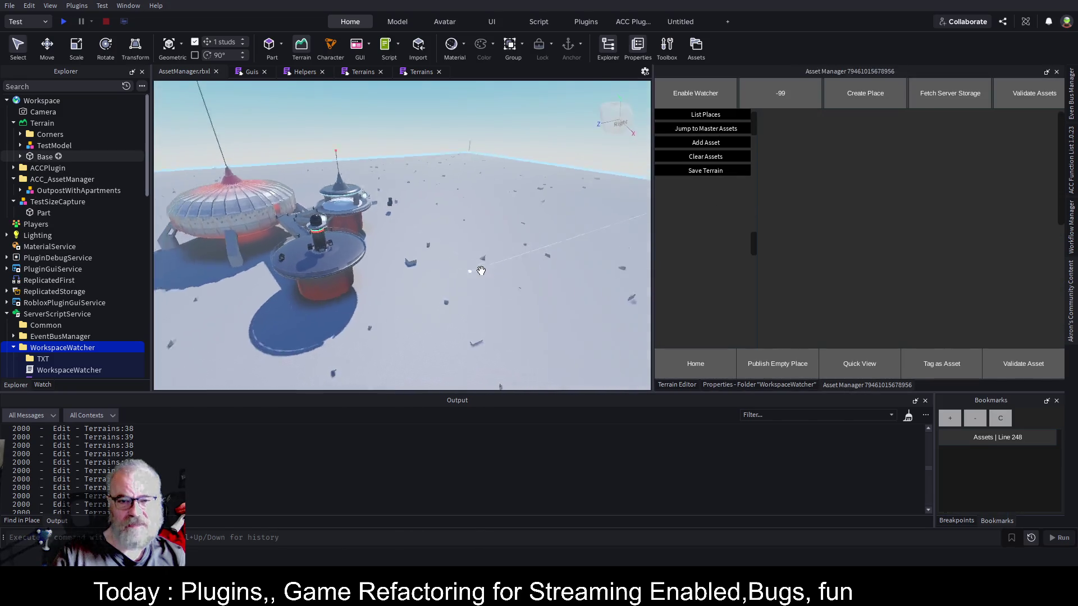
pyautogui.scroll(5, 481, 271)
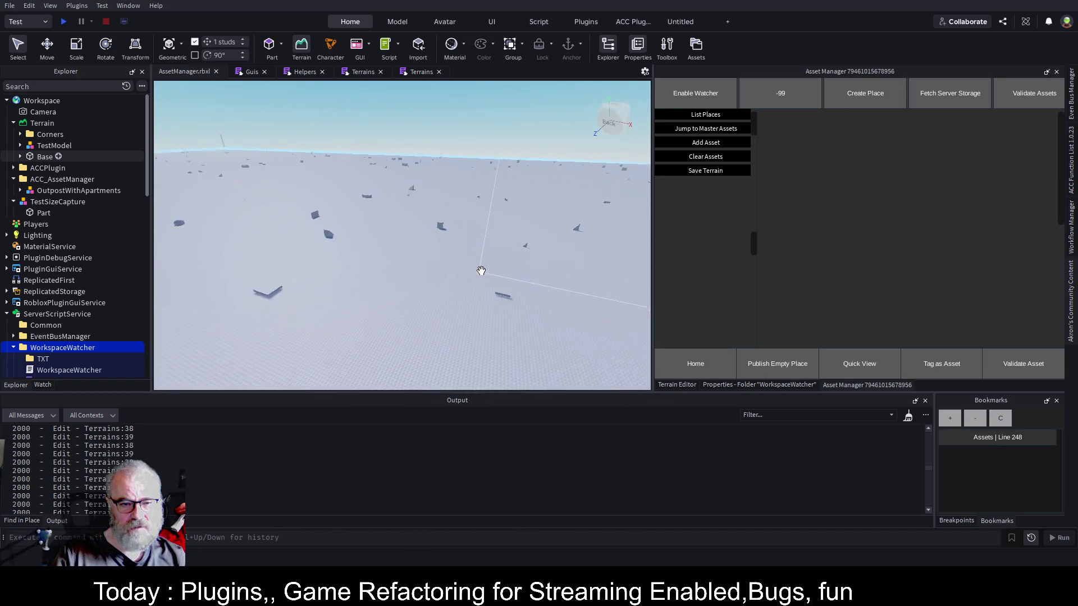
pyautogui.scroll(5, 481, 270)
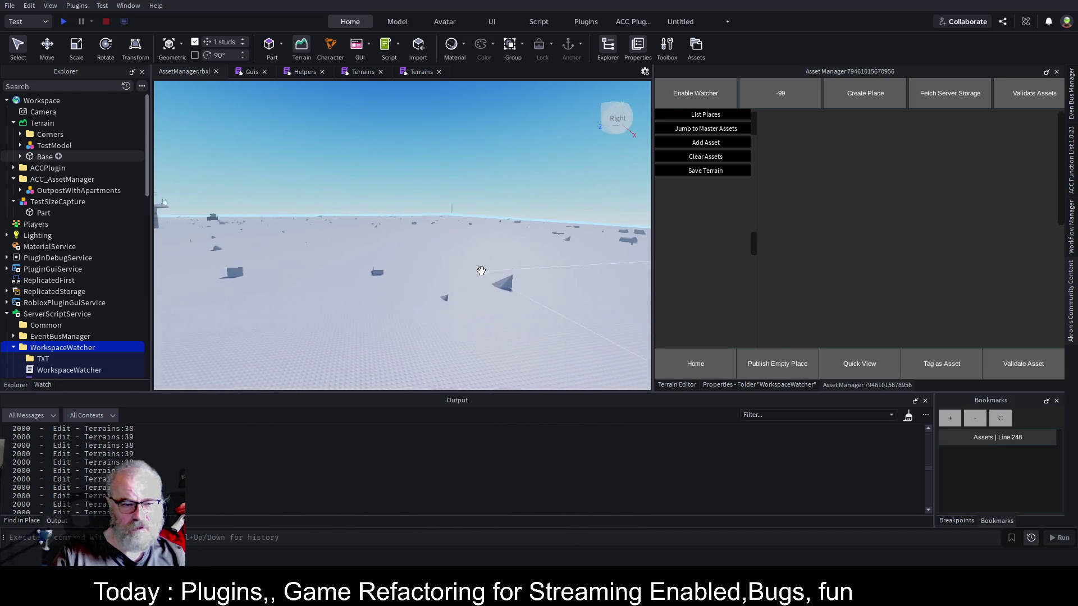
pyautogui.moveTo(480, 271); pyautogui.dragTo(461, 279)
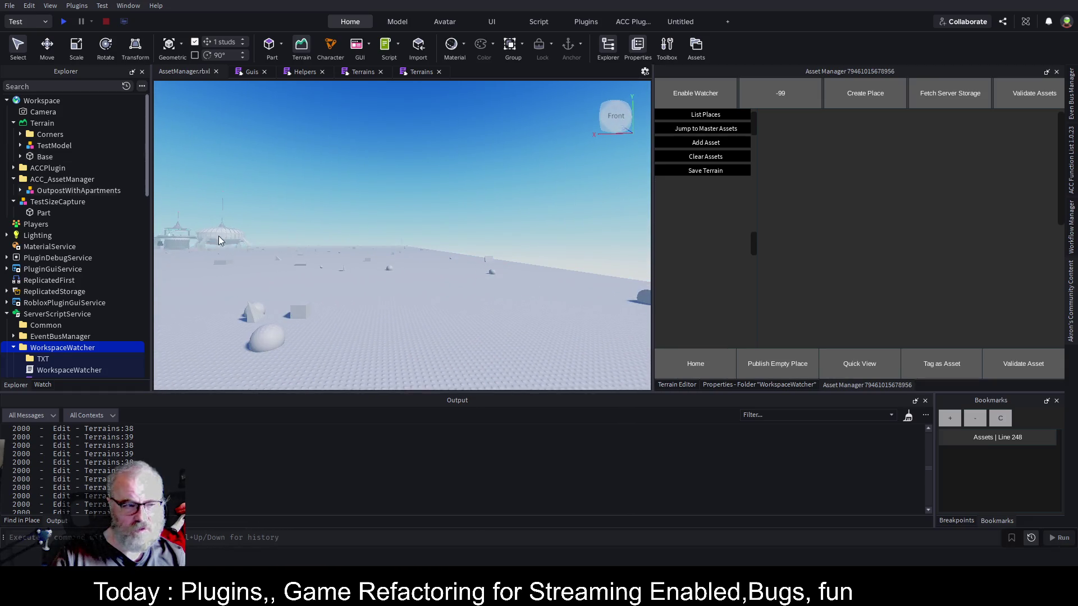
pyautogui.click(20, 156)
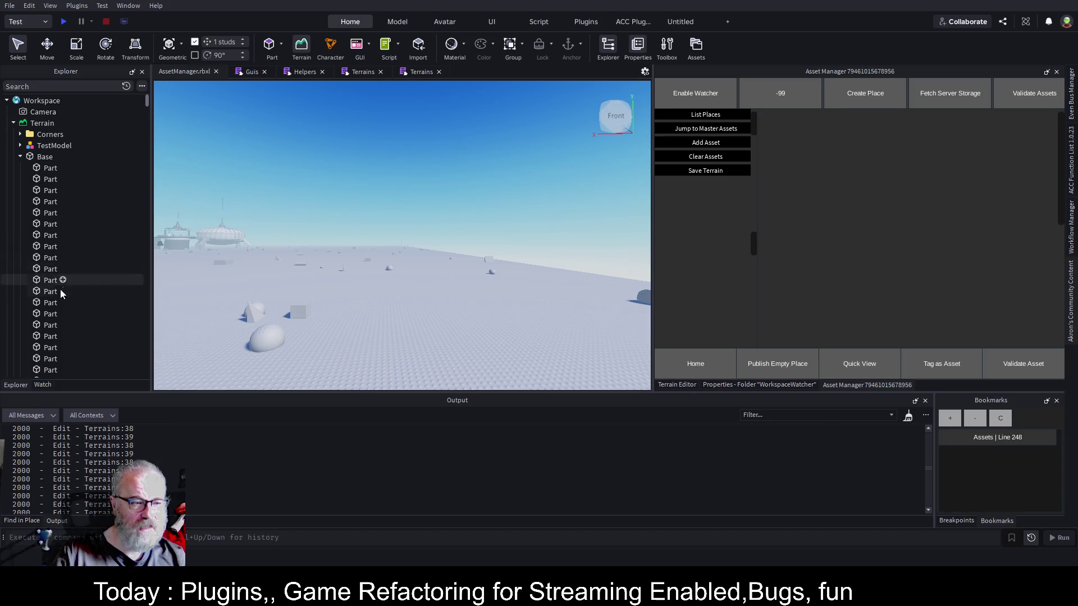
pyautogui.scroll(-3, 55, 281)
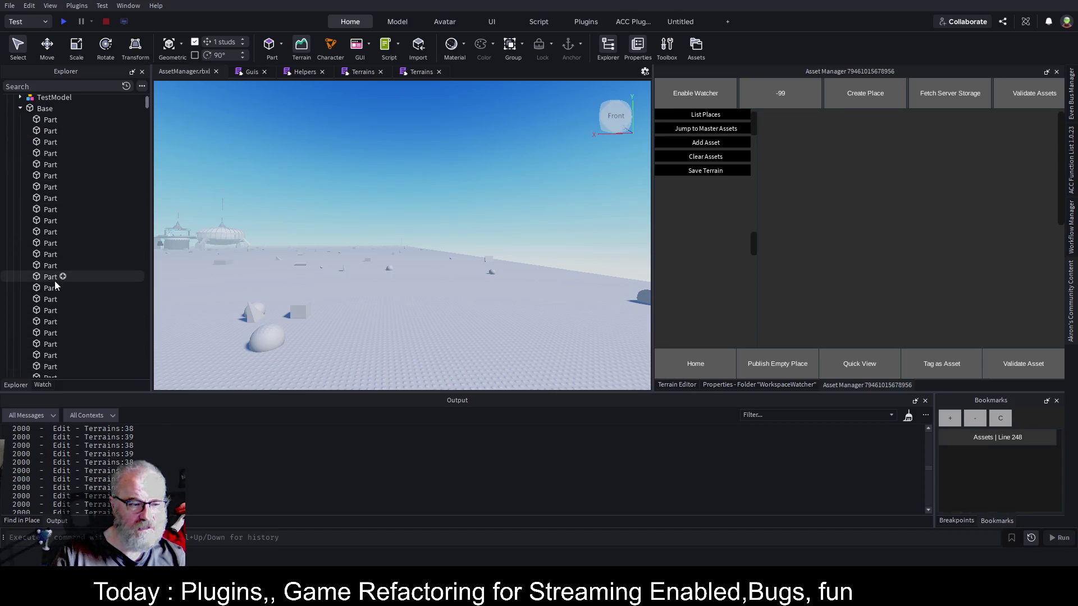
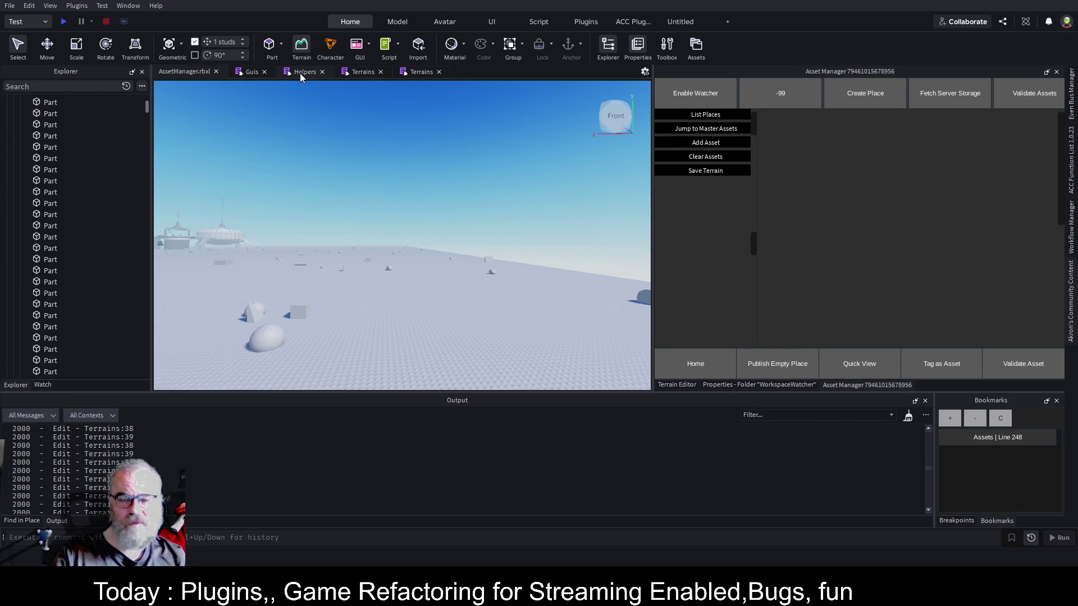
# Close the duplicate Terrains tab and duplicate the ShapeMap table under the name MaterialMap.
pyautogui.click(438, 72)
pyautogui.click(362, 72)
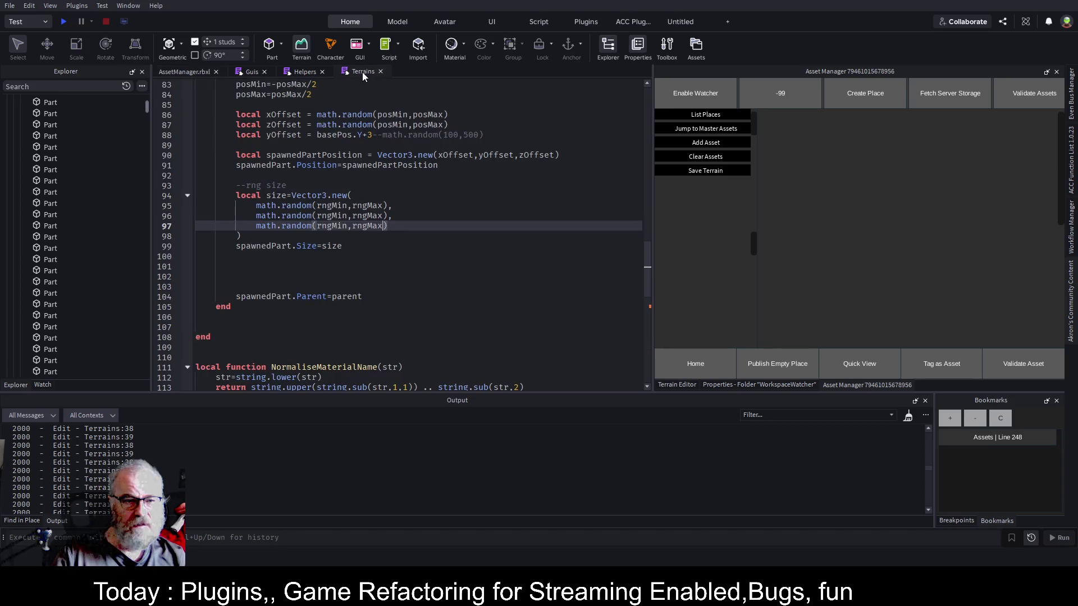
pyautogui.click(355, 257)
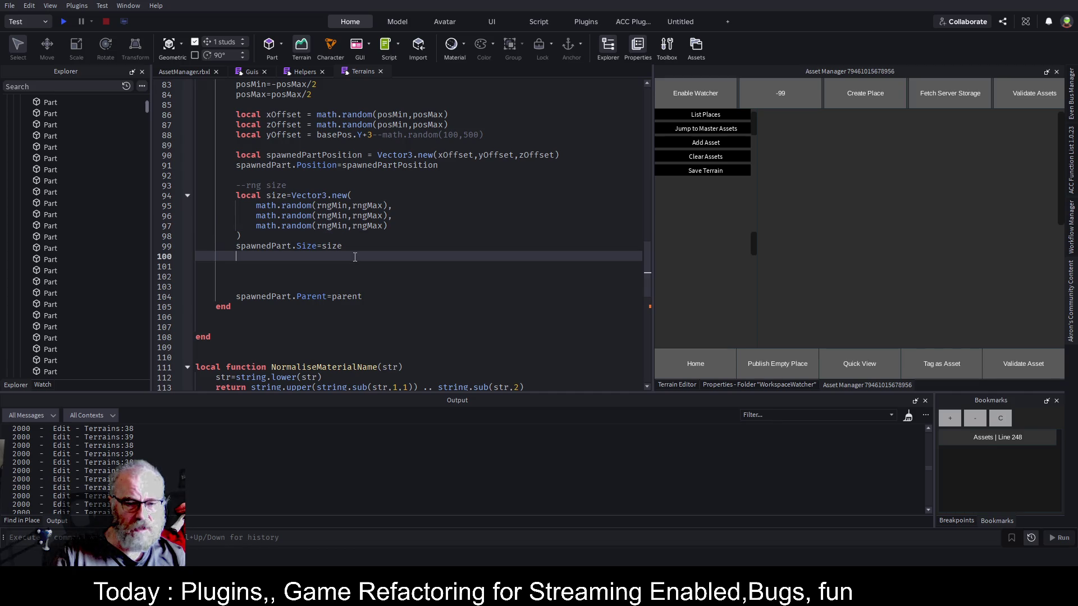
pyautogui.hotkey('ctrl', 'Home')
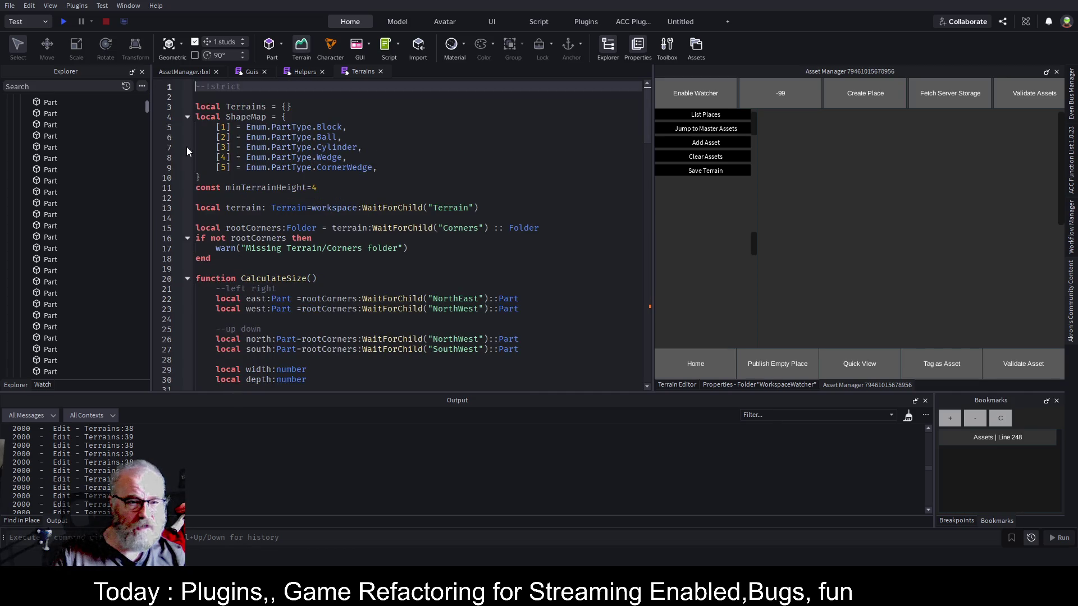
pyautogui.moveTo(379, 167); pyautogui.dragTo(196, 117)
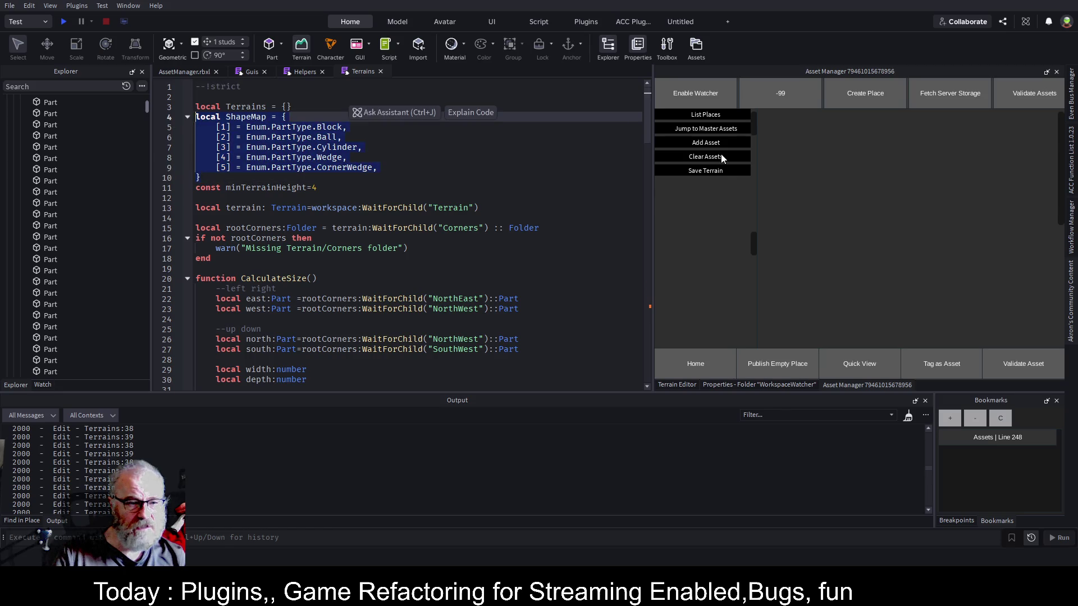
pyautogui.press('Down')
pyautogui.press('Down')
pyautogui.press('Down')
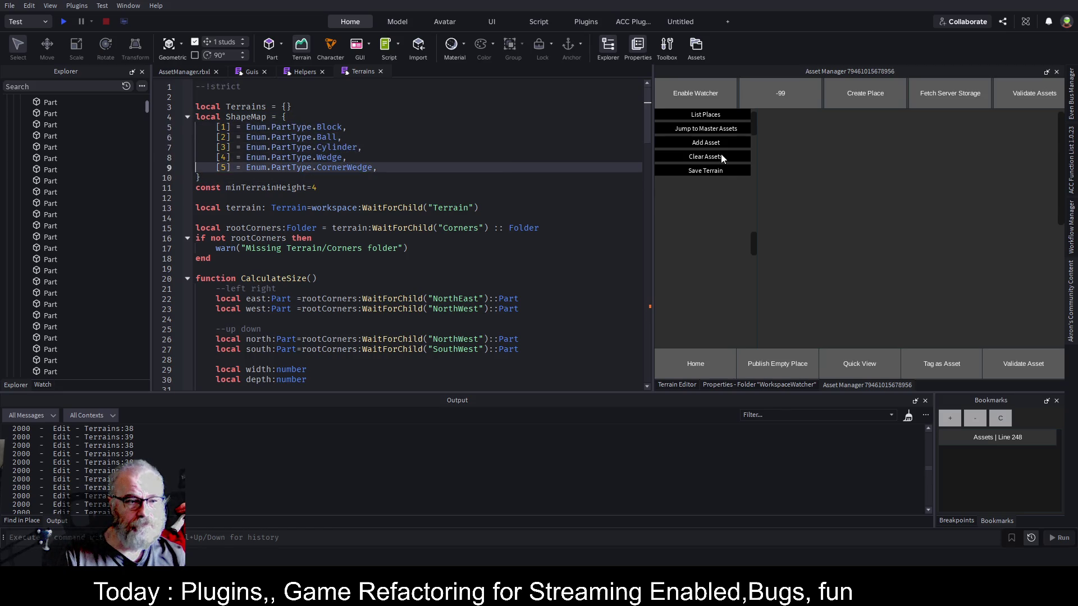
pyautogui.write('local ShapeMap = { \t[1] = Enum.PartType.Block, \t[2] = Enum.PartType.Ball, \t[3] = Enum.PartType.Cylinder, \t[4] = Enum.PartType.Wedge, \t[5] = Enum.PartType.CornerWedge, }')
pyautogui.press('Up')
pyautogui.press('Up')
pyautogui.press('Up')
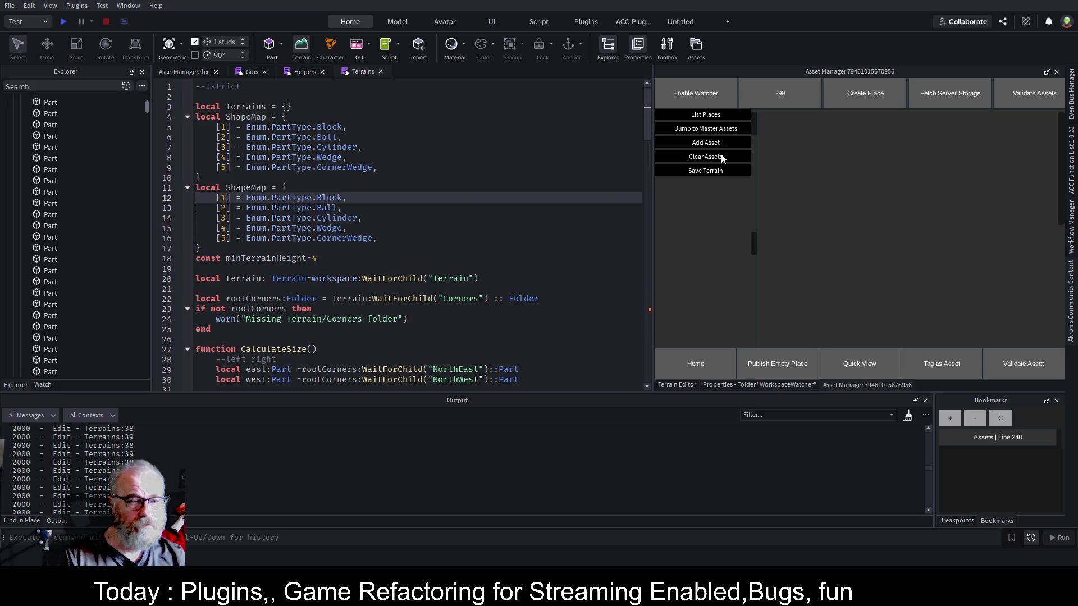
pyautogui.press('Right')
pyautogui.press('Delete')
pyautogui.press('Delete')
pyautogui.press('Delete')
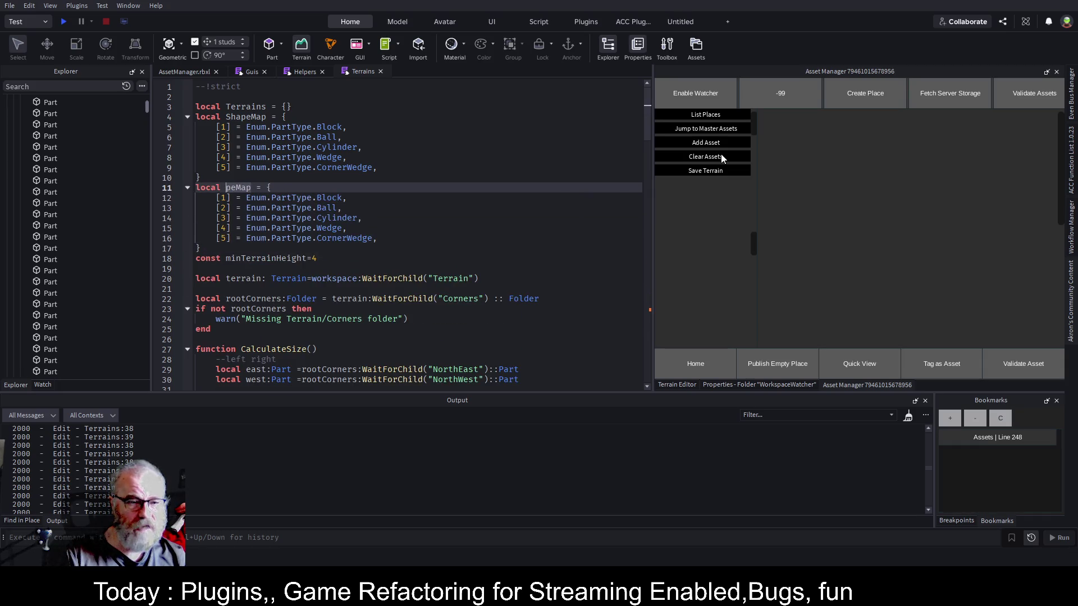
pyautogui.write('Material')
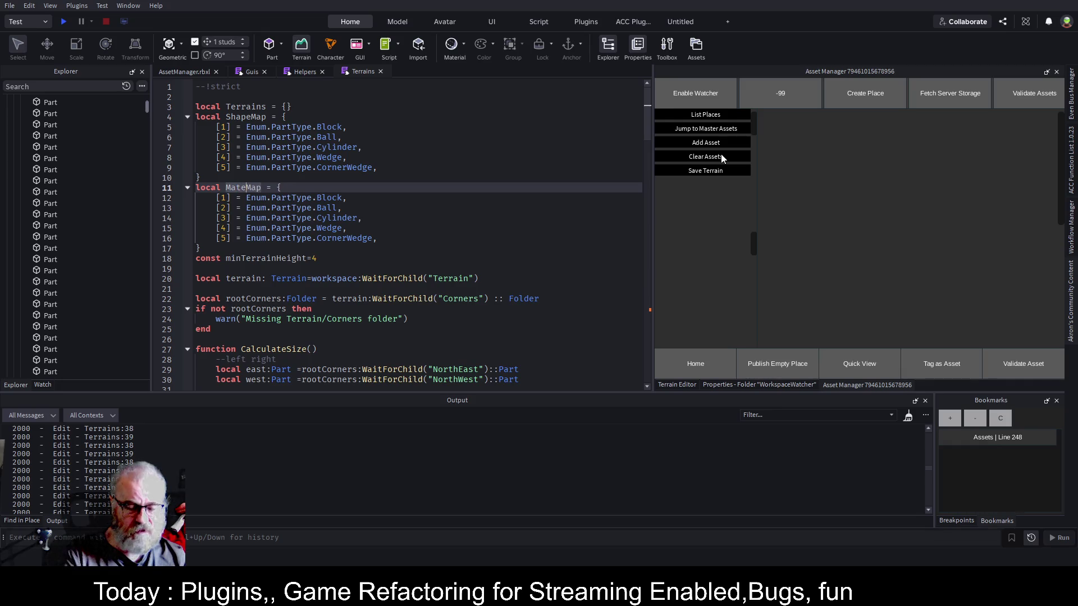
# Replace the first three MaterialMap entries with "Grass", "Mud" and "Sand".
pyautogui.press('Down')
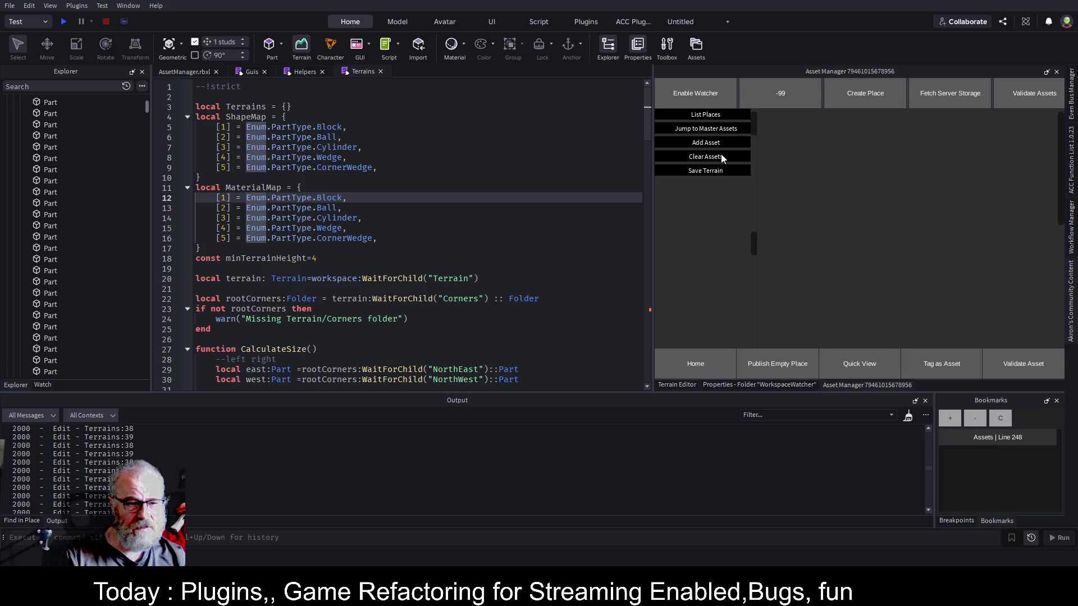
pyautogui.hotkey('shift', 'alt', 'Right')
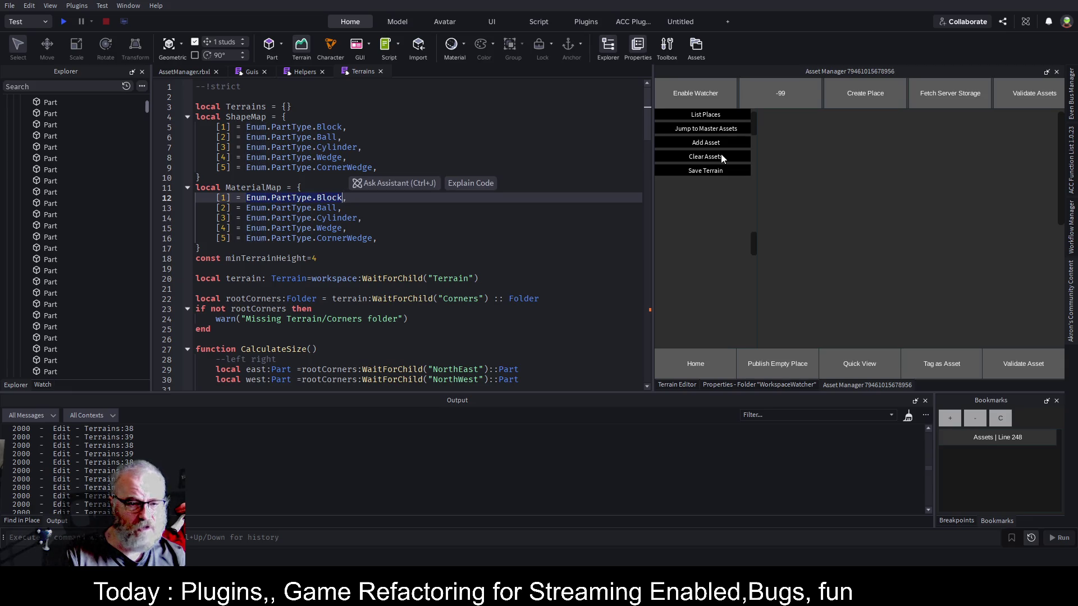
pyautogui.write('"')
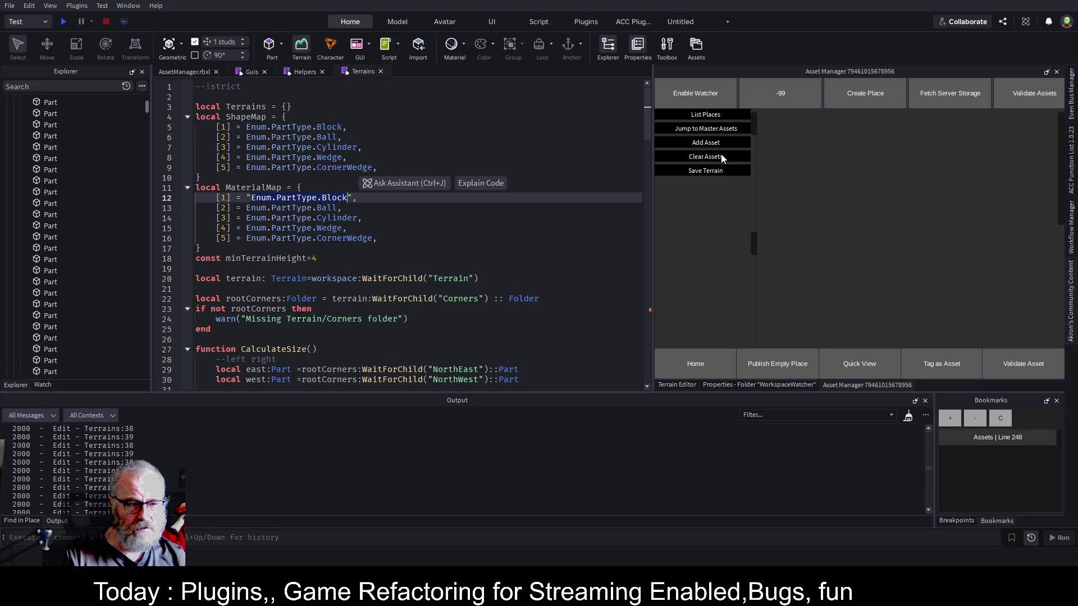
pyautogui.press('BackSpace')
pyautogui.write('Grass')
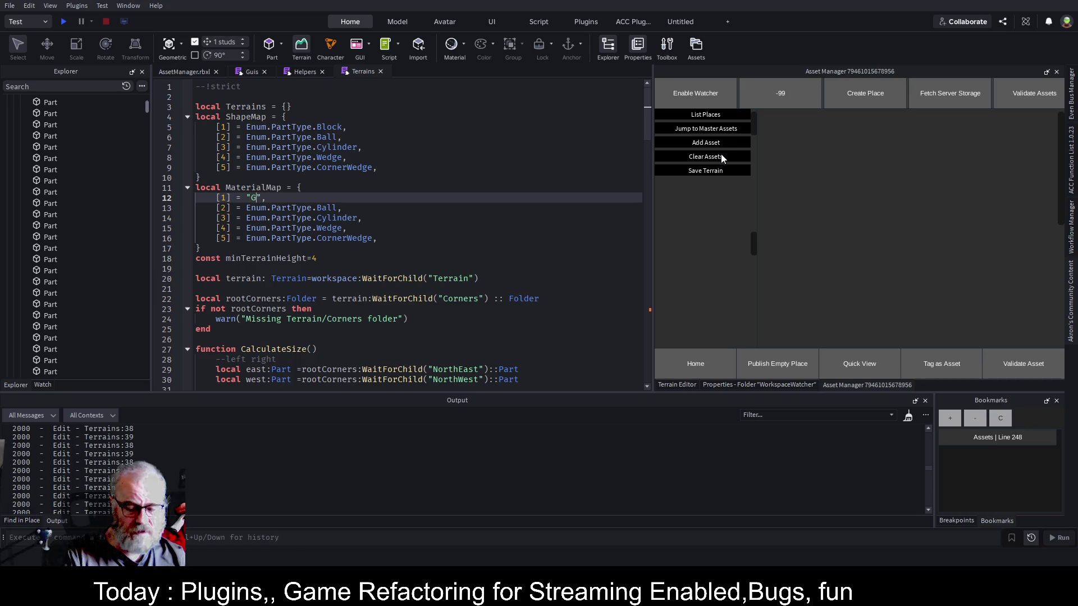
pyautogui.press('Down')
pyautogui.hotkey('ctrl', 'Left')
pyautogui.hotkey('ctrl', 'Left')
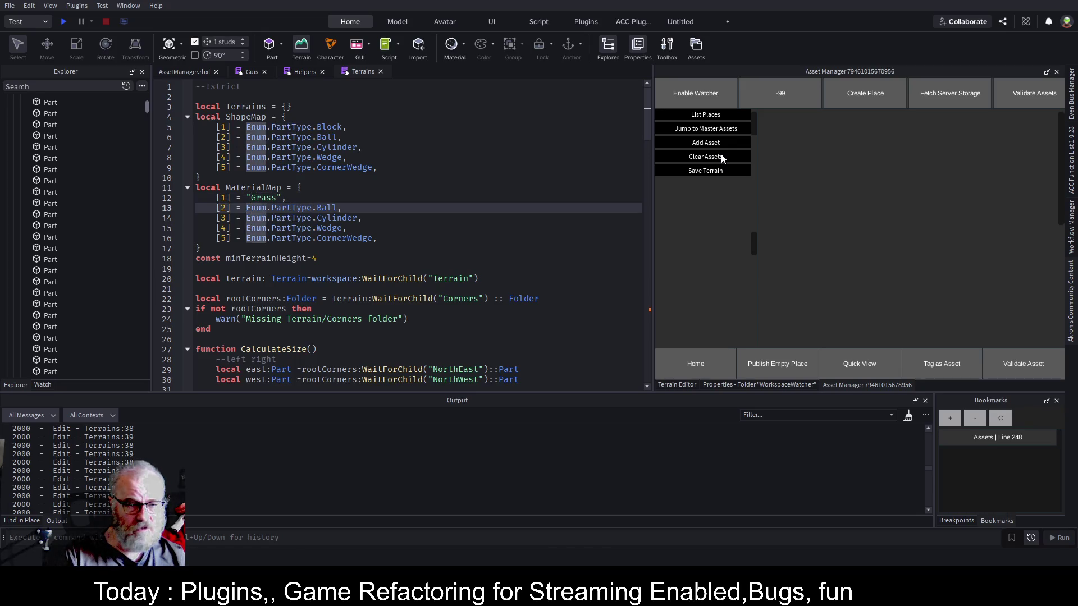
pyautogui.hotkey('shift', 'End')
pyautogui.hotkey('shift', 'Left')
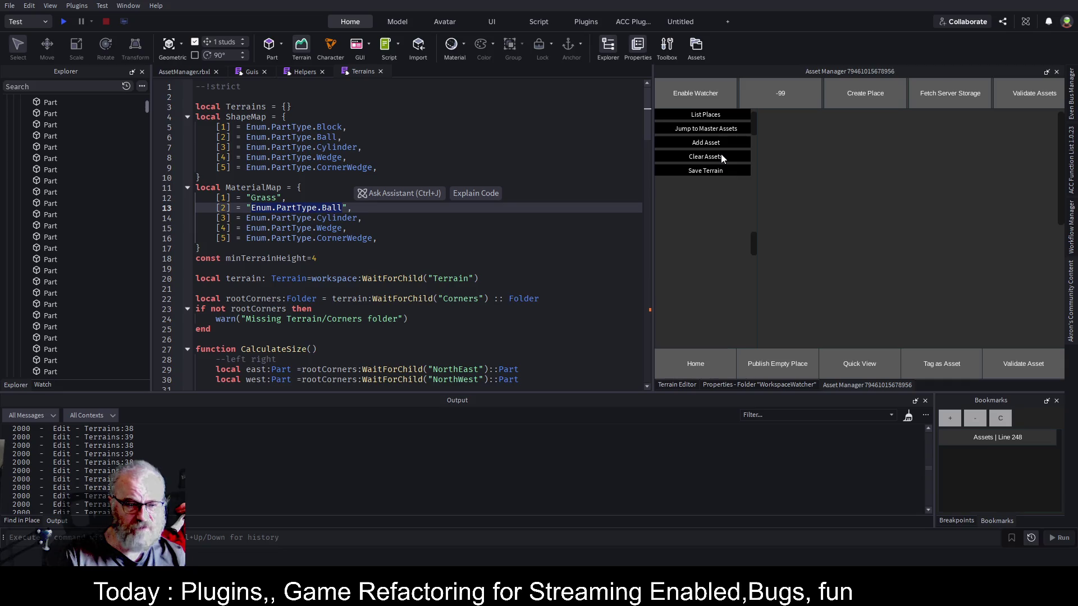
pyautogui.write('"Mud')
pyautogui.press('Down')
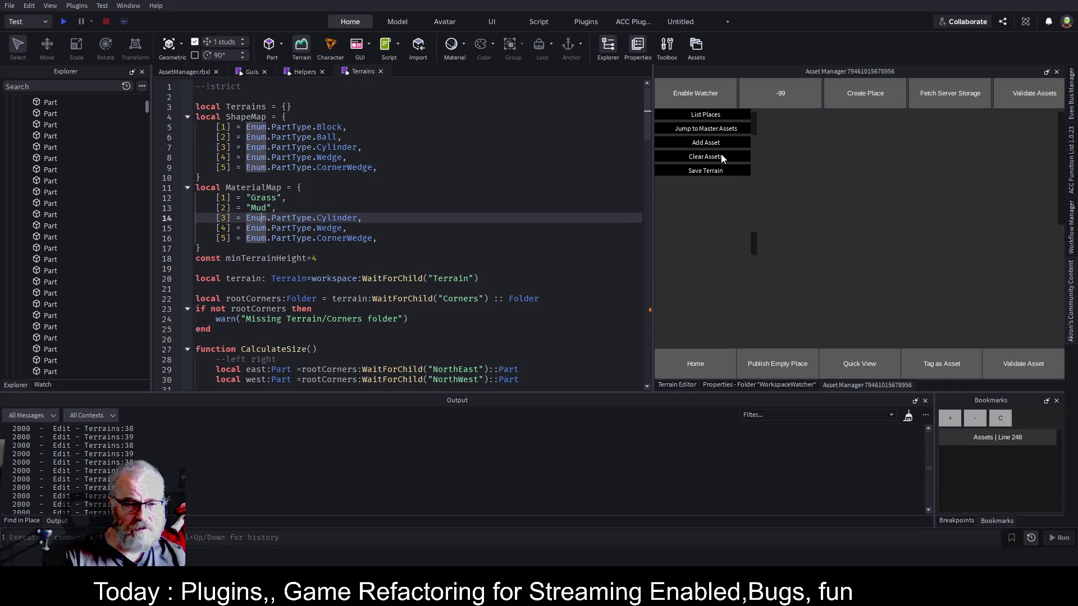
pyautogui.hotkey('ctrl', 'Left')
pyautogui.hotkey('shift', 'End')
pyautogui.hotkey('shift', 'Left')
pyautogui.write('"Sand')
# Replace the last two entries with "LeafyGrass" and "Ground", then save the place.
pyautogui.press('Down')
pyautogui.hotkey('ctrl', 'Left')
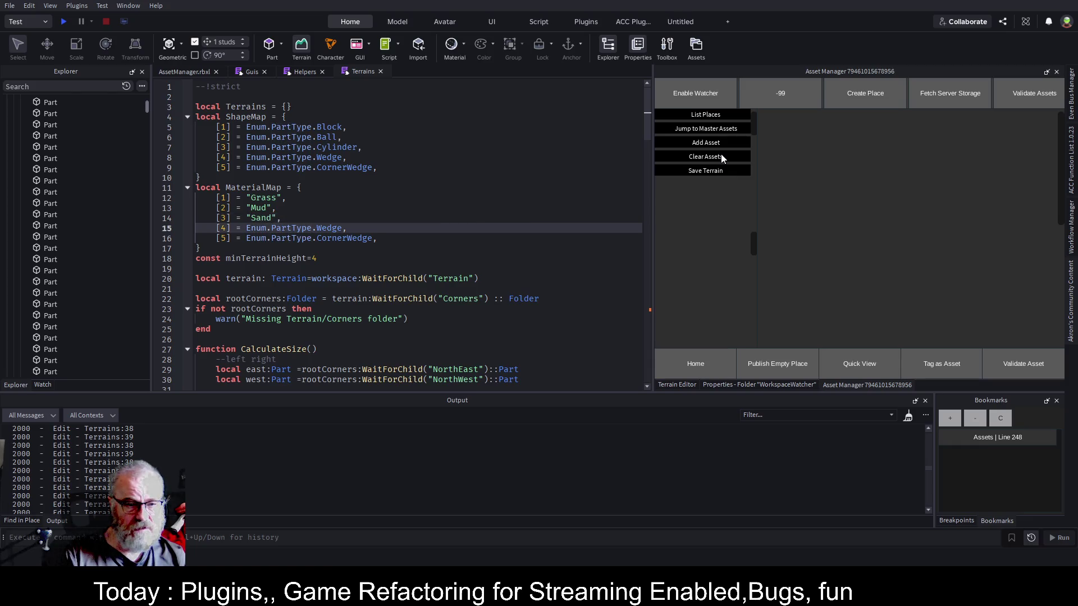
pyautogui.write('"LeafyG')
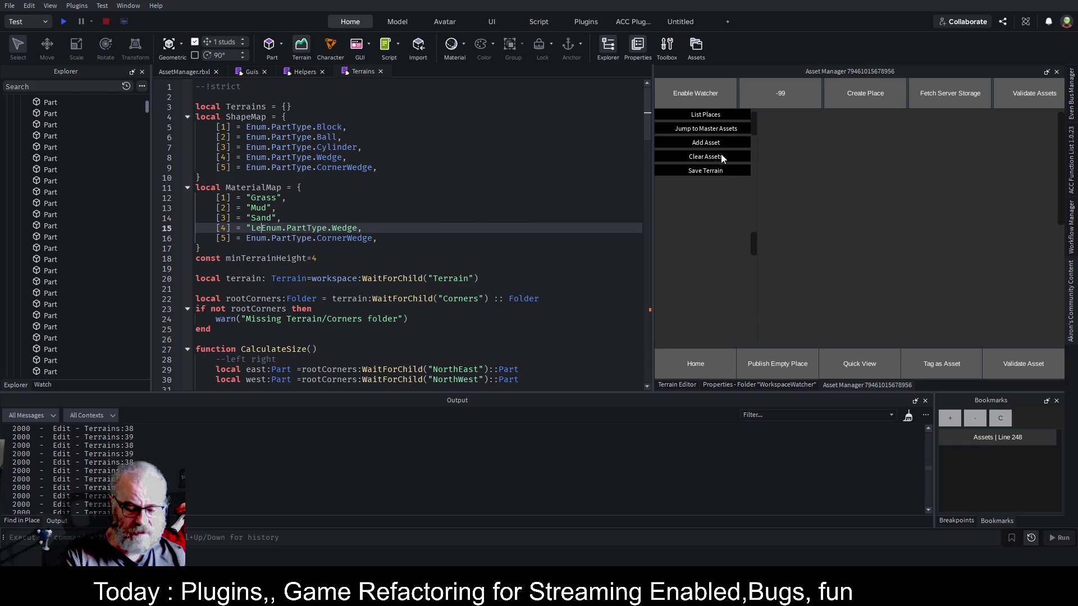
pyautogui.write('r')
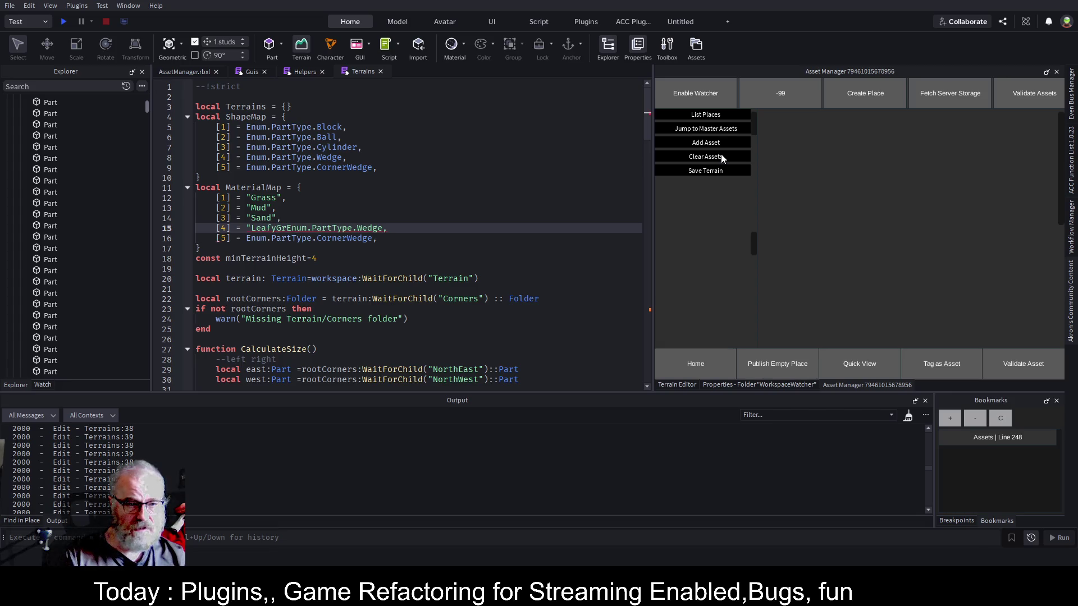
pyautogui.write('ass')
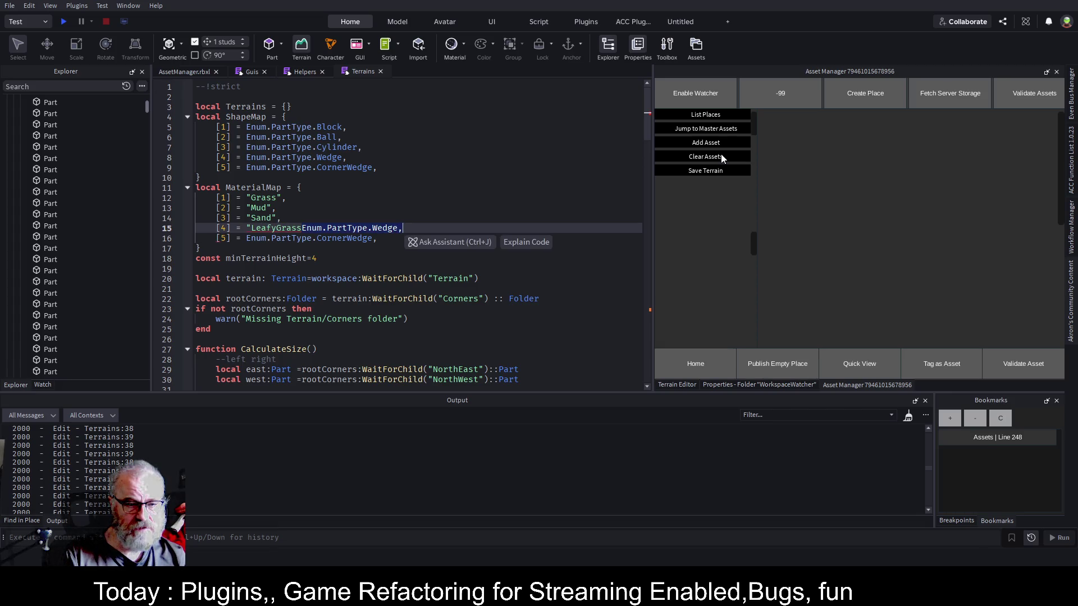
pyautogui.hotkey('shift', 'End')
pyautogui.press('Delete')
pyautogui.write('",')
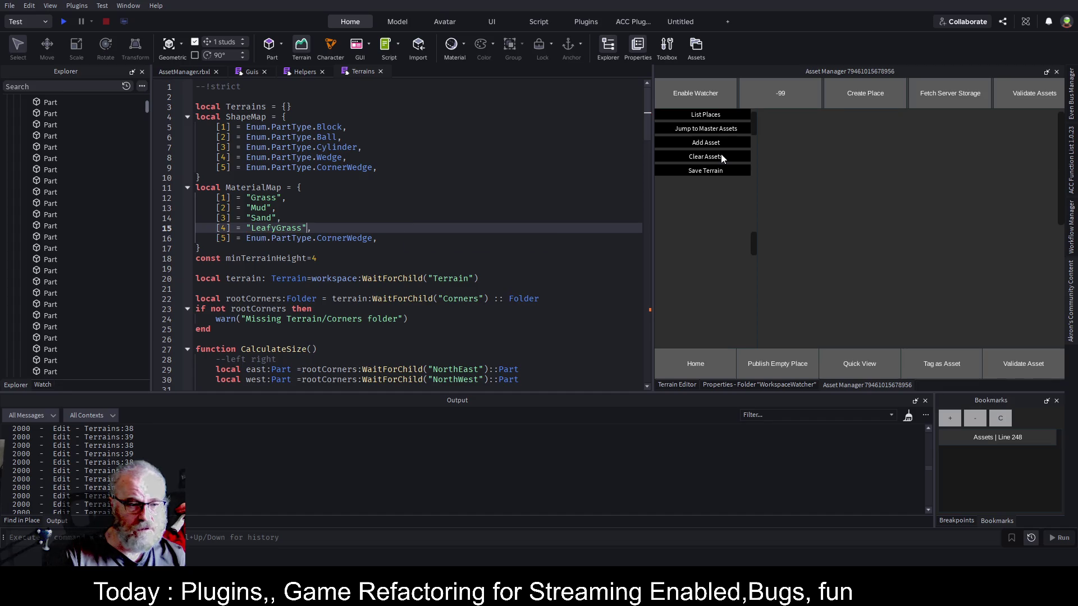
pyautogui.press('Down')
pyautogui.press('Left')
pyautogui.press('Left')
pyautogui.press('Left')
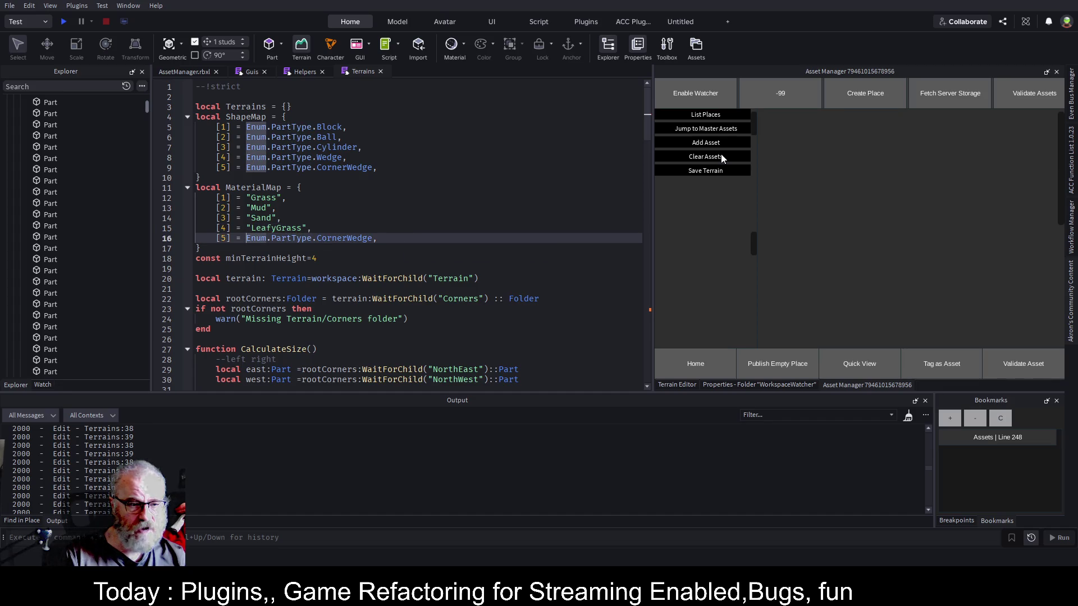
pyautogui.hotkey('shift', 'End')
pyautogui.hotkey('shift', 'Left')
pyautogui.write('"')
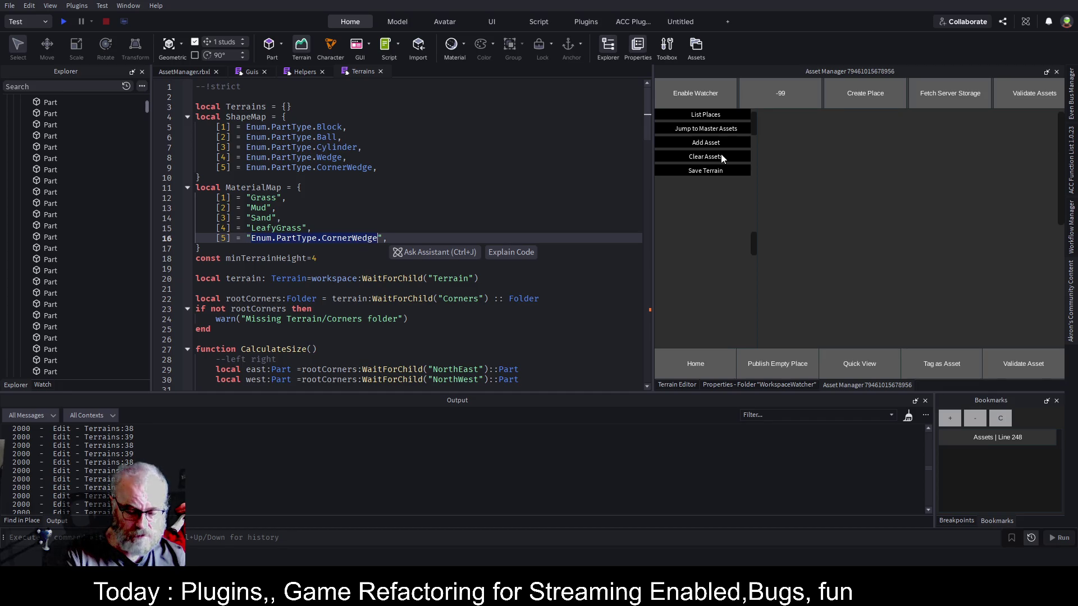
pyautogui.write('Ground')
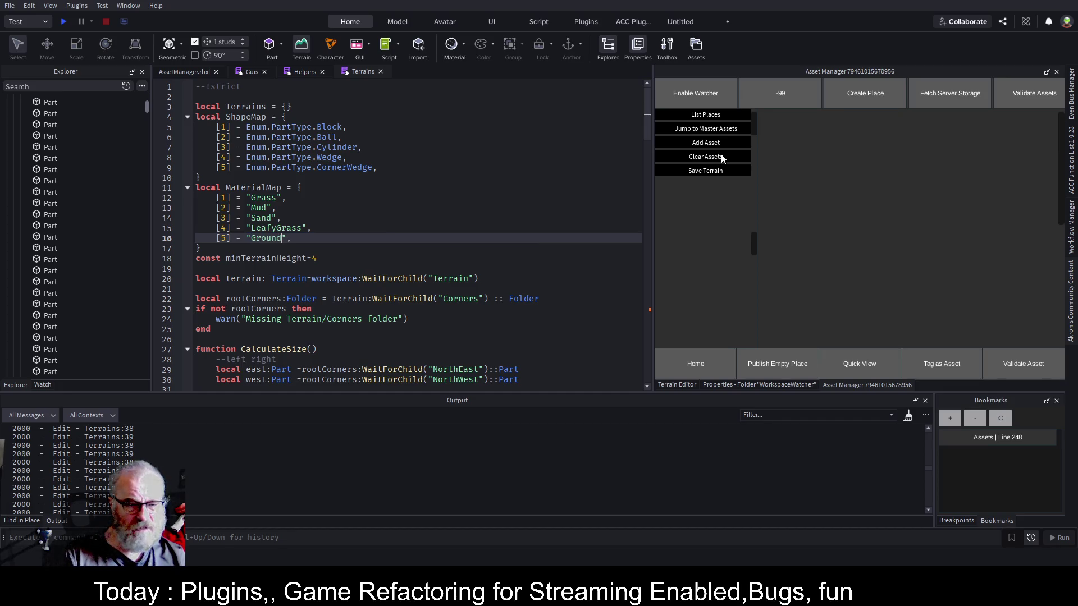
pyautogui.hotkey('ctrl', 's')
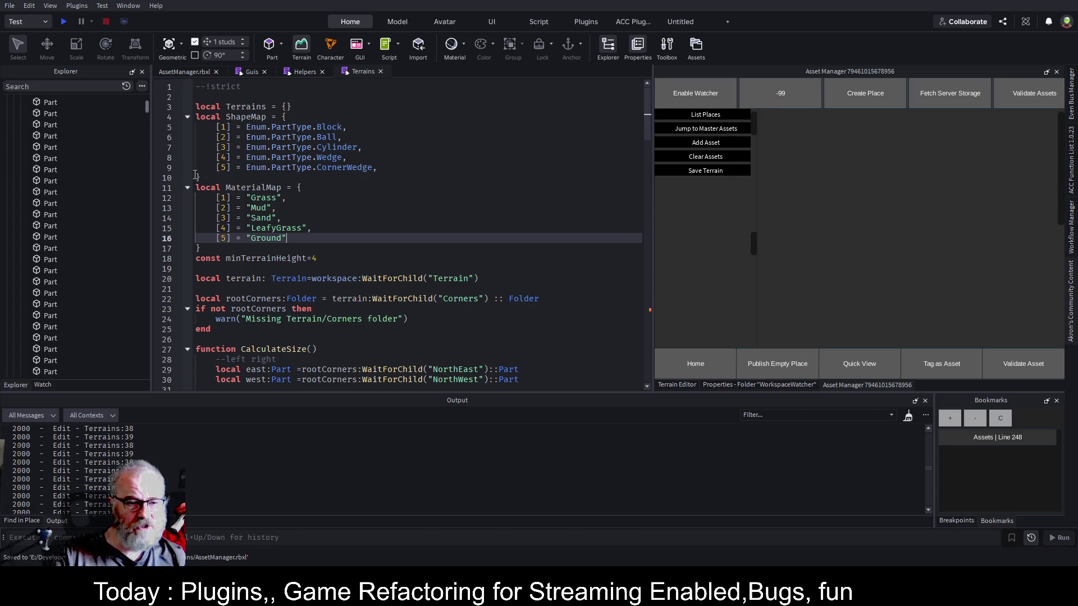
pyautogui.click(243, 187)
# Add line 108: local mat=MaterialMap[math.random(1,#MaterialMap)] after spawnedPart.Size.
pyautogui.scroll(-14, 342, 280)
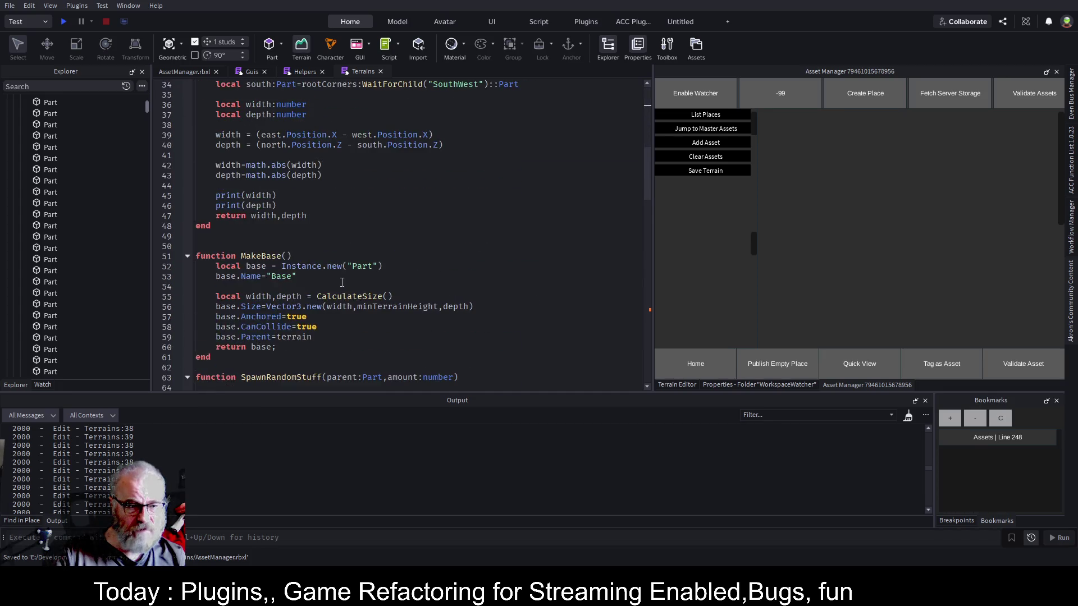
pyautogui.scroll(-16, 342, 281)
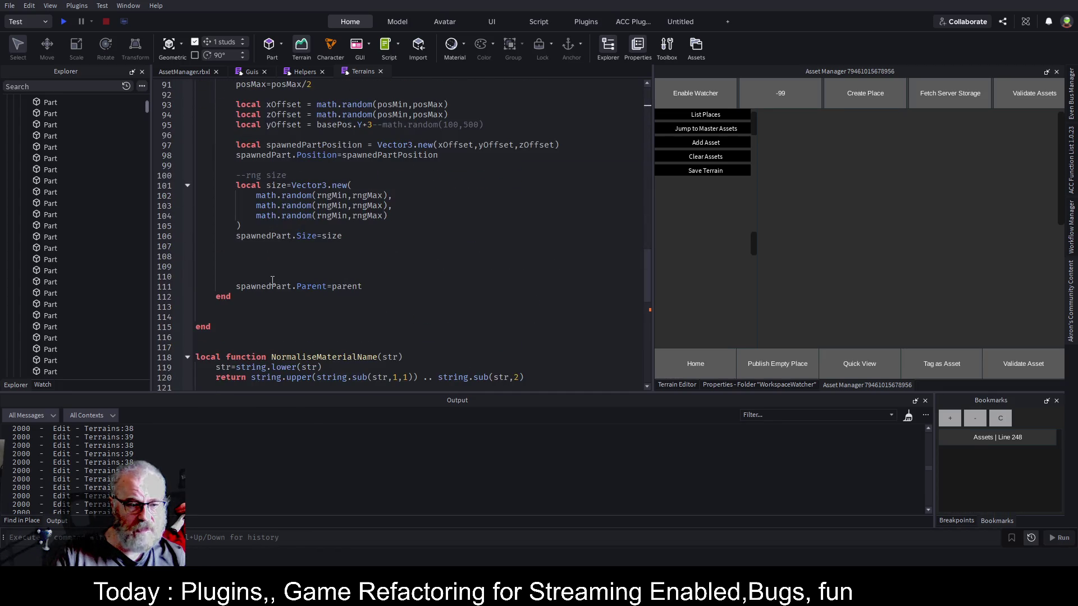
pyautogui.click(292, 257)
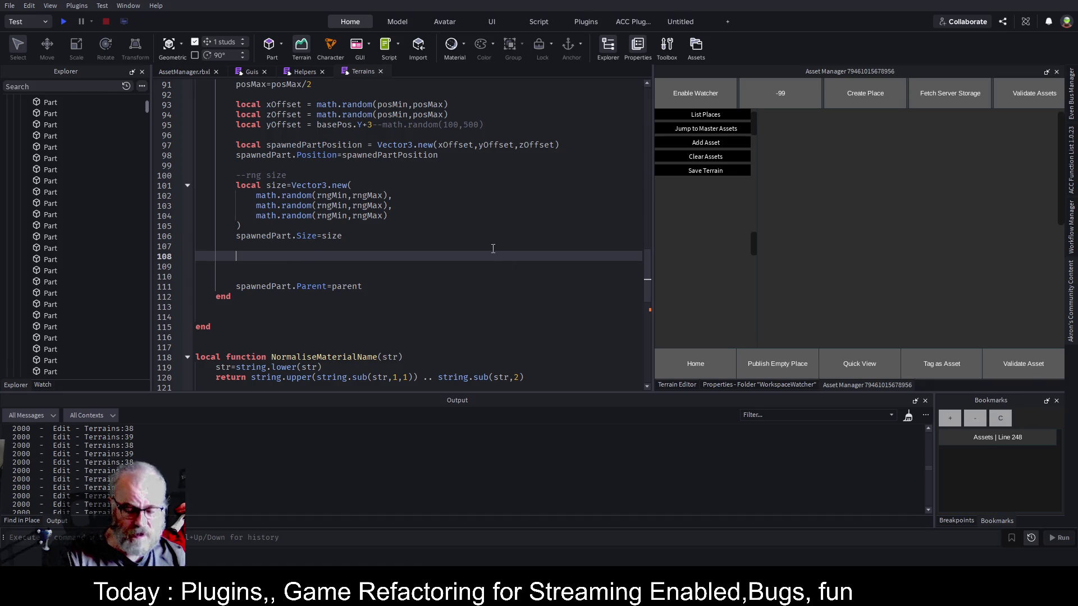
pyautogui.write('local')
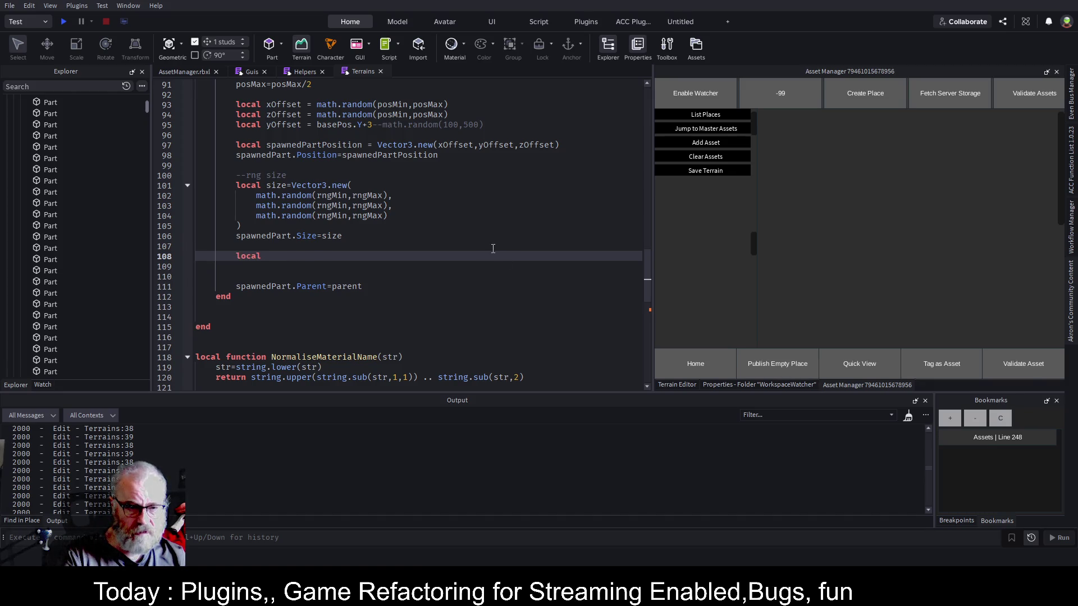
pyautogui.write(' maa')
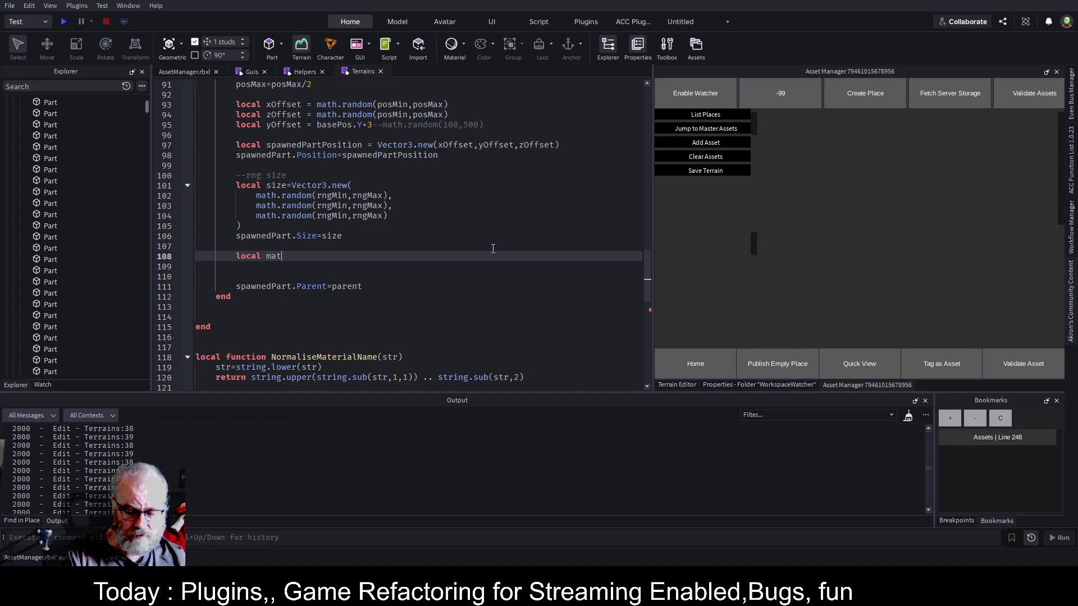
pyautogui.write('m.')
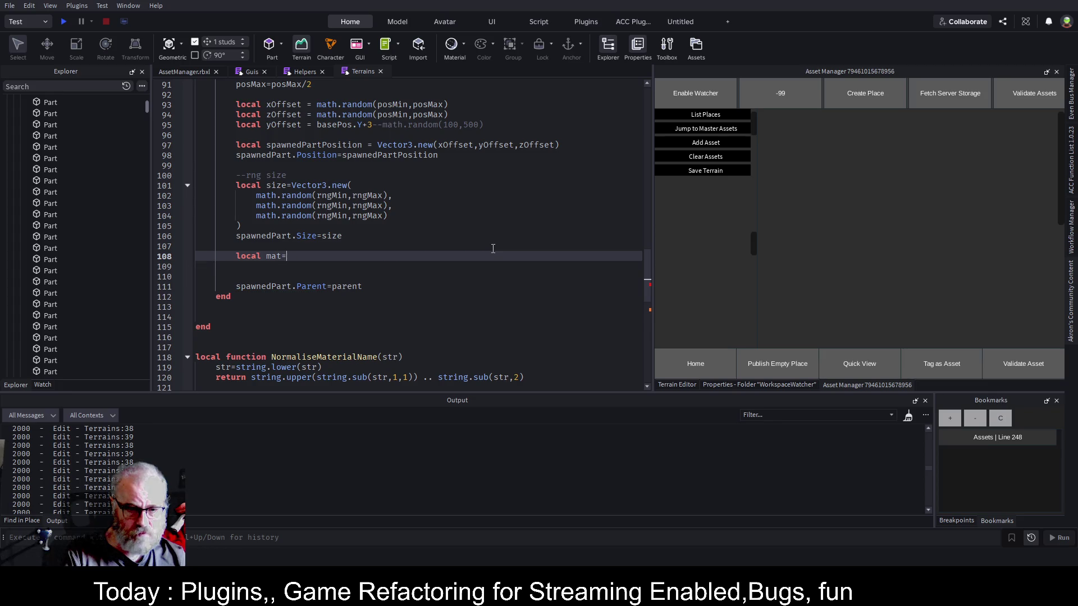
pyautogui.press('BackSpace')
pyautogui.write('atrh')
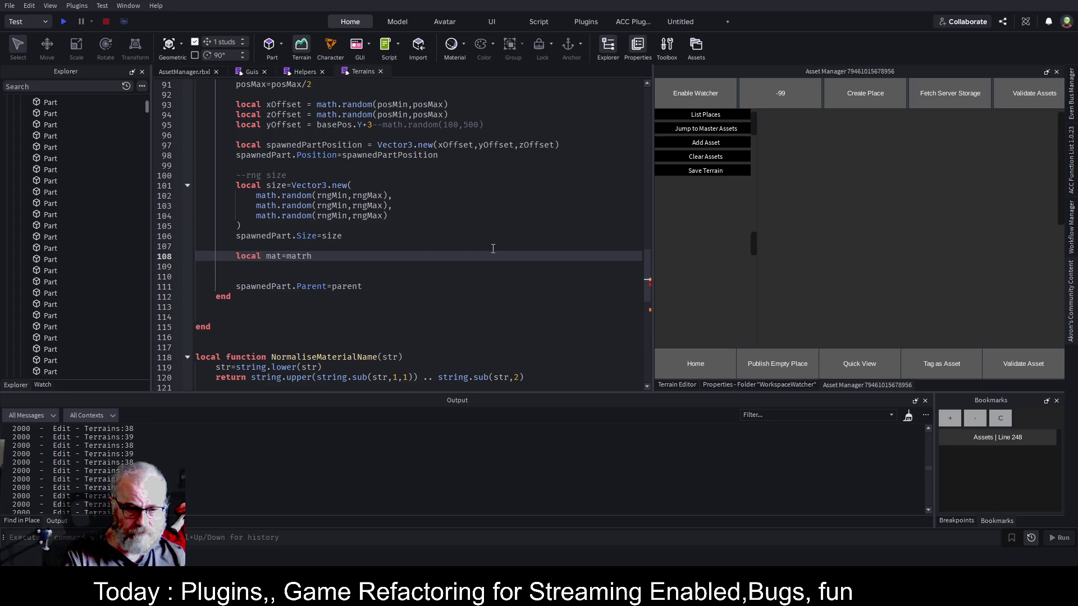
pyautogui.write('th')
pyautogui.press('BackSpace')
pyautogui.press('BackSpace')
pyautogui.press('BackSpace')
pyautogui.write('a')
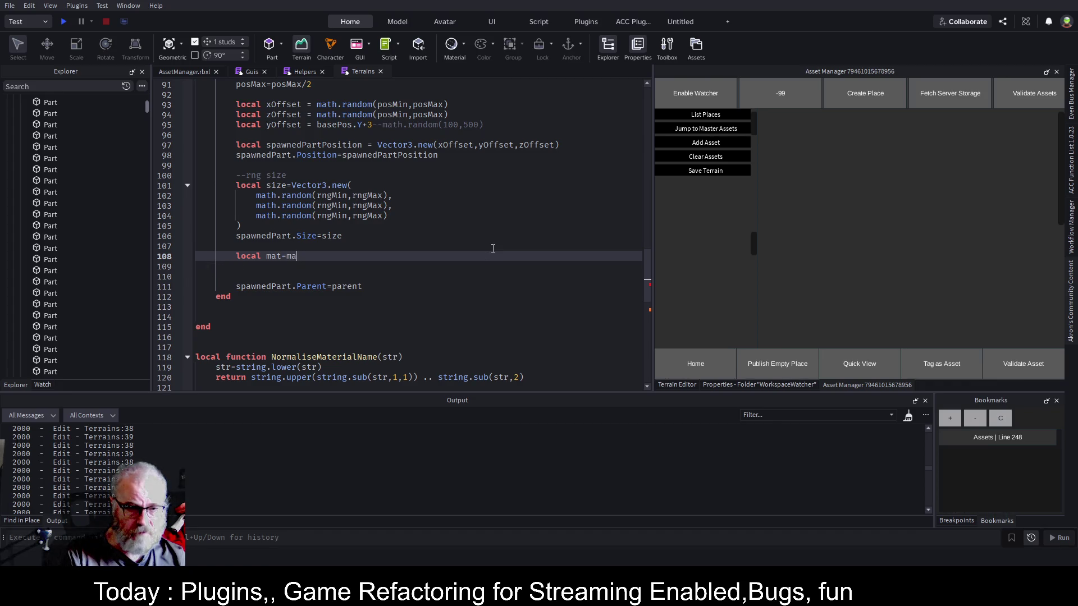
pyautogui.press('Tab')
pyautogui.write('[math.random(1,')
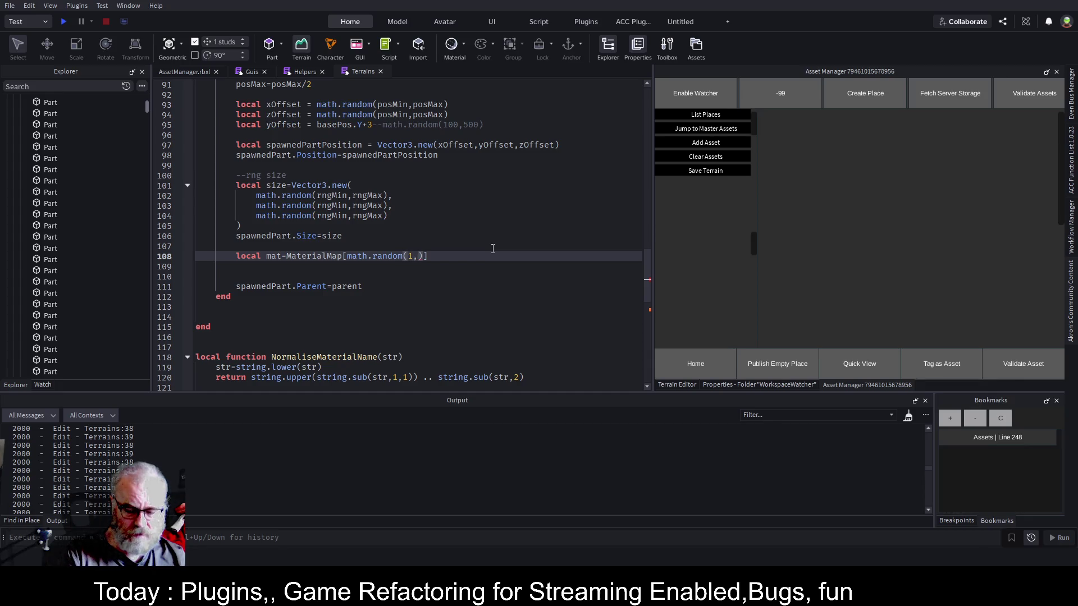
pyautogui.write('#')
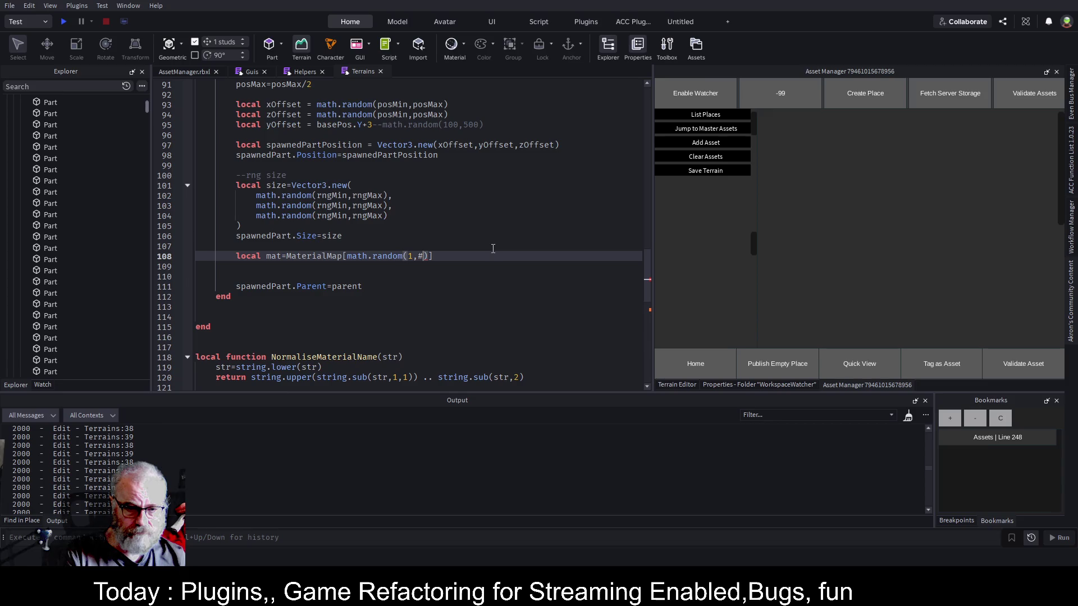
pyautogui.write('ma')
pyautogui.press('Tab')
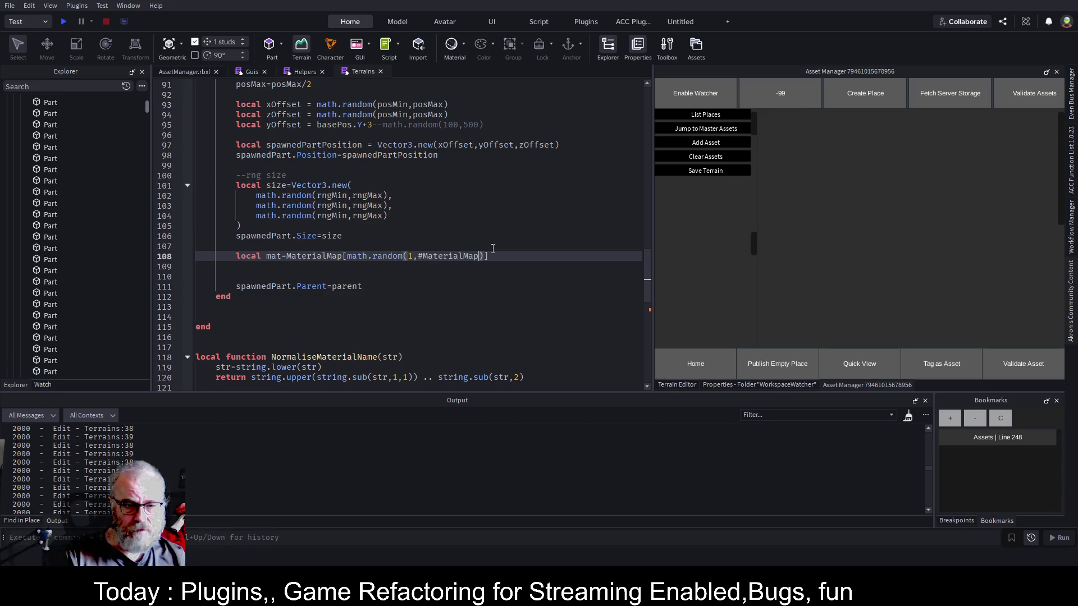
pyautogui.press('Right')
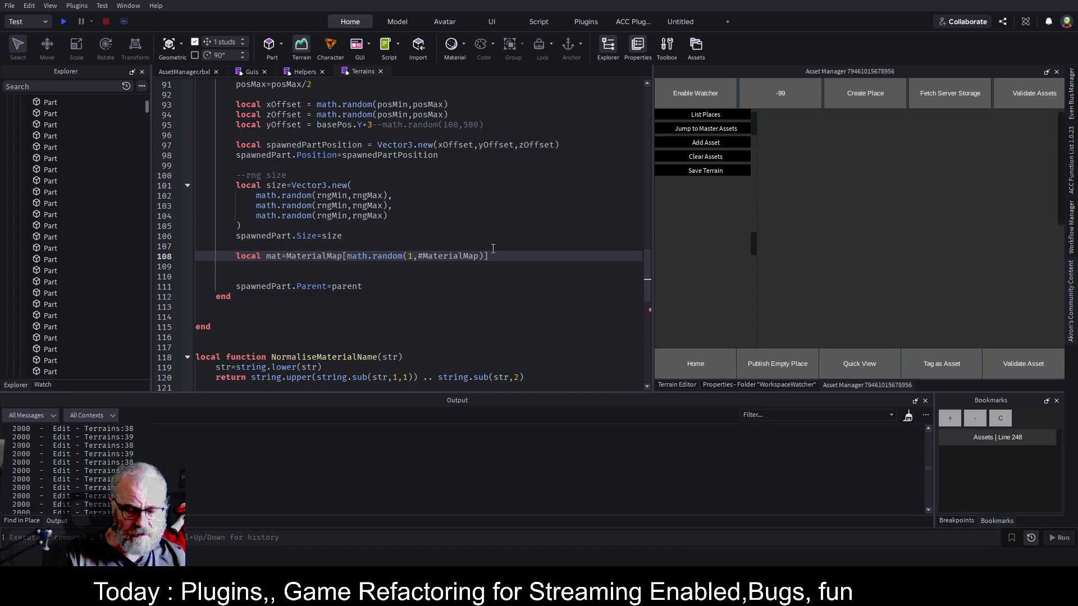
# Add spawnedPart.Name=mat on line 109 and save the place.
pyautogui.press('Home')
pyautogui.hotkey('ctrl', 'Right')
pyautogui.hotkey('ctrl', 'Right')
pyautogui.press('Down')
pyautogui.write('sp')
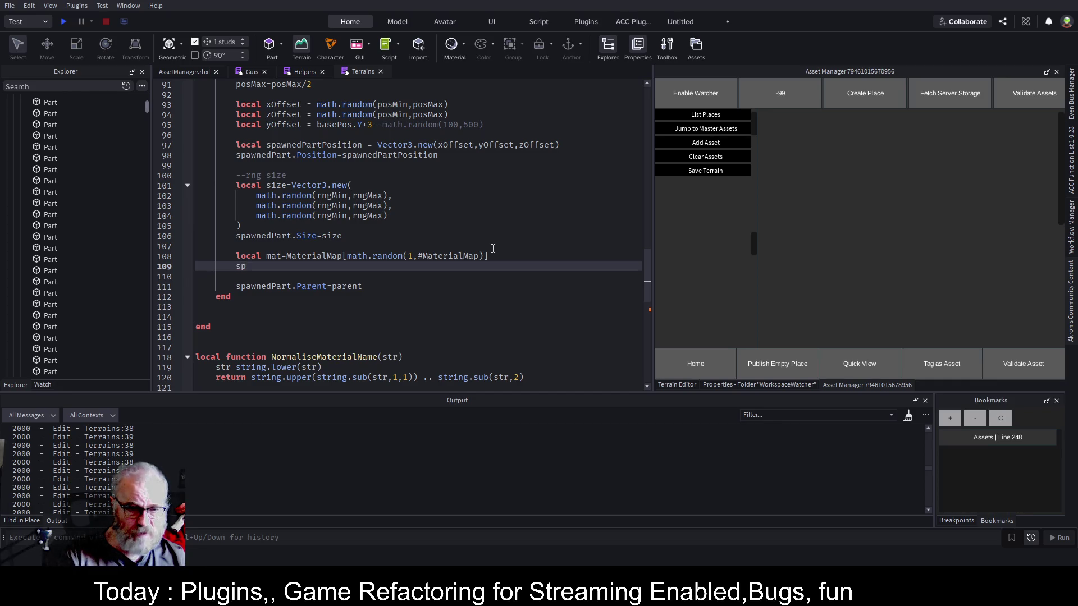
pyautogui.press('Tab')
pyautogui.write('.Name=mat')
pyautogui.press('Up')
pyautogui.press('Up')
pyautogui.hotkey('ctrl', 's')
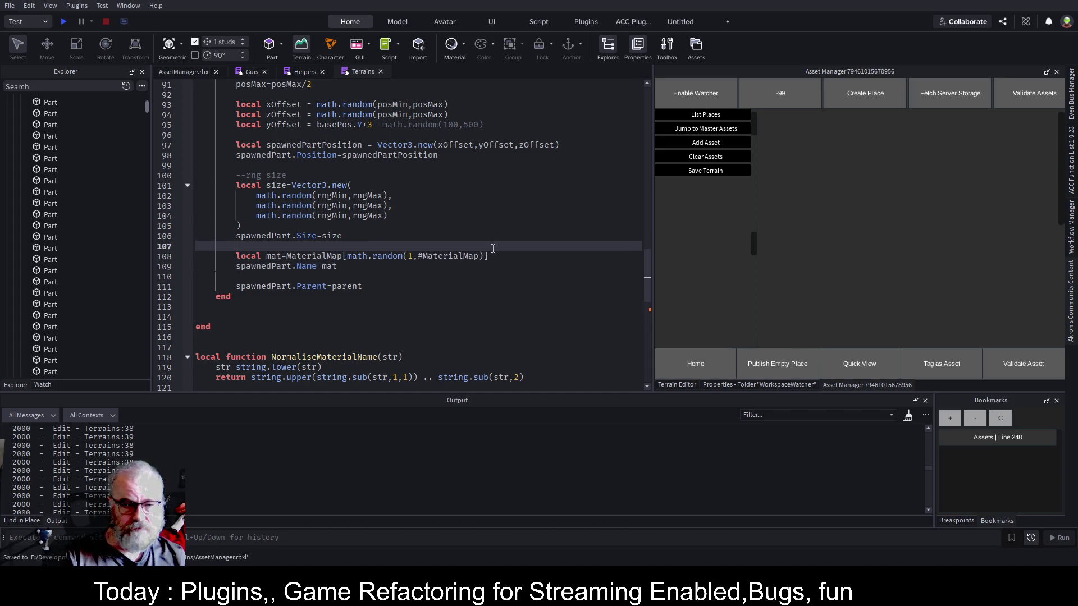
pyautogui.click(171, 72)
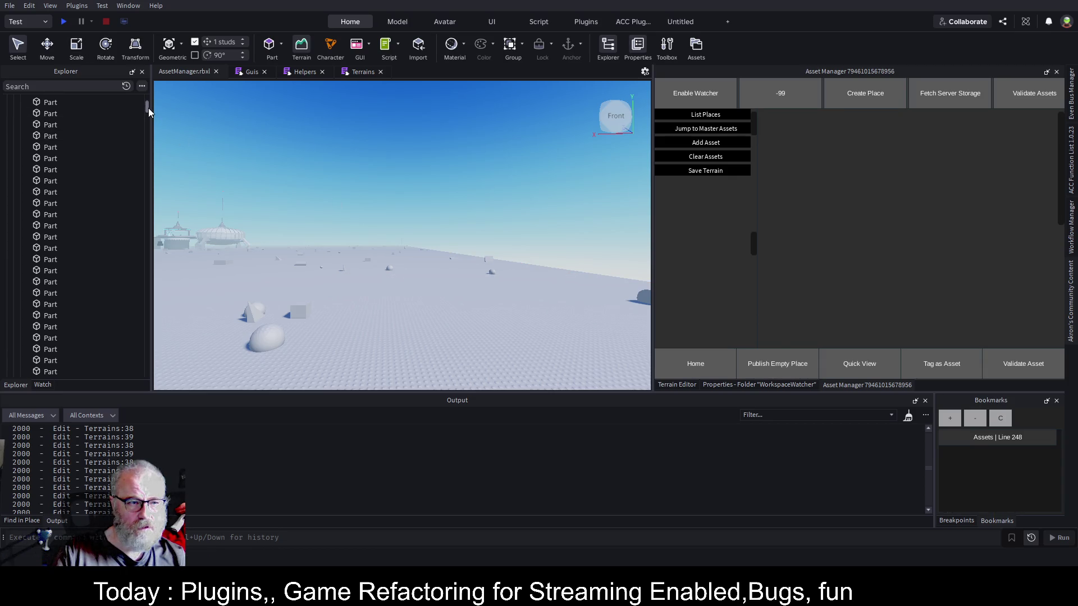
# Delete the old Base model and rerun the spawner to regenerate it.
pyautogui.scroll(5, 144, 108)
pyautogui.click(37, 159)
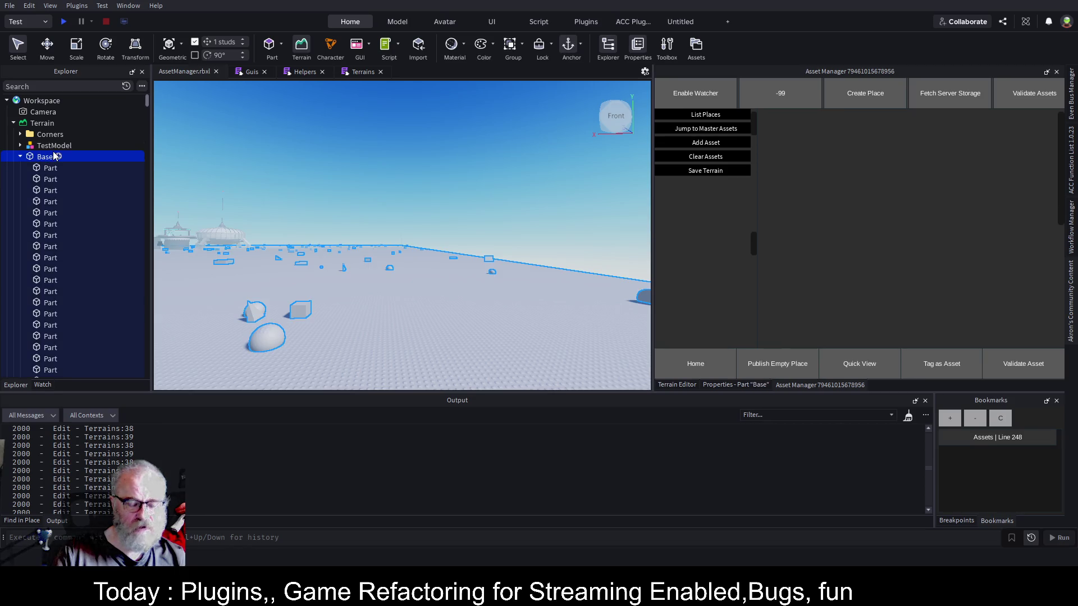
pyautogui.press('Delete')
pyautogui.click(64, 337)
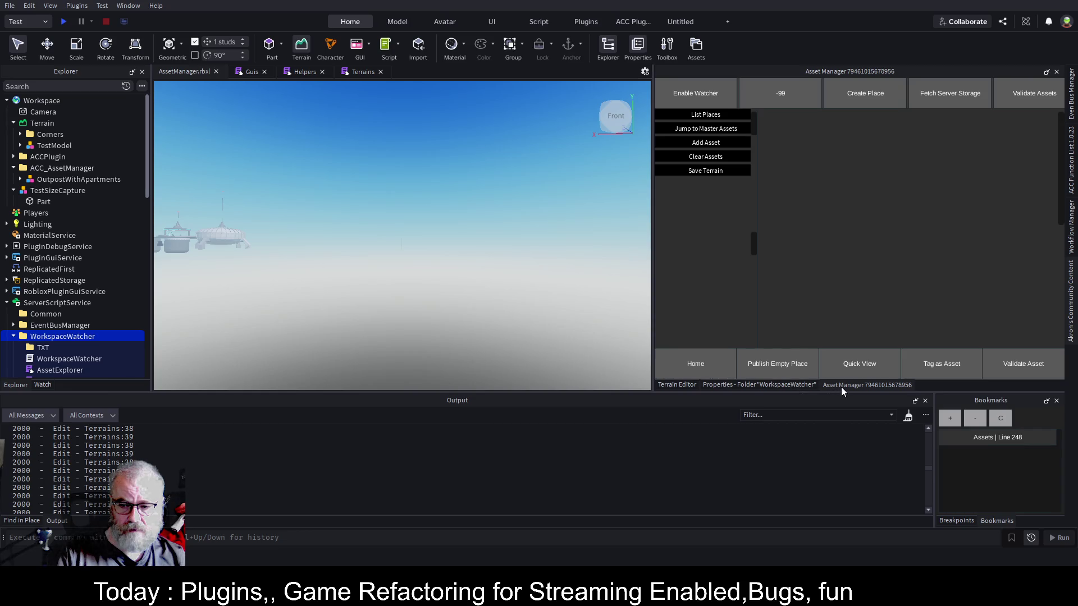
pyautogui.click(715, 171)
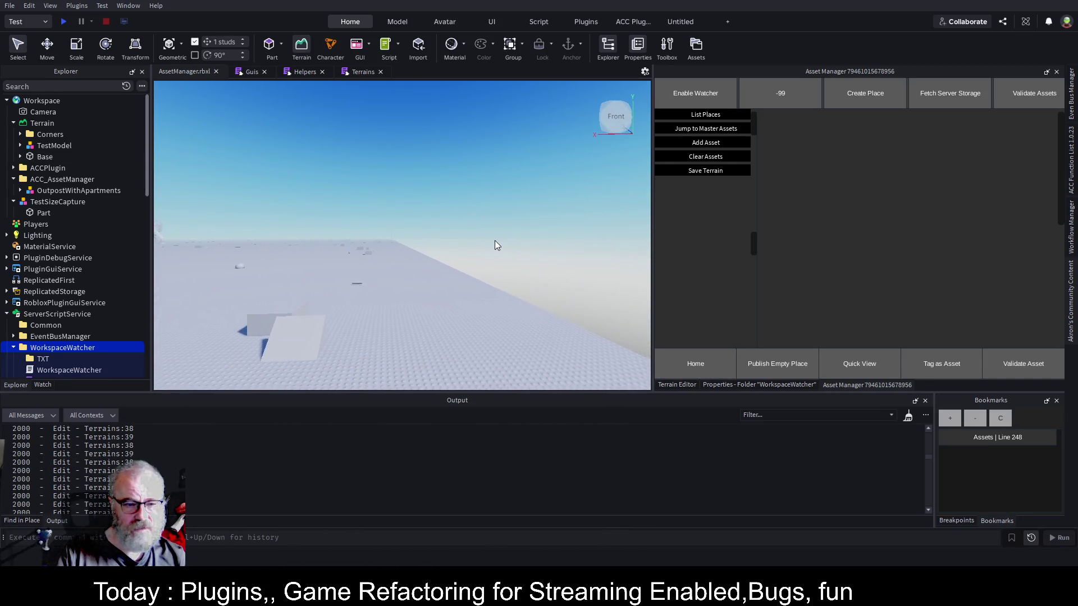
# Check the new Grass parts, select all the Ground parts, and bring up Akron's Community Content panel.
pyautogui.click(305, 335)
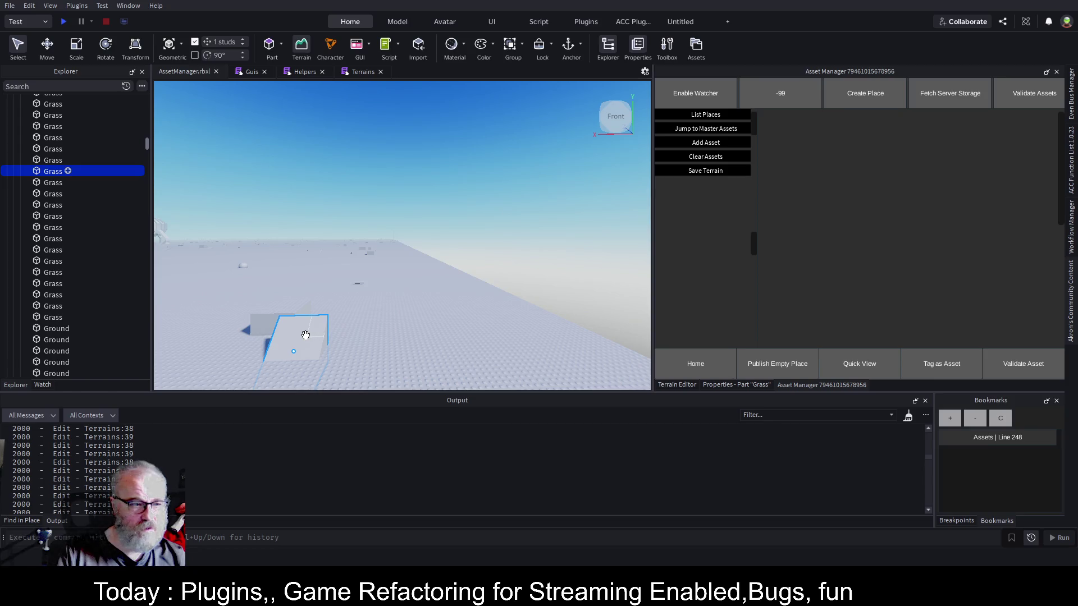
pyautogui.scroll(10, 97, 166)
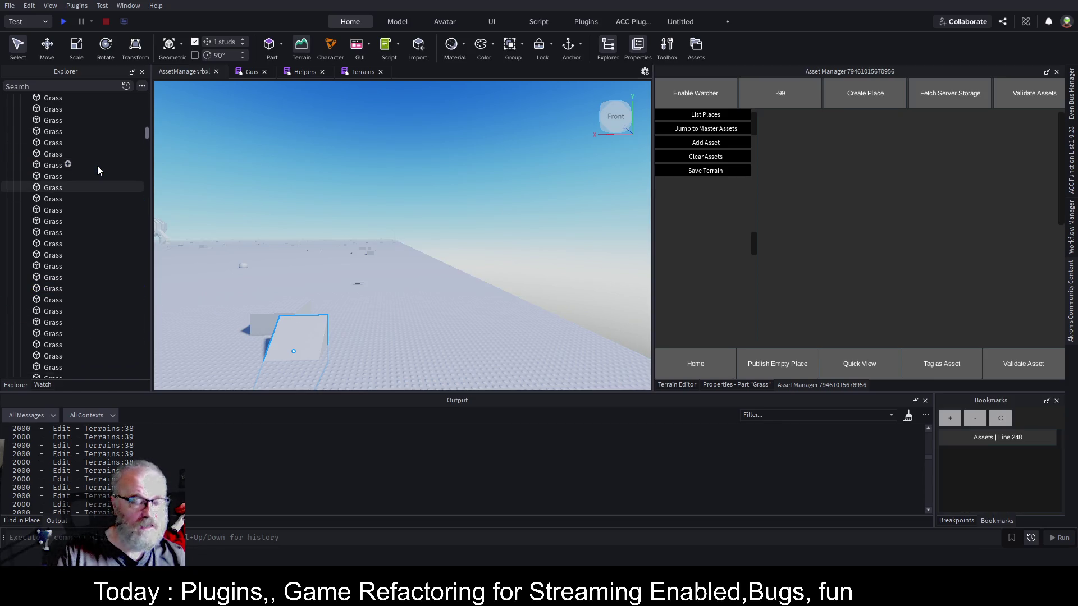
pyautogui.scroll(3, 86, 162)
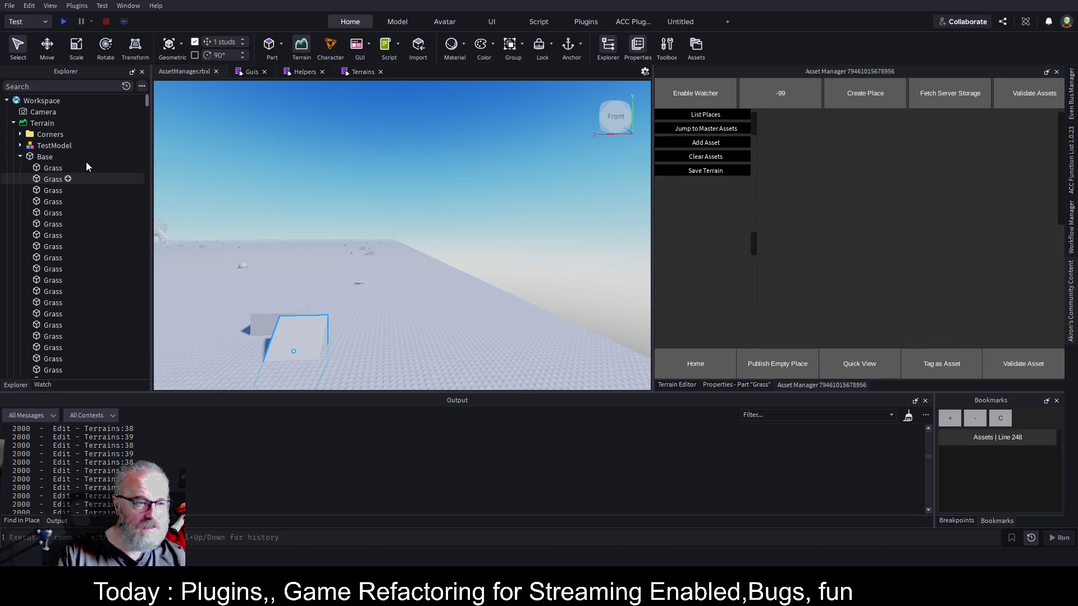
pyautogui.click(47, 169)
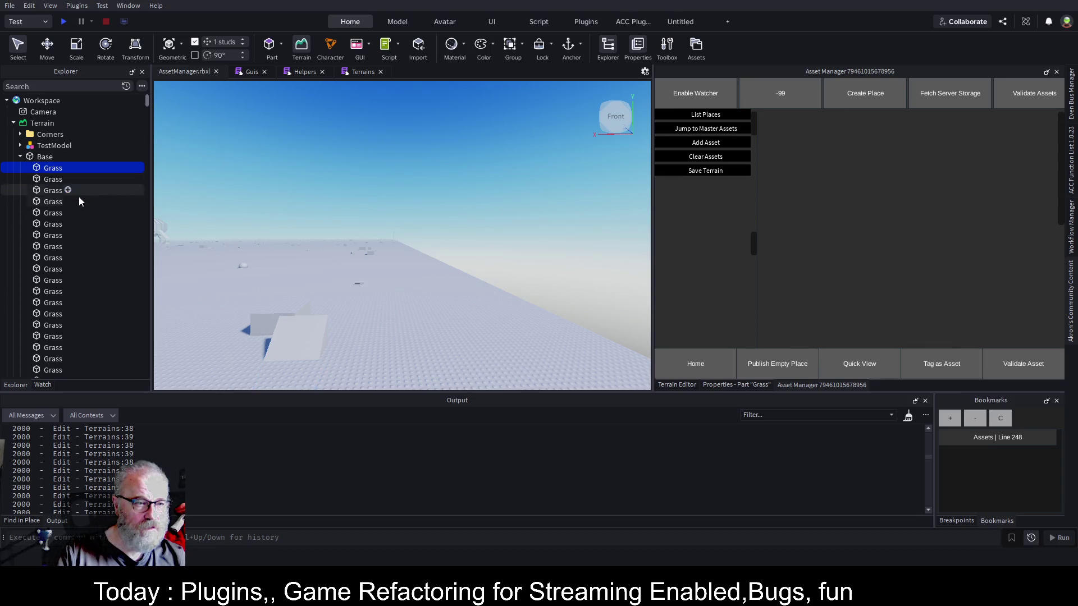
pyautogui.scroll(-5, 110, 314)
pyautogui.scroll(-5, 114, 331)
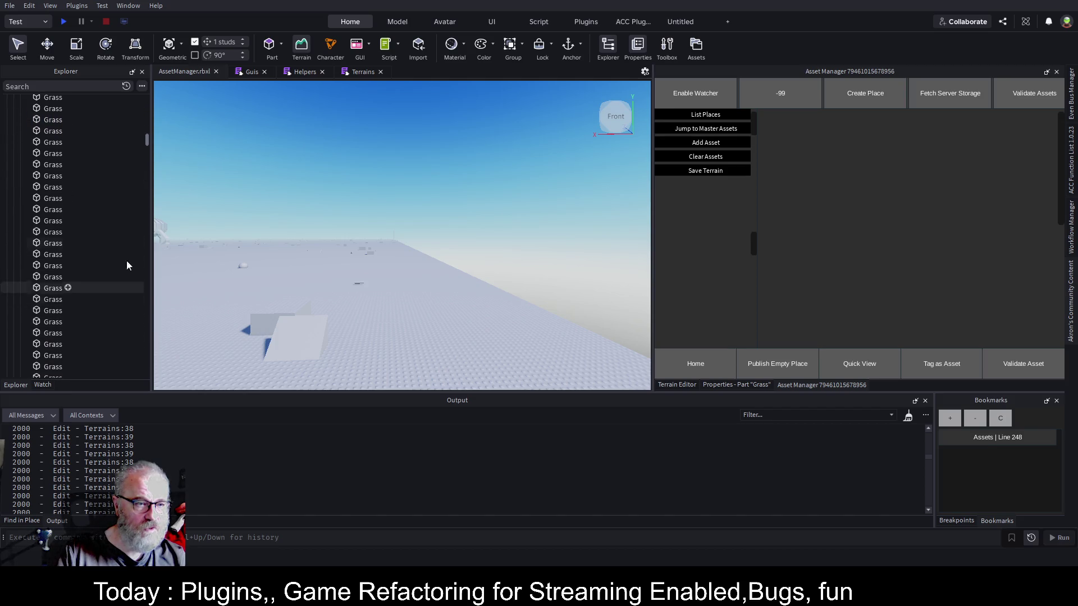
pyautogui.moveTo(147, 143)
pyautogui.mouseDown()
pyautogui.moveTo(150, 361)
pyautogui.moveTo(149, 349)
pyautogui.mouseUp()
pyautogui.keyDown('shift'); pyautogui.click(73, 203); pyautogui.keyUp('shift')
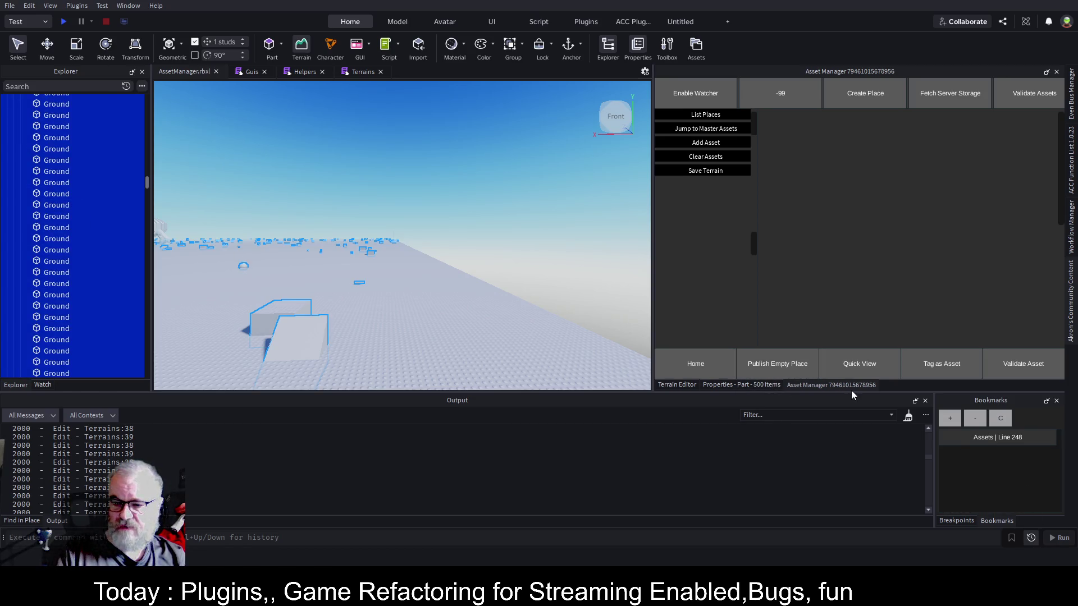
pyautogui.click(1071, 308)
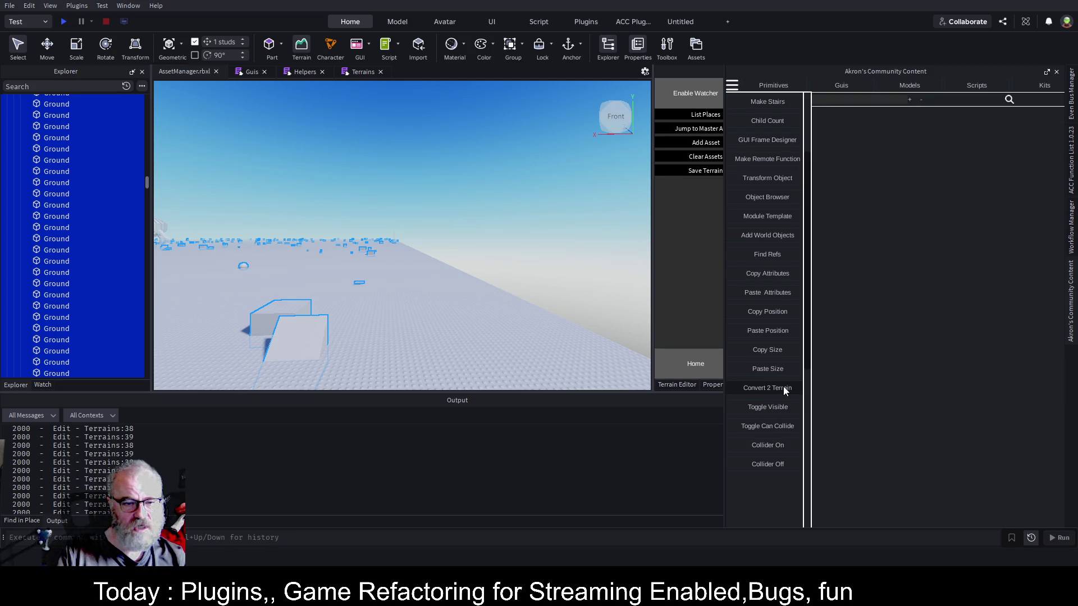
# Try Convert 2 Terrain on the Ground parts twice, clearing the Output log between attempts.
pyautogui.click(783, 386)
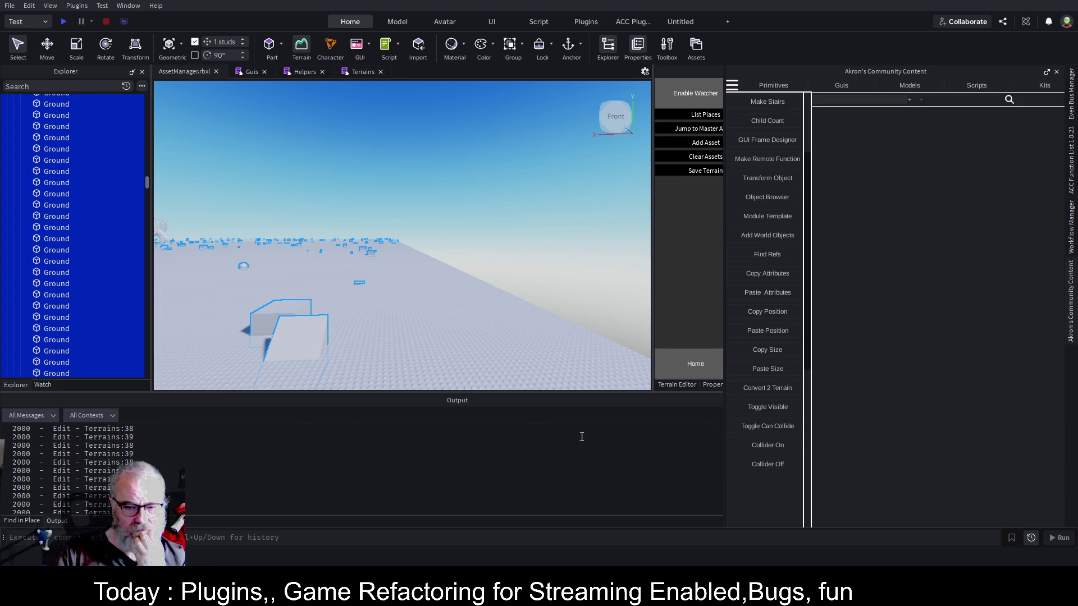
pyautogui.click(1047, 72)
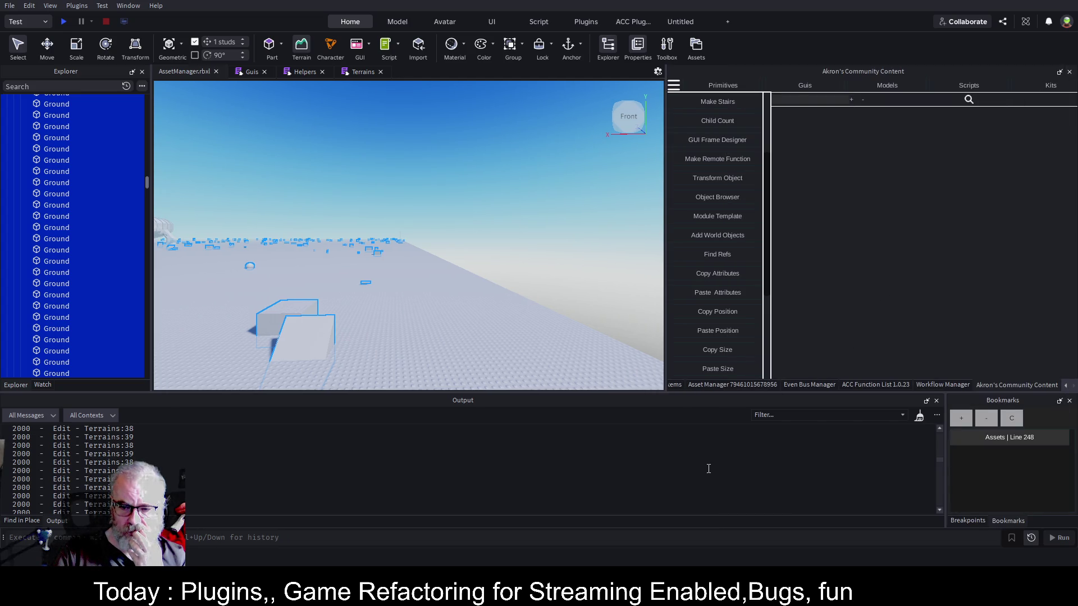
pyautogui.click(919, 415)
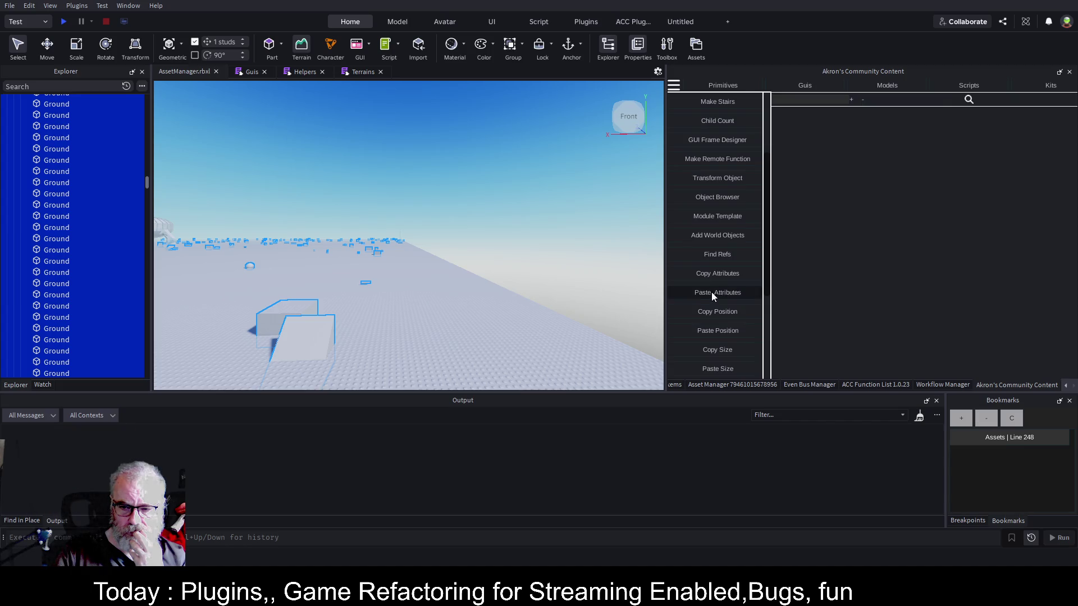
pyautogui.scroll(-3, 725, 282)
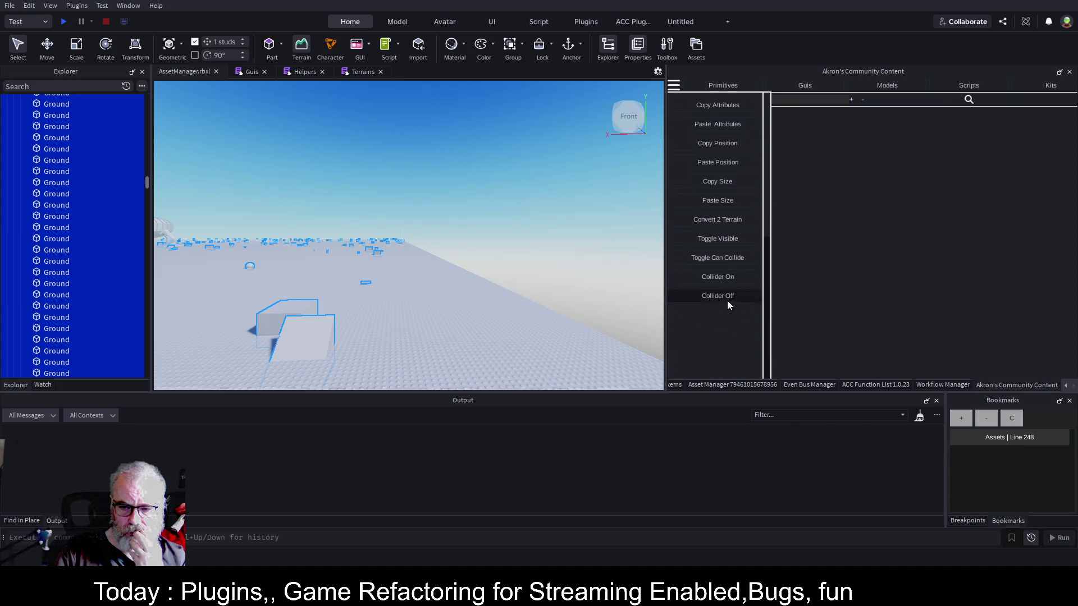
pyautogui.click(726, 219)
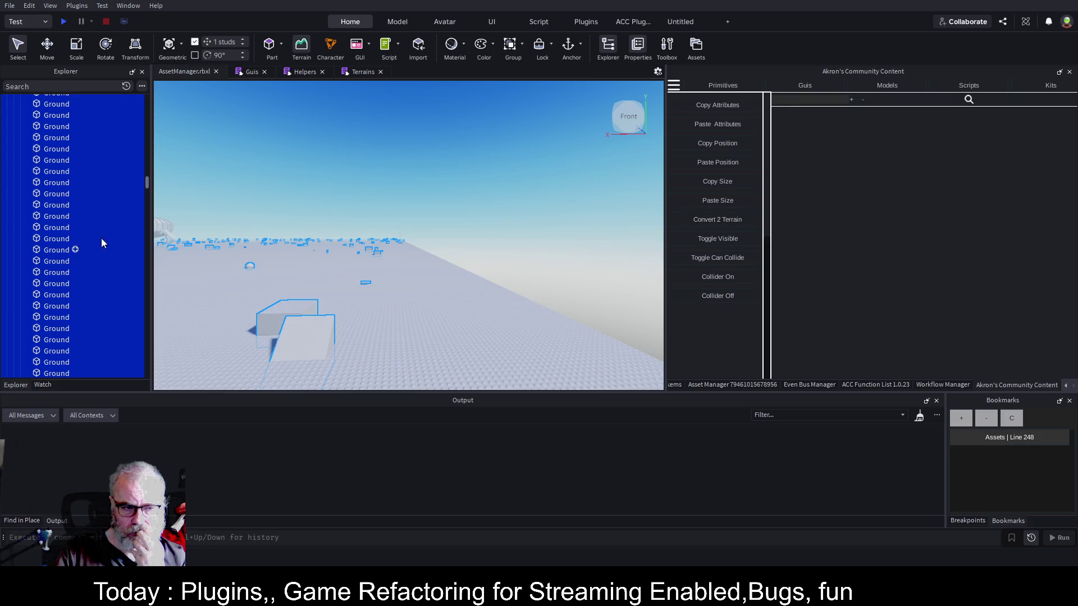
pyautogui.moveTo(146, 183); pyautogui.dragTo(157, 89)
pyautogui.click(44, 157)
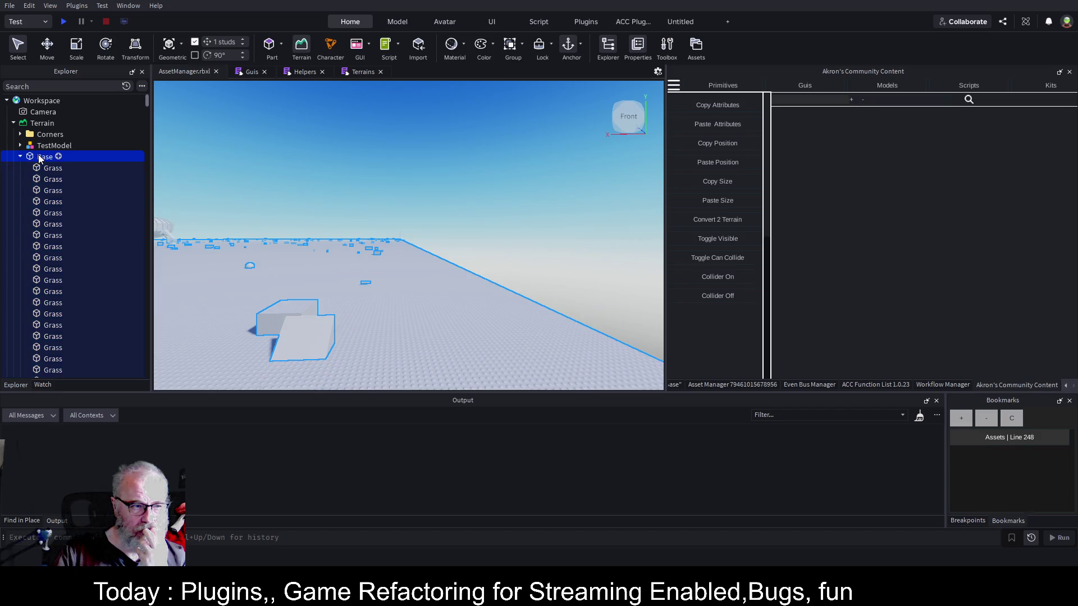
pyautogui.click(58, 167)
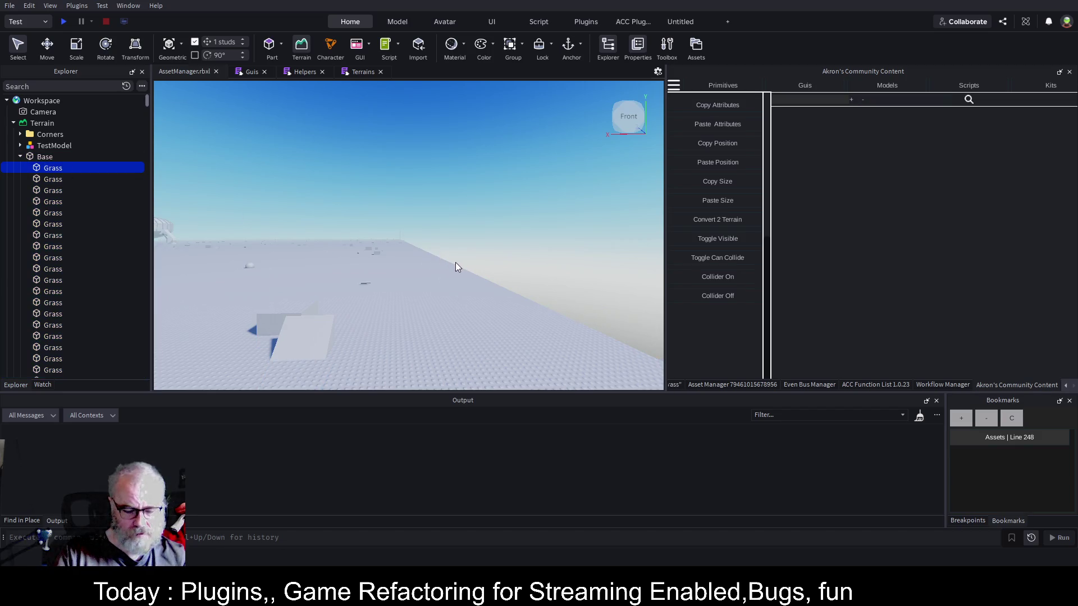
pyautogui.scroll(5, 456, 262)
pyautogui.scroll(-5, 564, 226)
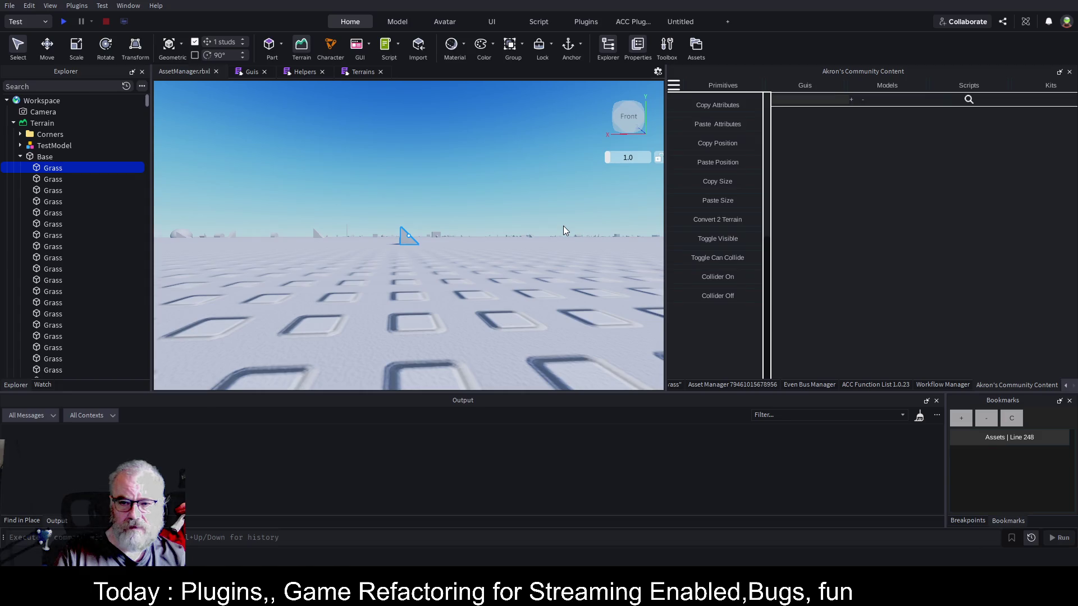
pyautogui.scroll(5, 563, 226)
pyautogui.scroll(-5, 564, 230)
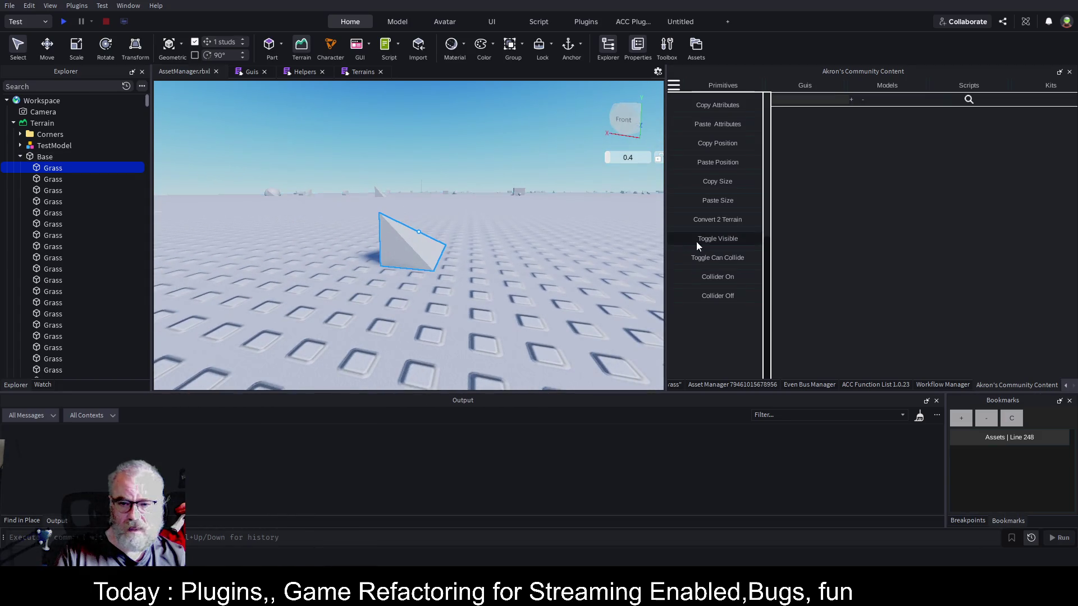
pyautogui.click(733, 219)
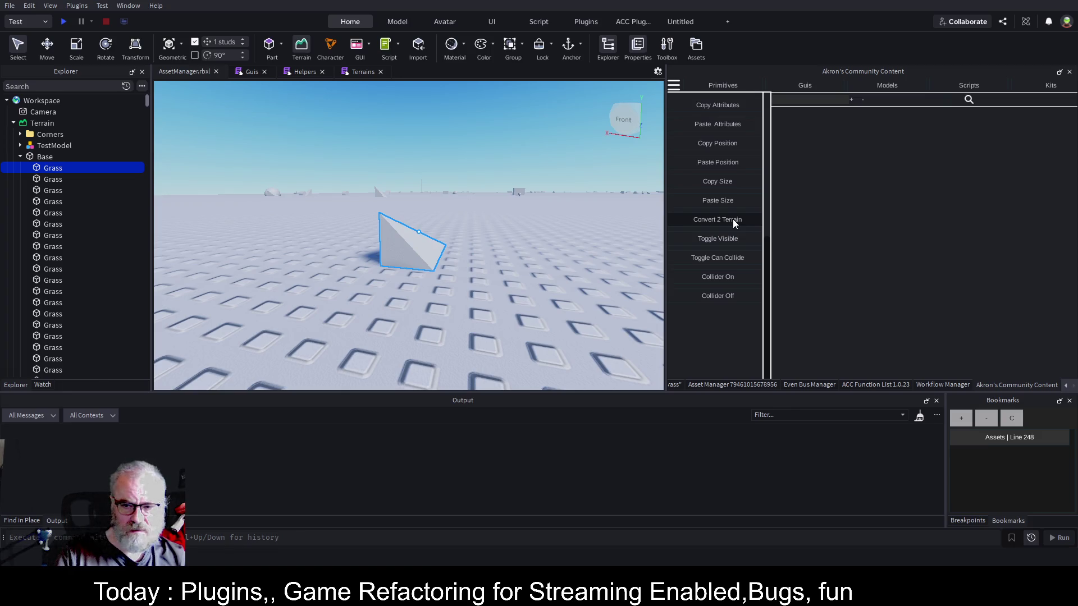
pyautogui.click(41, 157)
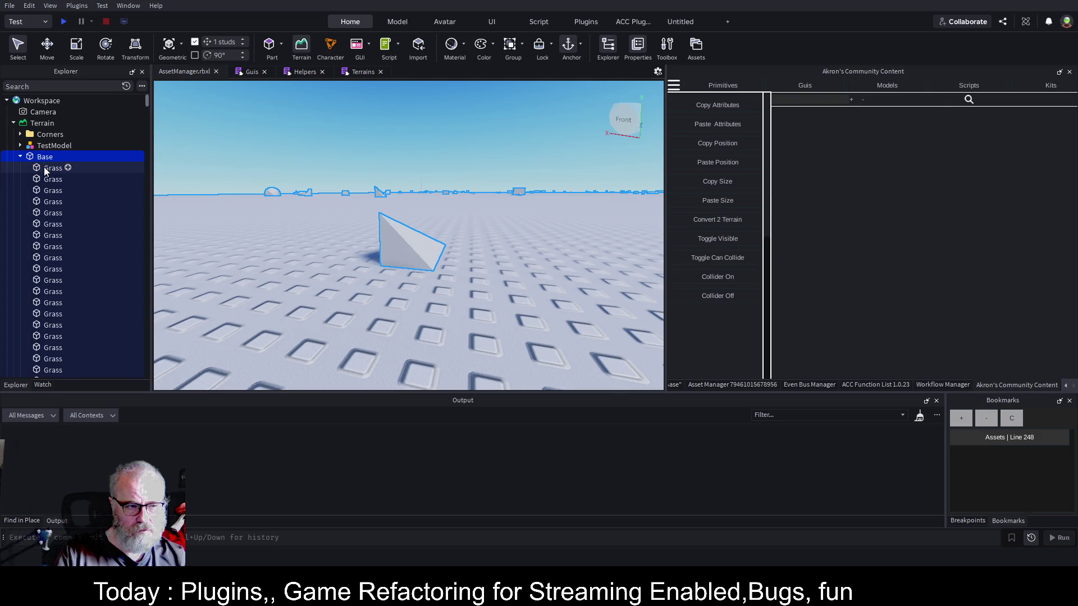
pyautogui.click(44, 167)
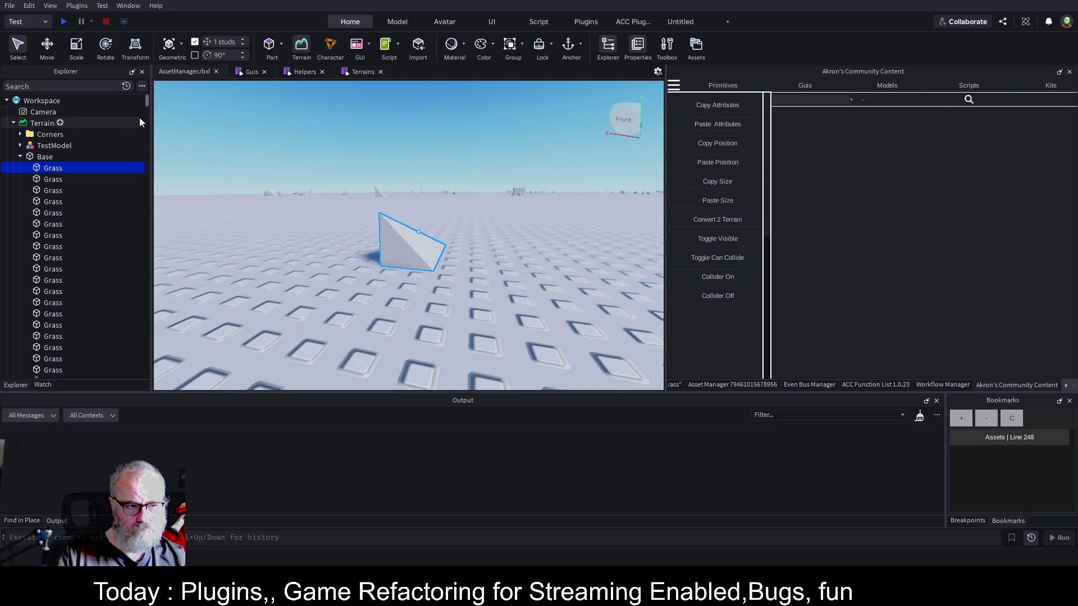
pyautogui.hotkey('ctrl', 'g')
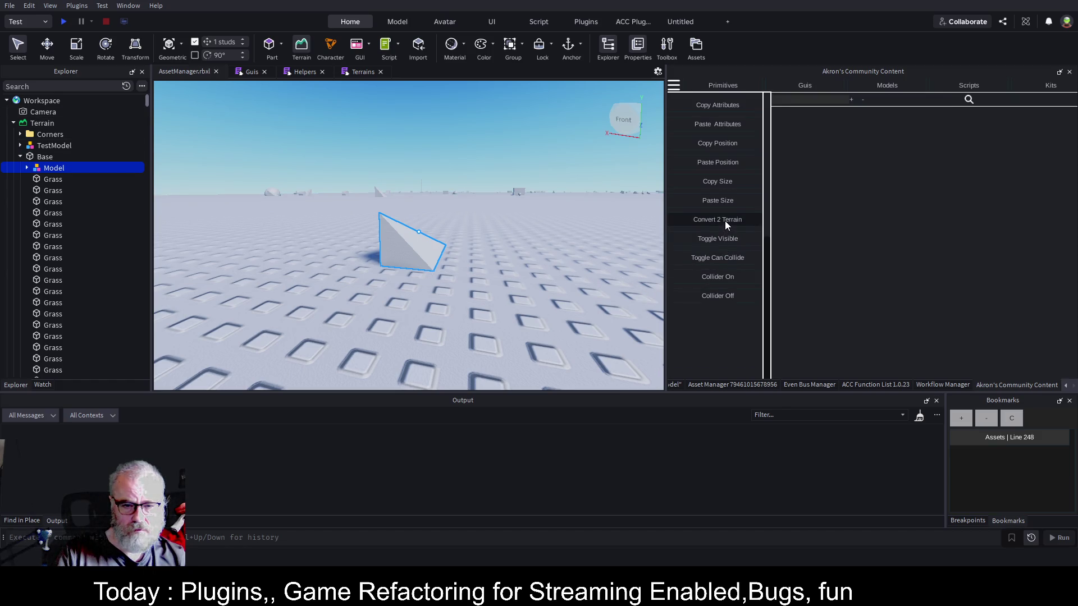
pyautogui.click(29, 170)
pyautogui.click(53, 179)
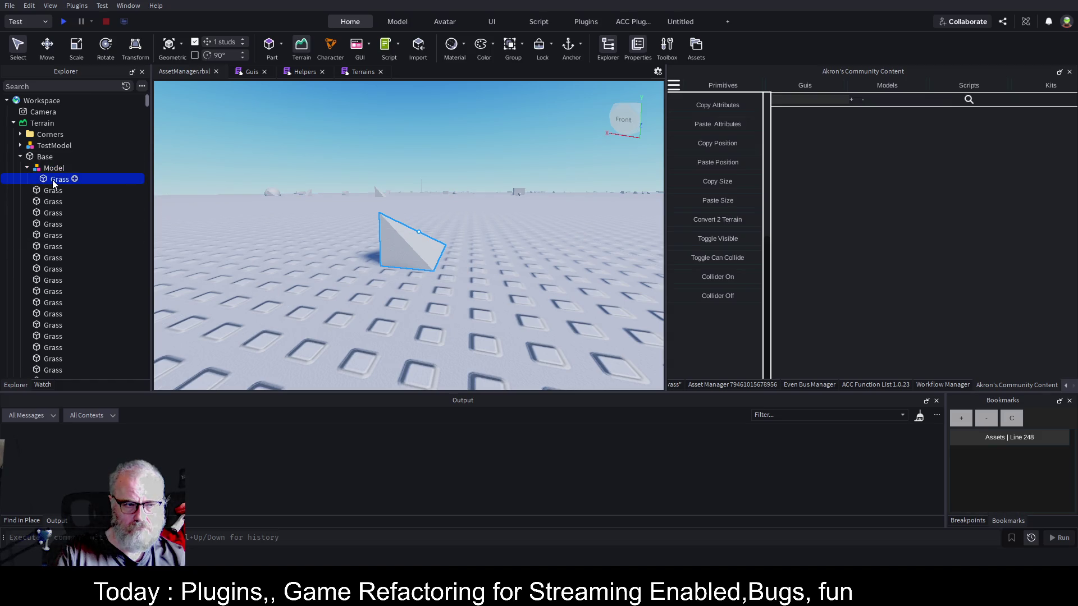
pyautogui.moveTo(49, 178); pyautogui.dragTo(49, 160)
pyautogui.click(51, 169)
pyautogui.press('Delete')
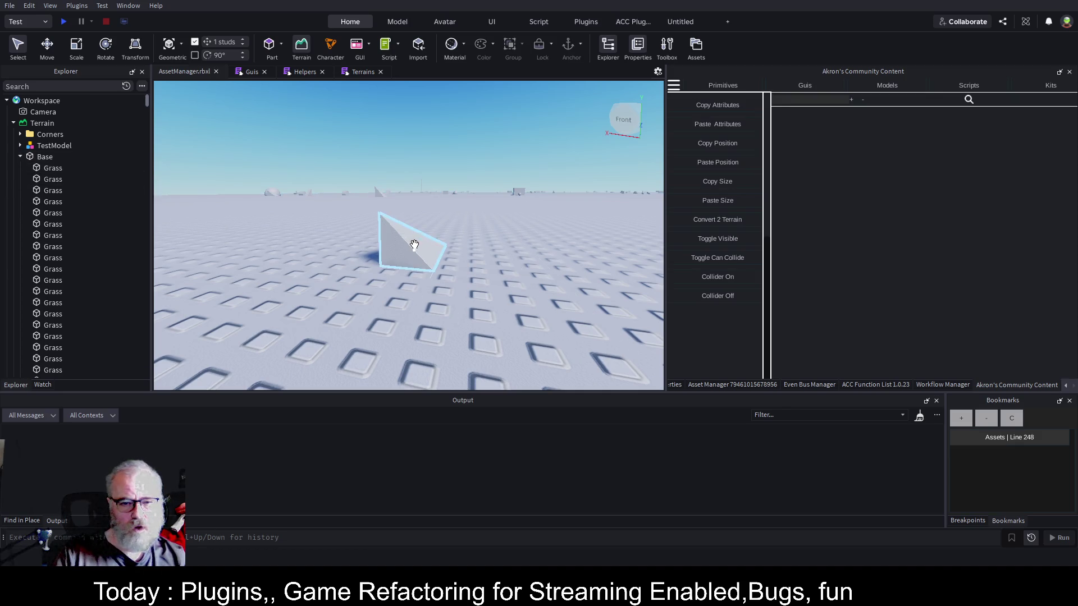
pyautogui.rightClick(519, 217)
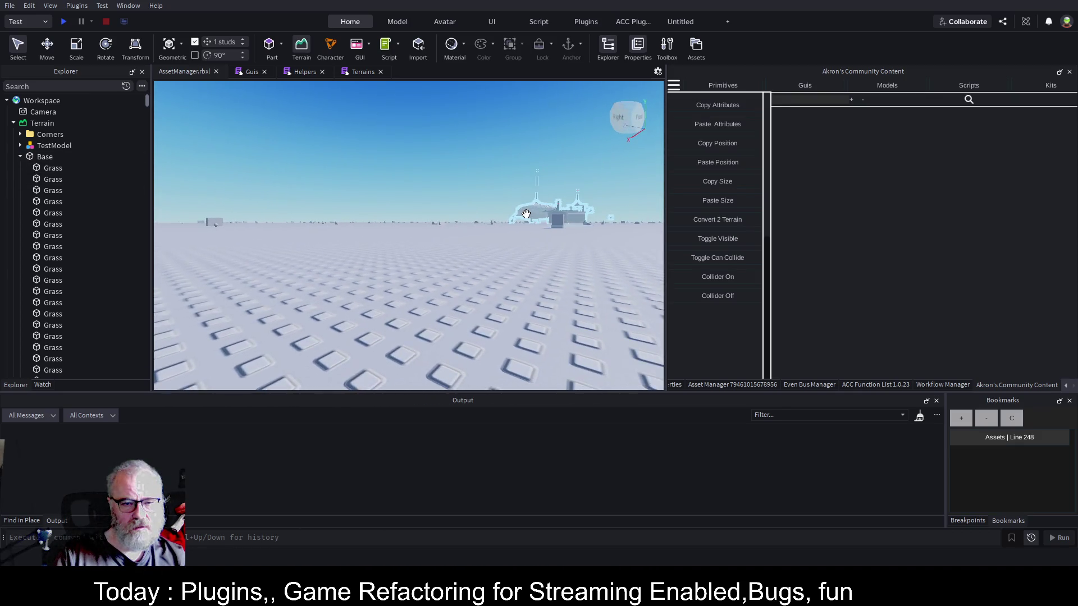
pyautogui.rightClick(526, 214)
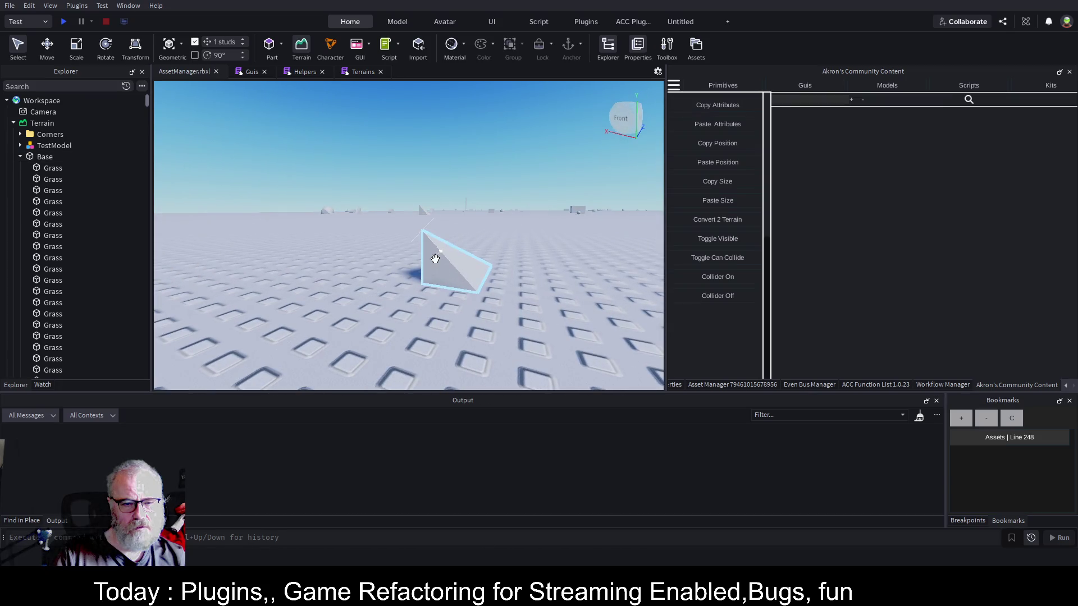
pyautogui.scroll(-3, 468, 248)
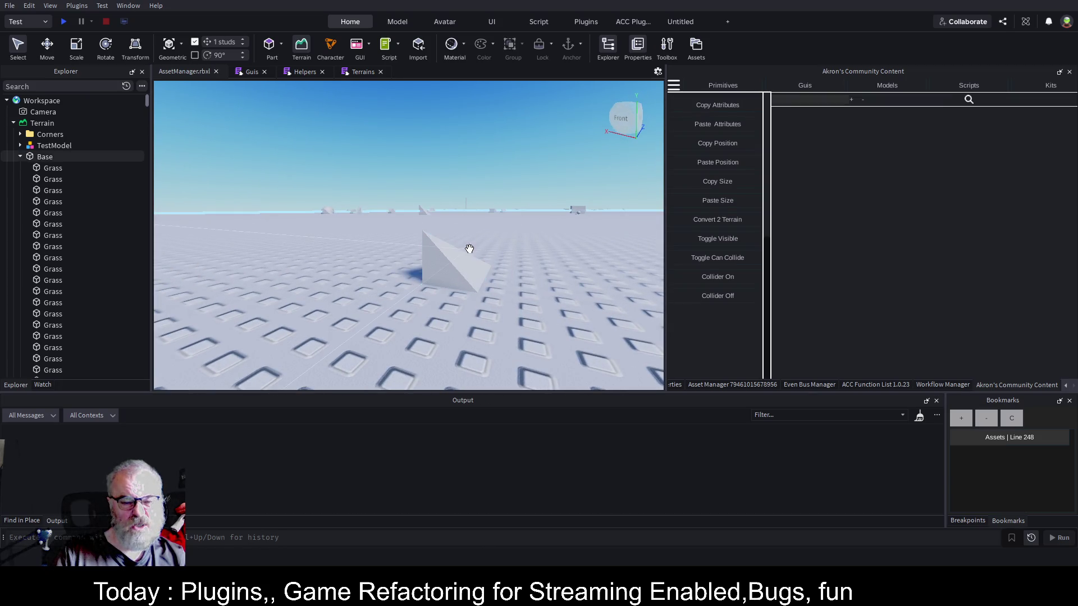
pyautogui.rightClick(480, 242)
pyautogui.rightClick(479, 246)
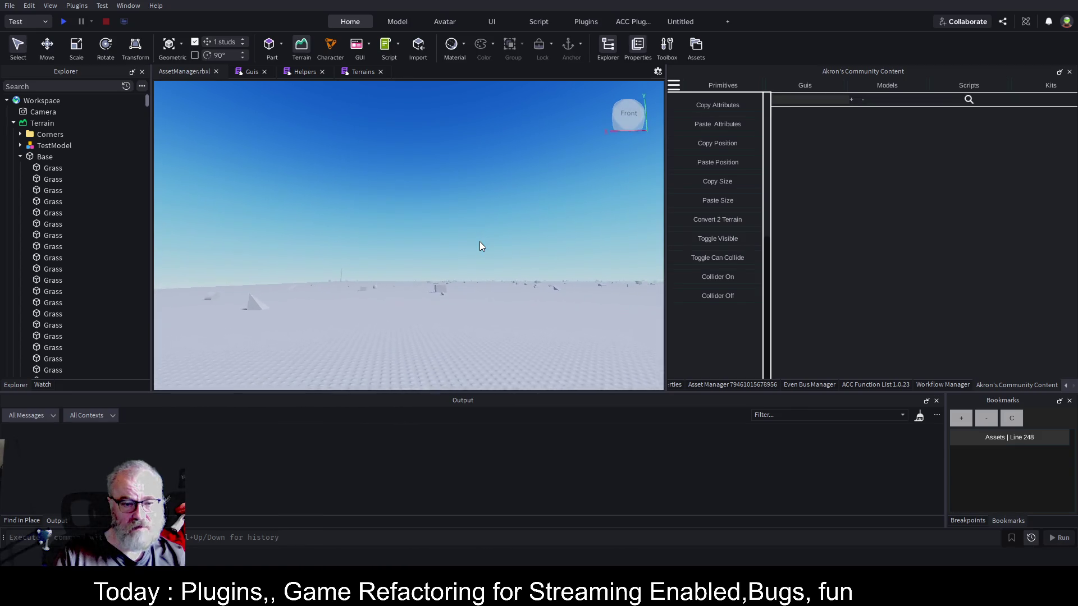
pyautogui.press('w')
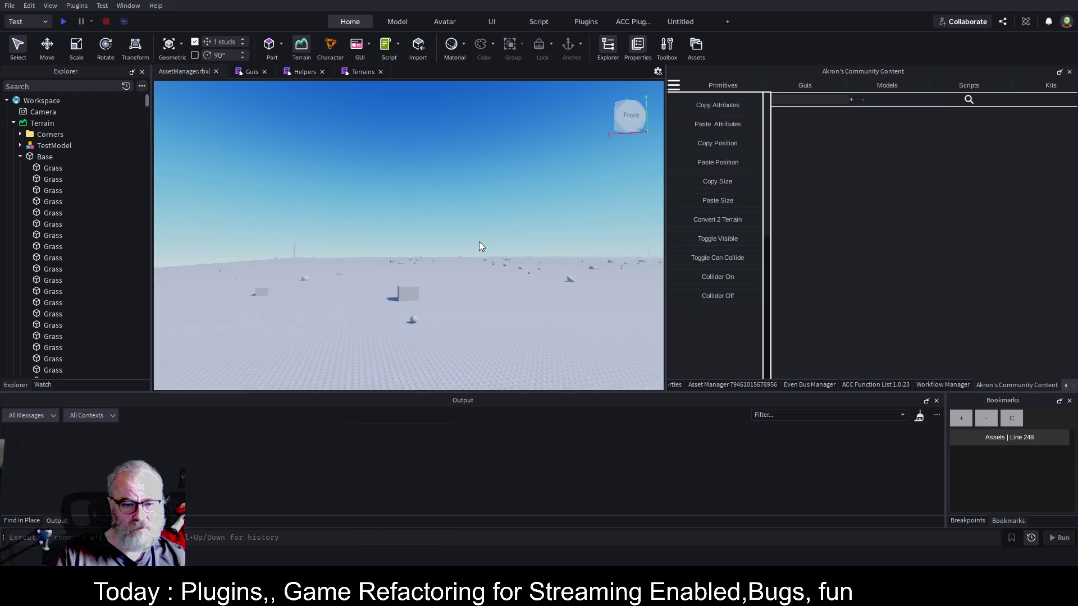
pyautogui.rightClick(479, 244)
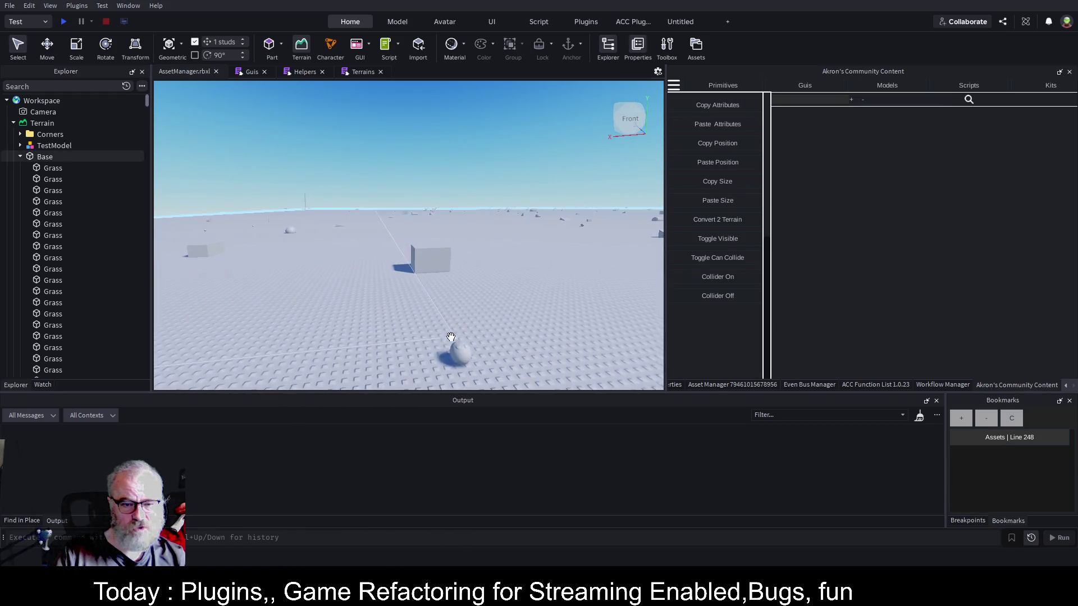
# Convert the sphere and then the grey box to terrain with Convert 2 Terrain.
pyautogui.click(459, 352)
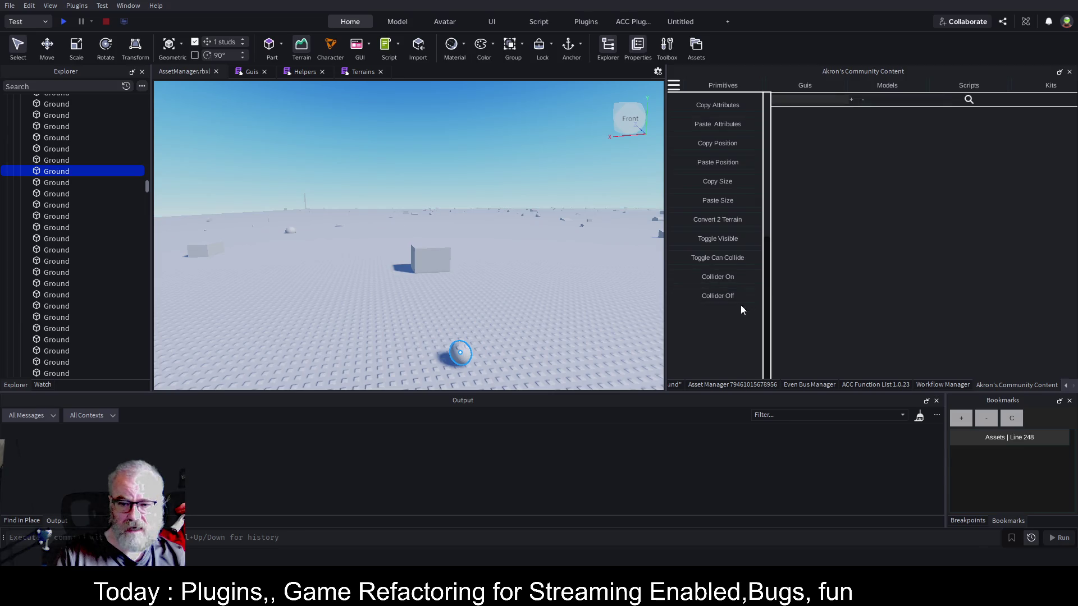
pyautogui.click(725, 224)
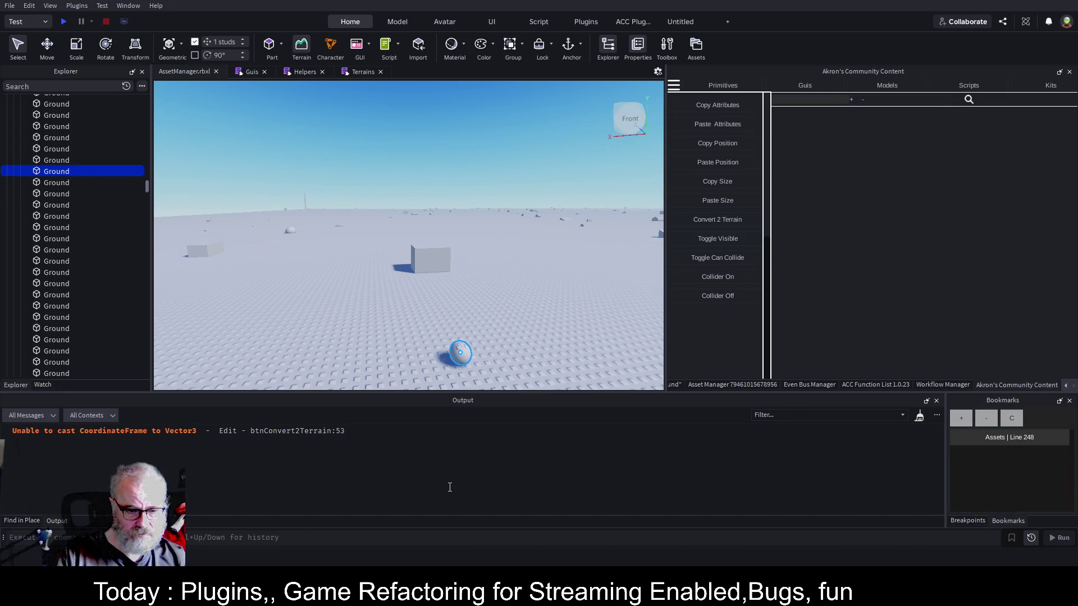
pyautogui.click(430, 255)
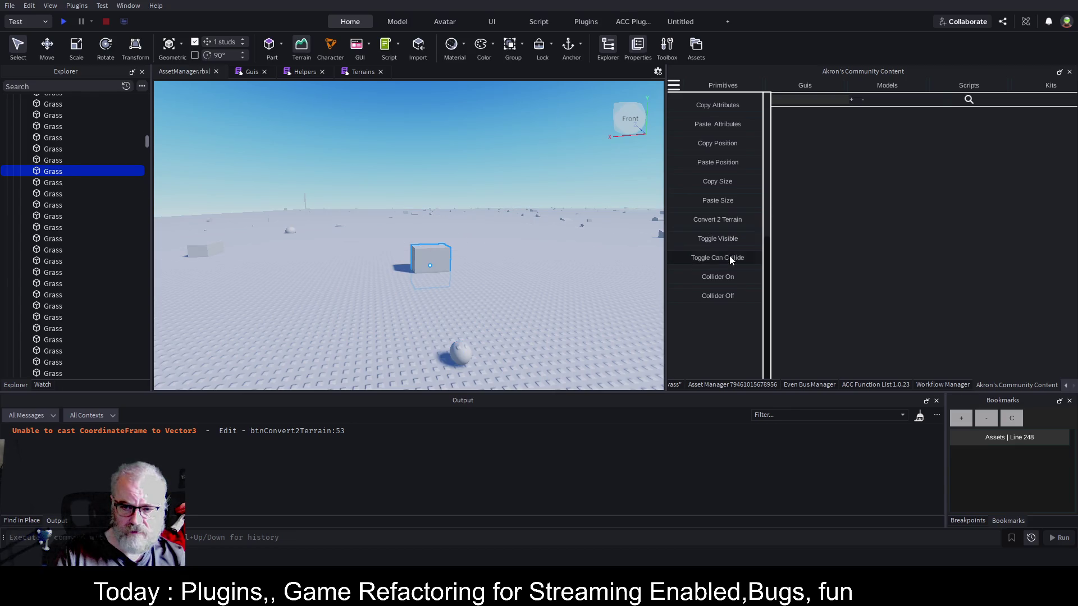
pyautogui.click(729, 221)
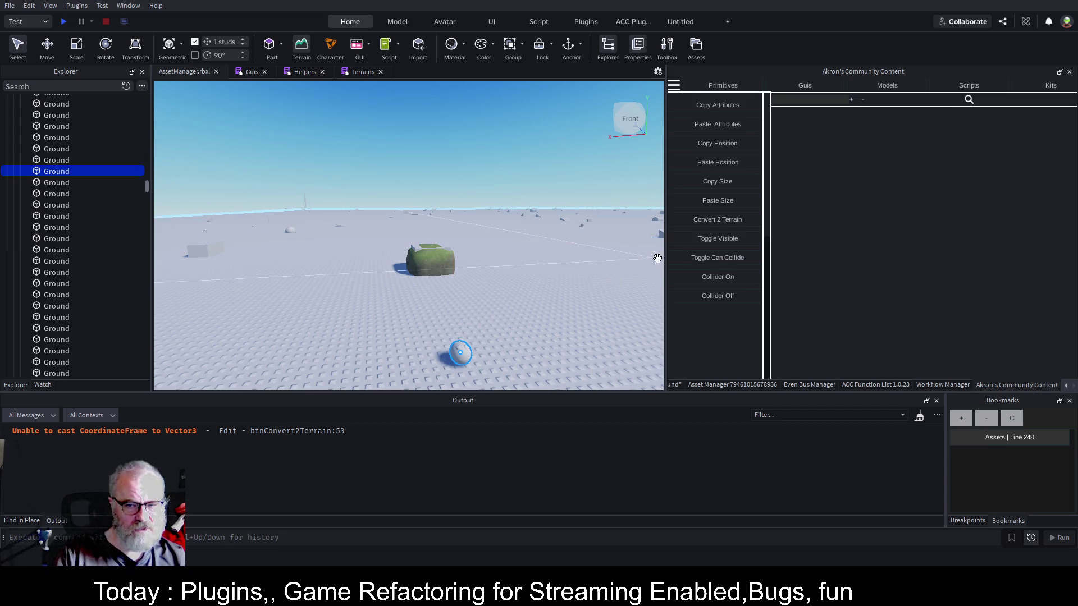
# Enlarge the ball with the Scale tool, retry its conversion, and return to the Terrains script.
pyautogui.hotkey('ctrl', '3')
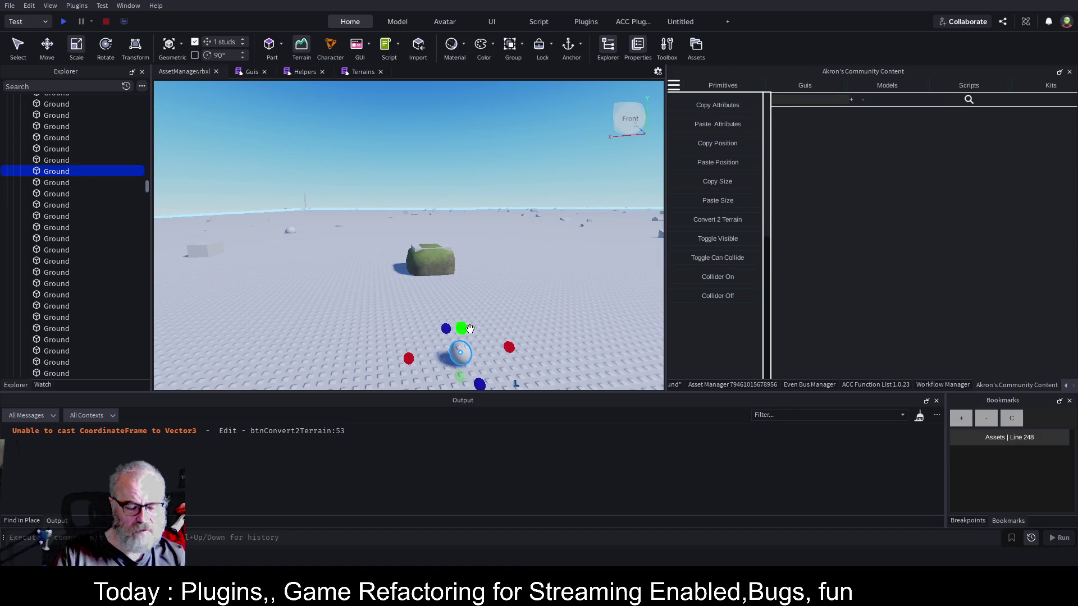
pyautogui.moveTo(470, 328); pyautogui.dragTo(504, 292)
pyautogui.click(739, 221)
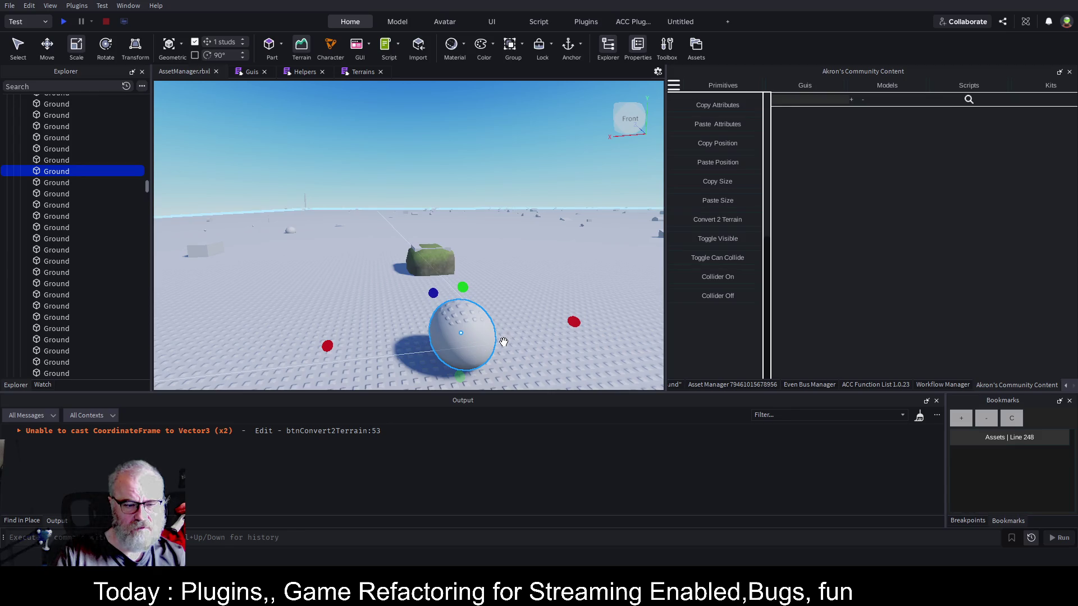
pyautogui.scroll(-3, 514, 228)
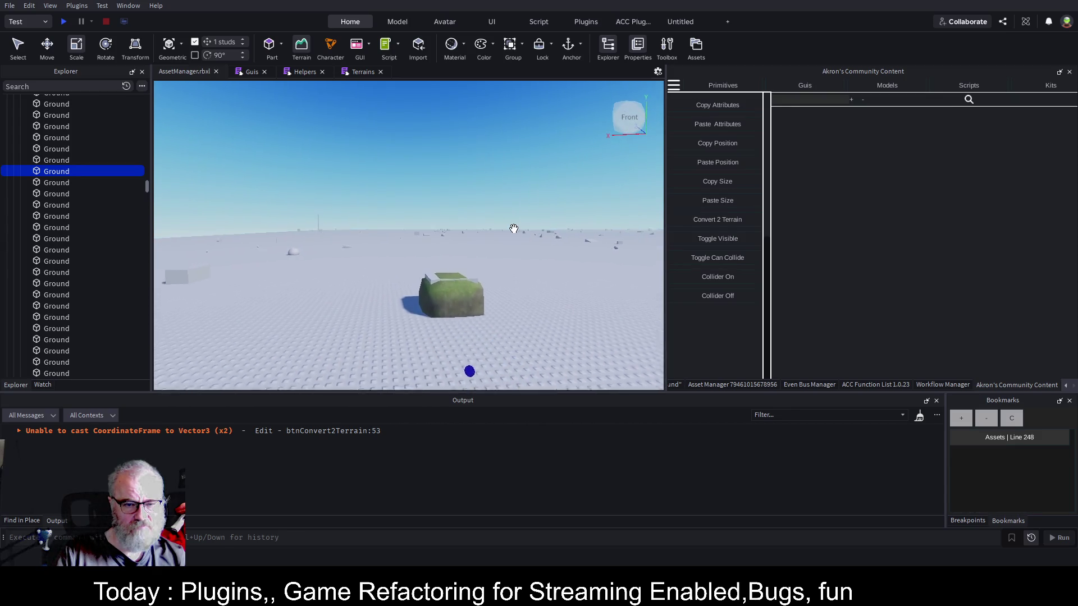
pyautogui.scroll(-3, 514, 229)
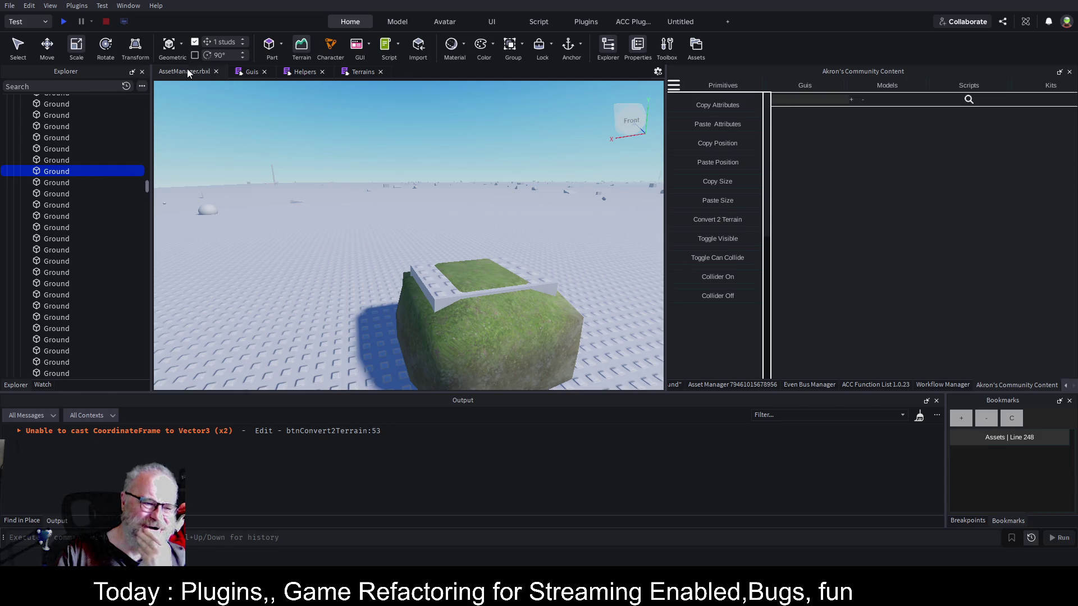
pyautogui.click(355, 73)
pyautogui.click(348, 226)
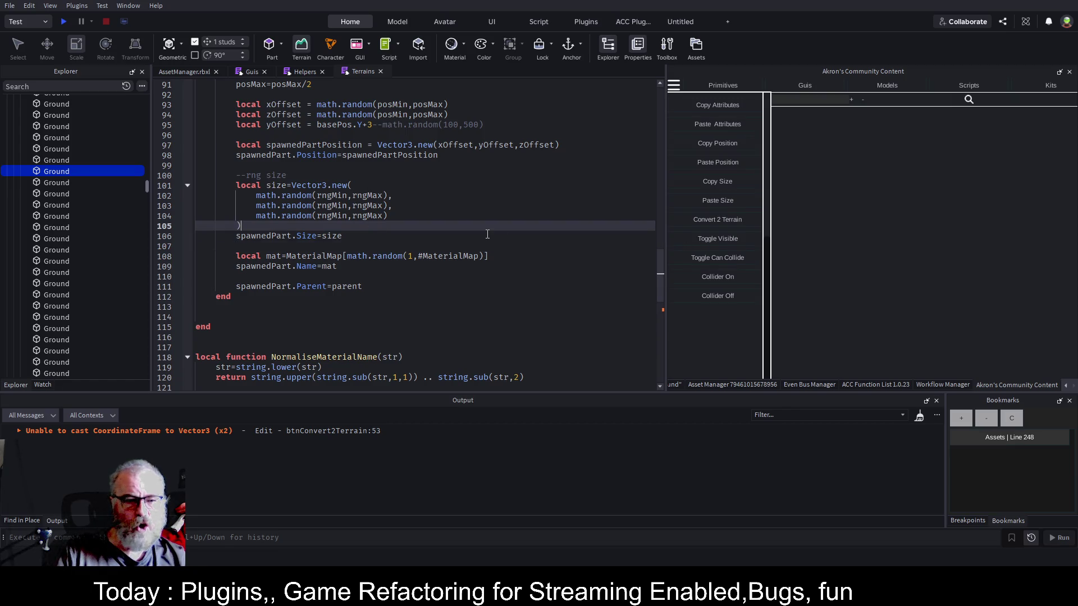
# Inspect where rndSize and the random size values are used in SpawnRandomStuff.
pyautogui.scroll(10, 488, 234)
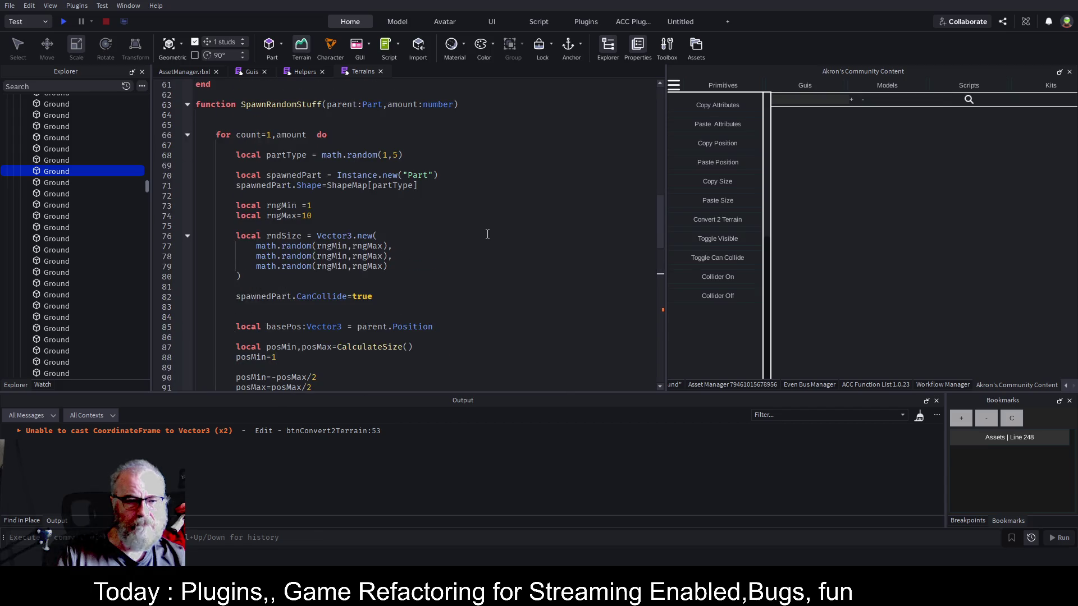
pyautogui.click(418, 207)
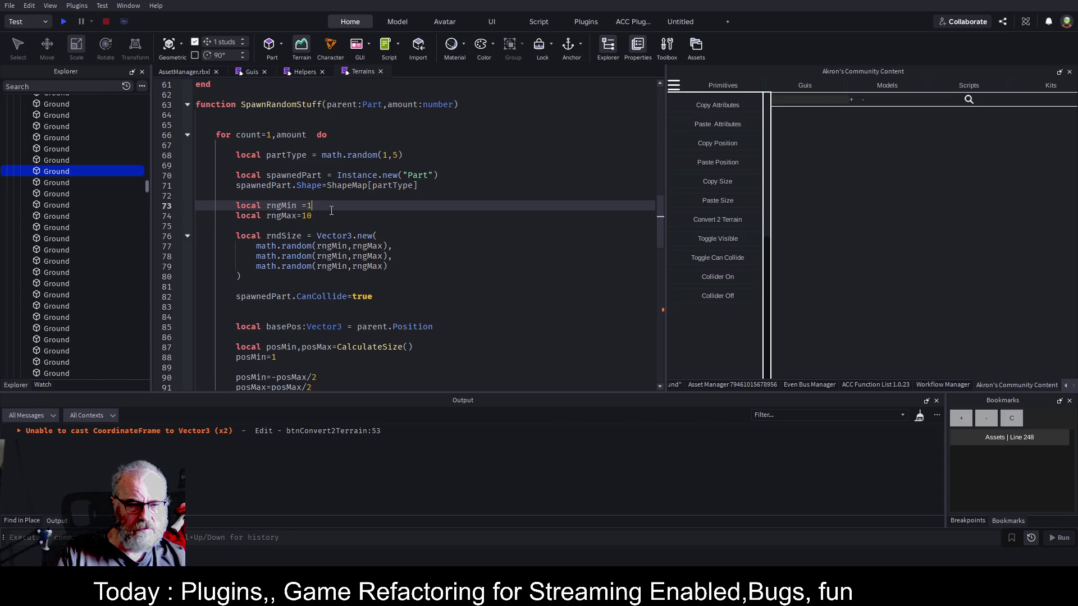
pyautogui.press('Down')
pyautogui.press('Down')
pyautogui.press('Down')
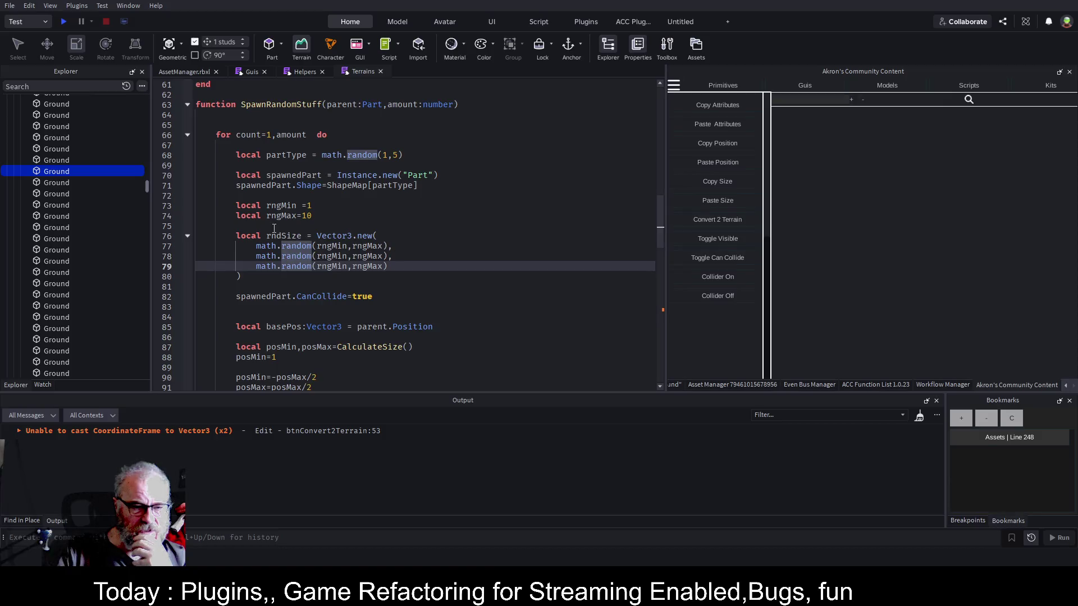
pyautogui.click(280, 238)
pyautogui.scroll(-6, 448, 199)
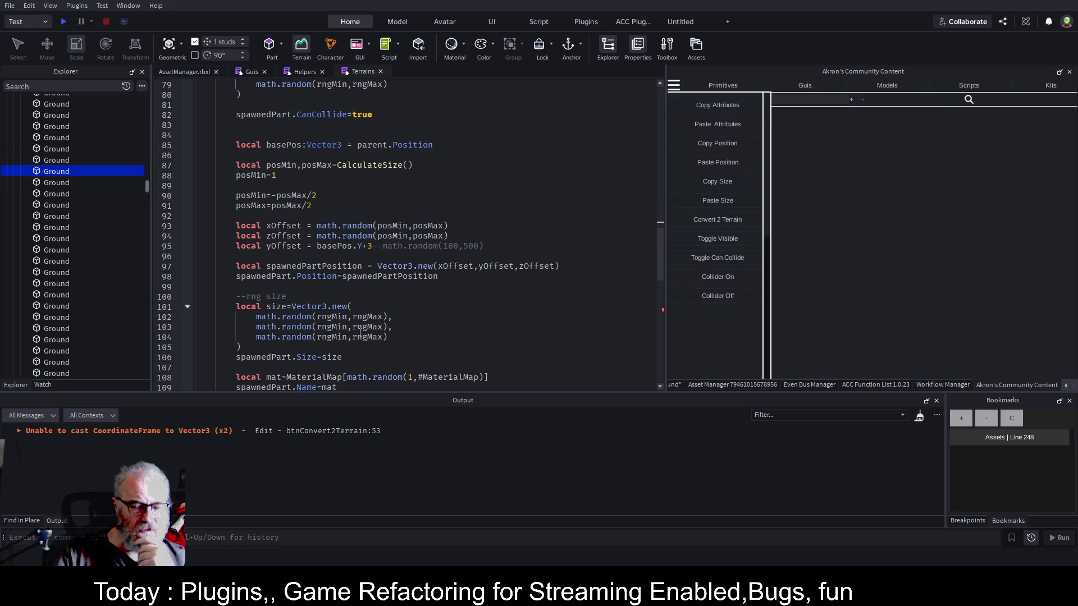
pyautogui.scroll(-1, 325, 312)
pyautogui.scroll(6, 364, 195)
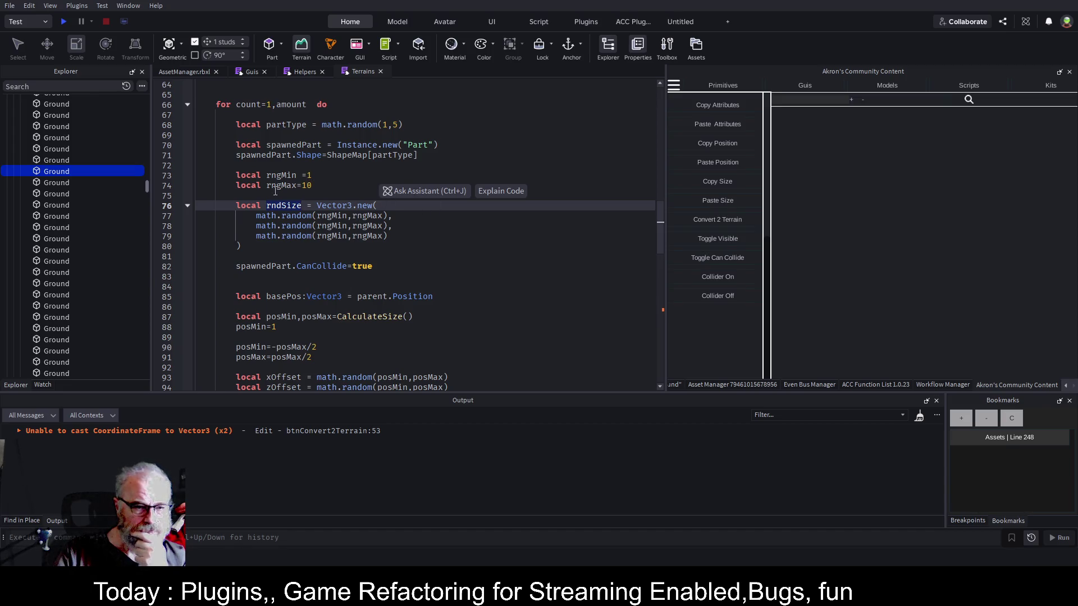
pyautogui.scroll(-8, 306, 213)
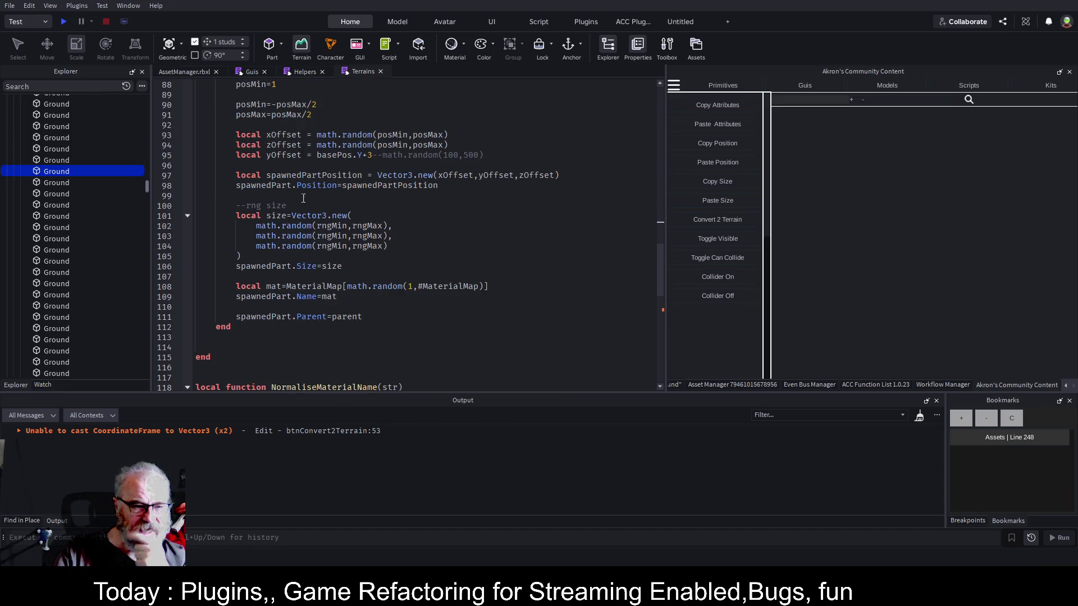
# Delete the redundant size block on lines 99–105 and change spawnedPart.Size=size to rndSize.
pyautogui.moveTo(252, 253); pyautogui.dragTo(199, 200)
pyautogui.press('BackSpace')
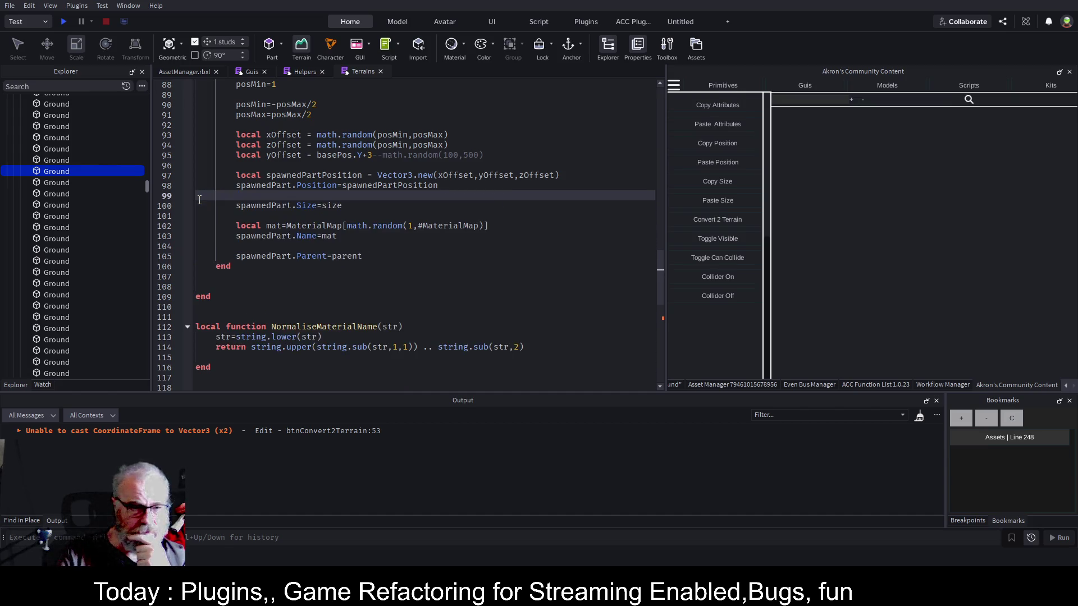
pyautogui.scroll(4, 371, 238)
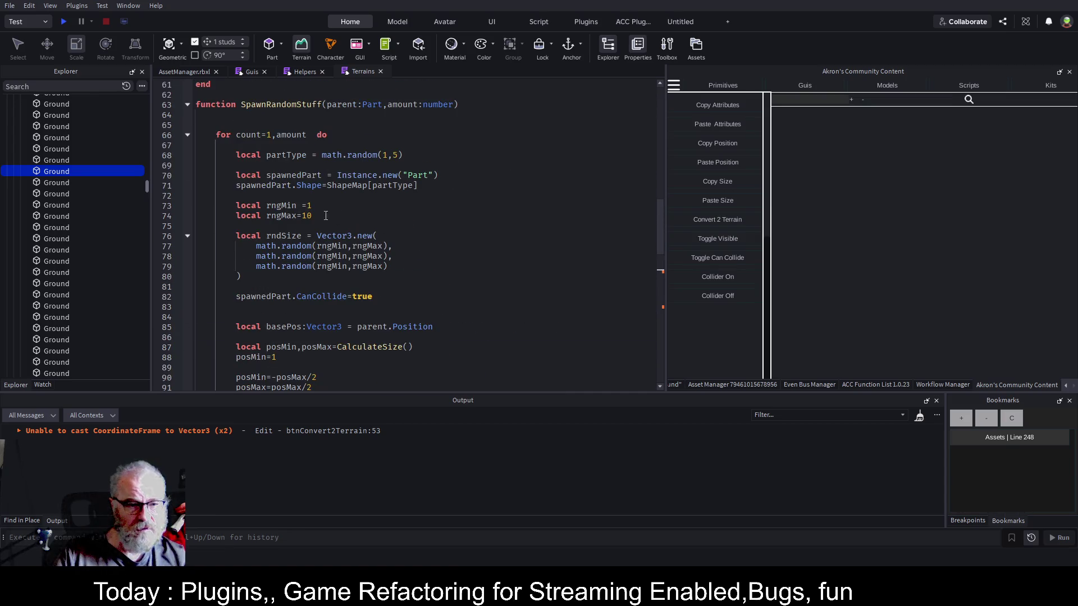
pyautogui.scroll(-8, 314, 252)
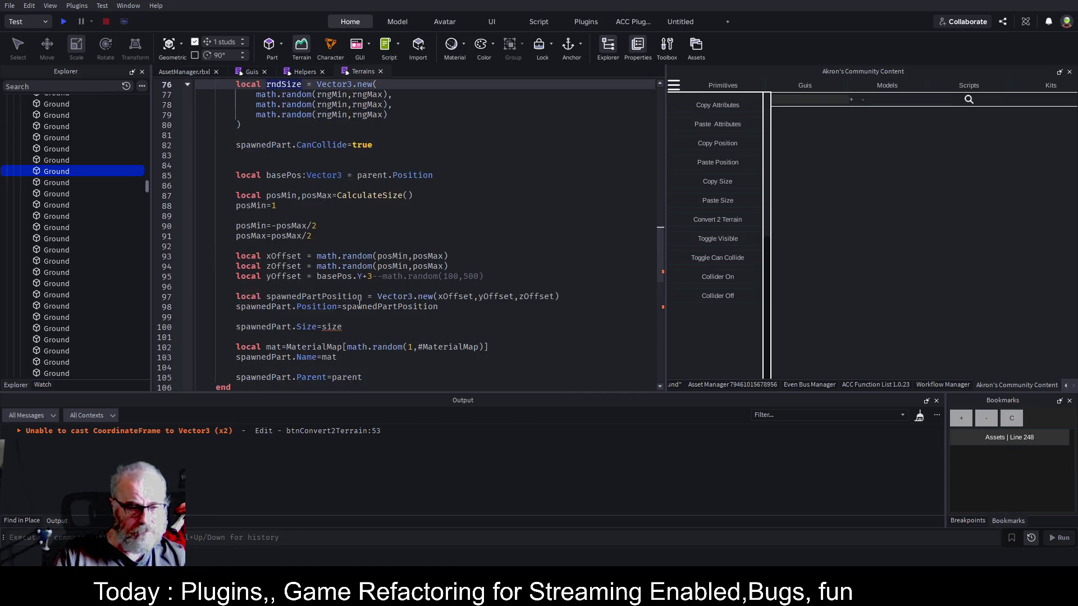
pyautogui.doubleClick(330, 235)
pyautogui.write('rnd')
pyautogui.press('Tab')
pyautogui.scroll(4, 385, 237)
pyautogui.scroll(4, 386, 237)
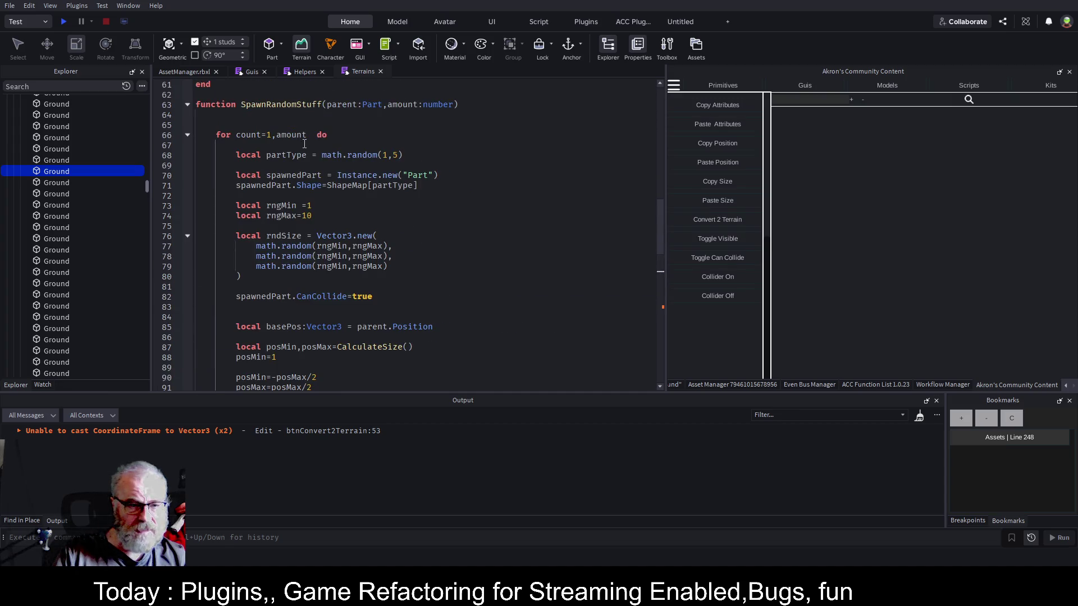
pyautogui.scroll(4, 301, 251)
pyautogui.click(315, 326)
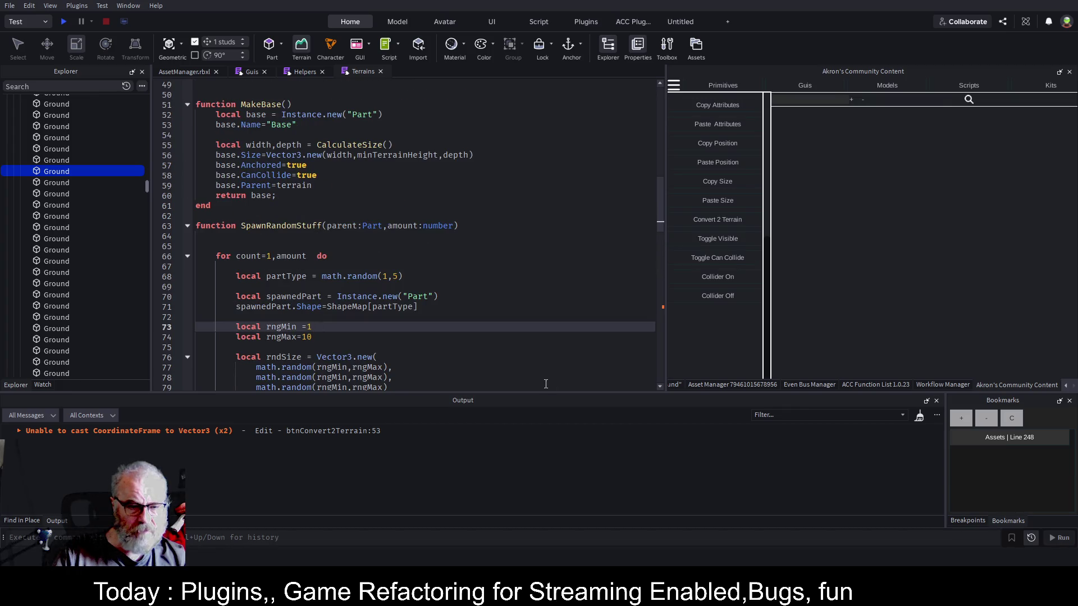
# Set rngMin to 4 and rngMax to 4*10, then save.
pyautogui.press('BackSpace')
pyautogui.write('4')
pyautogui.press('Down')
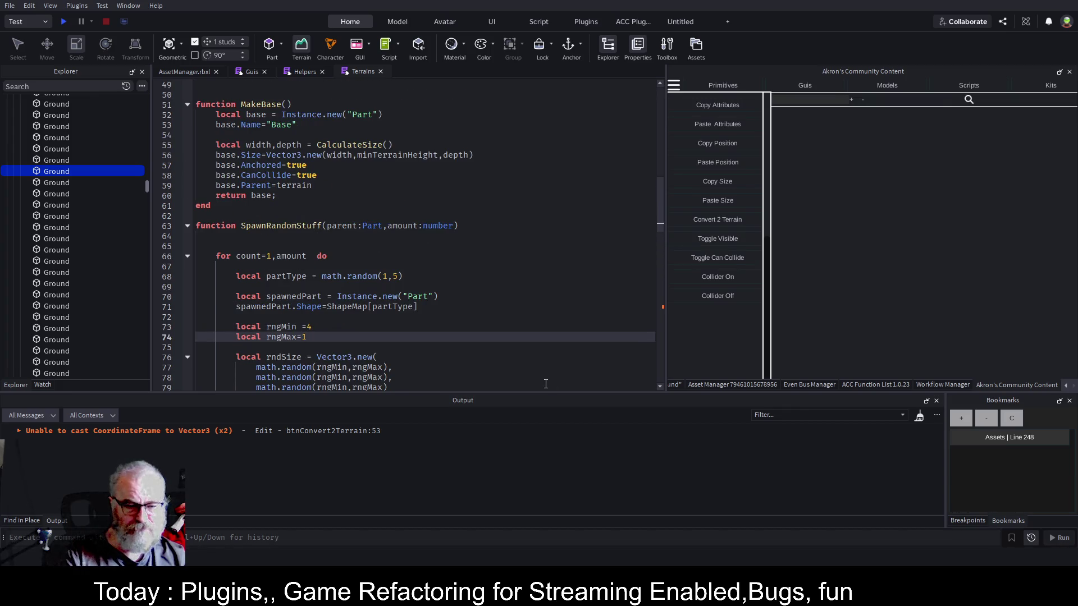
pyautogui.write('4*10')
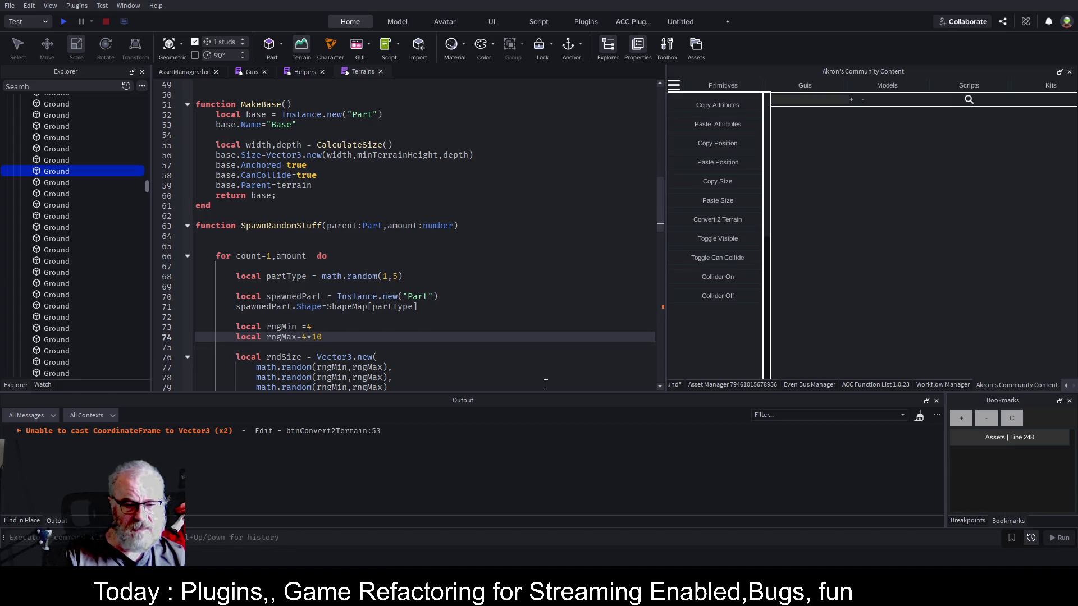
pyautogui.hotkey('ctrl', 's')
# Add local voxSize=4 and rewrite rngMin and rngMax in terms of voxSize, then save.
pyautogui.press('Up')
pyautogui.press('Home')
pyautogui.press('Return')
pyautogui.press('Up')
pyautogui.write('local voxSize=')
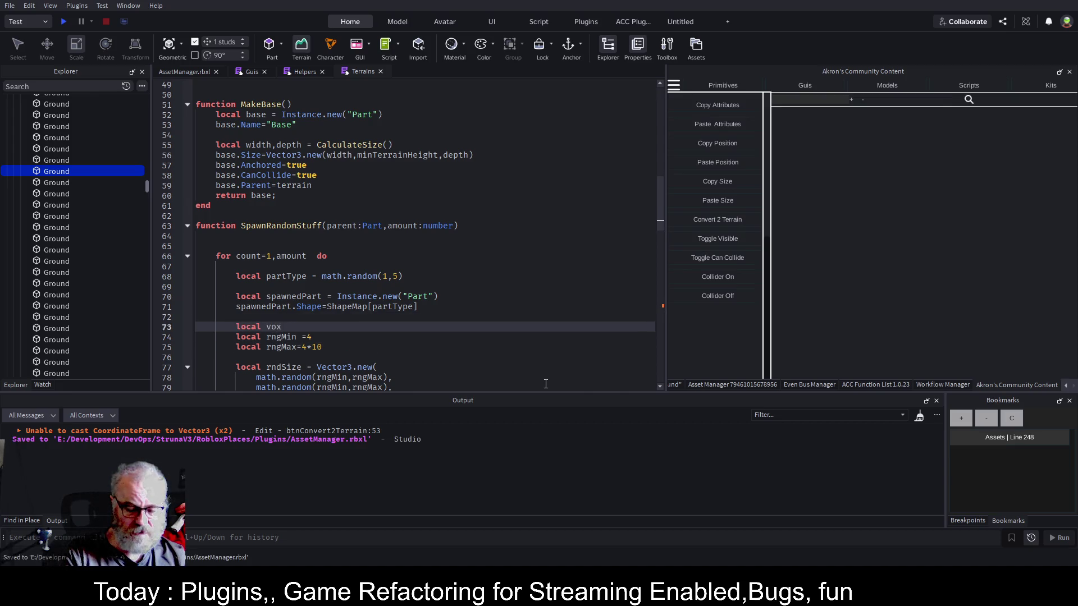
pyautogui.write('4')
pyautogui.press('Down')
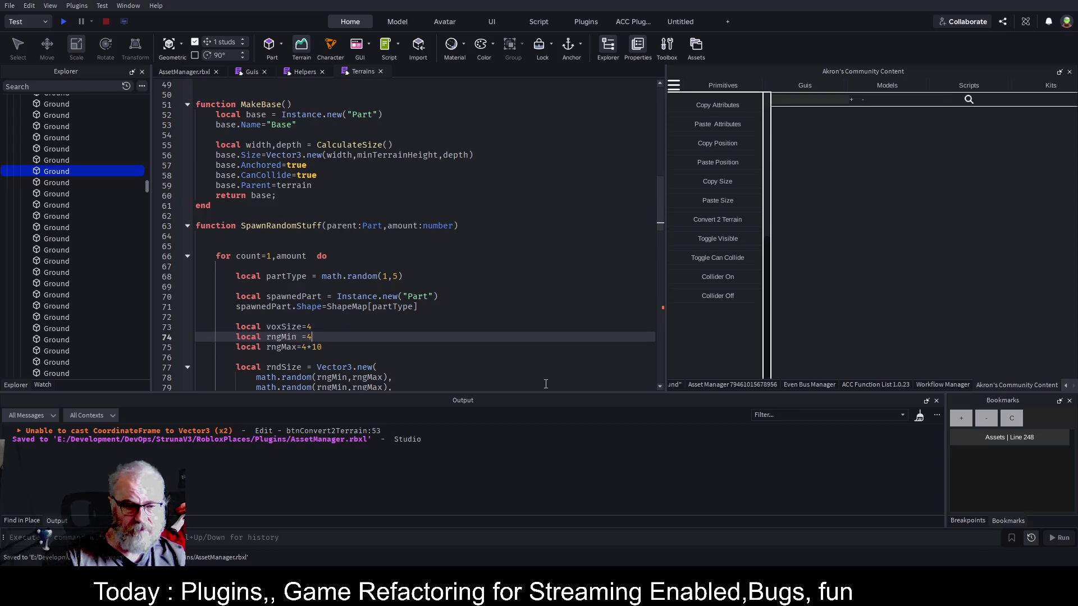
pyautogui.write('1')
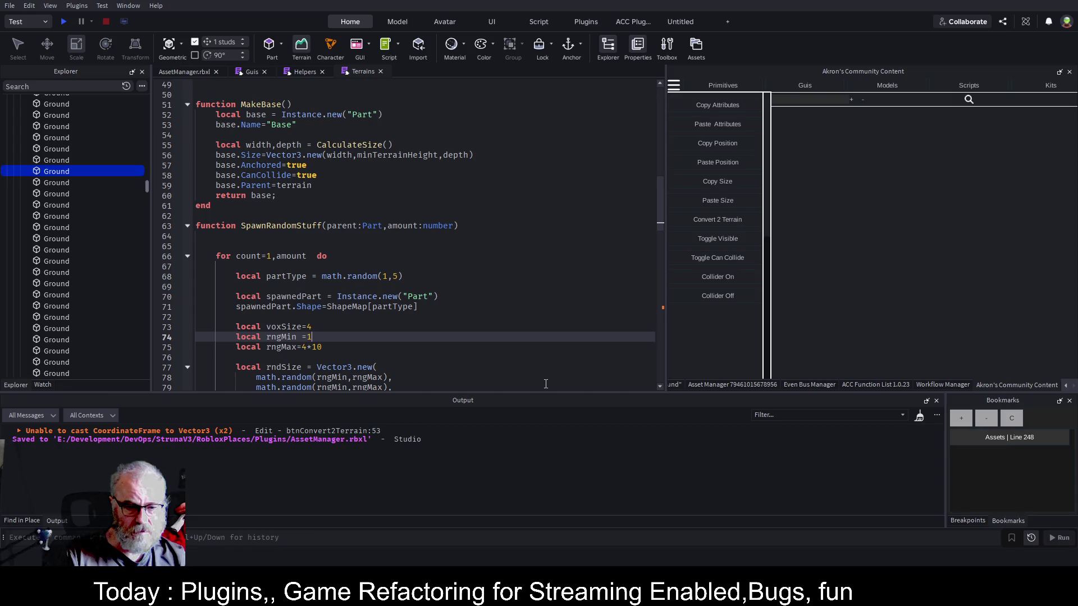
pyautogui.press('BackSpace')
pyautogui.write('vox')
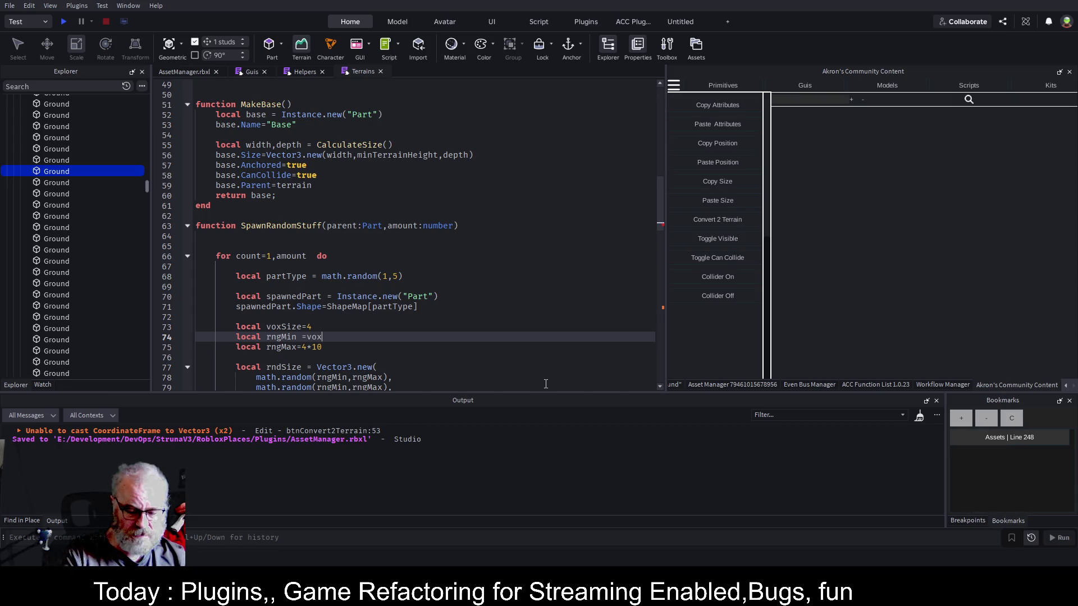
pyautogui.write('Size*1')
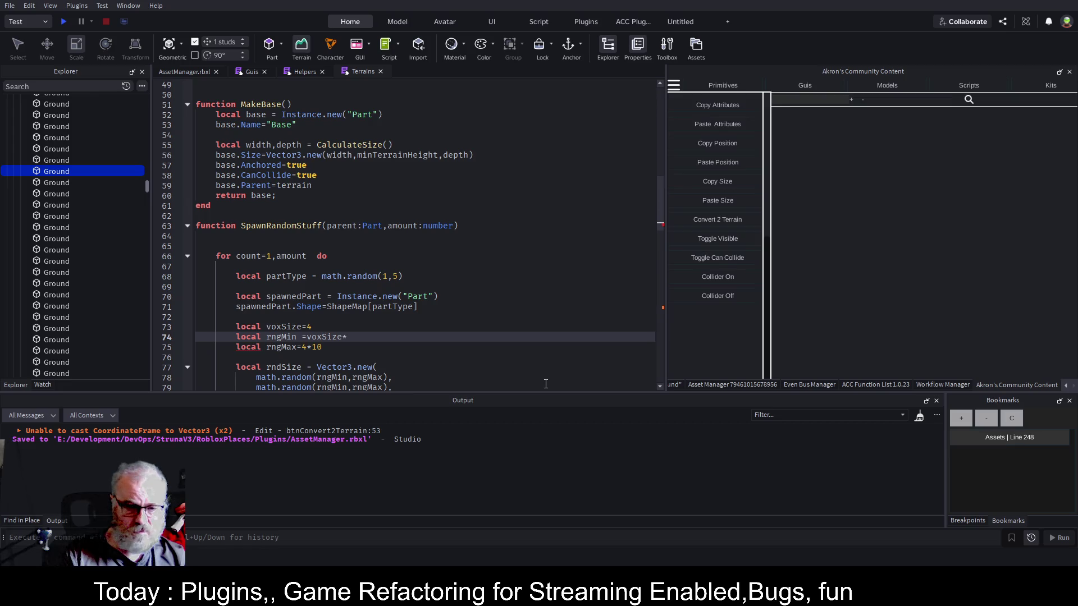
pyautogui.press('Down')
pyautogui.press('Left')
pyautogui.press('BackSpace')
pyautogui.write('voxSize')
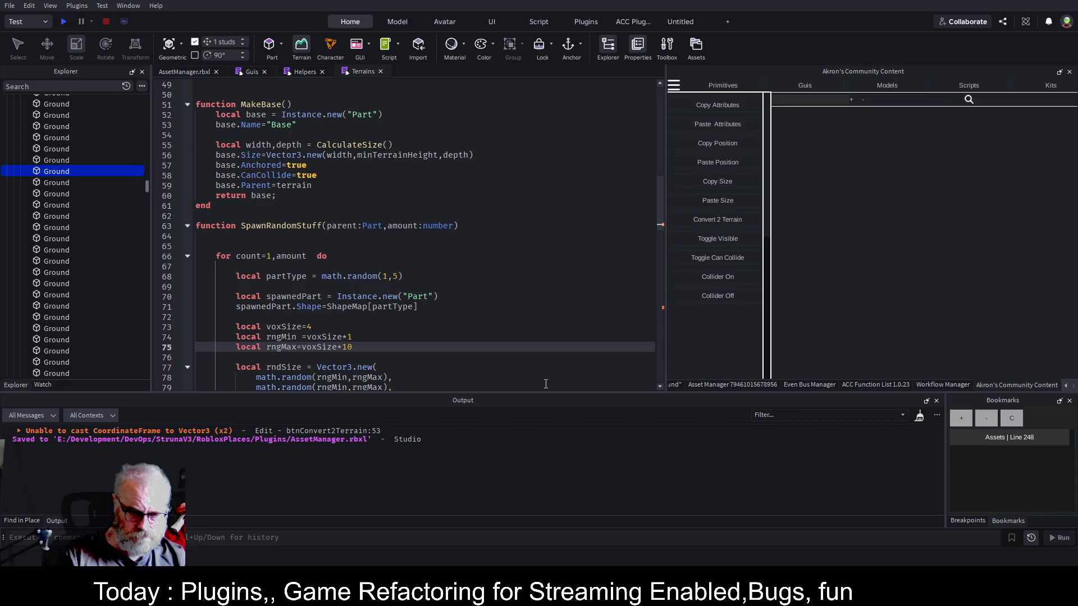
pyautogui.hotkey('ctrl', 's')
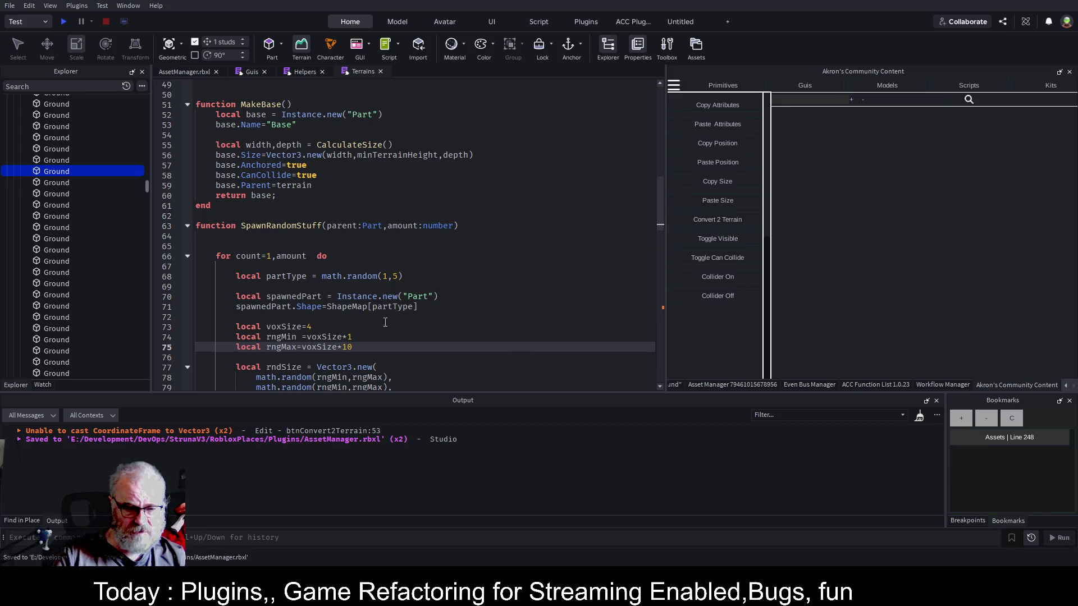
# Review the spawner loop below and save the script again.
pyautogui.click(372, 334)
pyautogui.scroll(-2, 397, 232)
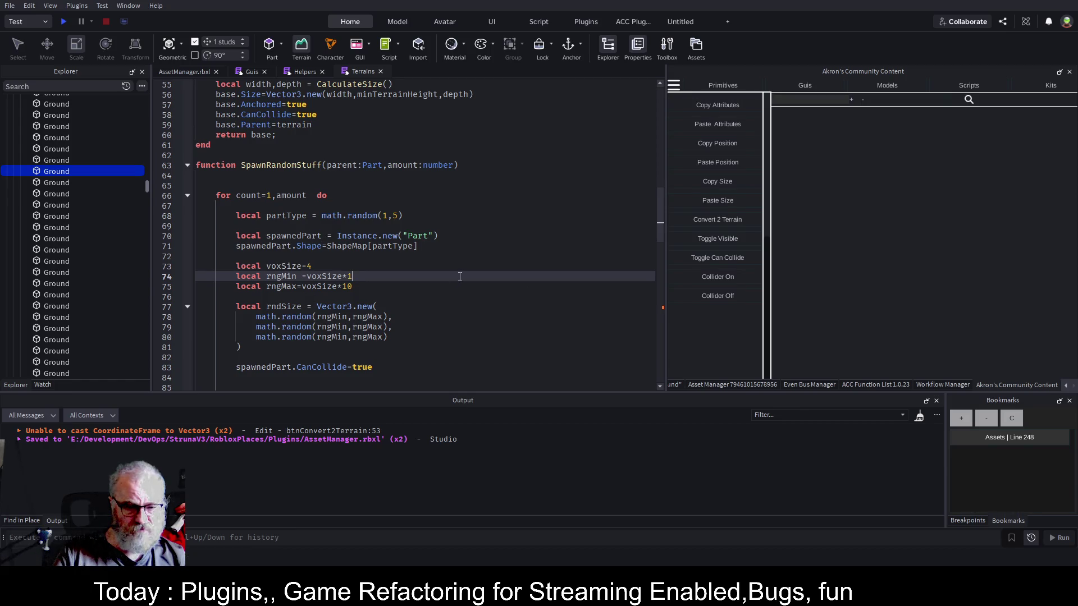
pyautogui.scroll(-9, 453, 276)
pyautogui.scroll(-1, 454, 276)
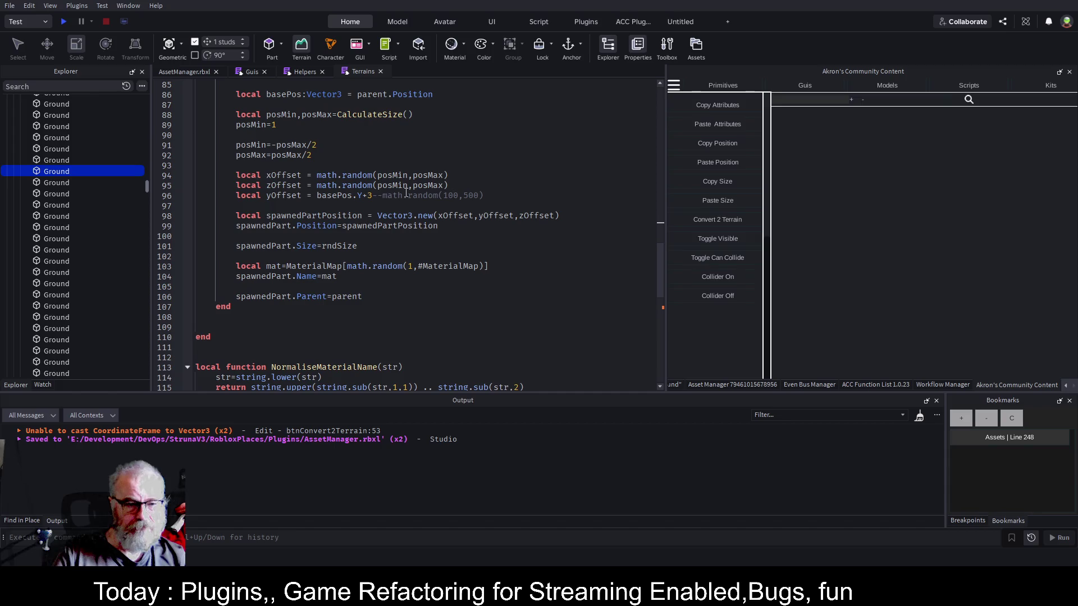
pyautogui.click(489, 316)
pyautogui.scroll(-4, 489, 314)
pyautogui.hotkey('ctrl', 's')
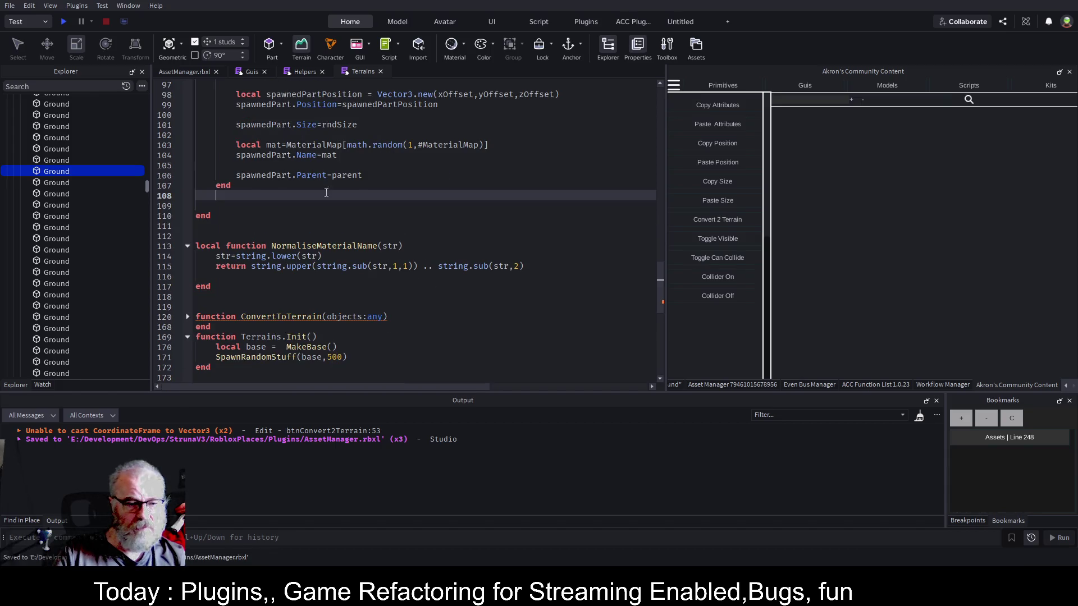
pyautogui.scroll(-2, 380, 218)
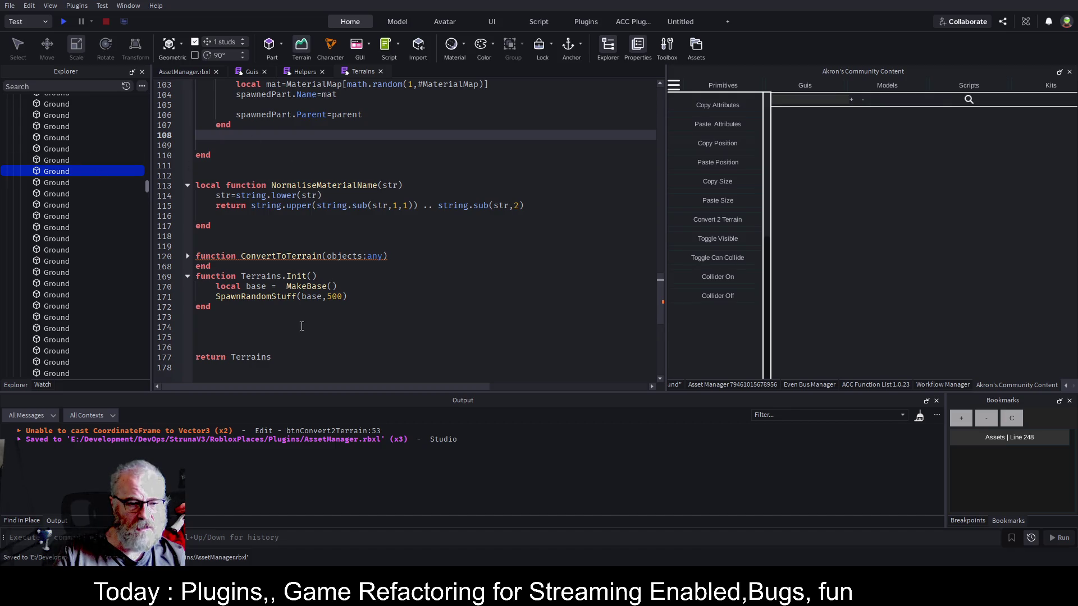
pyautogui.scroll(20, 304, 281)
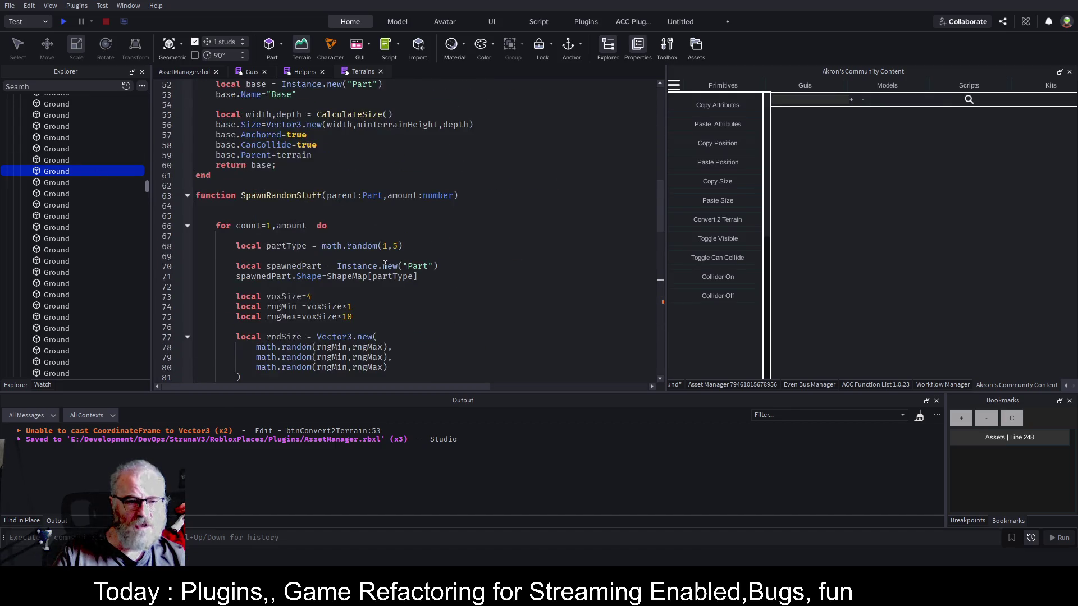
pyautogui.scroll(-4, 382, 264)
pyautogui.click(292, 205)
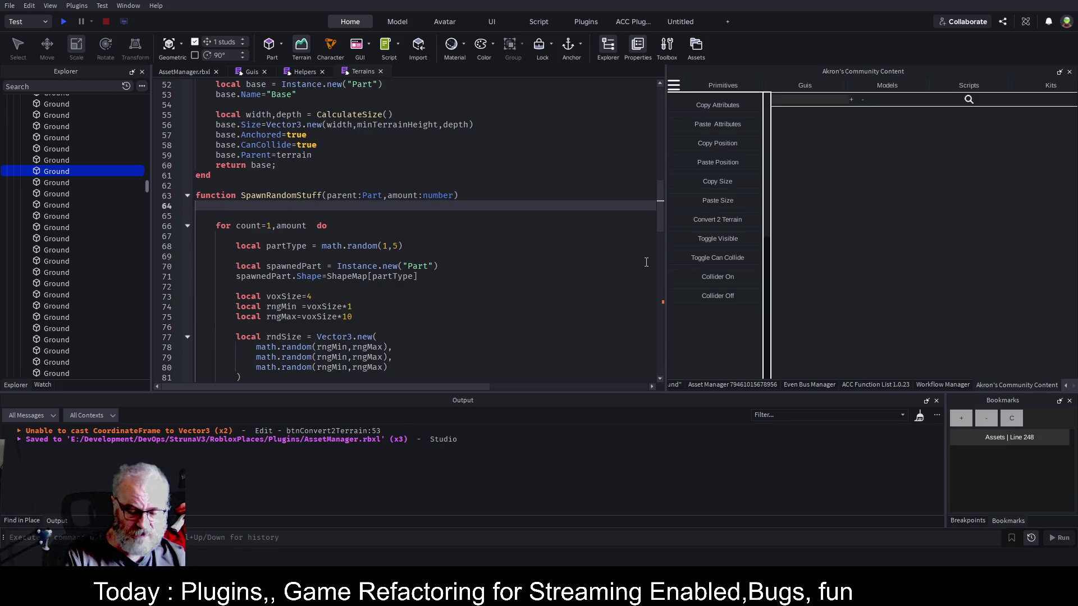
# Add a line creating local m = Instance.new("Model") in SpawnRandomStuff.
pyautogui.write('inv')
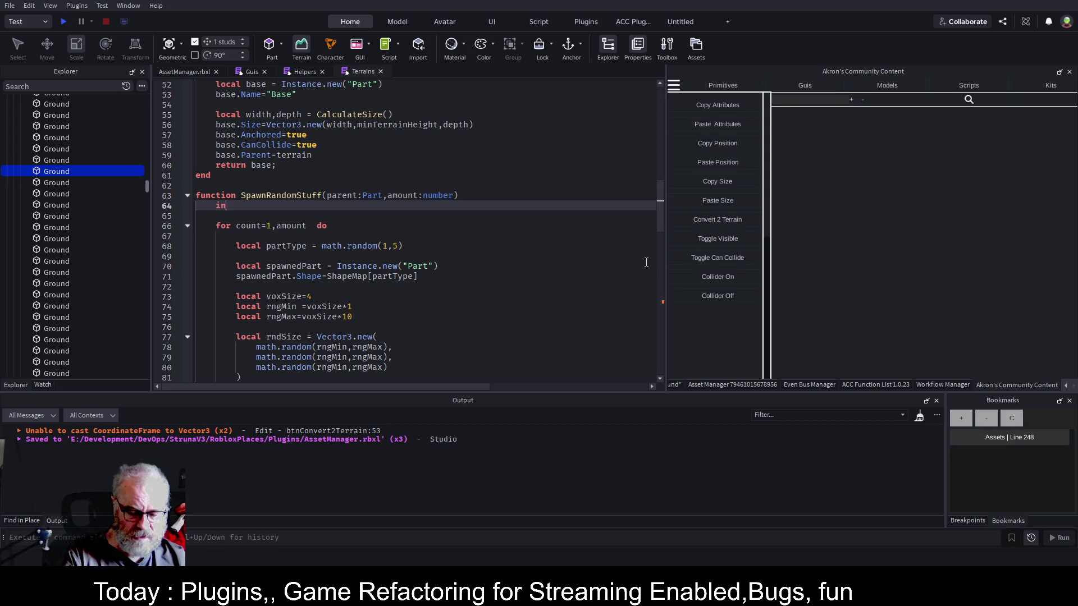
pyautogui.press('BackSpace')
pyautogui.press('BackSpace')
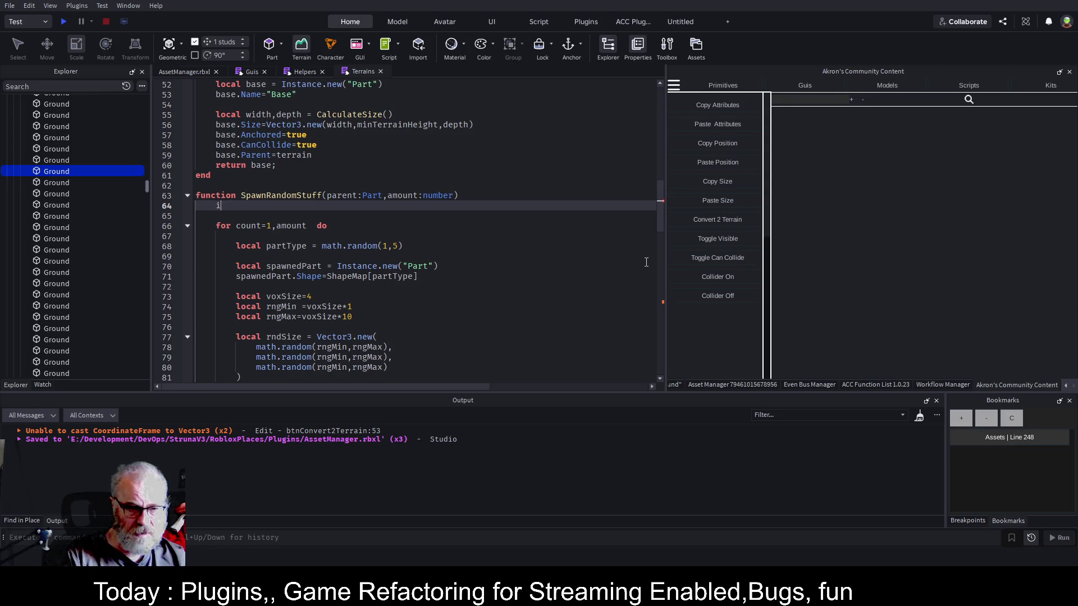
pyautogui.write('Instance.new("Mod")')
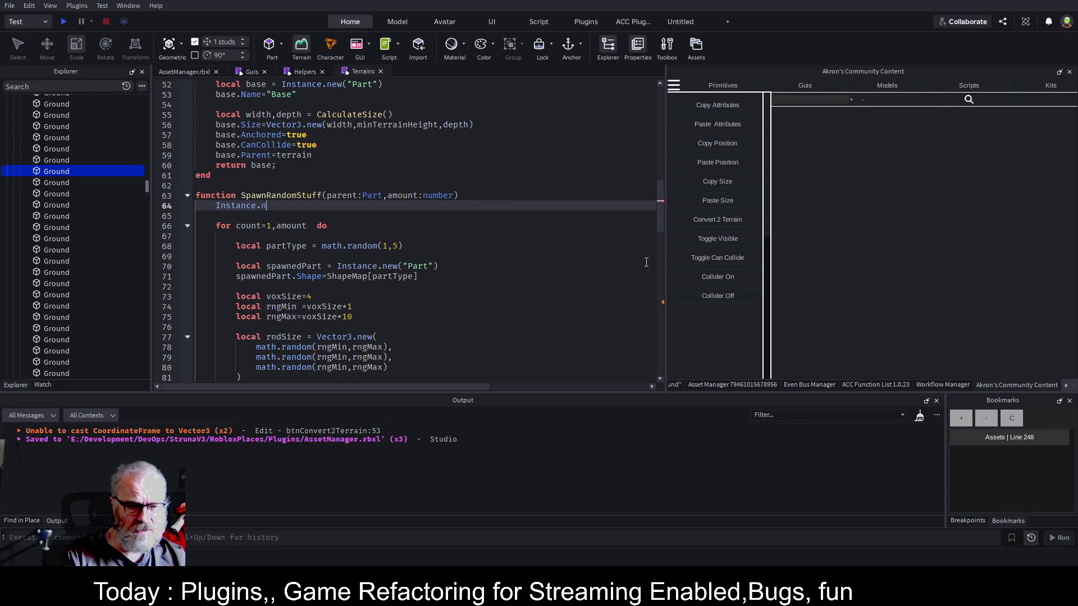
pyautogui.write('el')
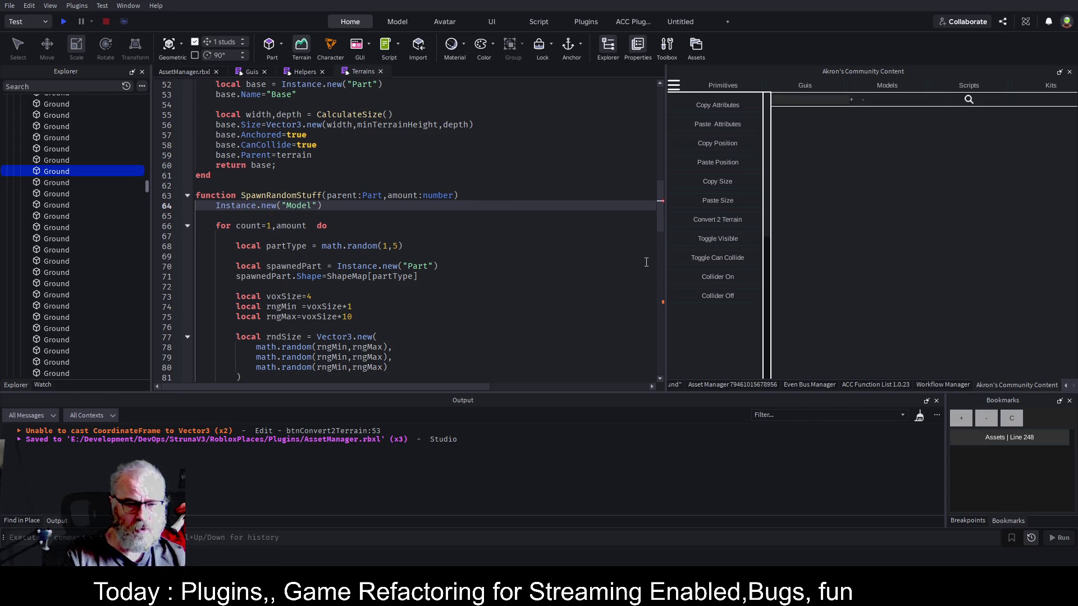
pyautogui.press('End')
pyautogui.press('Return')
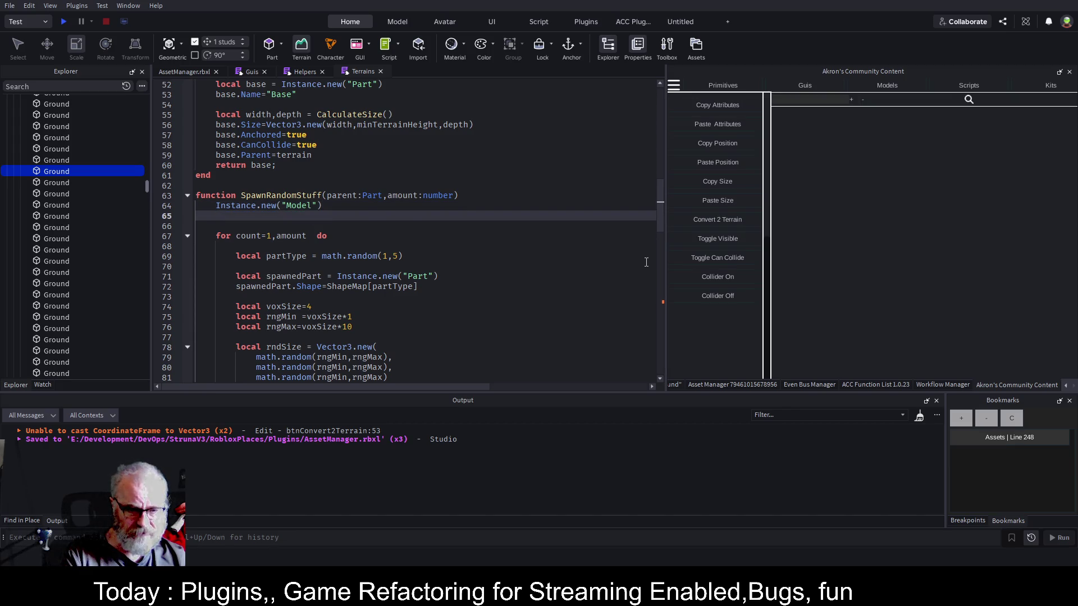
pyautogui.press('Up')
pyautogui.write('local m =')
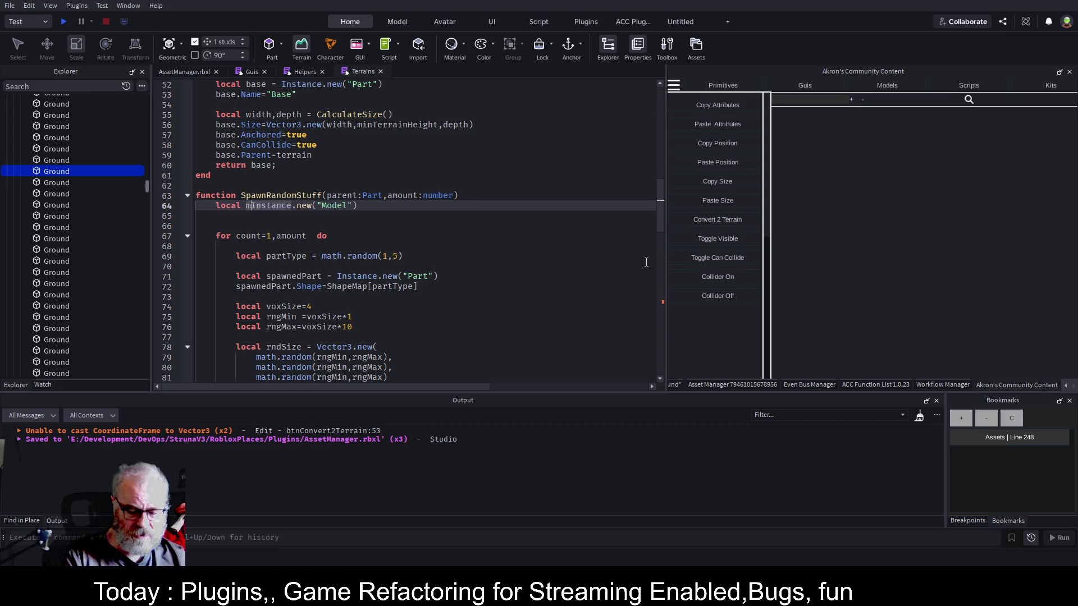
pyautogui.press('End')
pyautogui.press('Return')
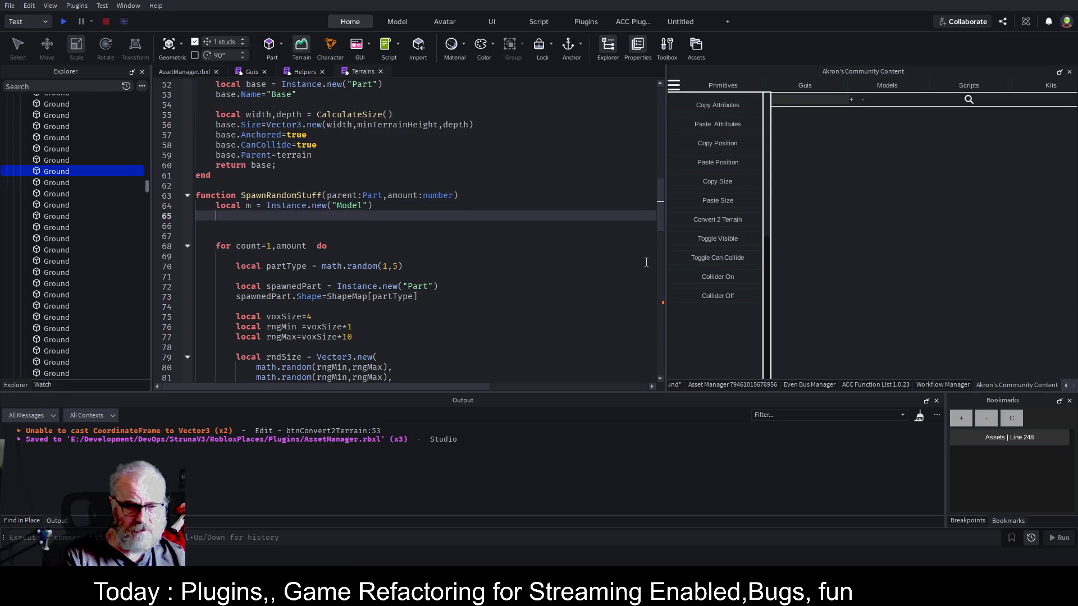
# Set m.Parent = parent on the line below the Model creation.
pyautogui.write('m.p')
pyautogui.press('Return')
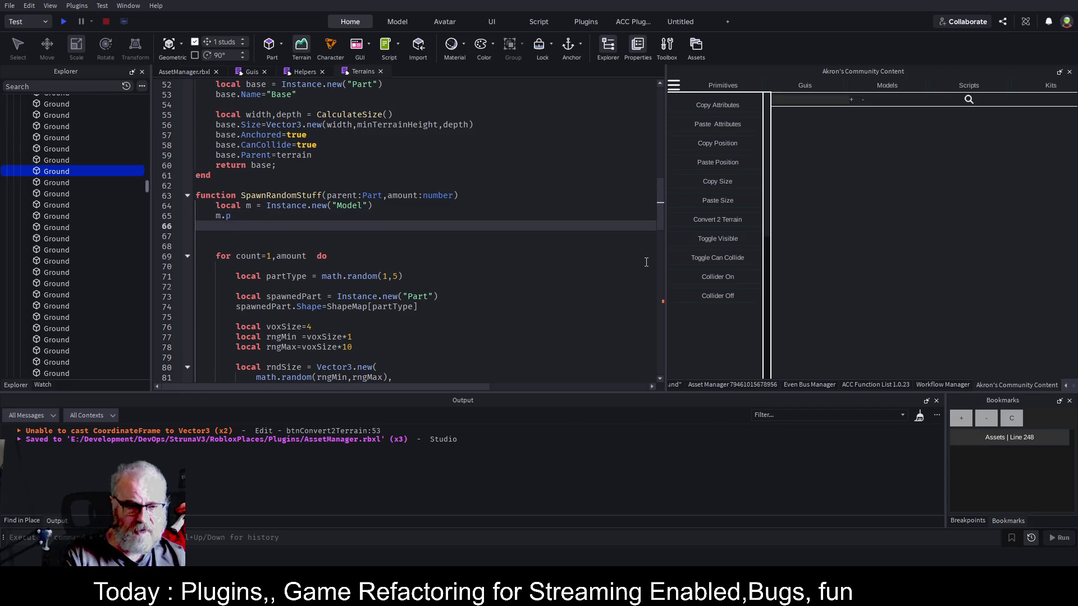
pyautogui.press('Up')
pyautogui.press('Up')
pyautogui.write(':Model')
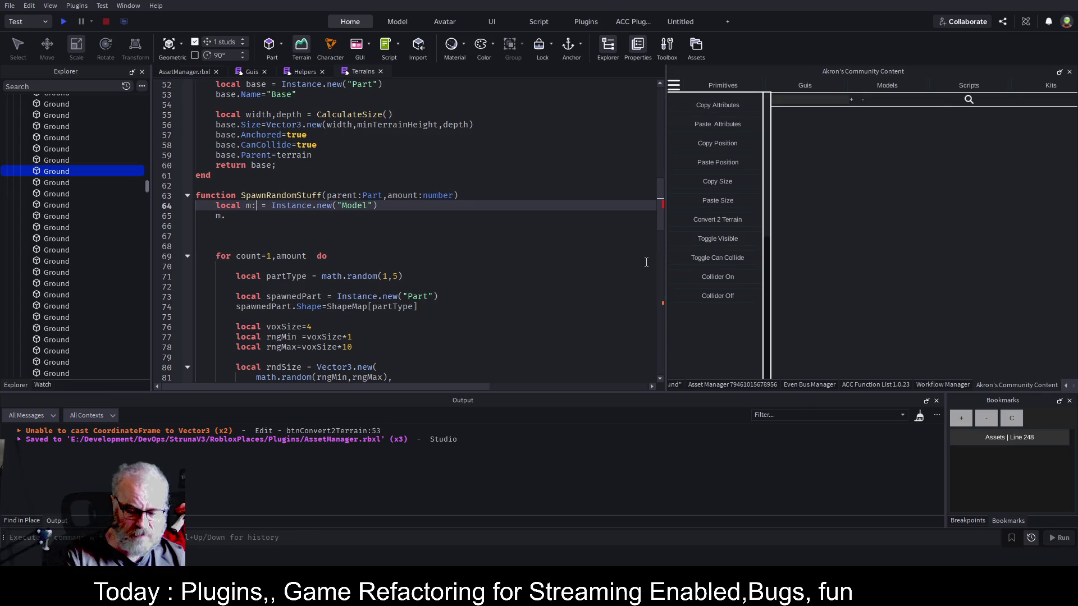
pyautogui.press('Down')
pyautogui.press('BackSpace')
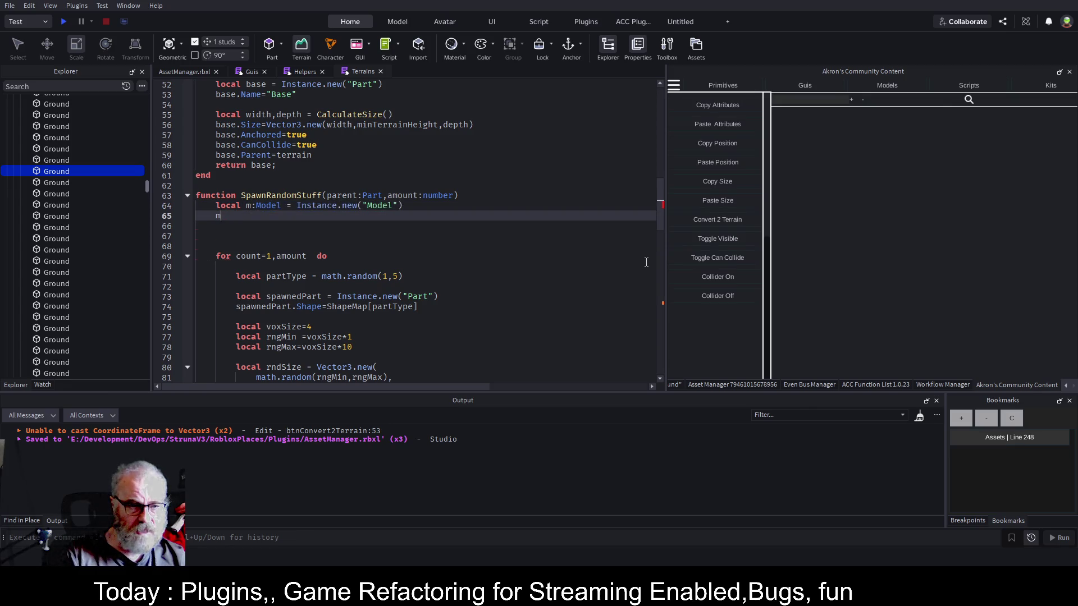
pyautogui.write('.Parent=')
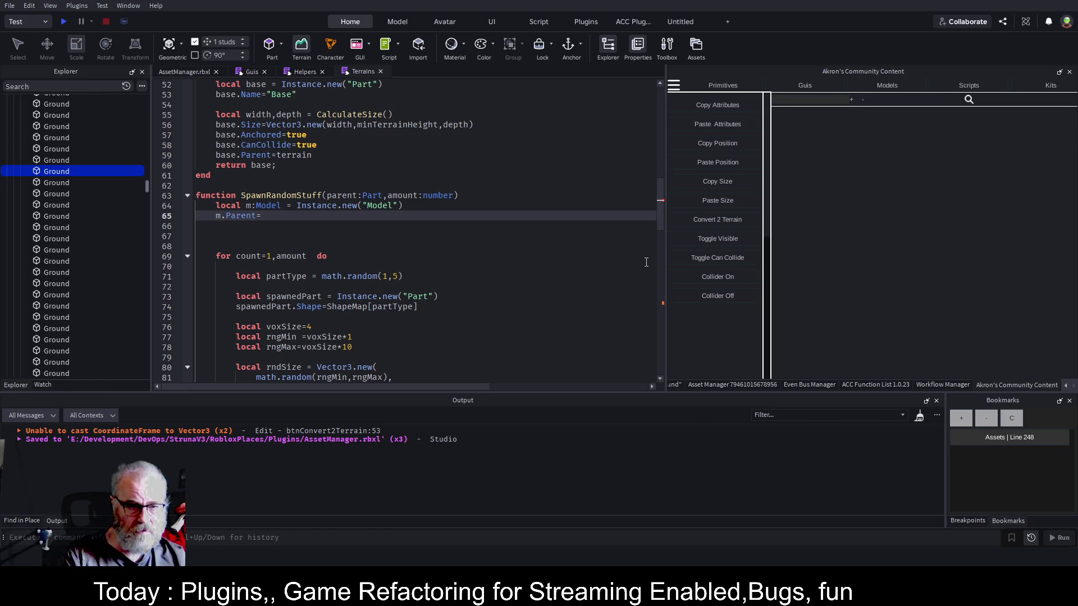
pyautogui.write('parent')
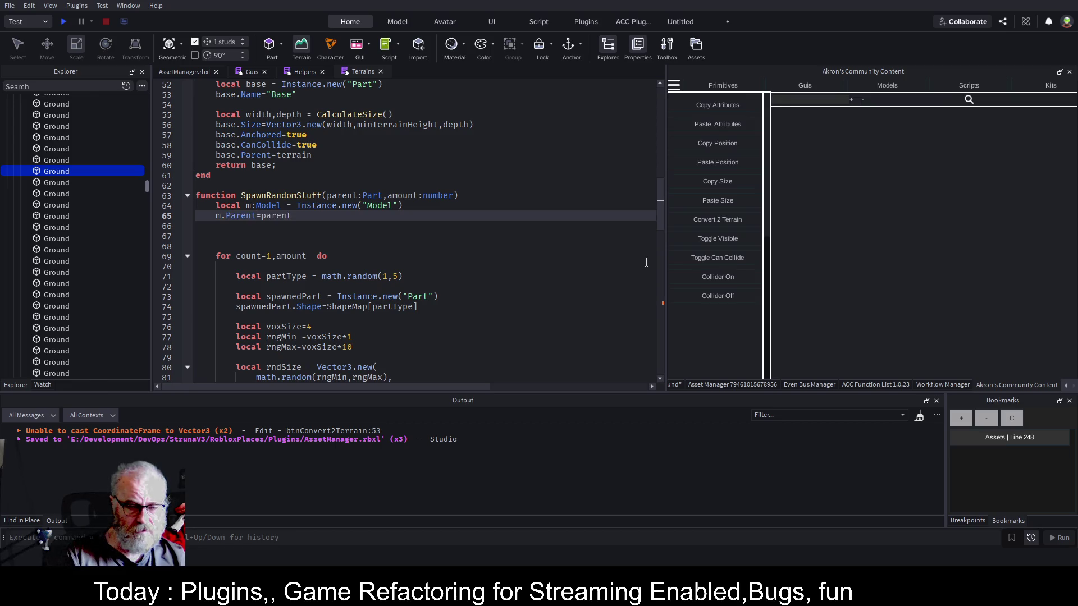
pyautogui.press('Return')
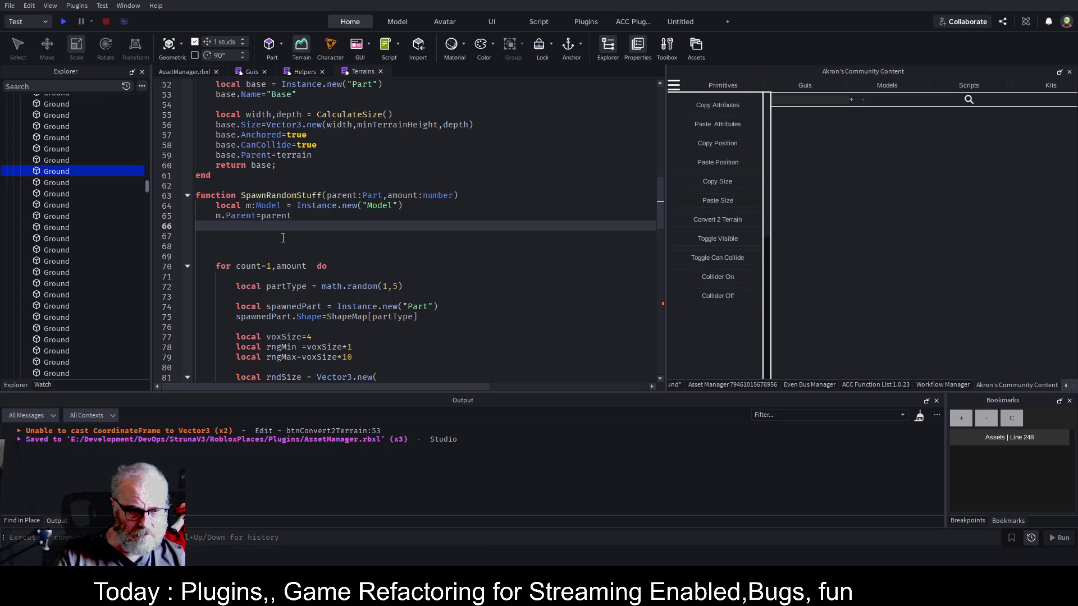
# Rename the variable m to master on lines 64 and 65.
pyautogui.scroll(-2, 371, 222)
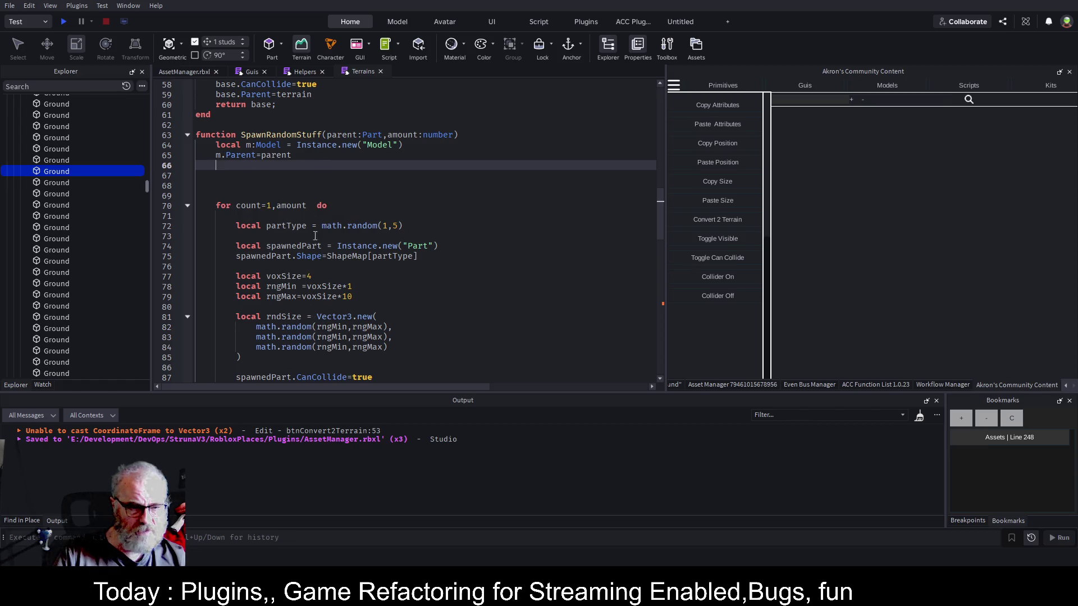
pyautogui.click(251, 146)
pyautogui.write('ater')
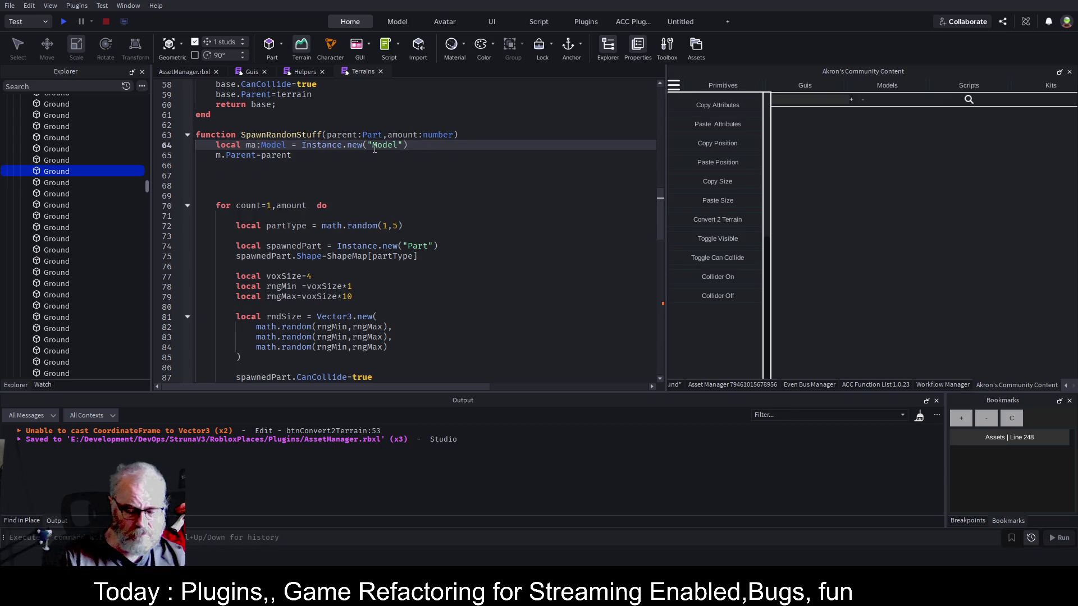
pyautogui.press('BackSpace')
pyautogui.press('BackSpace')
pyautogui.press('BackSpace')
pyautogui.write('ster')
pyautogui.press('Down')
pyautogui.press('Left')
pyautogui.press('Left')
pyautogui.press('Left')
pyautogui.press('Left')
pyautogui.press('Left')
pyautogui.press('Left')
pyautogui.write('aster')
pyautogui.press('Down')
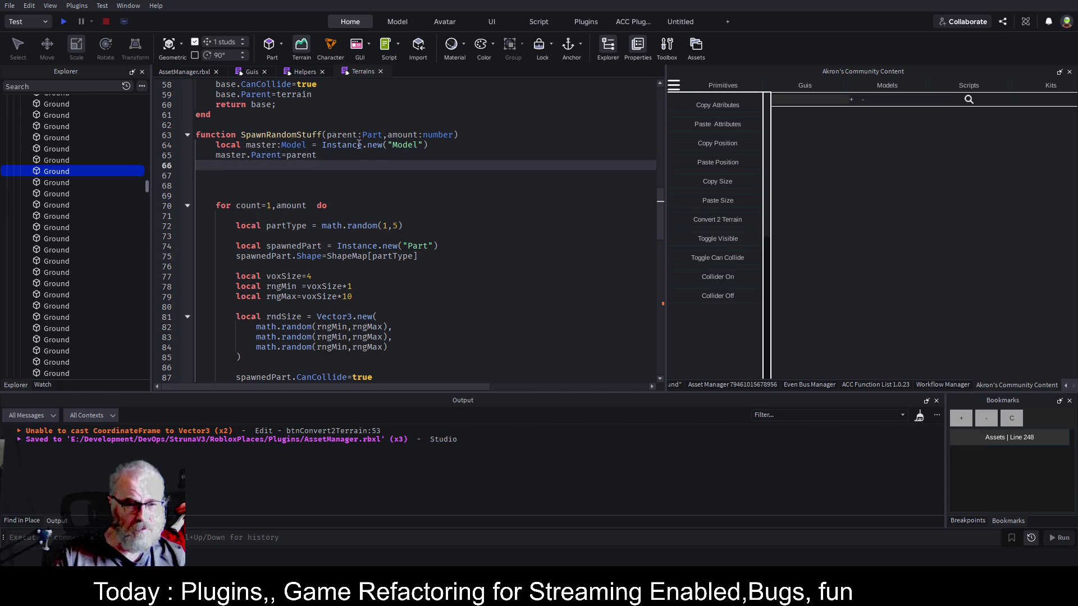
# Change spawnedPart.Parent on line 110 to master and save the script.
pyautogui.scroll(-4, 347, 234)
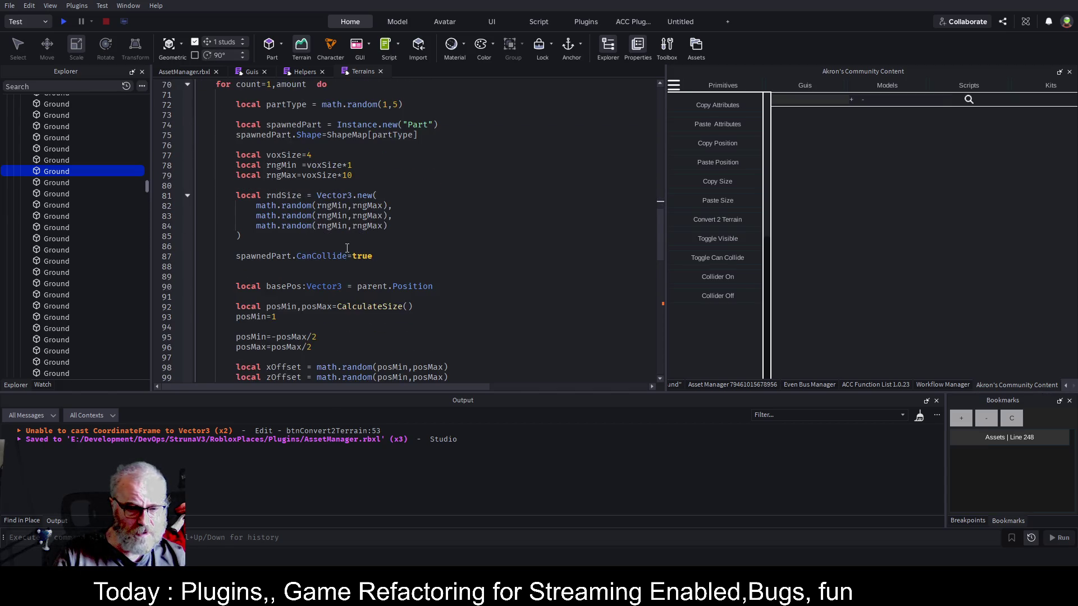
pyautogui.scroll(-6, 347, 248)
pyautogui.click(347, 310)
pyautogui.press('BackSpace')
pyautogui.press('BackSpace')
pyautogui.press('BackSpace')
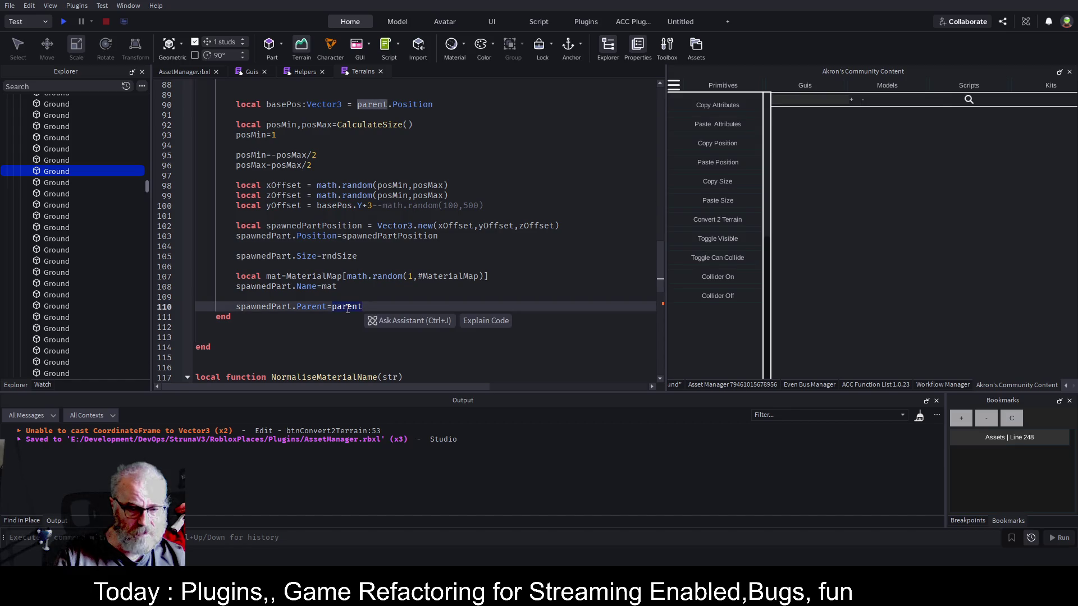
pyautogui.write('master')
pyautogui.click(305, 267)
pyautogui.hotkey('ctrl', 's')
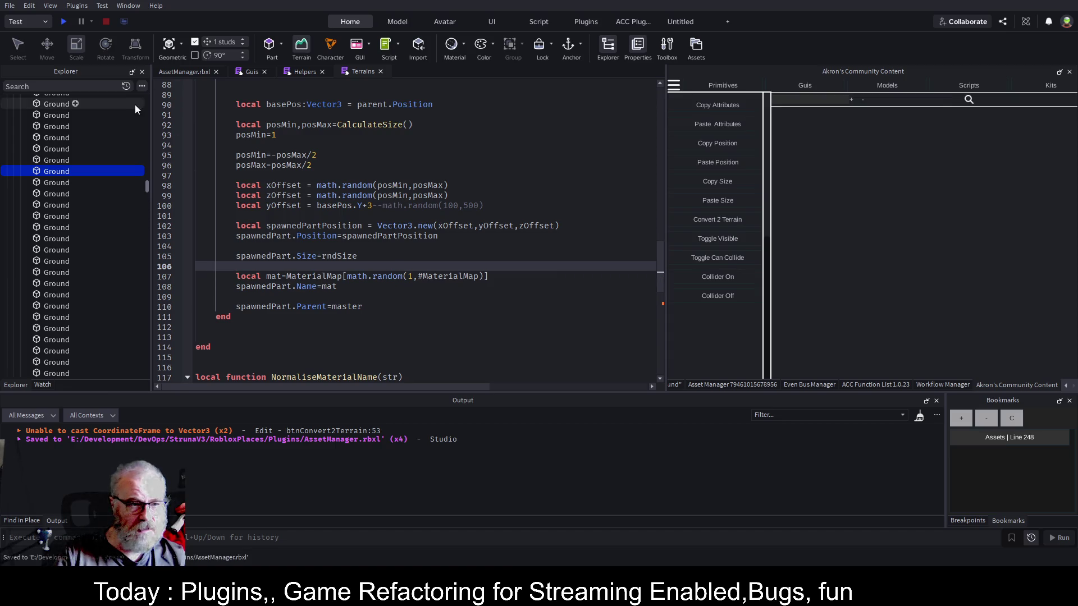
pyautogui.click(185, 72)
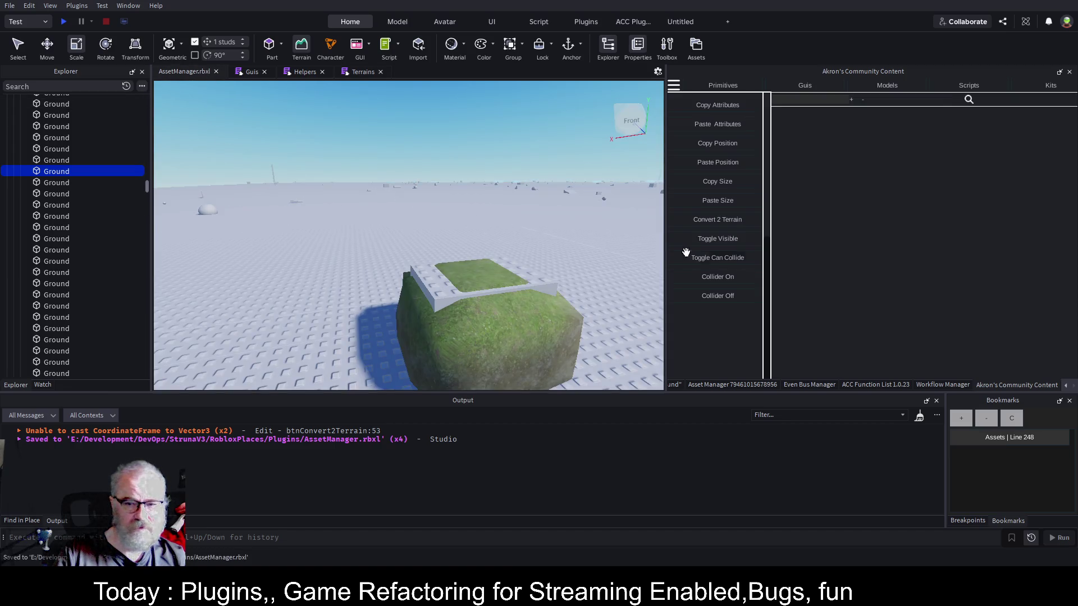
# Select the WorkspaceWatcher plugin folder, then run the terrain routine from the Asset Manager panel.
pyautogui.scroll(-2, 109, 164)
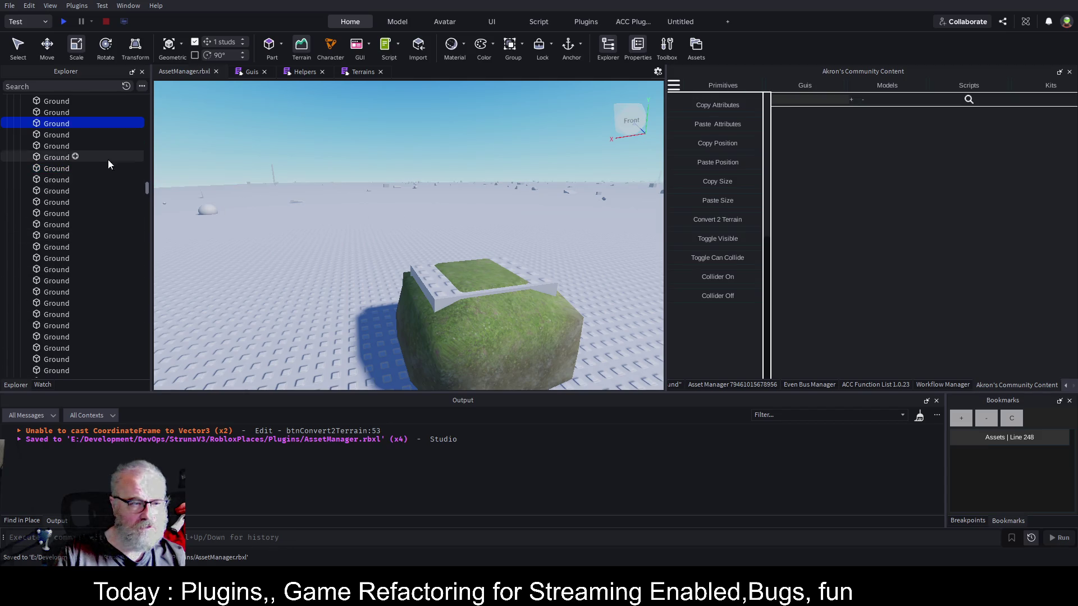
pyautogui.moveTo(148, 187)
pyautogui.mouseDown()
pyautogui.moveTo(149, 365)
pyautogui.moveTo(143, 353)
pyautogui.mouseUp()
pyautogui.click(64, 198)
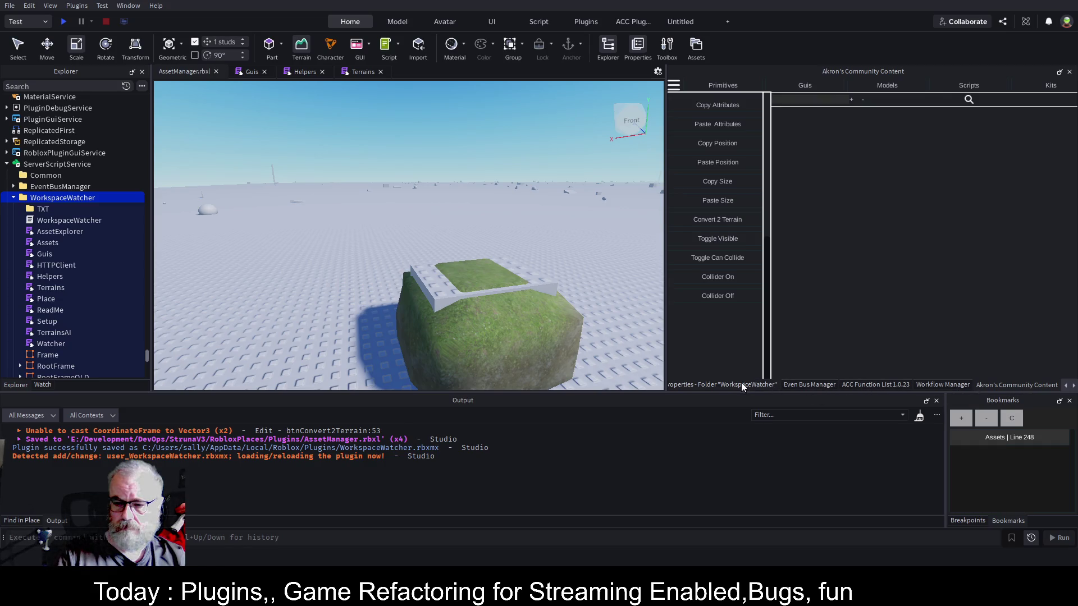
pyautogui.click(1073, 385)
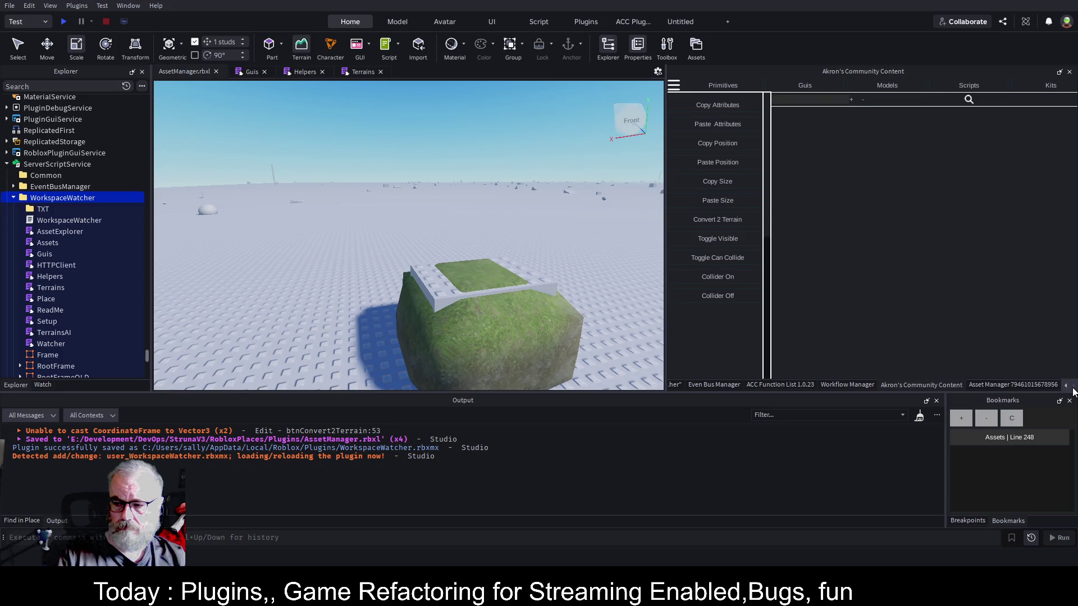
pyautogui.click(1027, 385)
pyautogui.click(736, 172)
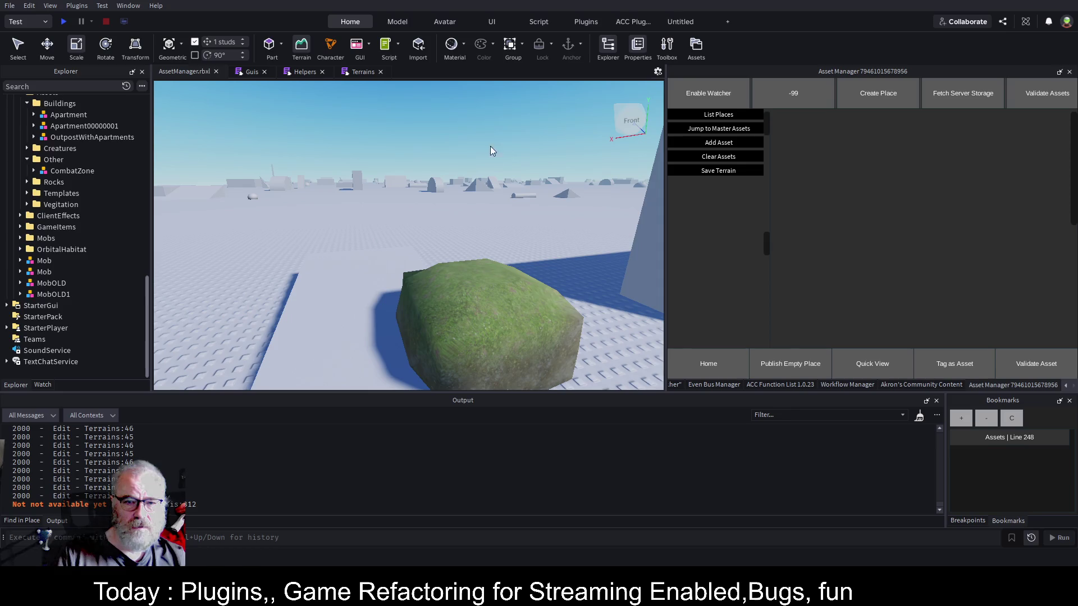
# Fly the camera around the scene to inspect the newly spawned random parts.
pyautogui.scroll(-5, 511, 173)
pyautogui.press('a')
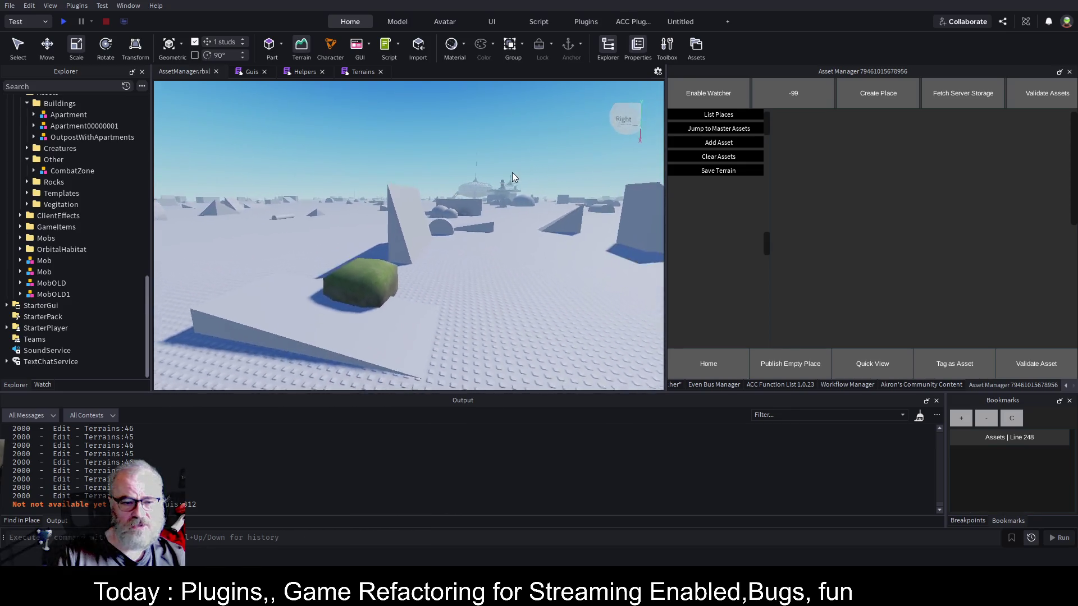
pyautogui.press('s')
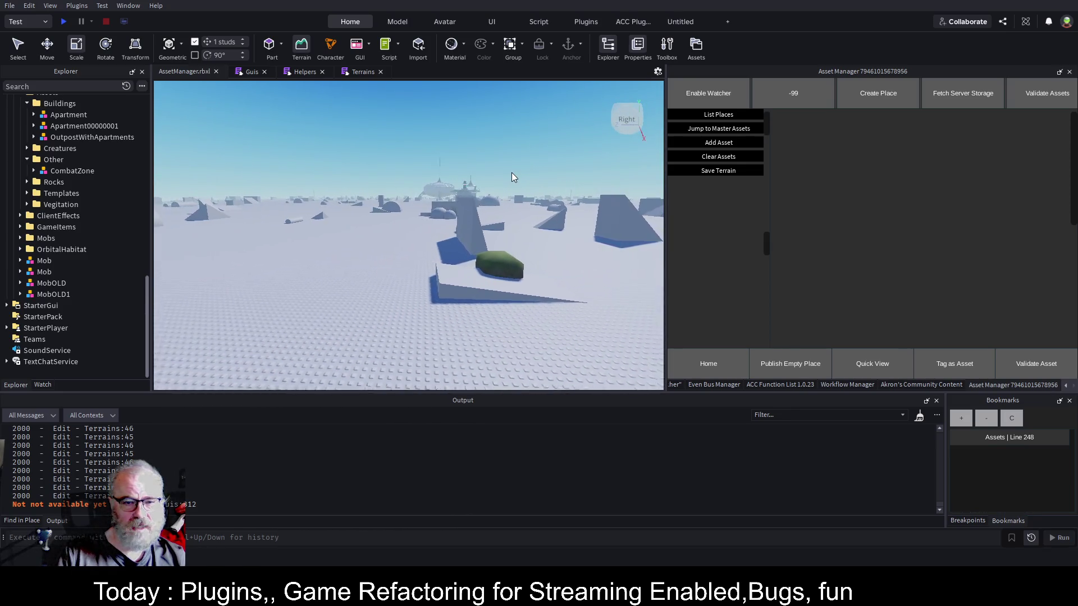
pyautogui.press('w')
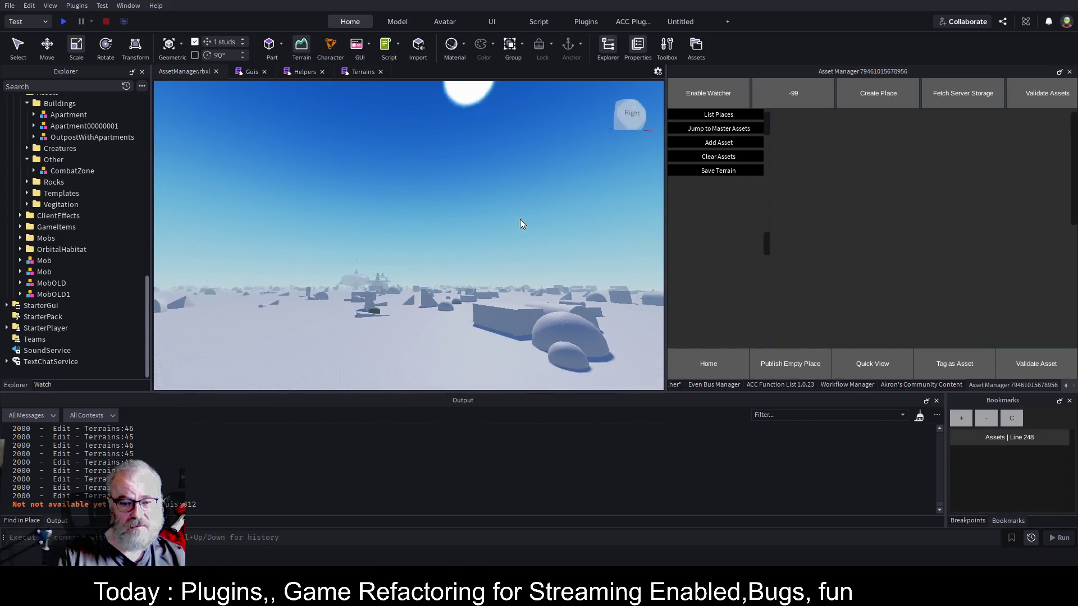
pyautogui.scroll(-3, 519, 220)
pyautogui.press('e')
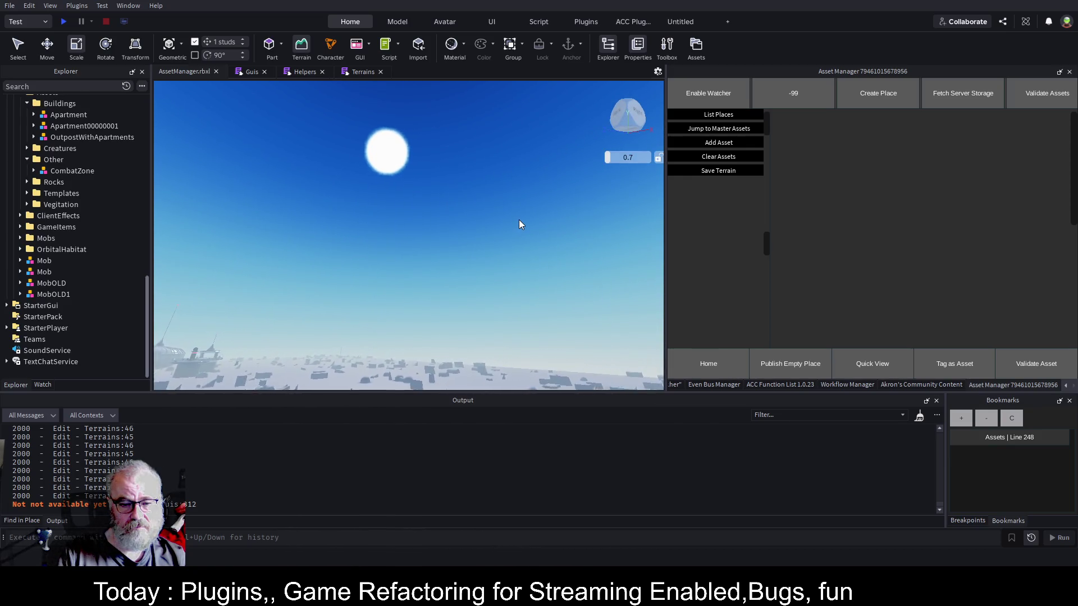
pyautogui.moveTo(518, 220); pyautogui.dragTo(519, 219)
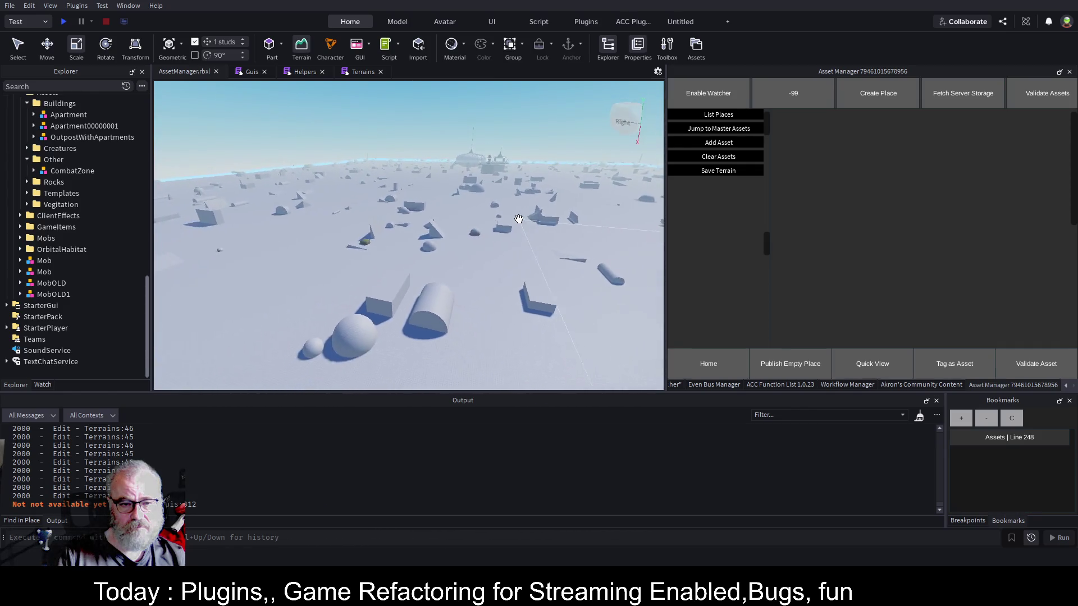
pyautogui.scroll(8, 61, 242)
pyautogui.scroll(8, 61, 243)
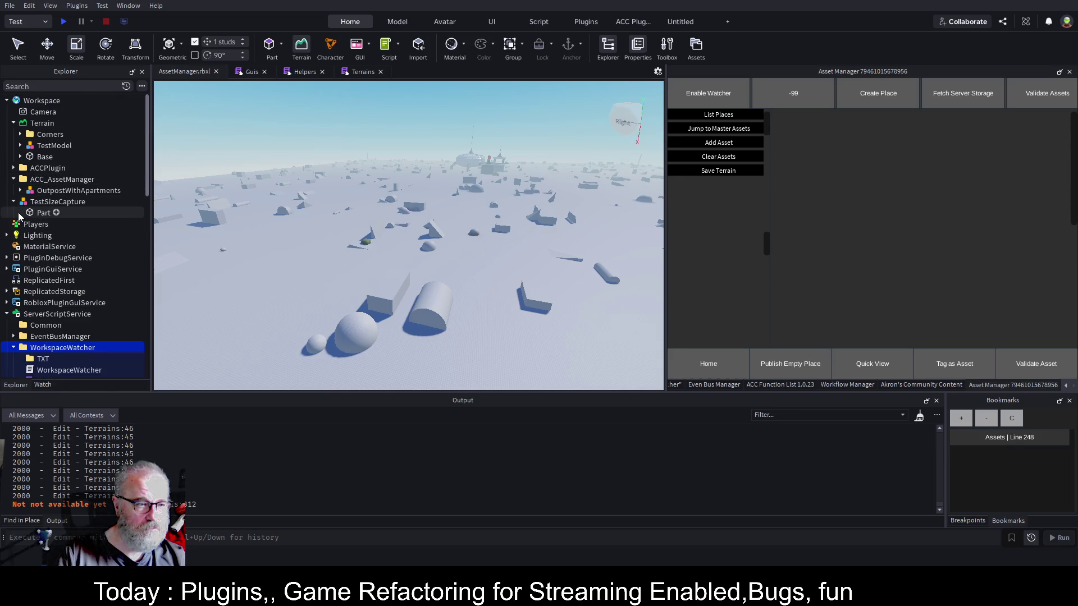
# Select the Model under Base and run Convert 2 Terrain from Community Content.
pyautogui.click(20, 158)
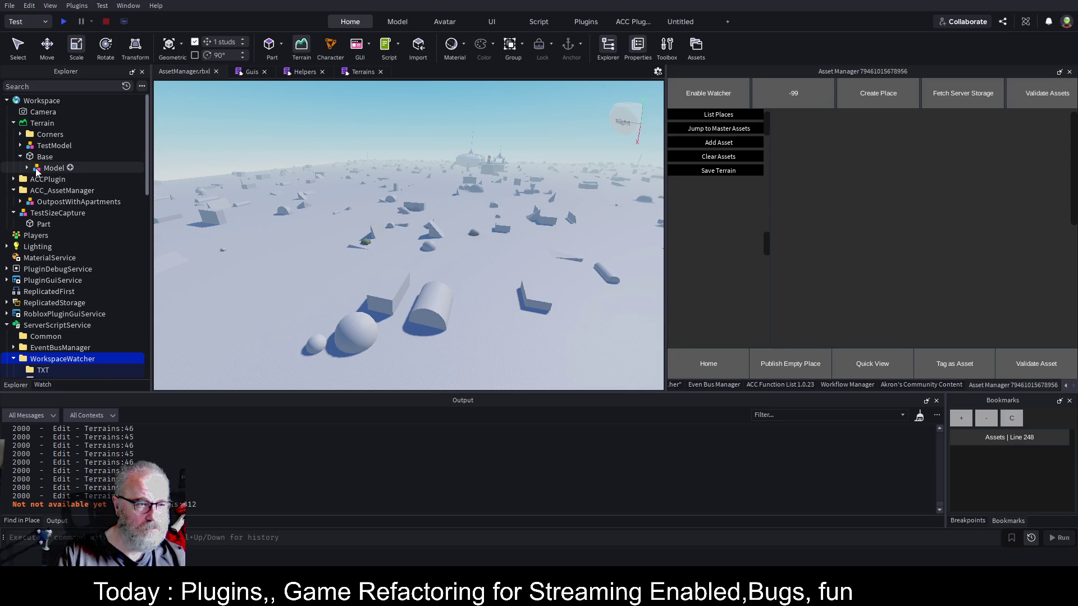
pyautogui.click(50, 168)
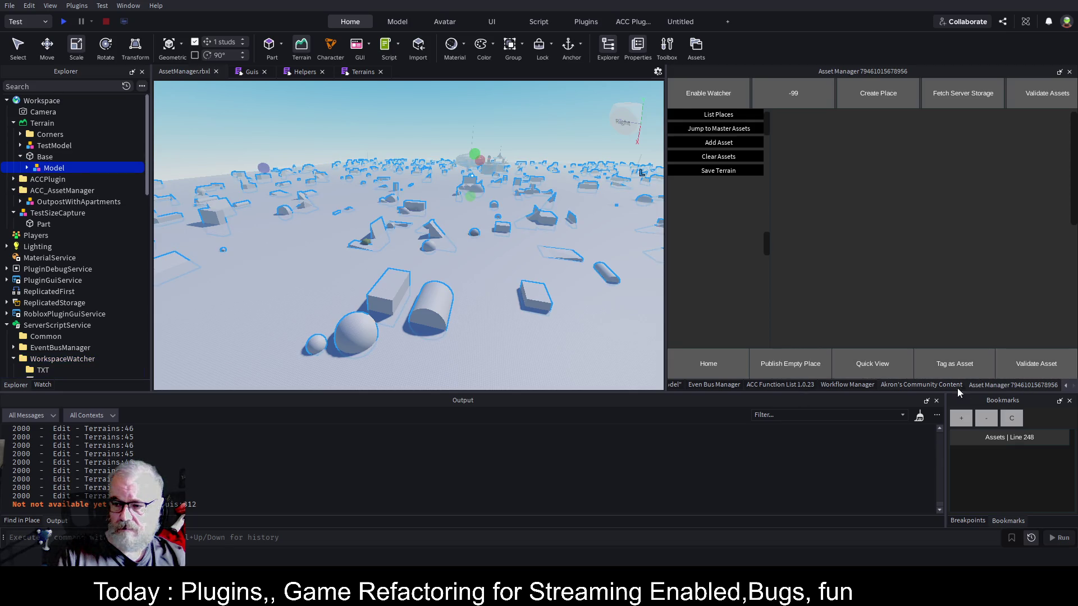
pyautogui.click(911, 386)
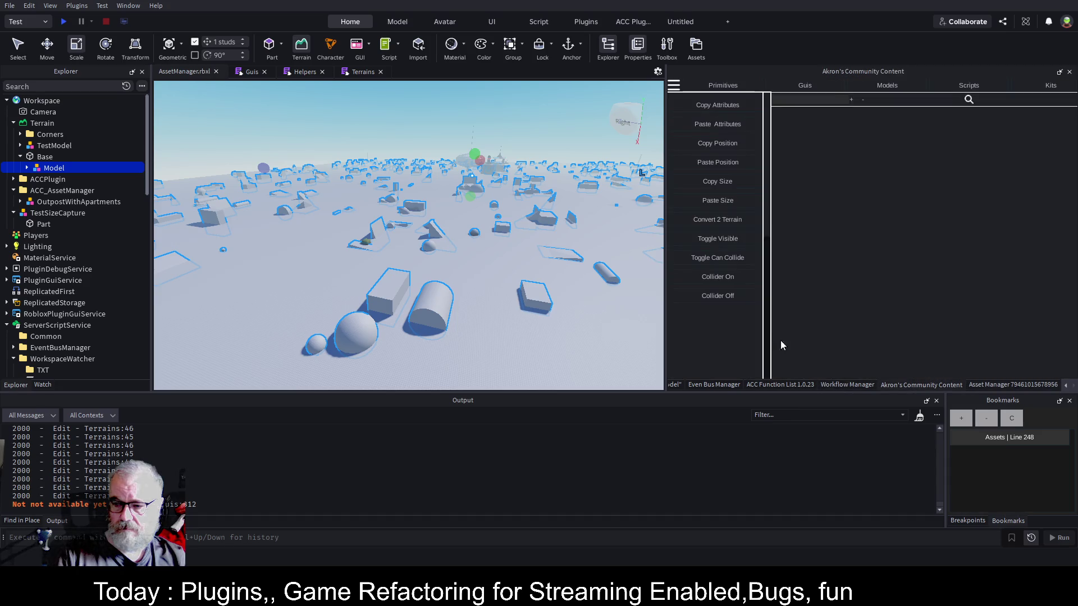
pyautogui.click(725, 220)
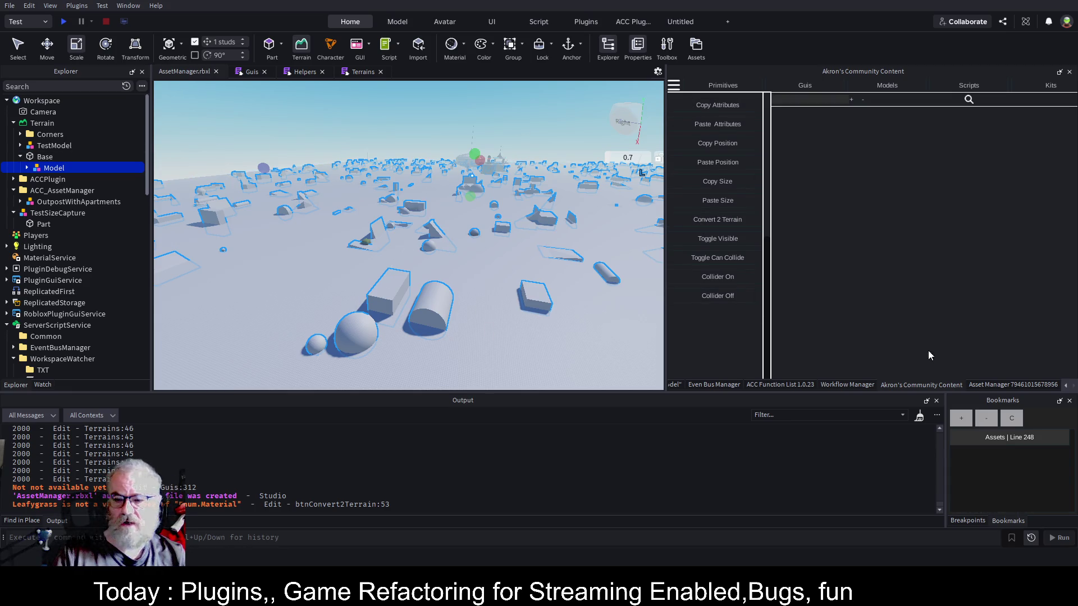
pyautogui.click(997, 385)
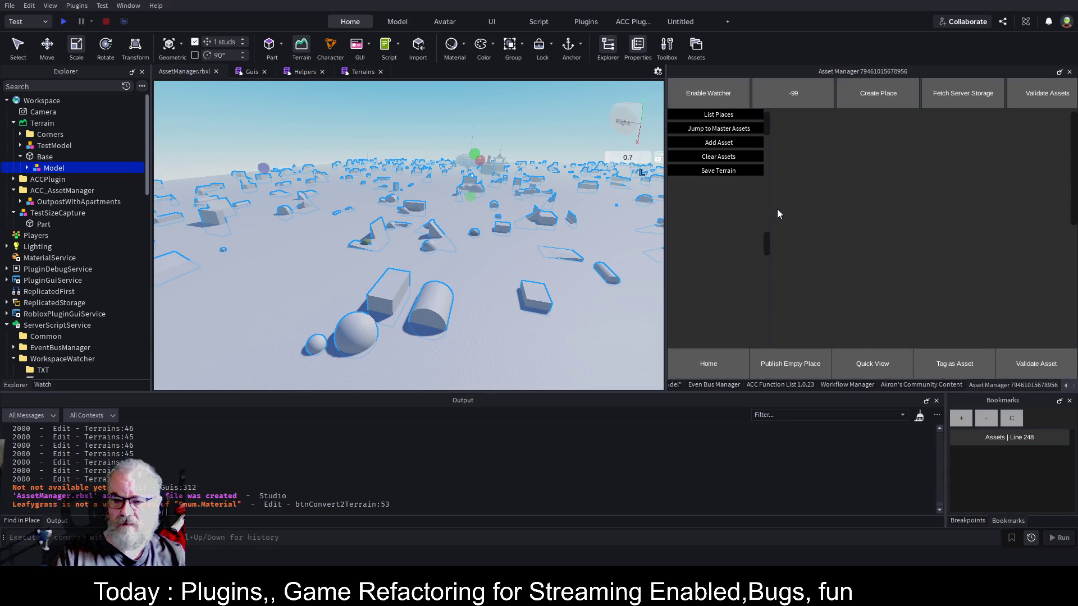
# Remove the extra blank lines at the top of SpawnRandomStuff and save the script.
pyautogui.click(360, 72)
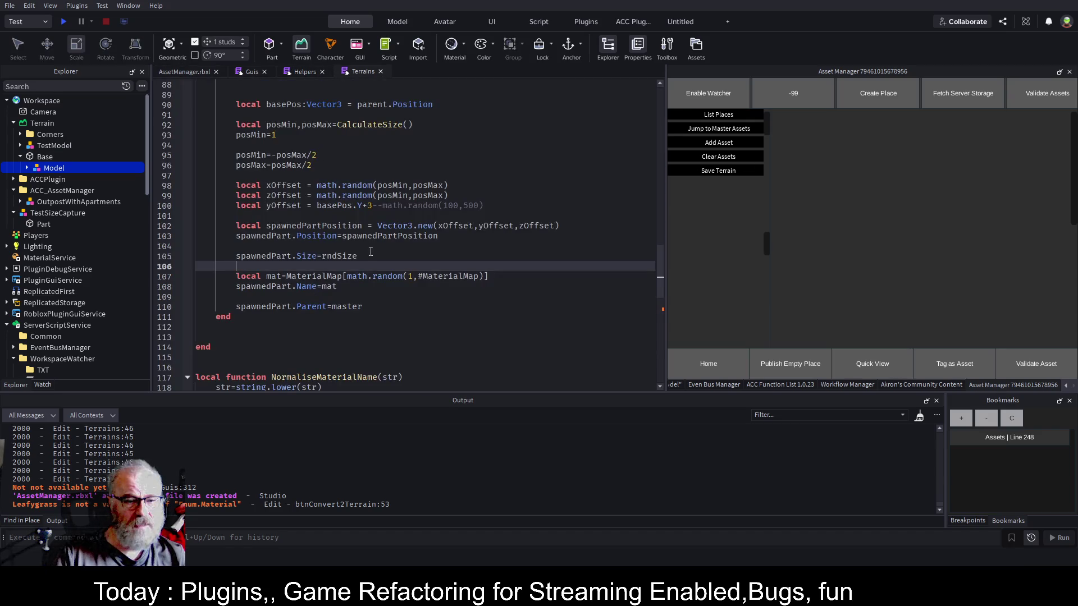
pyautogui.scroll(10, 397, 243)
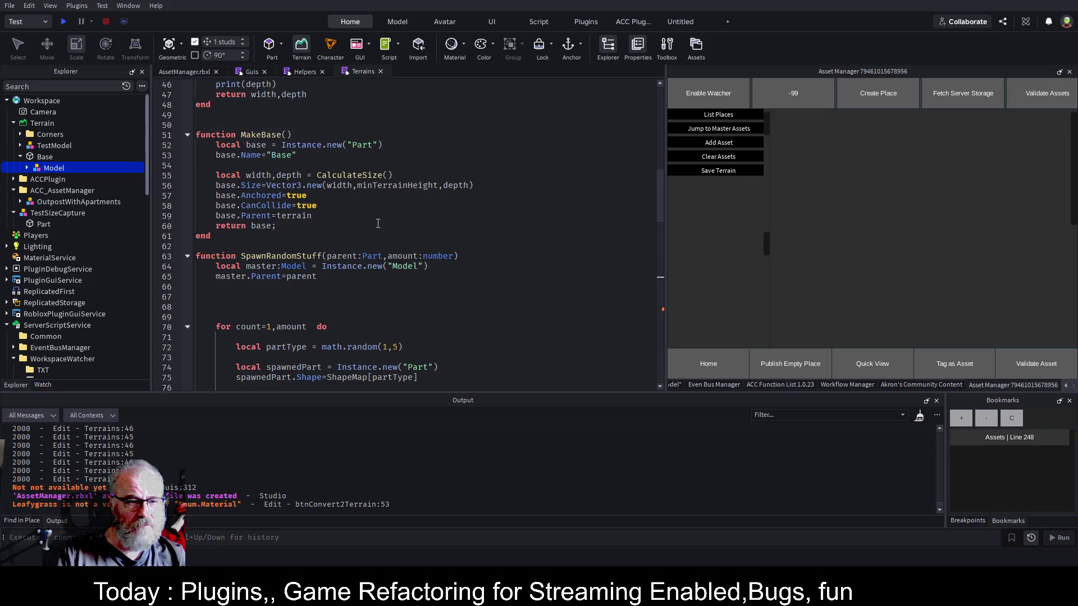
pyautogui.click(441, 289)
pyautogui.press('Up')
pyautogui.press('Up')
pyautogui.press('Up')
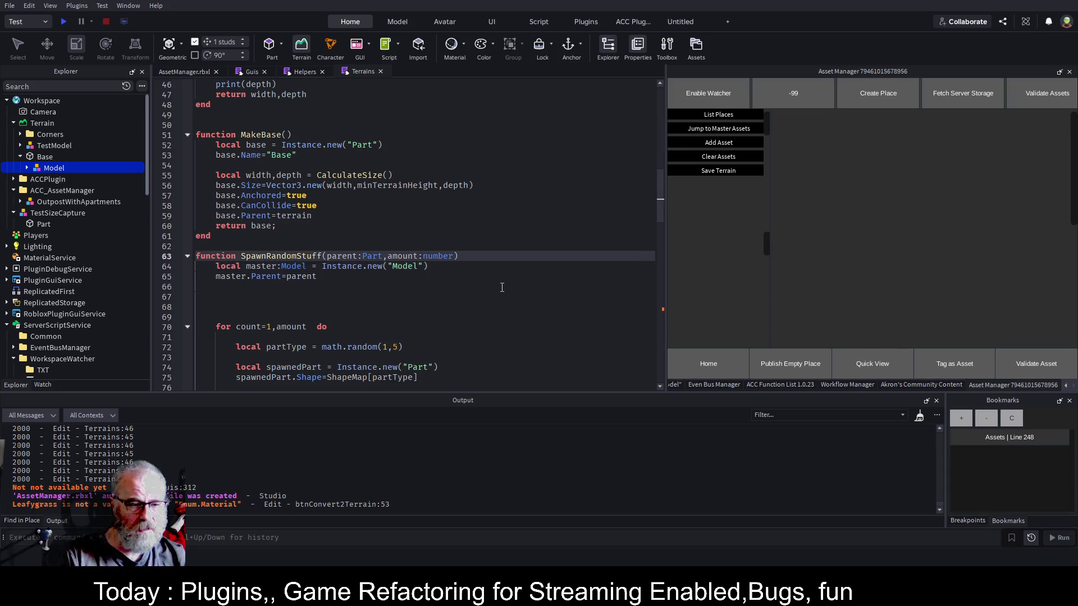
pyautogui.press('Down')
pyautogui.press('Down')
pyautogui.press('Down')
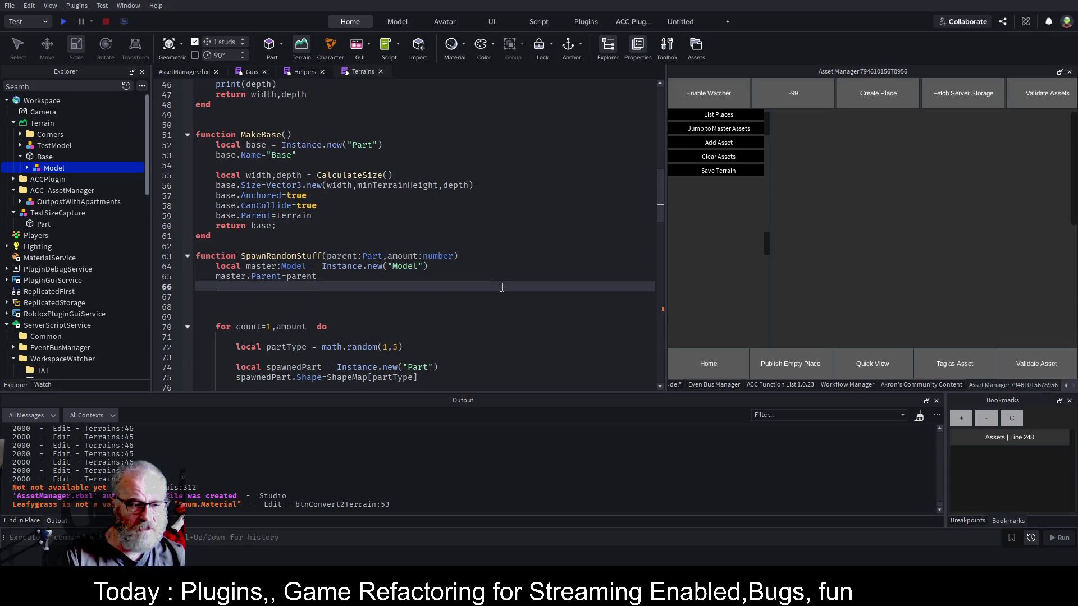
pyautogui.press('BackSpace')
pyautogui.press('BackSpace')
pyautogui.press('BackSpace')
pyautogui.press('Up')
pyautogui.press('Up')
pyautogui.press('Up')
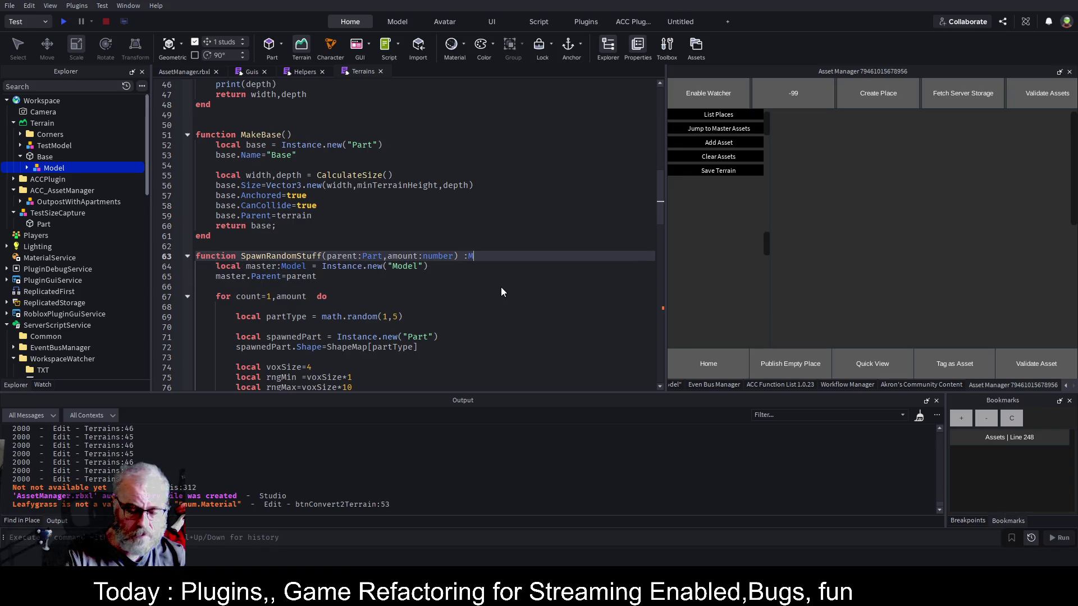
pyautogui.hotkey('ctrl', 's')
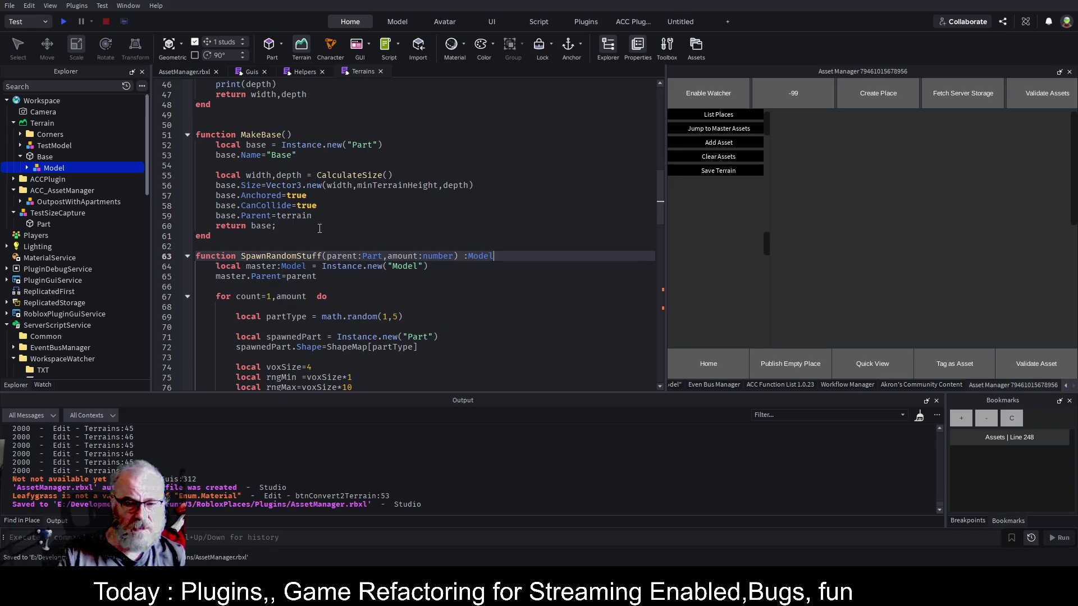
# Store the SpawnRandomStuff(base,500) call in a local base typed as Model.
pyautogui.scroll(-7, 502, 287)
pyautogui.scroll(5, 189, 181)
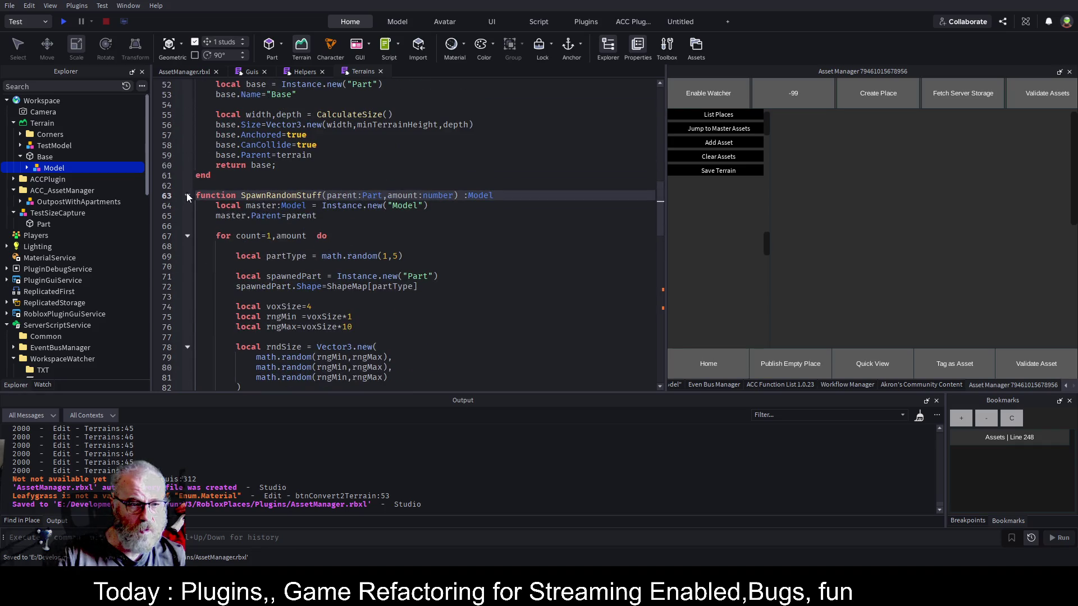
pyautogui.click(187, 195)
pyautogui.scroll(-2, 265, 213)
pyautogui.click(250, 287)
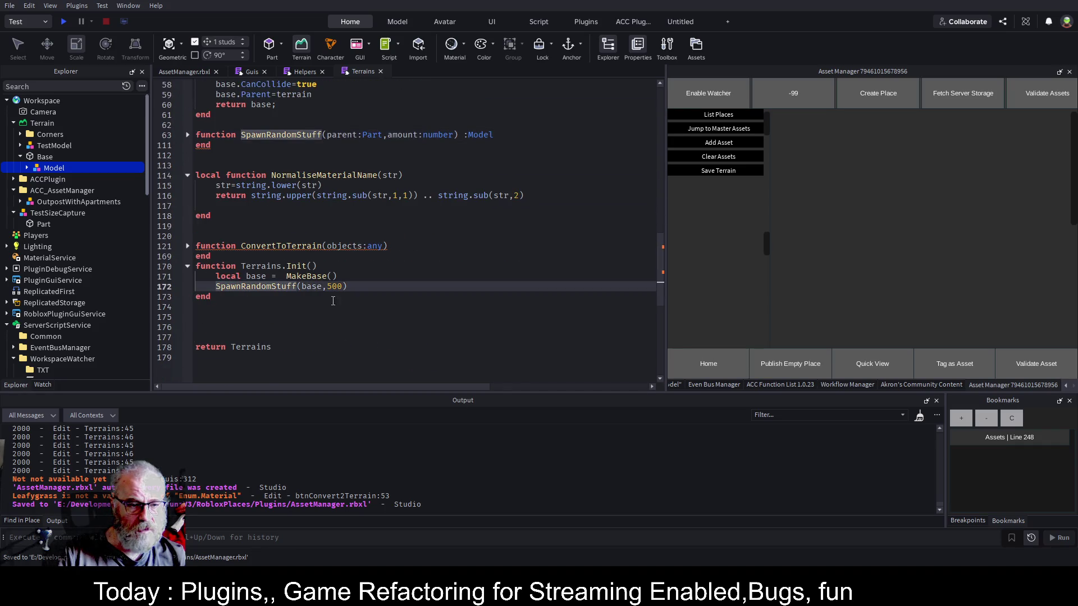
pyautogui.write('local base=')
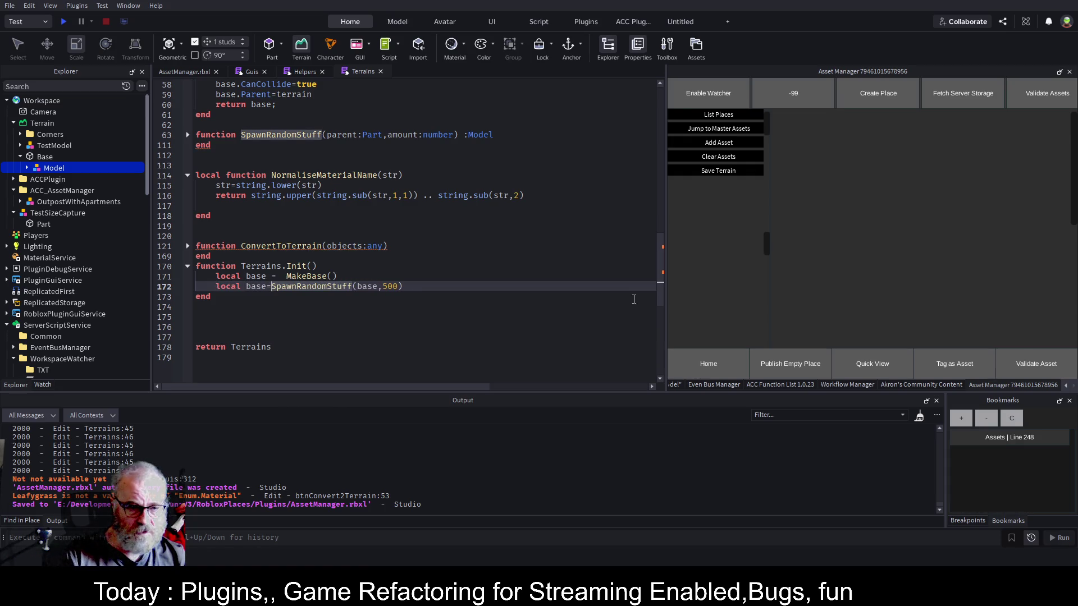
pyautogui.press('Left')
pyautogui.write(':Model')
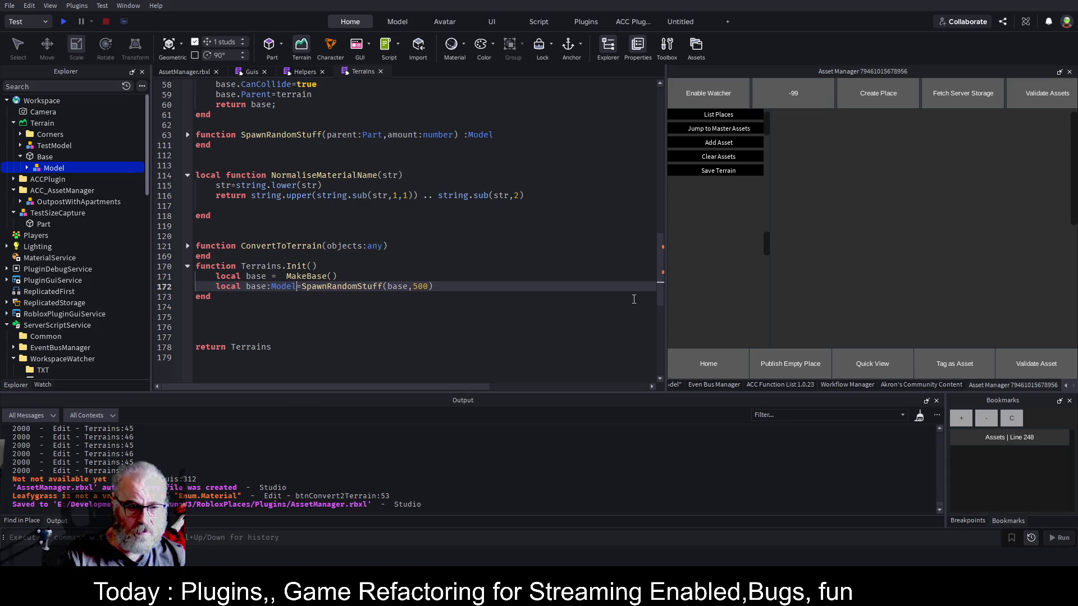
pyautogui.press('End')
pyautogui.press('Return')
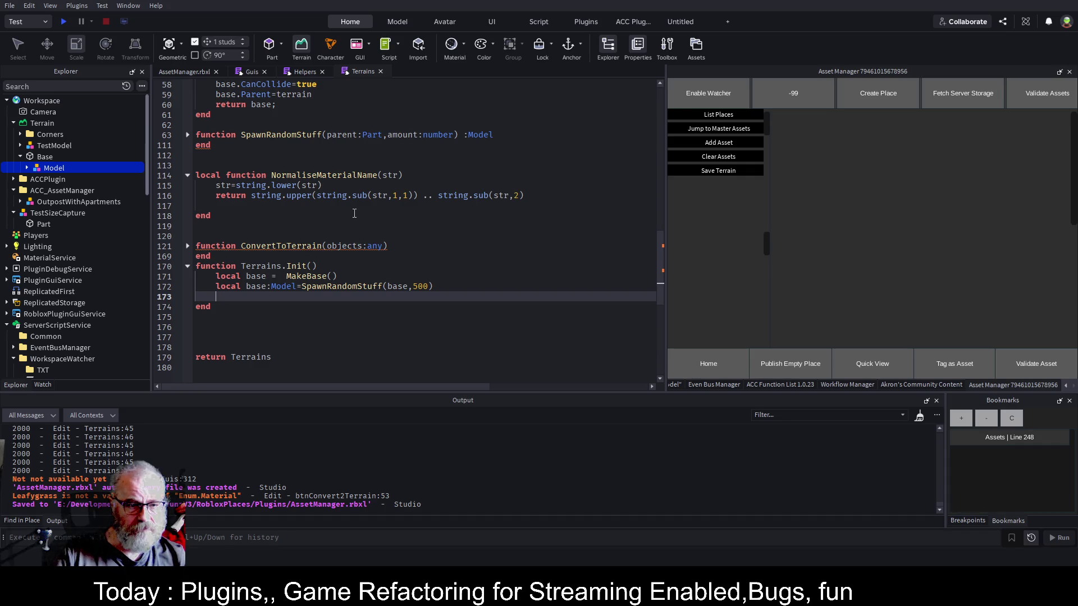
# Unfold the ConvertToTerrain function and select its objects parameter name.
pyautogui.click(247, 257)
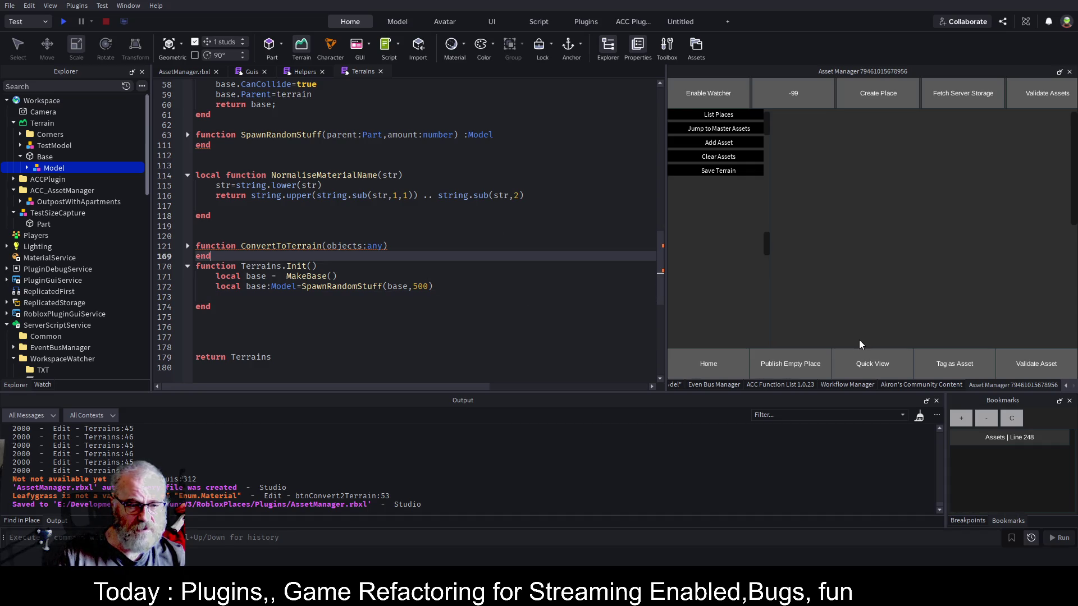
pyautogui.press('Up')
pyautogui.scroll(2, 299, 180)
pyautogui.scroll(7, 299, 180)
pyautogui.doubleClick(345, 185)
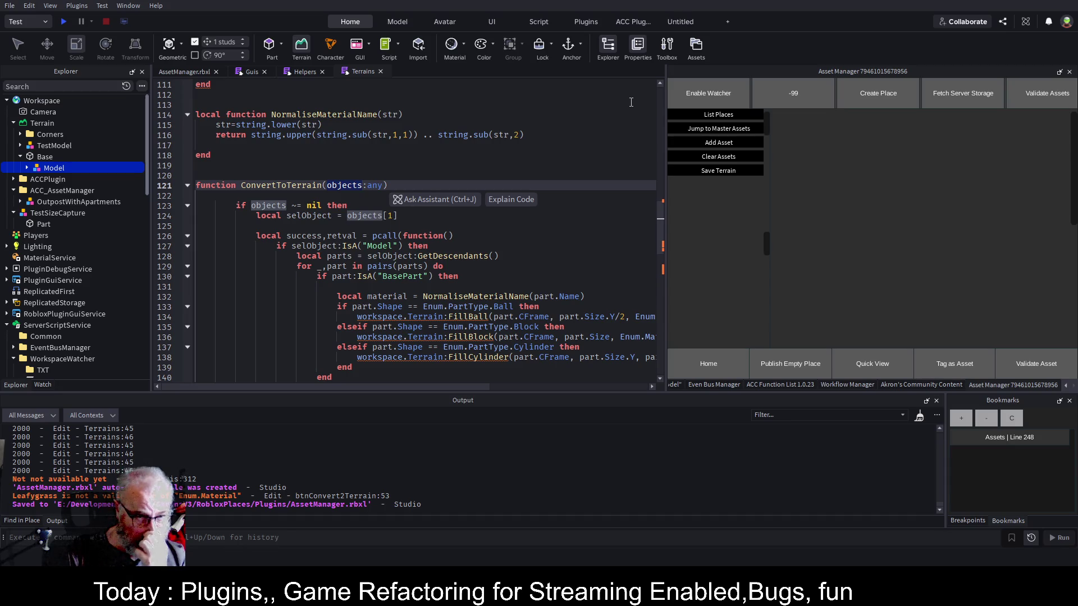
# Change the ConvertToTerrain parameter from objects:any to selObject:Model.
pyautogui.press('Right')
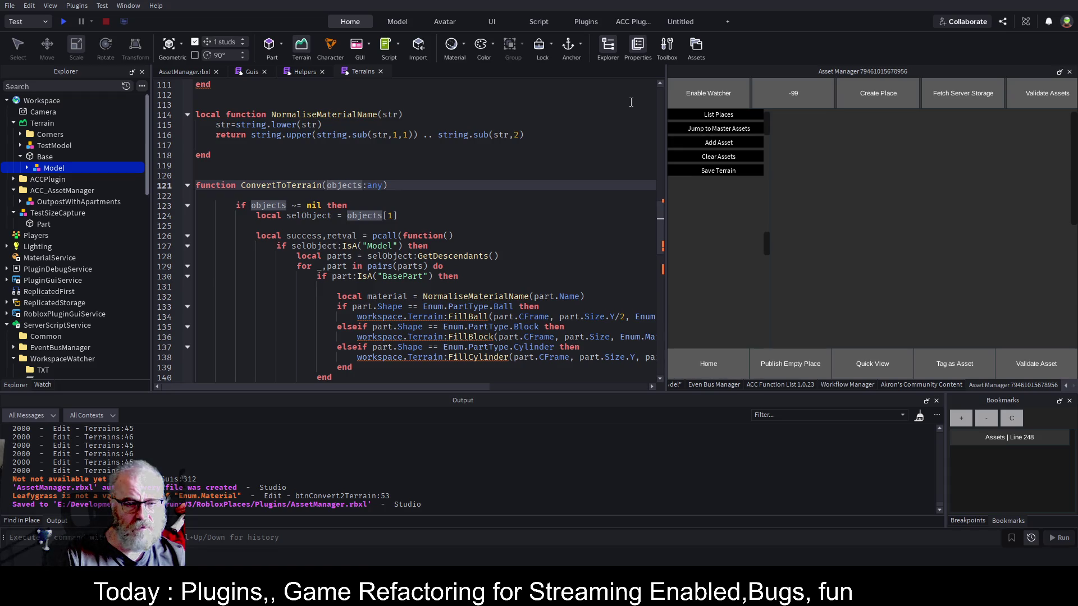
pyautogui.hotkey('ctrl', 'shift', 'Right')
pyautogui.hotkey('ctrl', 'shift', 'Right')
pyautogui.hotkey('ctrl', 'shift', 'Right')
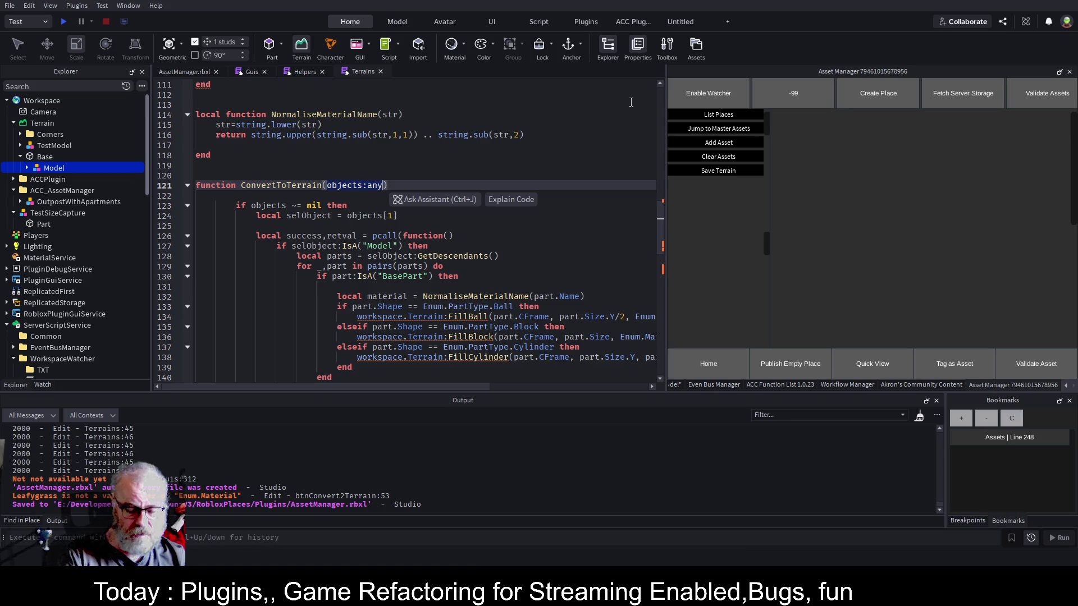
pyautogui.write('object')
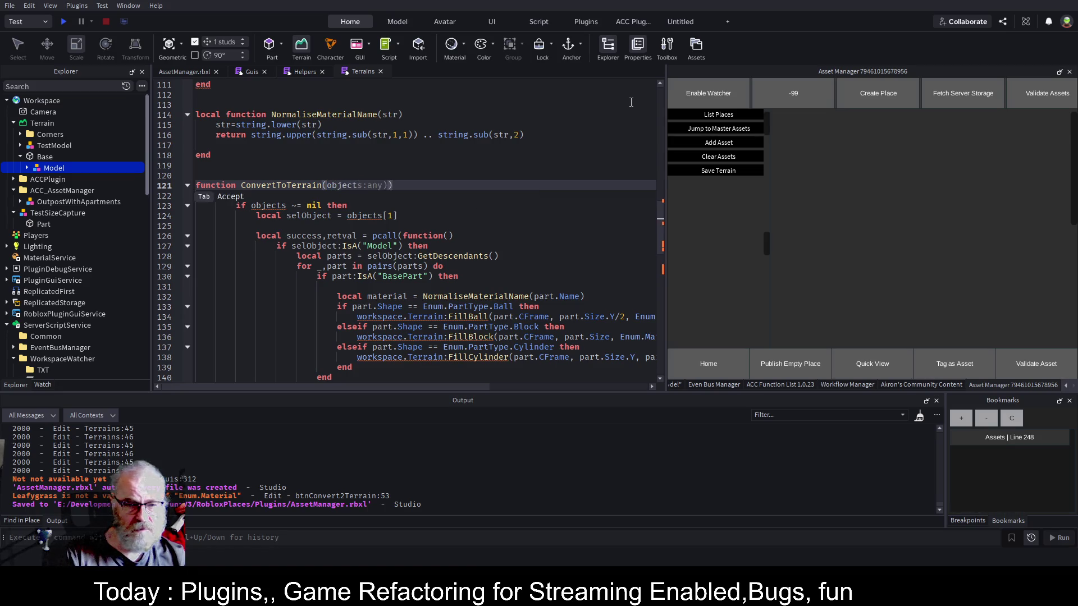
pyautogui.write('s')
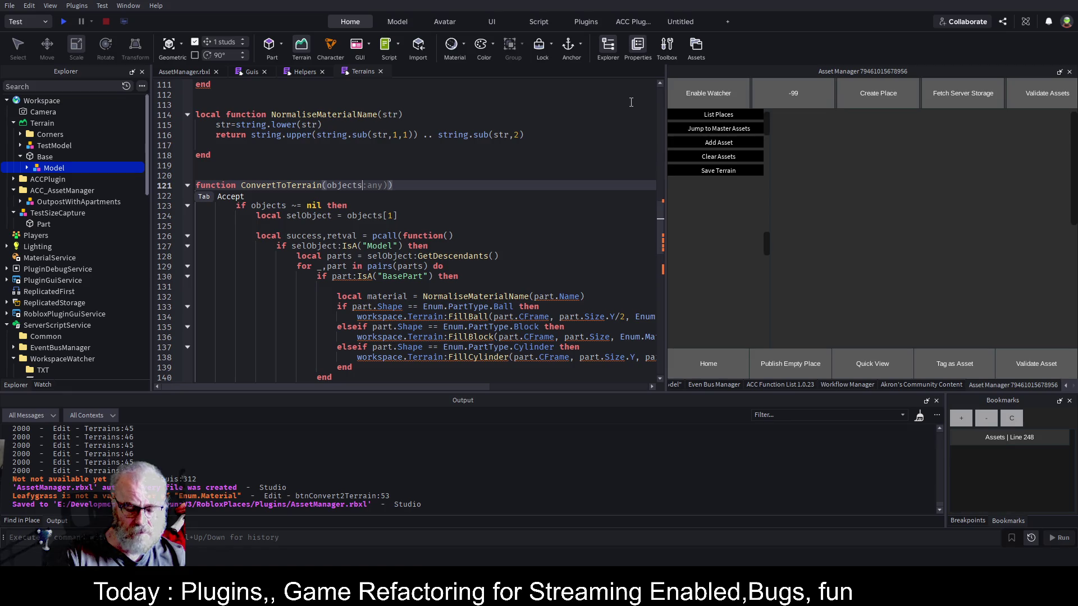
pyautogui.write(':model')
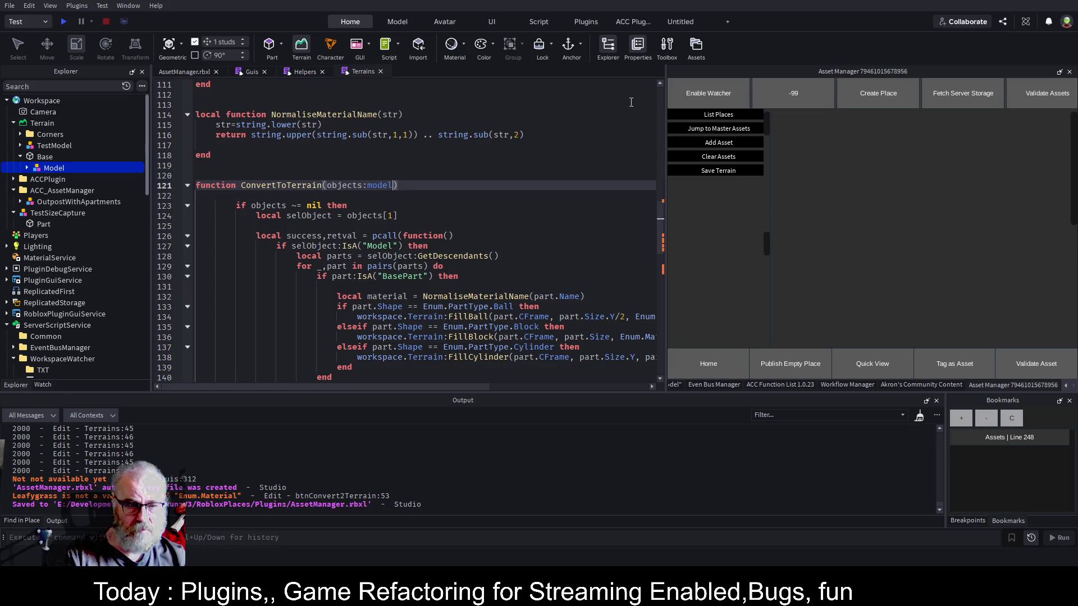
pyautogui.press('Tab')
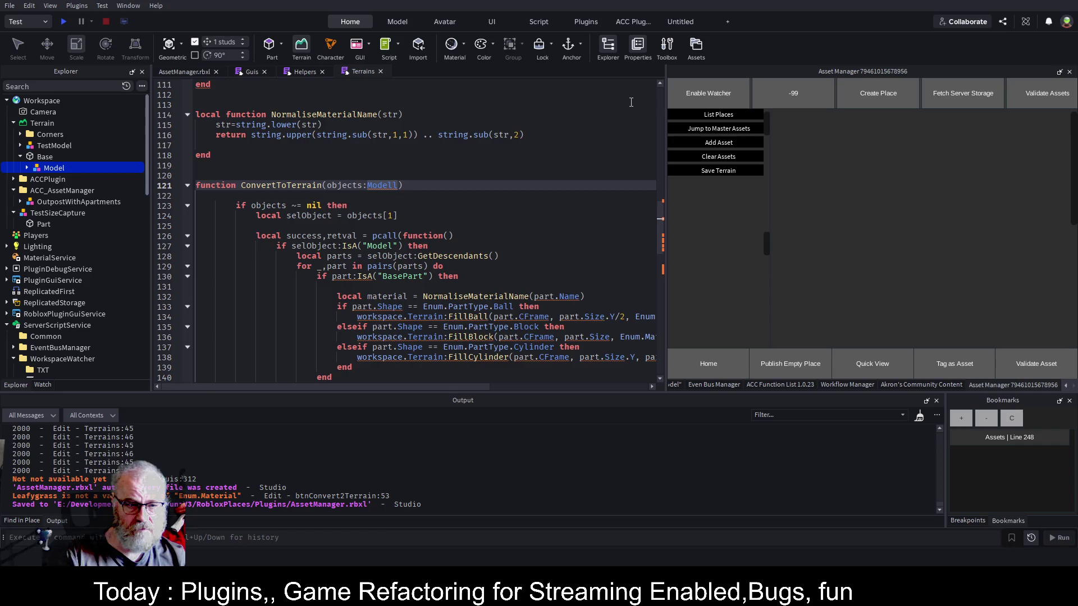
pyautogui.press('BackSpace')
pyautogui.press('BackSpace')
pyautogui.press('BackSpace')
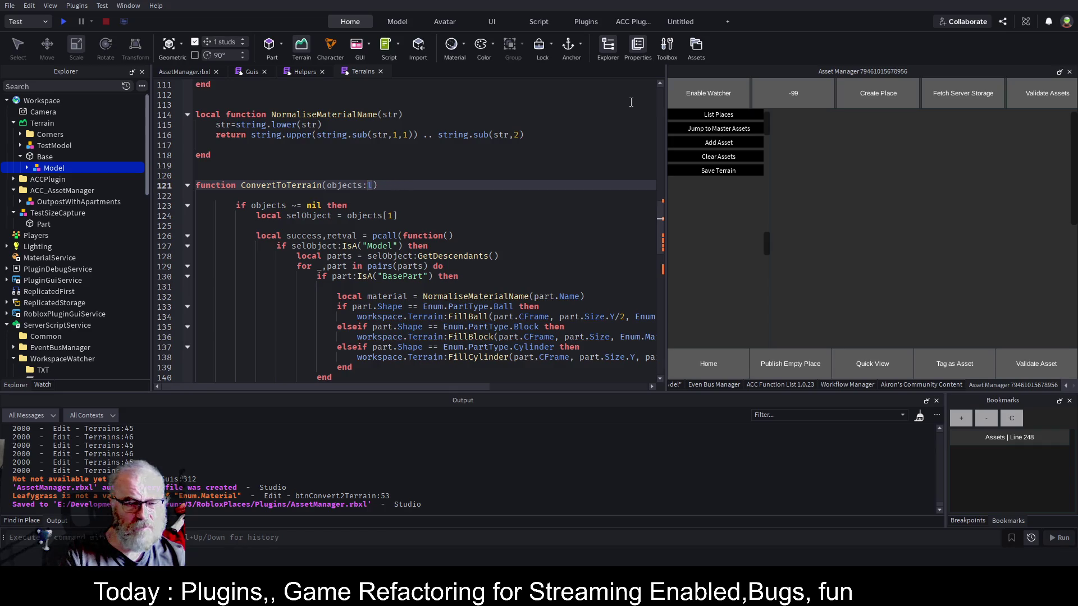
pyautogui.write('Model')
pyautogui.press('Down')
pyautogui.press('Down')
pyautogui.press('Down')
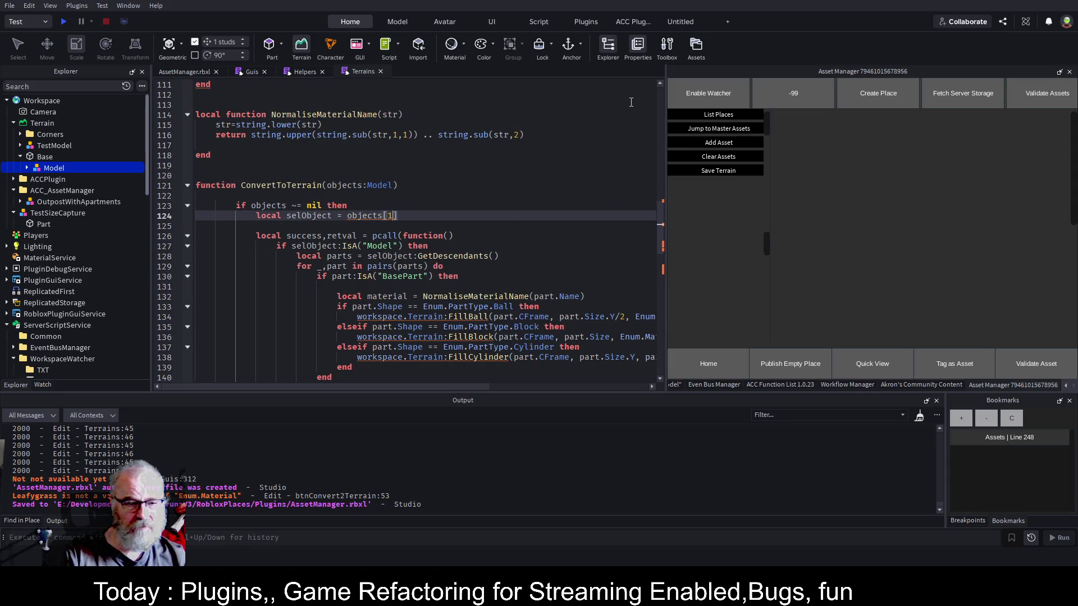
pyautogui.press('Up')
pyautogui.press('Up')
pyautogui.press('Up')
pyautogui.press('Left')
pyautogui.press('Left')
pyautogui.press('Left')
pyautogui.press('BackSpace')
pyautogui.press('BackSpace')
pyautogui.press('BackSpace')
pyautogui.press('BackSpace')
pyautogui.write('sel')
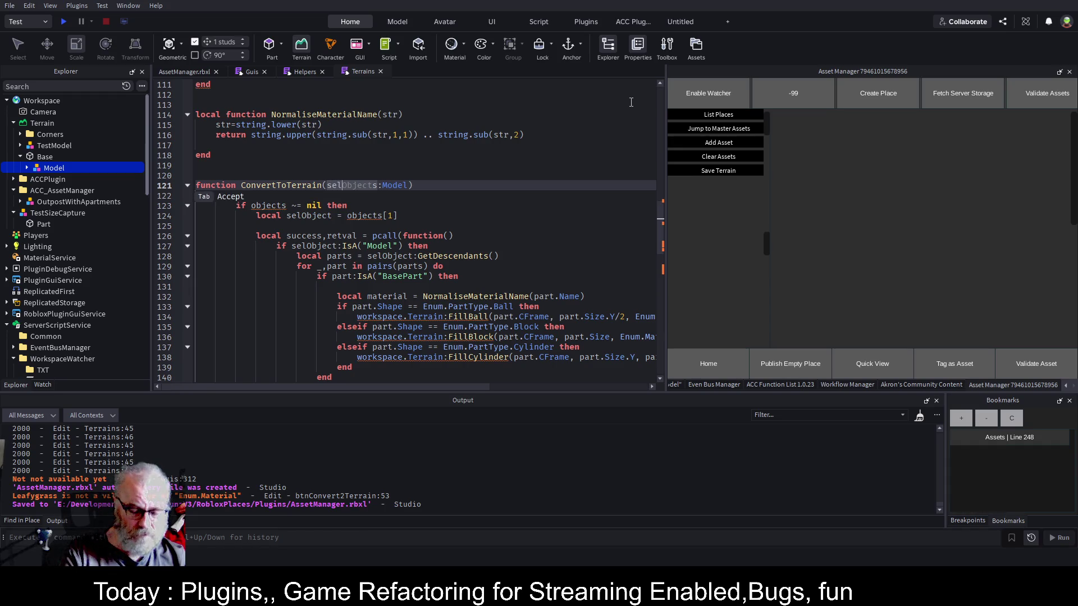
pyautogui.write('Object')
pyautogui.press('Delete')
pyautogui.press('Down')
pyautogui.press('Down')
# Delete the selObject = objects[1] assignment line.
pyautogui.press('Down')
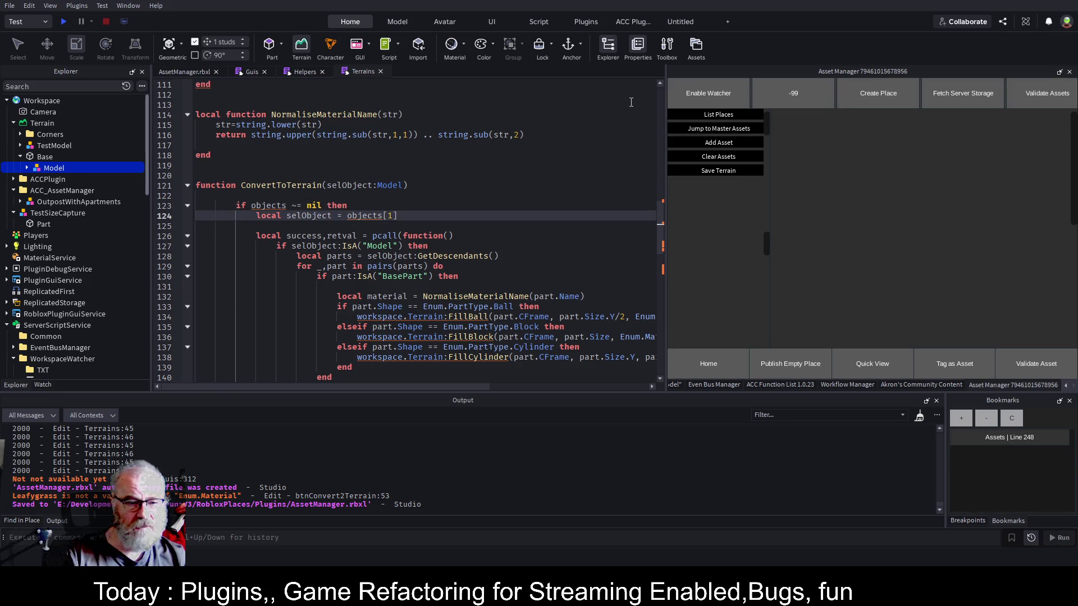
pyautogui.hotkey('shift', 'Home')
pyautogui.press('BackSpace')
pyautogui.press('Up')
pyautogui.press('Down')
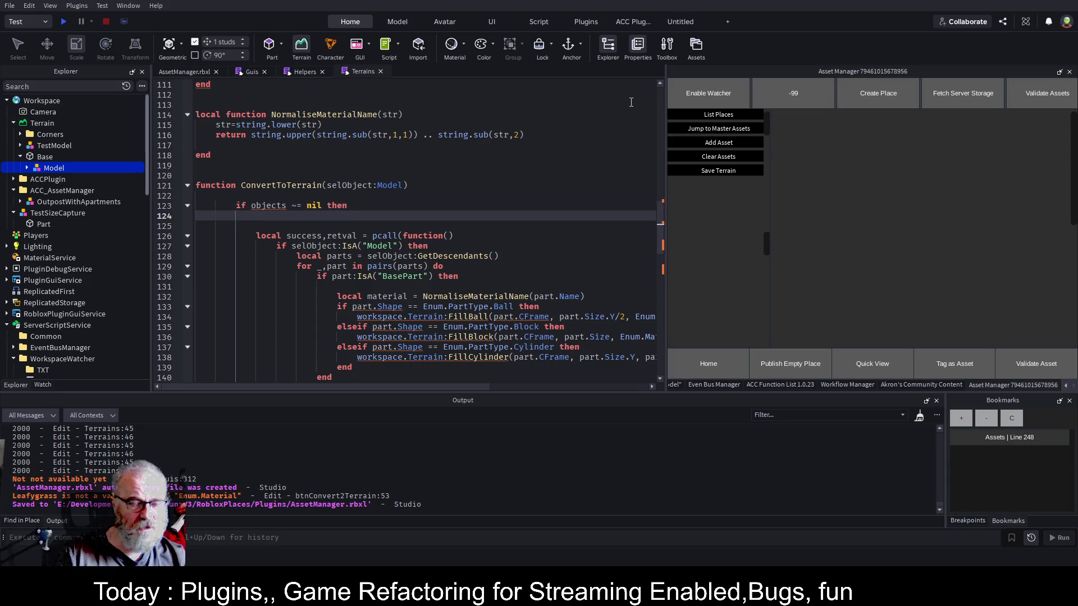
# Remove the if objects ~= nil check, its No Object Selected else branch, and leftover blank lines, then save.
pyautogui.click(187, 235)
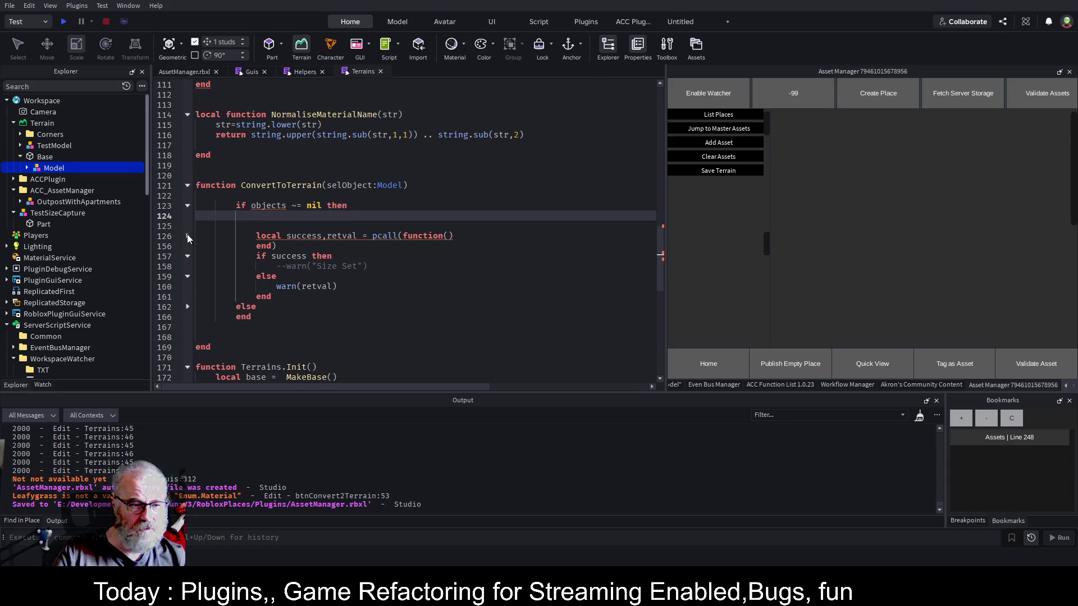
pyautogui.click(187, 306)
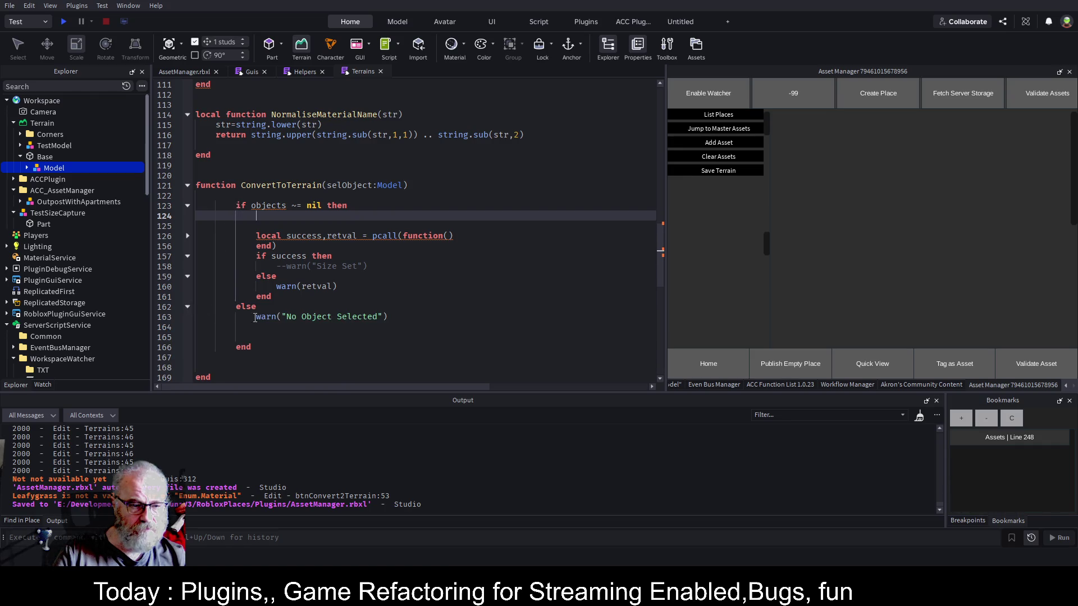
pyautogui.moveTo(239, 312); pyautogui.dragTo(266, 361)
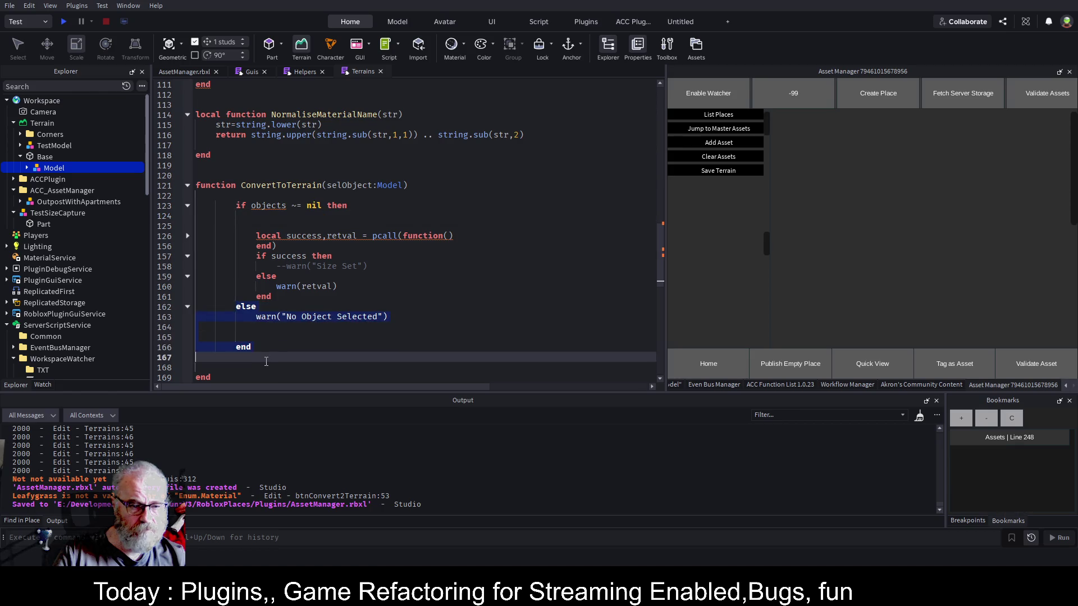
pyautogui.press('BackSpace')
pyautogui.moveTo(216, 206); pyautogui.dragTo(387, 204)
pyautogui.press('BackSpace')
pyautogui.press('BackSpace')
pyautogui.press('BackSpace')
pyautogui.press('Delete')
pyautogui.press('Delete')
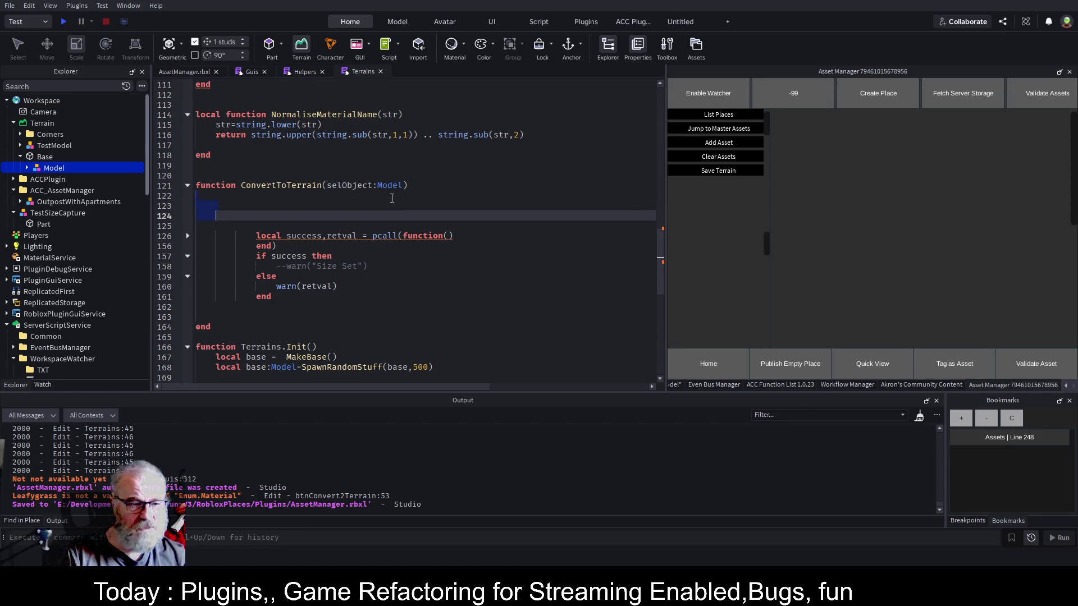
pyautogui.hotkey('ctrl', 's')
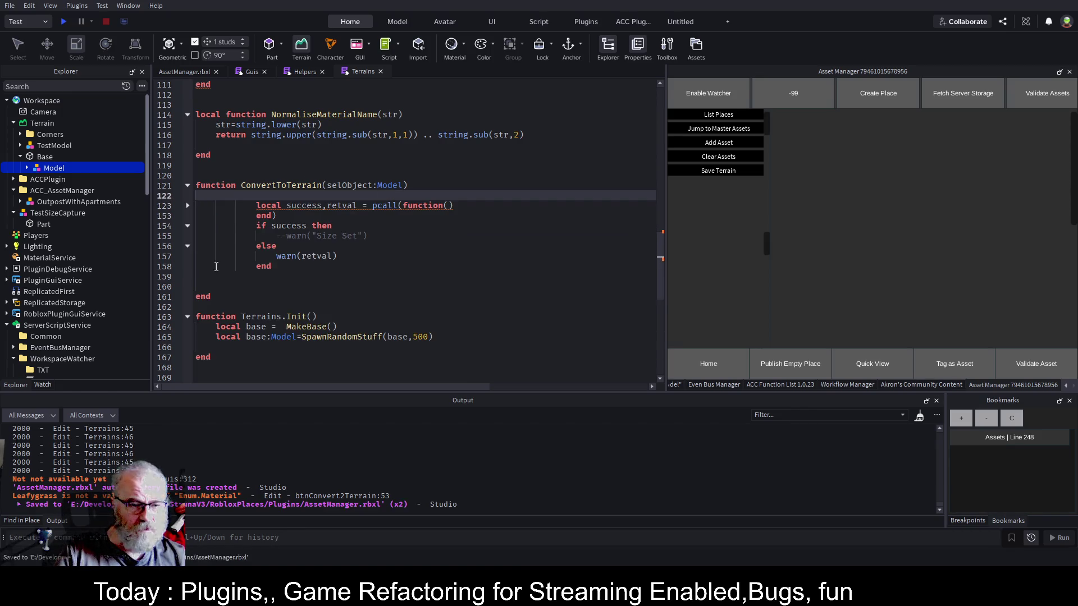
pyautogui.click(281, 276)
pyautogui.press('Delete')
pyautogui.press('Delete')
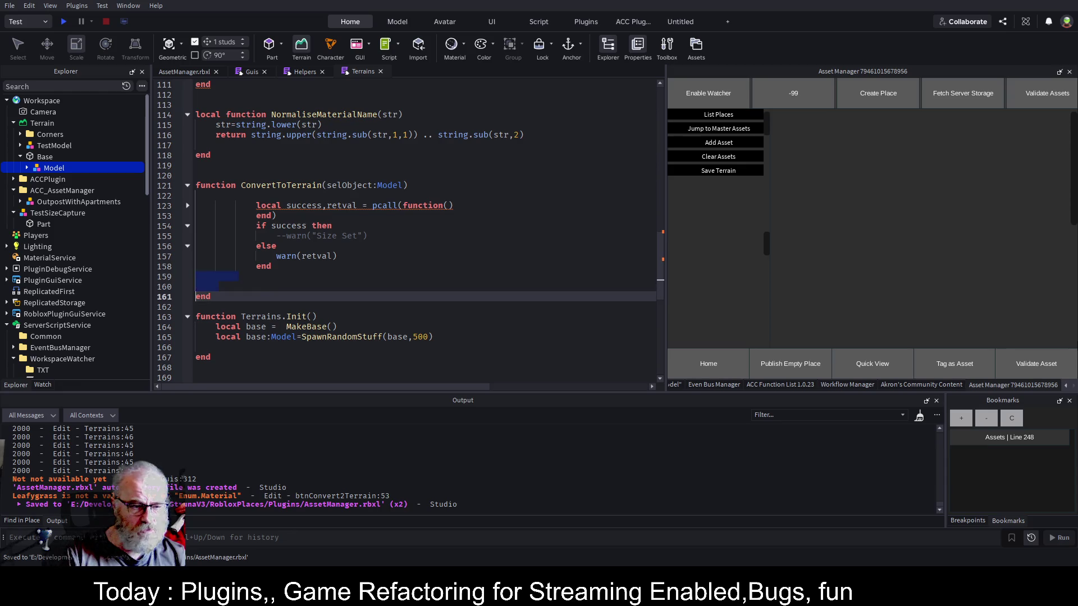
pyautogui.hotkey('ctrl', 's')
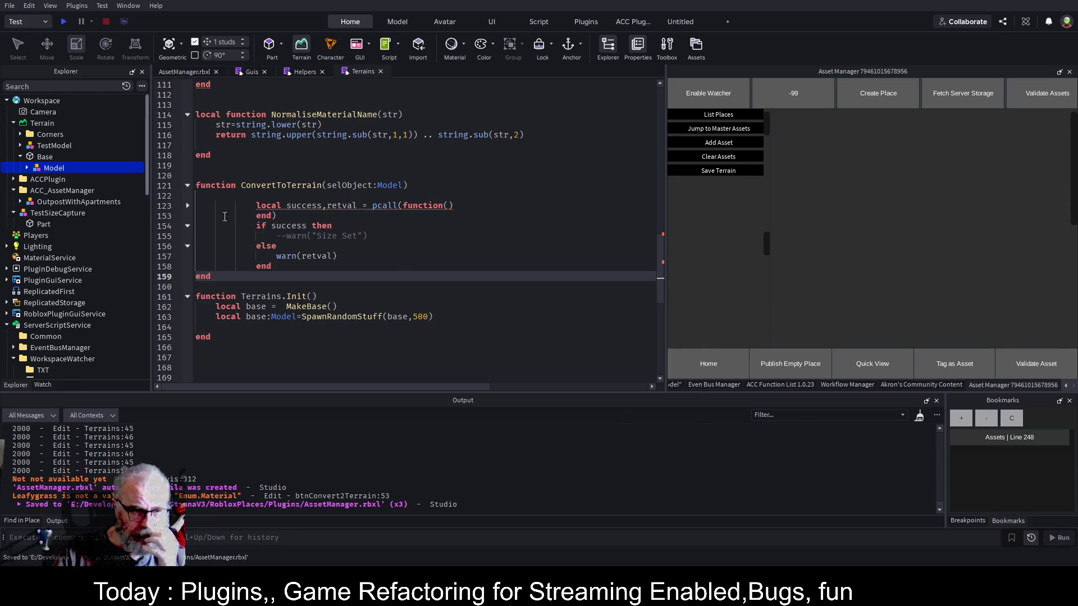
# Expand the pcall block and move to the NormaliseMaterialName call on line 129.
pyautogui.click(187, 206)
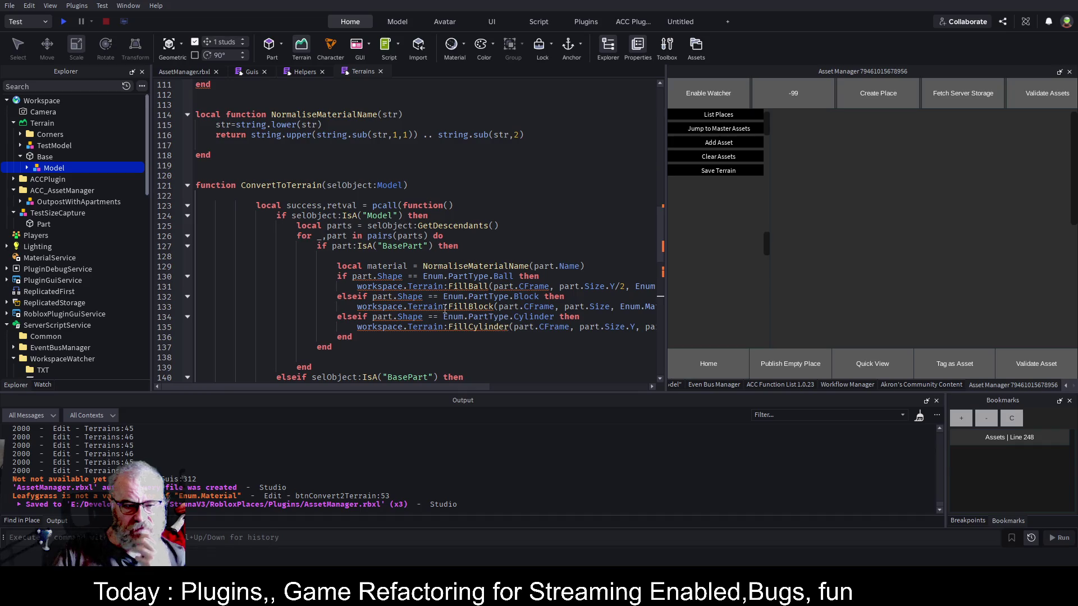
pyautogui.click(538, 229)
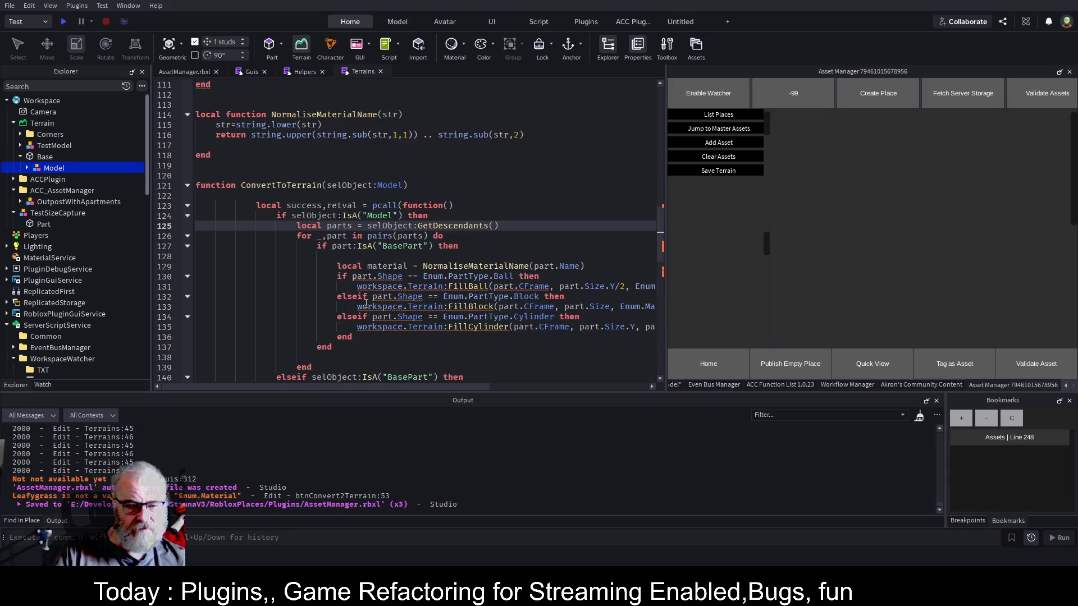
pyautogui.scroll(-2, 366, 304)
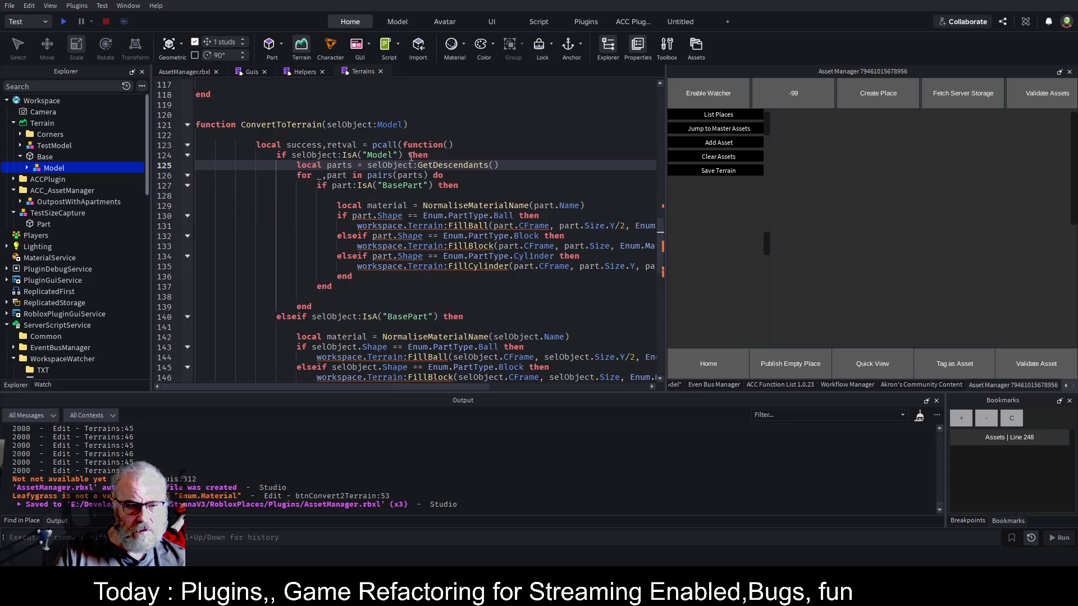
pyautogui.scroll(-4, 406, 268)
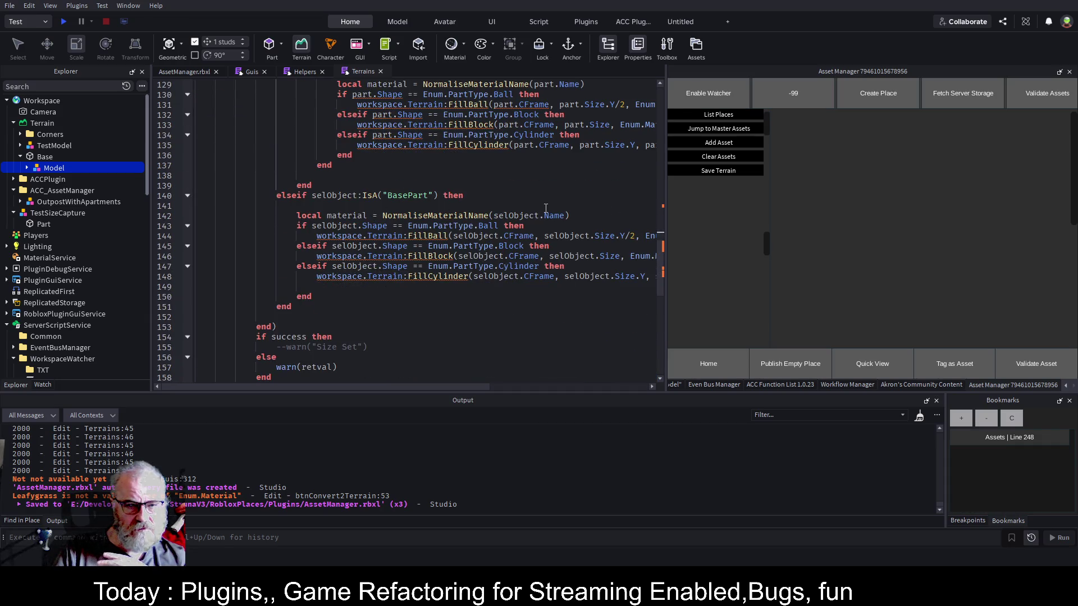
pyautogui.scroll(3, 545, 208)
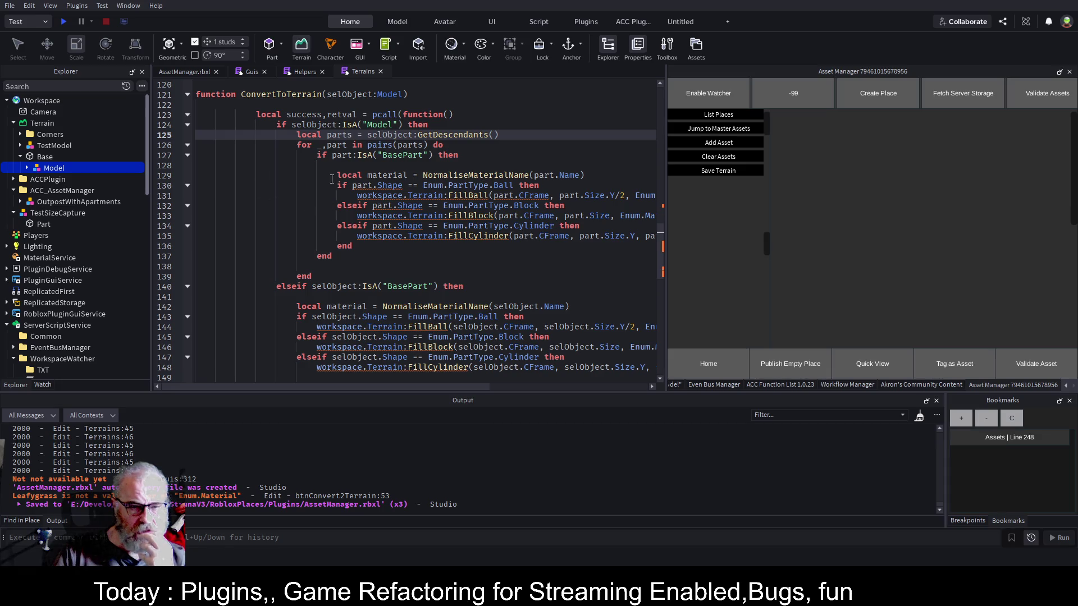
pyautogui.click(424, 175)
# Set the material to part.Name, commenting out the NormaliseMaterialName call, and save.
pyautogui.write('part.Name ')
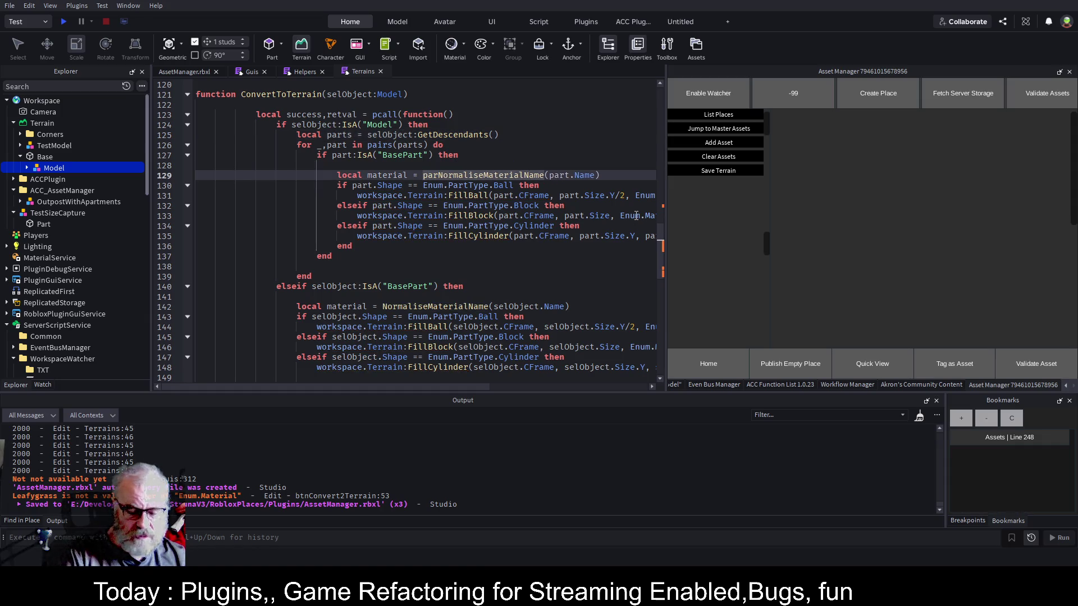
pyautogui.write('--')
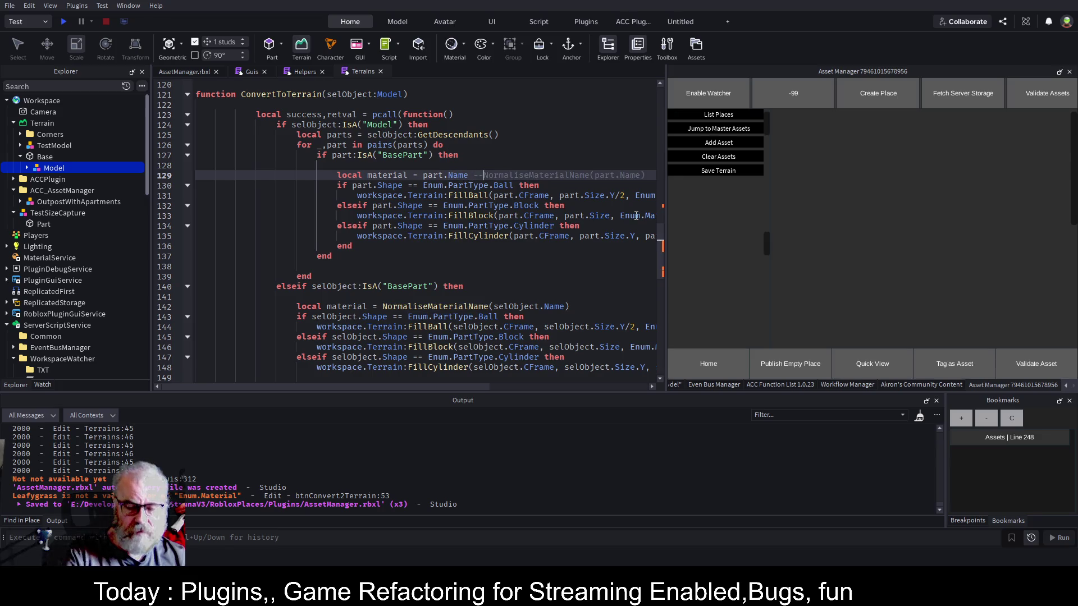
pyautogui.hotkey('ctrl', 's')
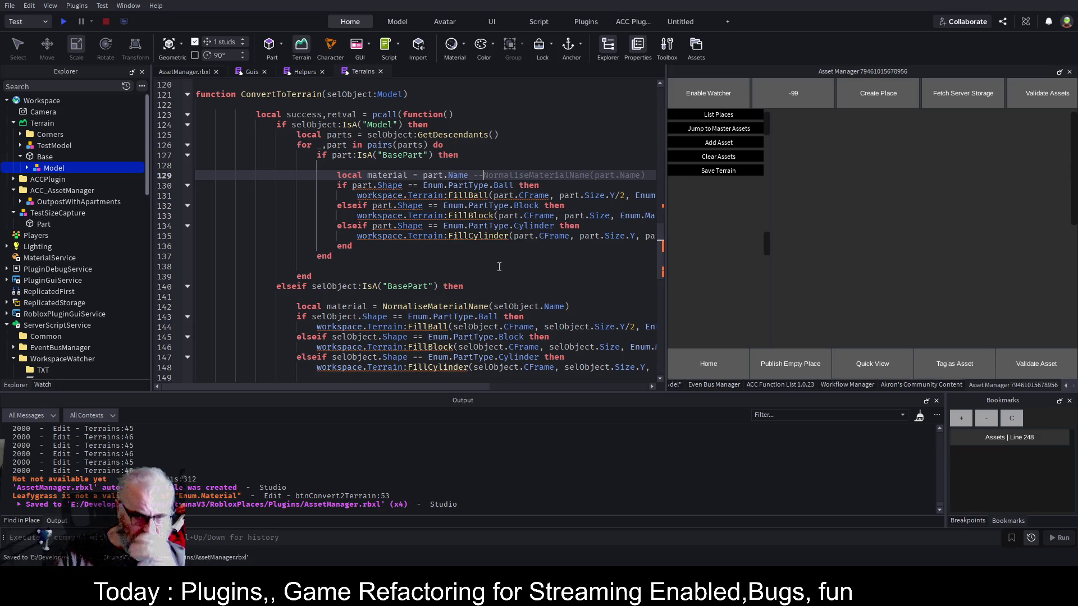
pyautogui.moveTo(443, 386)
pyautogui.mouseDown()
pyautogui.moveTo(639, 376)
pyautogui.moveTo(477, 370)
pyautogui.moveTo(354, 262)
pyautogui.mouseUp()
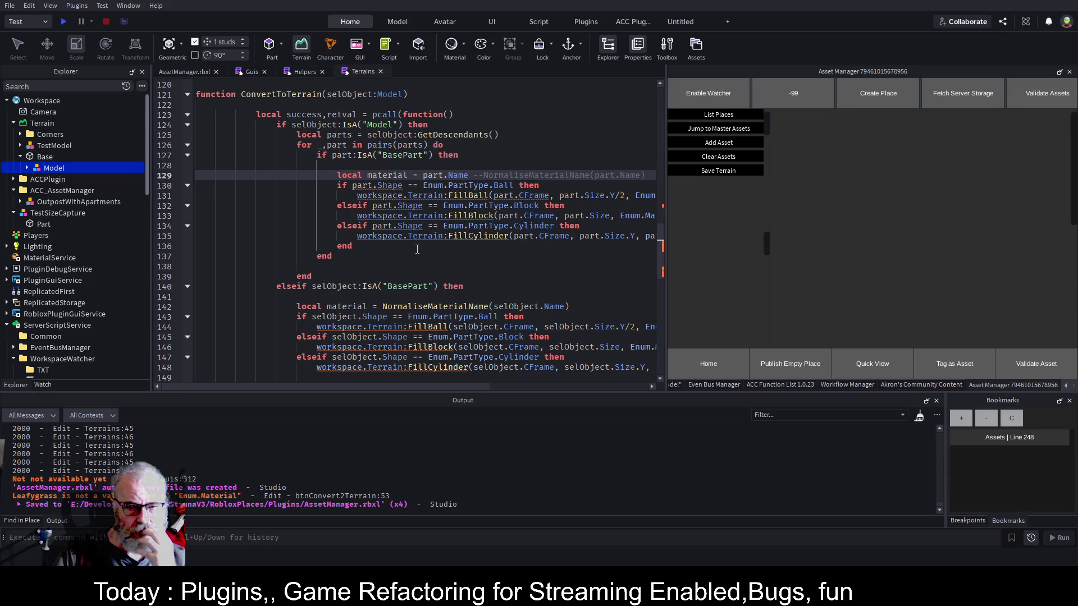
pyautogui.moveTo(445, 389); pyautogui.dragTo(542, 386)
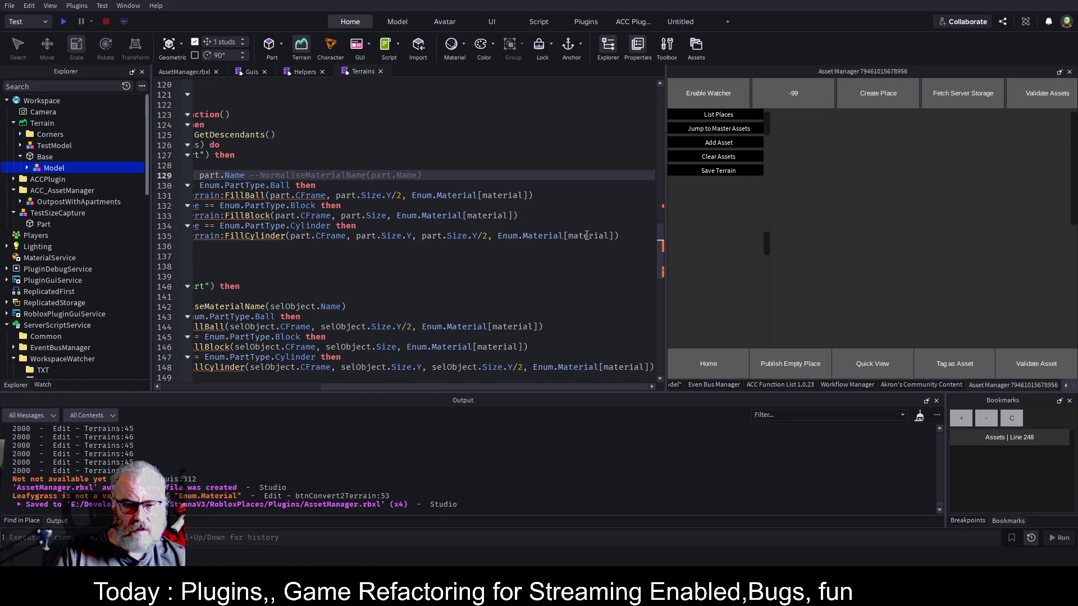
pyautogui.moveTo(567, 386); pyautogui.dragTo(362, 372)
pyautogui.click(434, 264)
pyautogui.hotkey('ctrl', 's')
# Comment out the elseif selObject:IsA("BasePart") branch with Ctrl+/ and save the script.
pyautogui.scroll(-3, 402, 203)
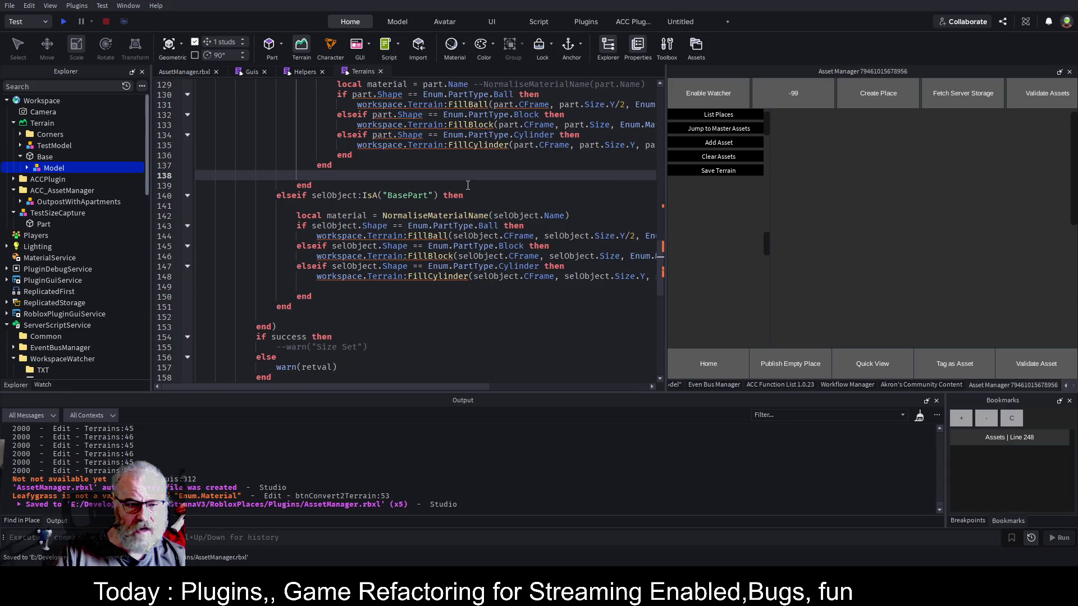
pyautogui.scroll(5, 468, 185)
pyautogui.scroll(-3, 468, 186)
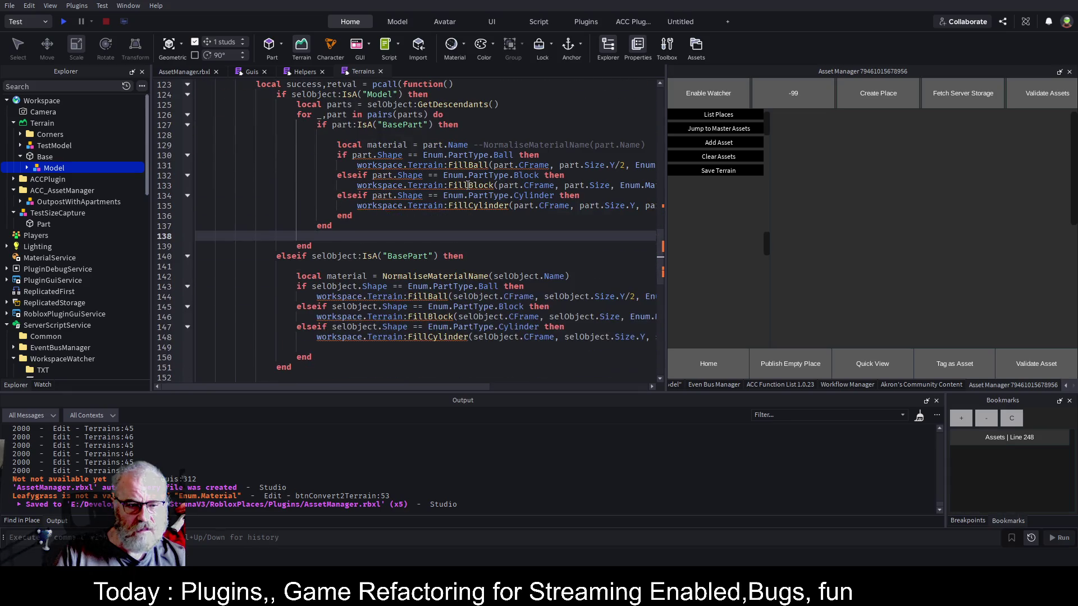
pyautogui.scroll(2, 468, 185)
pyautogui.scroll(-2, 468, 185)
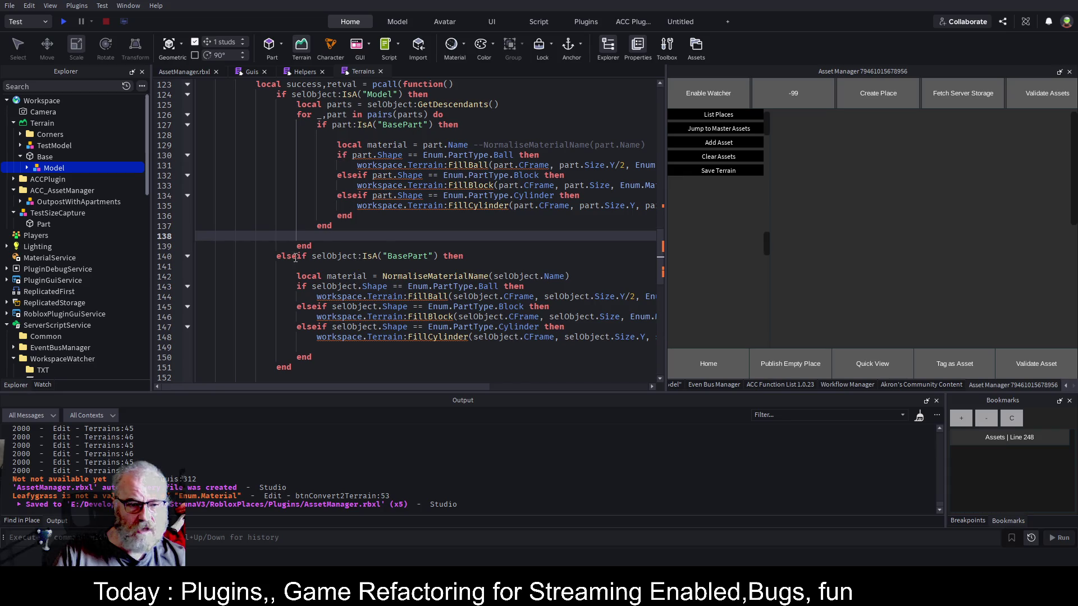
pyautogui.click(277, 256)
pyautogui.hotkey('shift', 'Down')
pyautogui.hotkey('shift', 'Down')
pyautogui.hotkey('shift', 'Down')
pyautogui.hotkey('shift', 'End')
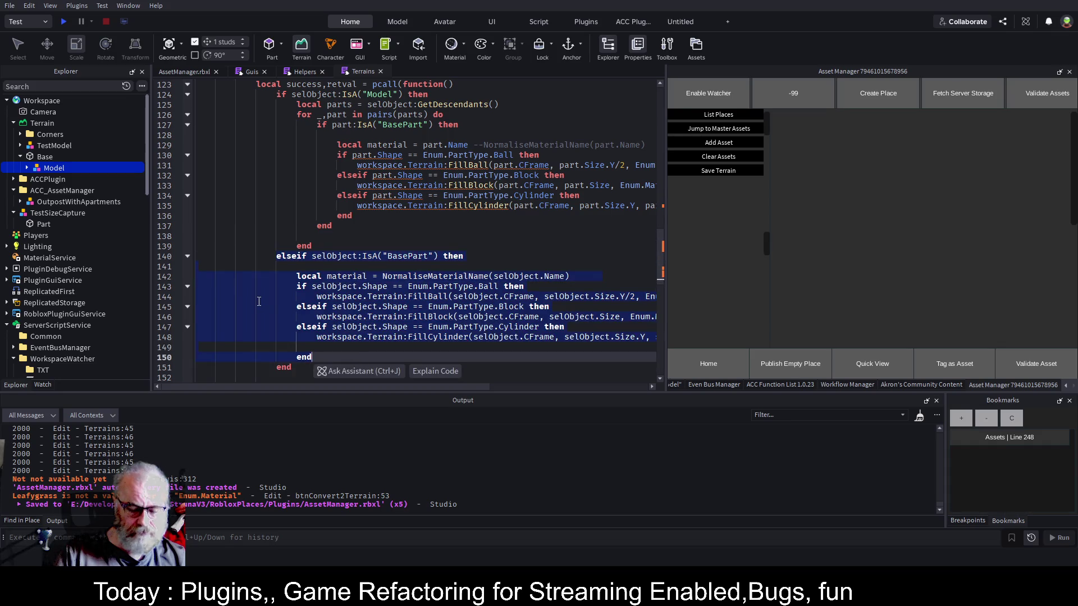
pyautogui.hotkey('ctrl', '/')
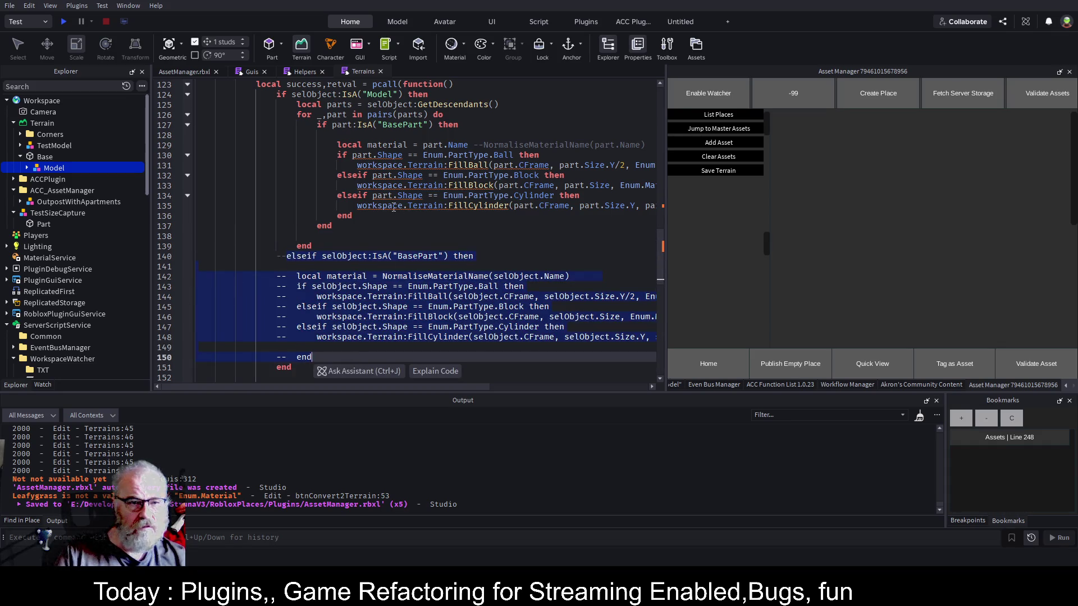
pyautogui.click(317, 175)
pyautogui.hotkey('ctrl', 's')
pyautogui.scroll(4, 390, 195)
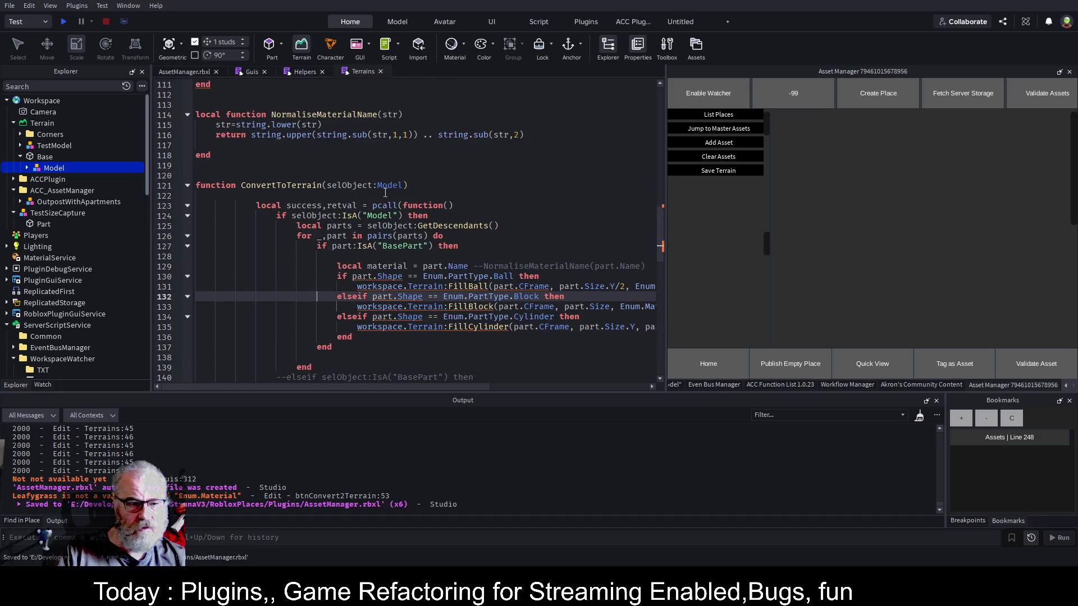
pyautogui.doubleClick(242, 186)
pyautogui.hotkey('ctrl', 'c')
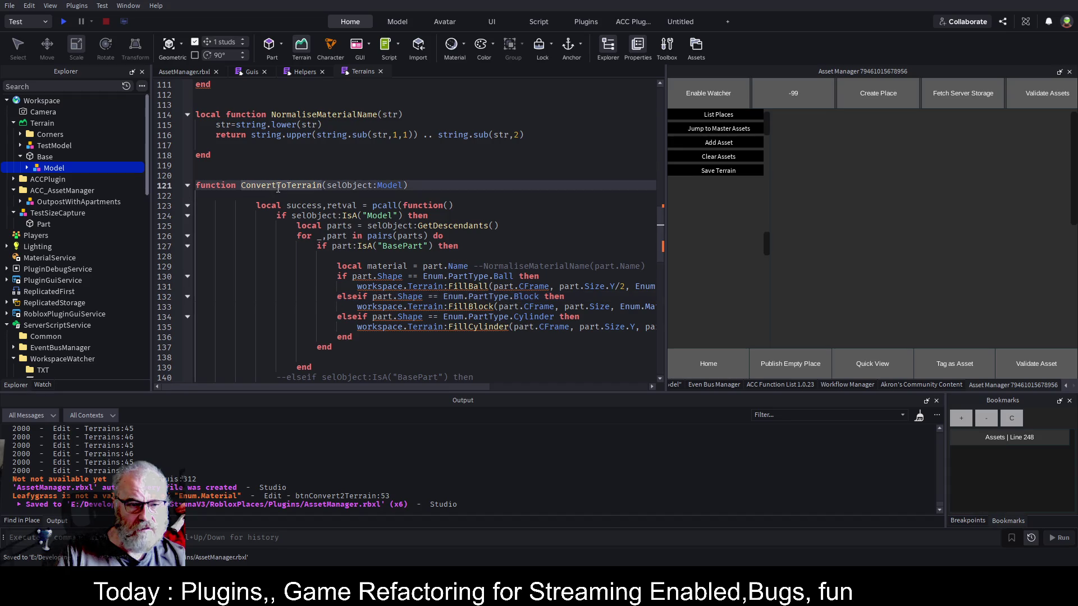
# Add a ConvertToTerrain(base) call after the SpawnRandomStuff line in Terrains.Init and save.
pyautogui.click(188, 186)
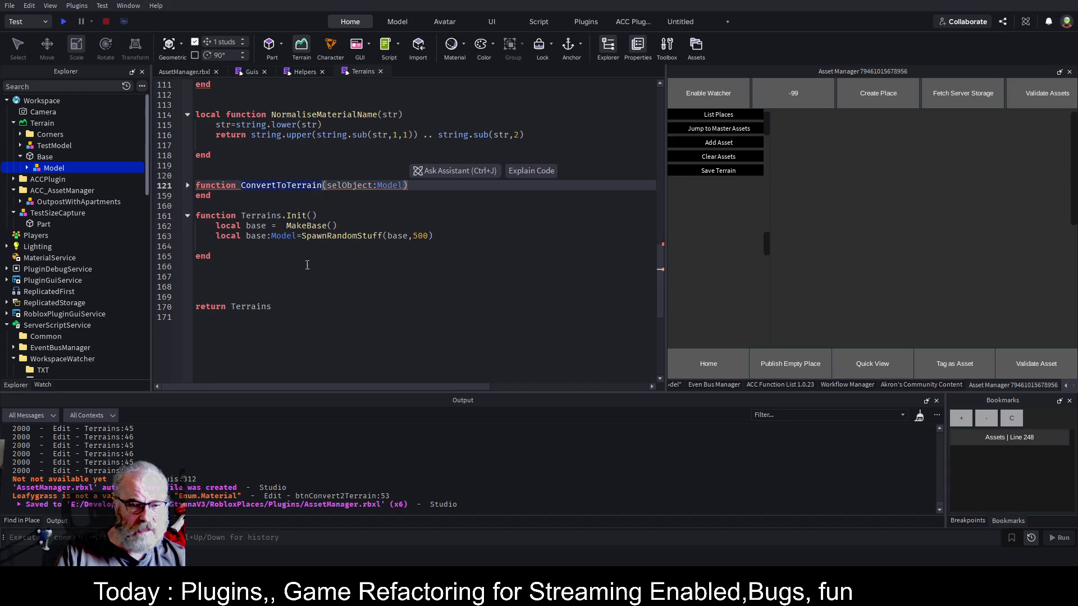
pyautogui.click(459, 240)
pyautogui.press('Return')
pyautogui.hotkey('ctrl', 'v')
pyautogui.write('(base)')
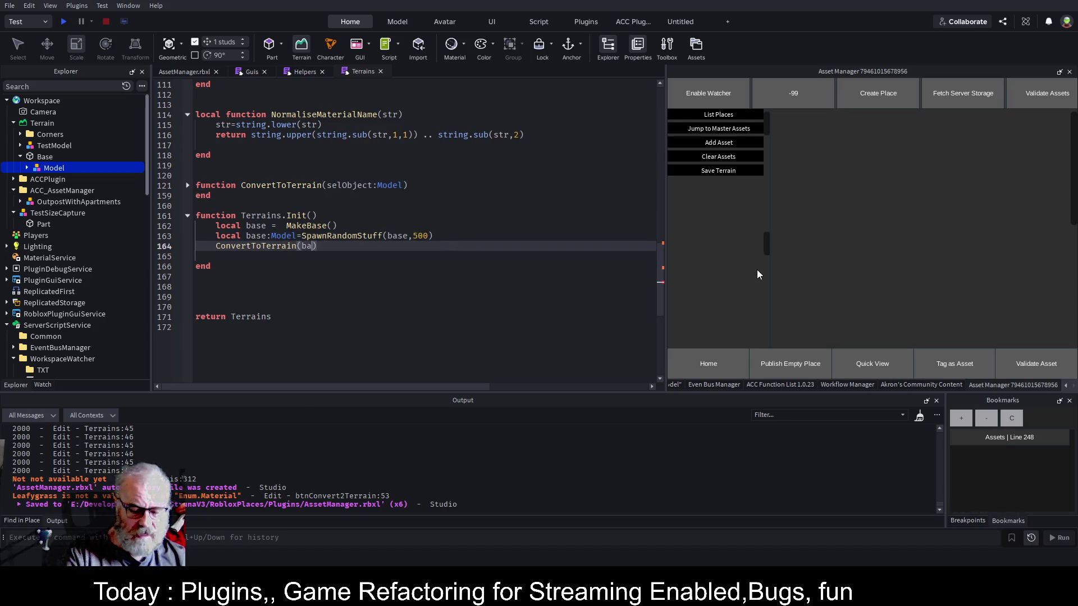
pyautogui.hotkey('ctrl', 's')
# Add print("DONE") on the next line and save the script.
pyautogui.press('Return')
pyautogui.write('print("DONE')
pyautogui.hotkey('ctrl', 's')
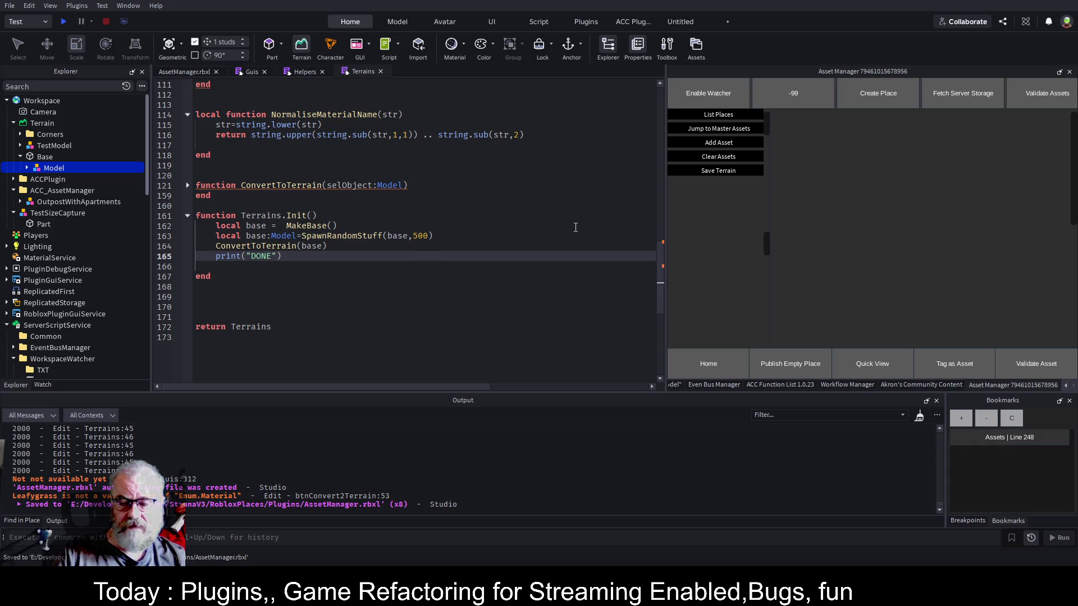
pyautogui.hotkey('ctrl', 's')
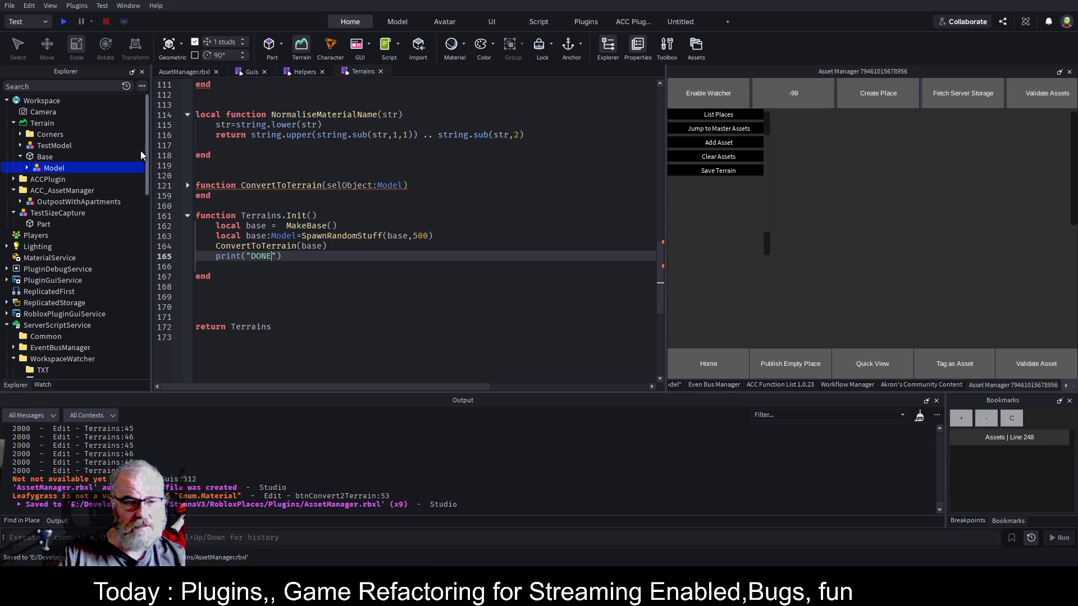
# Select and collapse Base in Explorer, then select the WorkspaceWatcher plugin folder.
pyautogui.click(50, 159)
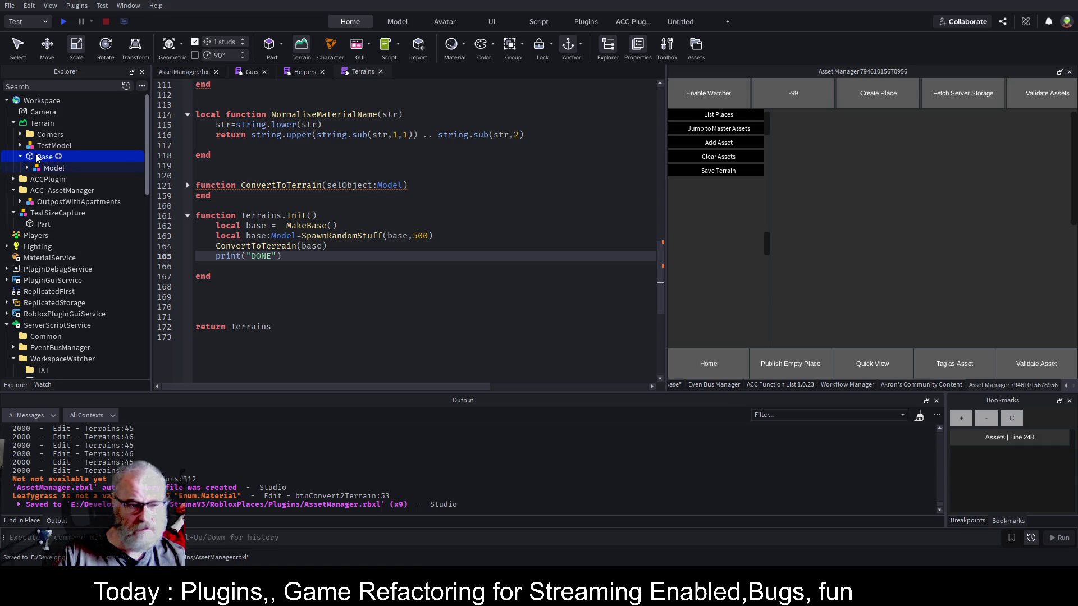
pyautogui.press('Left')
pyautogui.scroll(-7, 83, 173)
pyautogui.scroll(5, 101, 257)
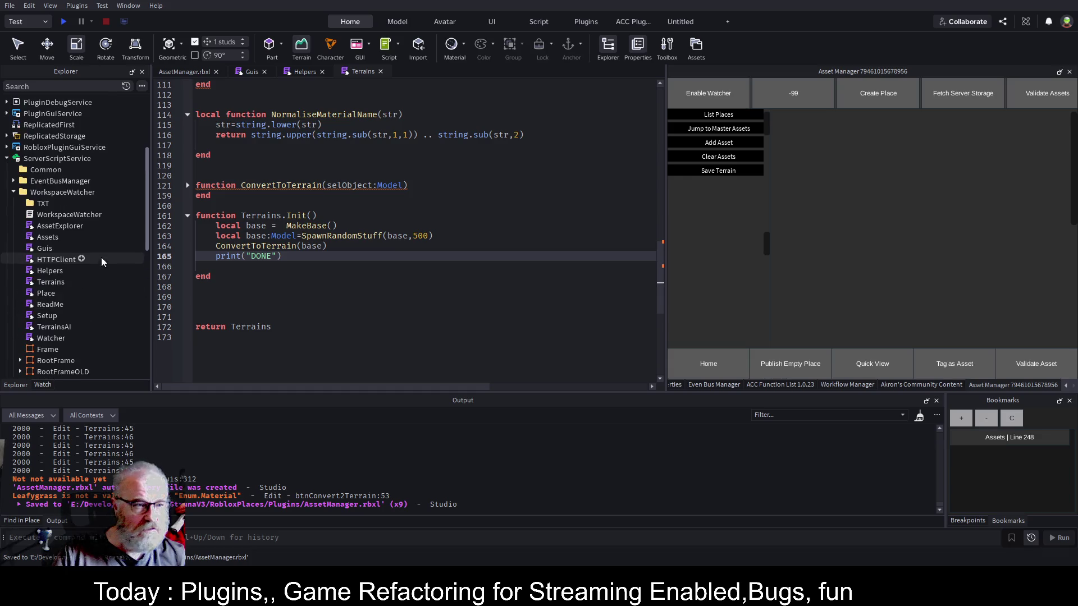
pyautogui.click(56, 192)
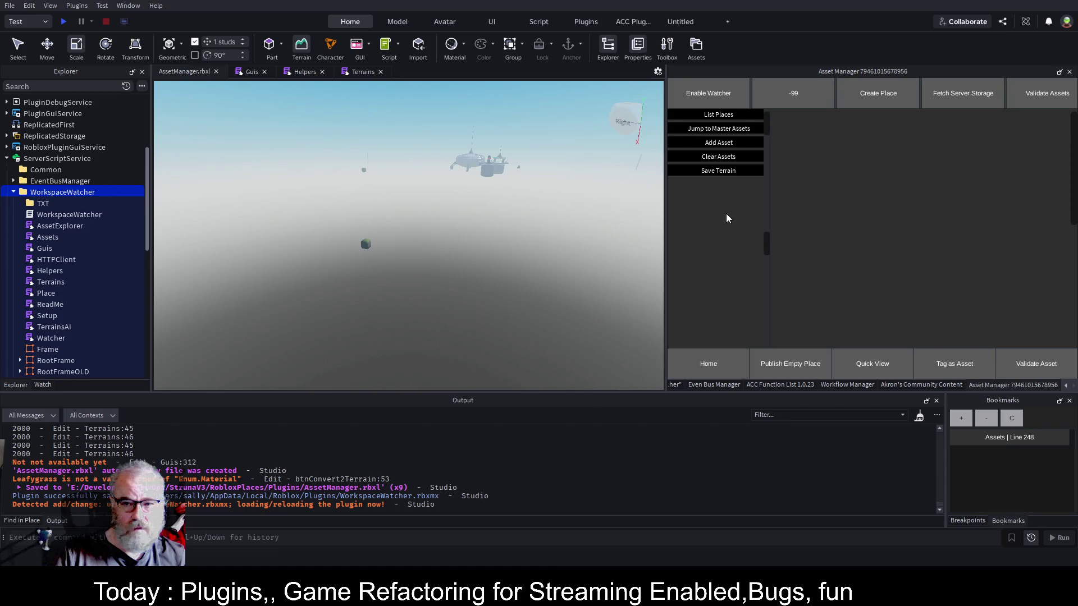
# Fly the camera toward the parts spawned by the reloaded plugin.
pyautogui.click(730, 172)
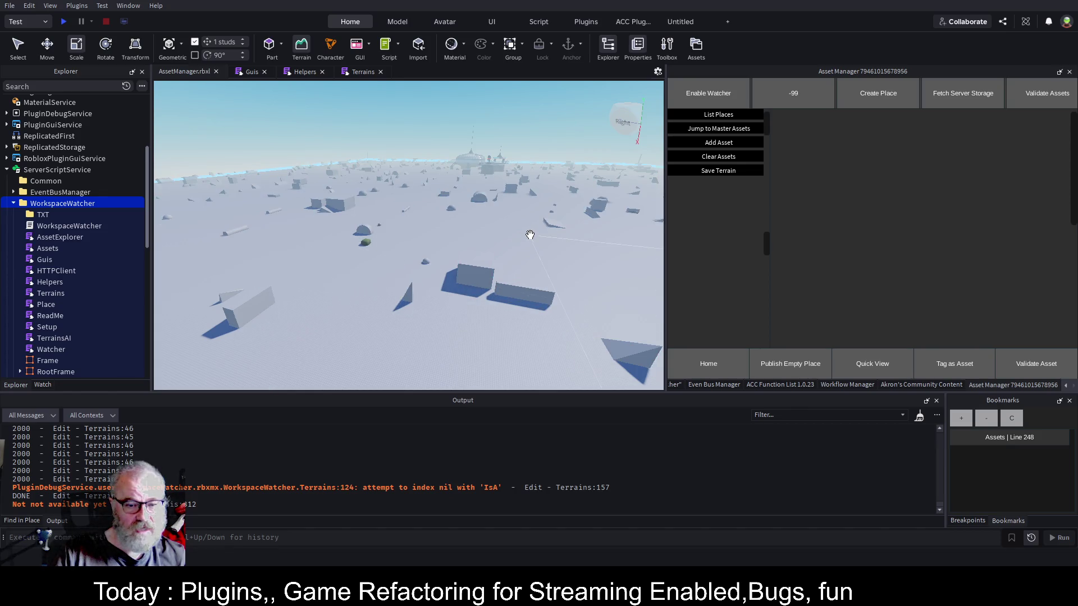
pyautogui.press('w')
pyautogui.press('w')
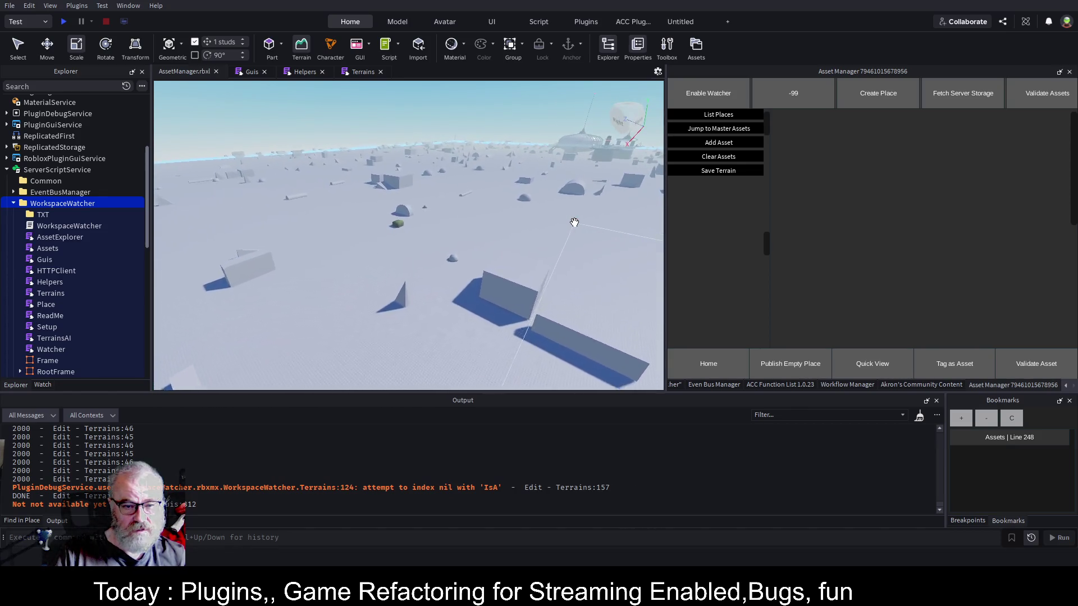
pyautogui.press('w')
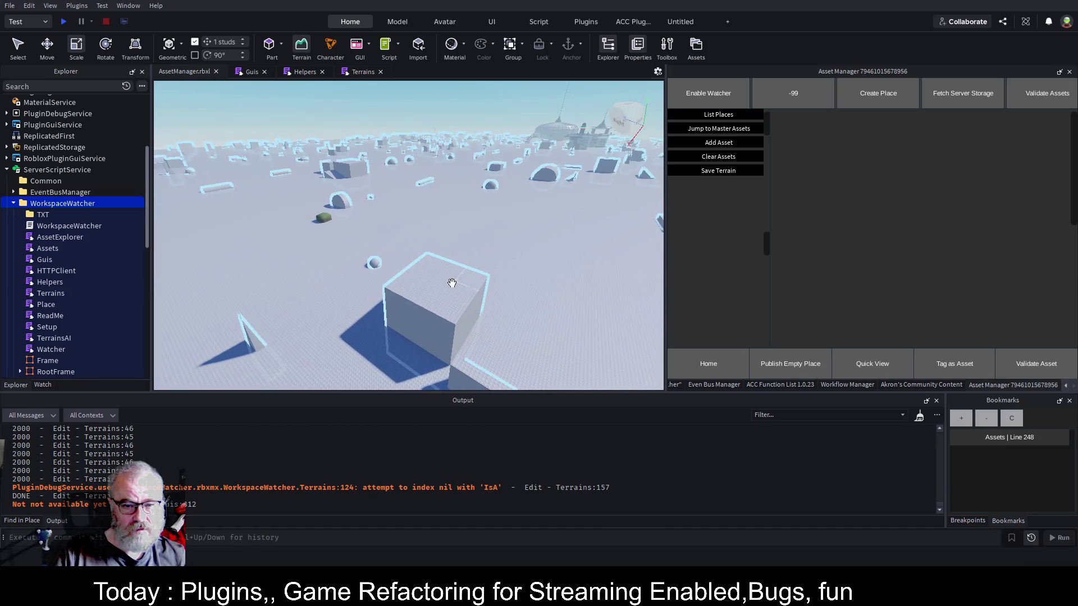
pyautogui.scroll(5, 45, 144)
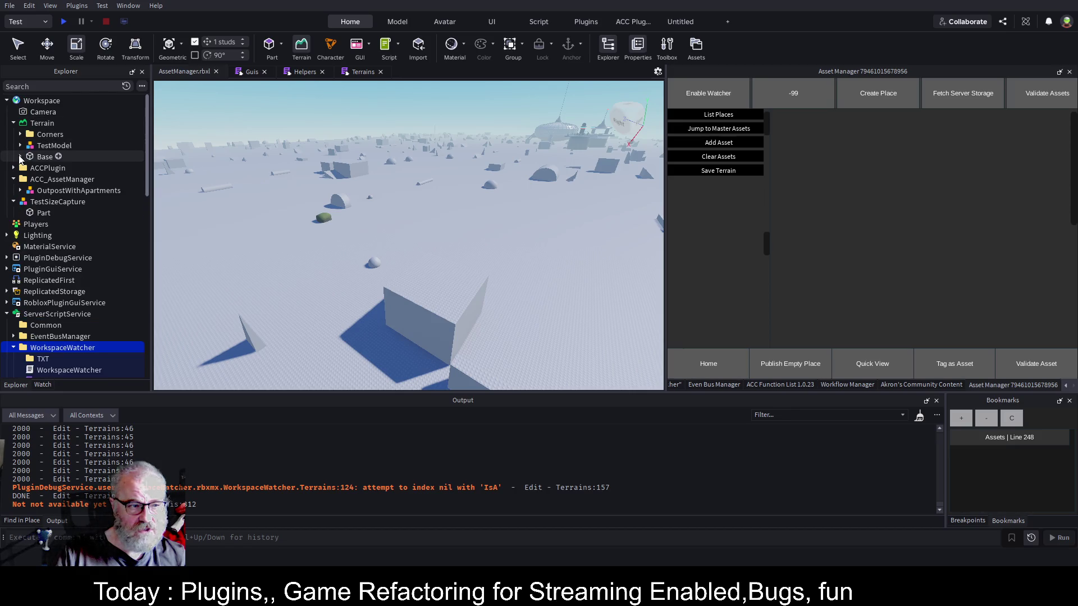
# Move the Base model out of Terrain into Workspace and lower it by 313 studs.
pyautogui.click(33, 159)
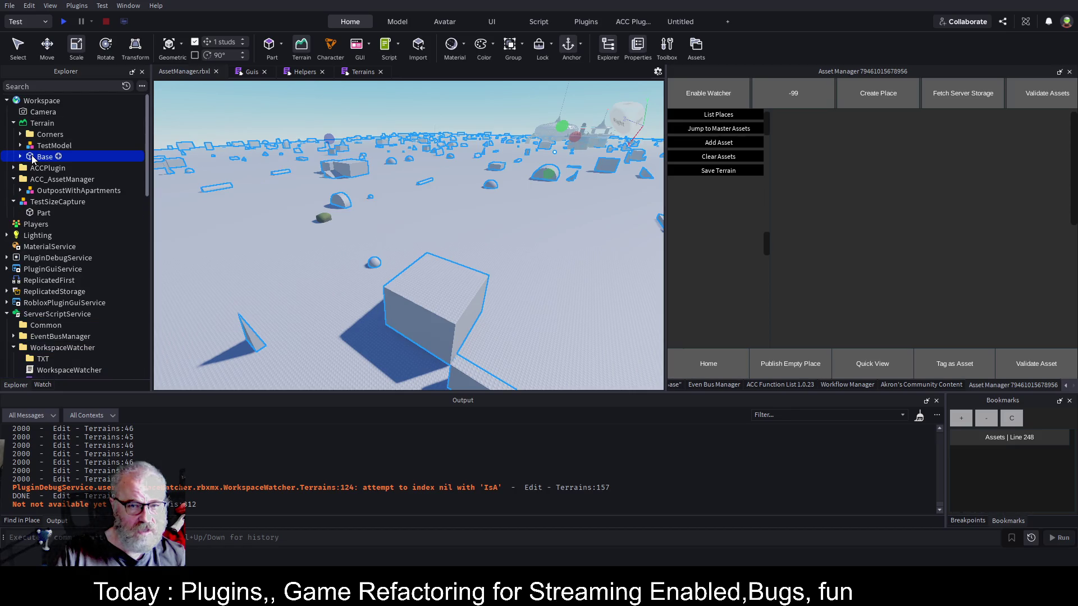
pyautogui.moveTo(33, 158); pyautogui.dragTo(38, 103)
pyautogui.press('F2')
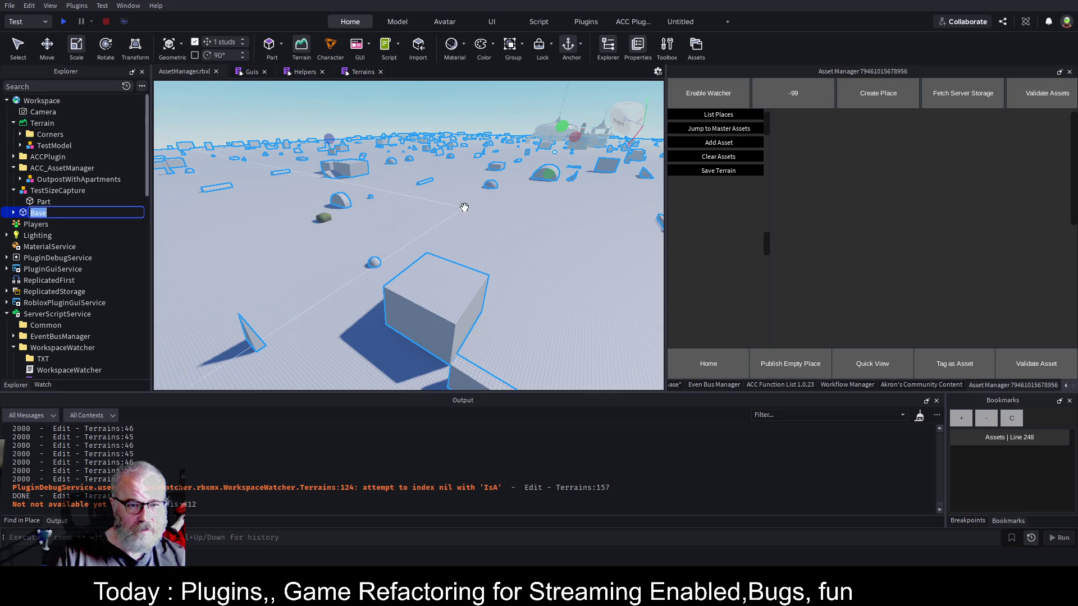
pyautogui.press('Return')
pyautogui.hotkey('ctrl', '2')
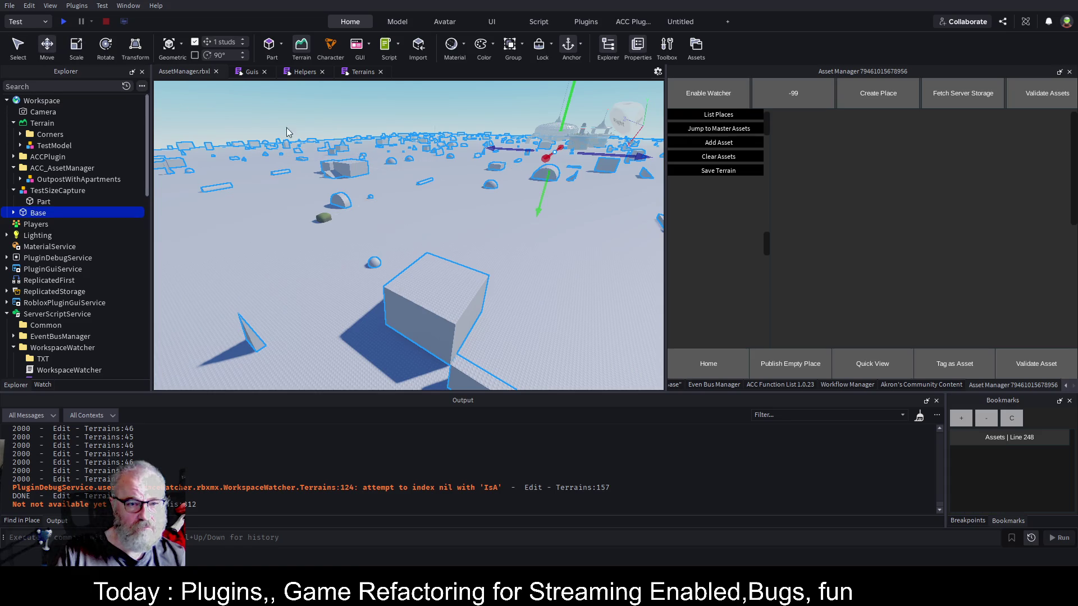
pyautogui.press('f')
pyautogui.moveTo(461, 157); pyautogui.dragTo(471, 246)
# Delete the Base model together with all its spawned parts.
pyautogui.press('w')
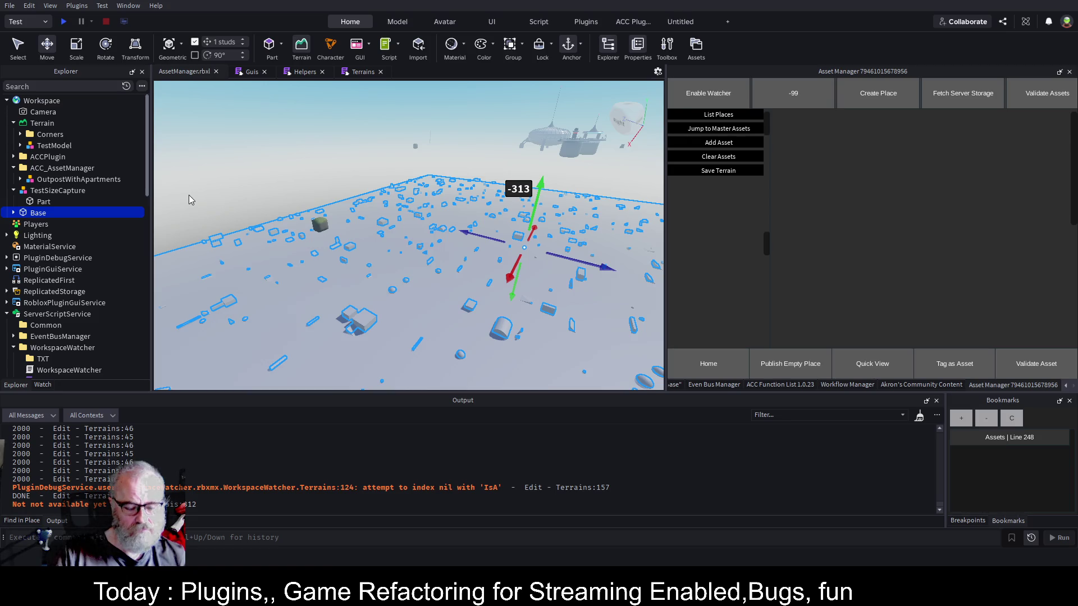
pyautogui.moveTo(35, 216)
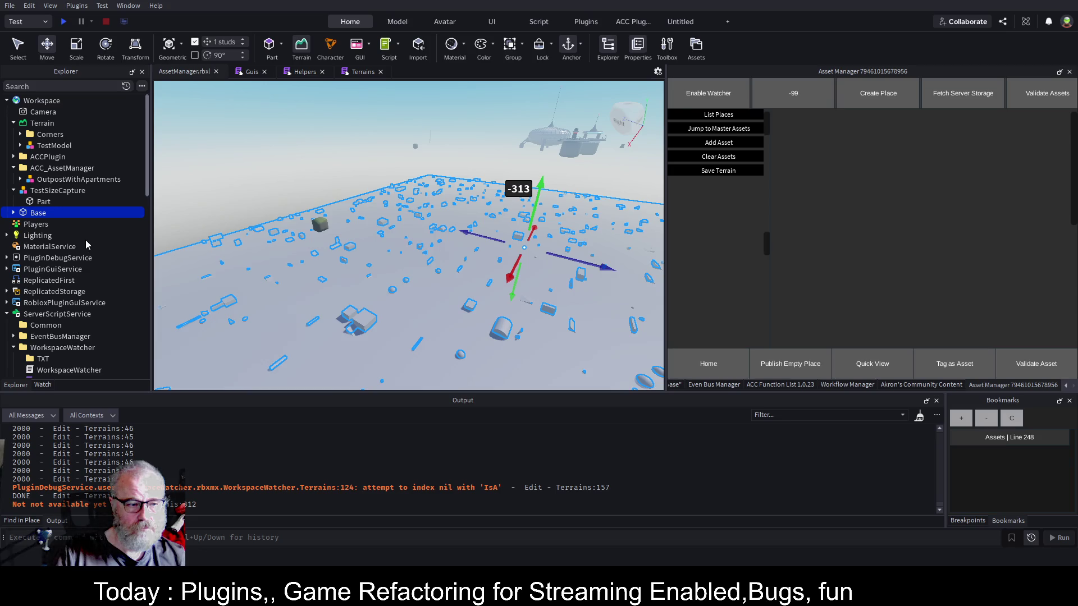
pyautogui.press('Delete')
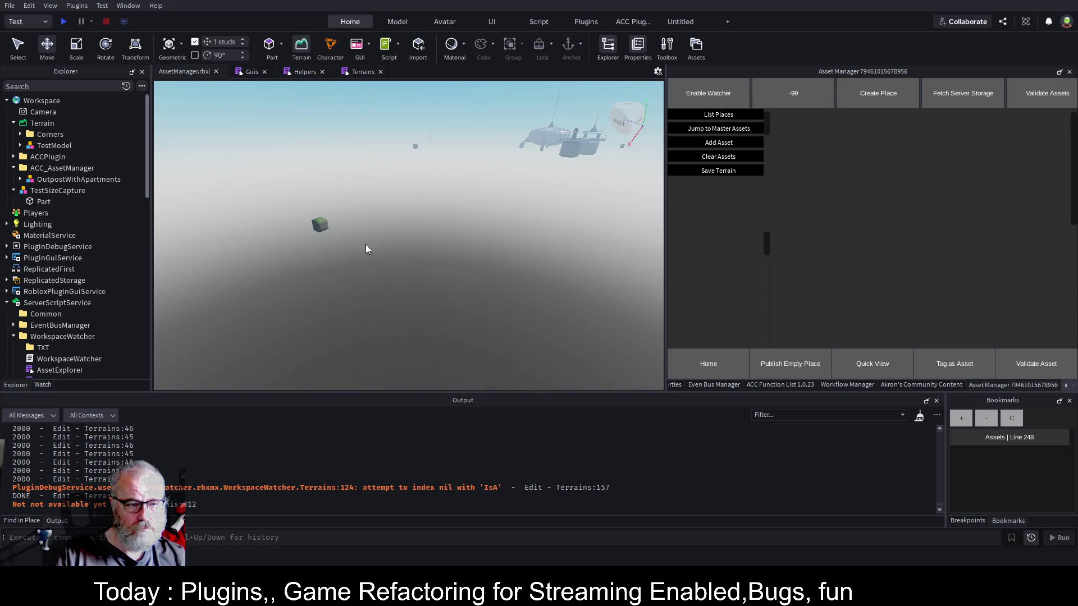
pyautogui.click(62, 123)
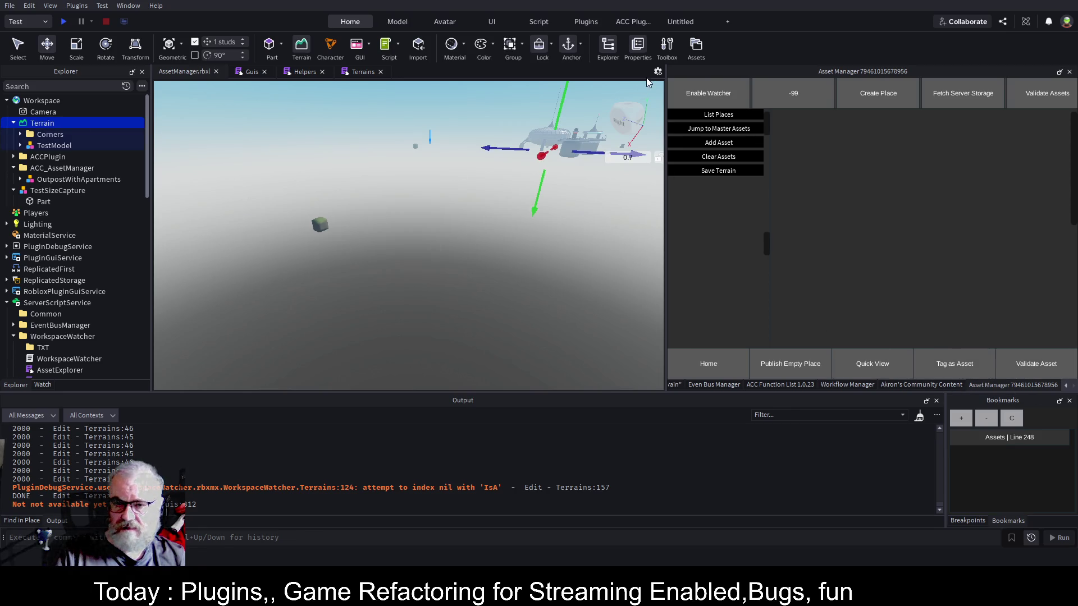
pyautogui.click(302, 45)
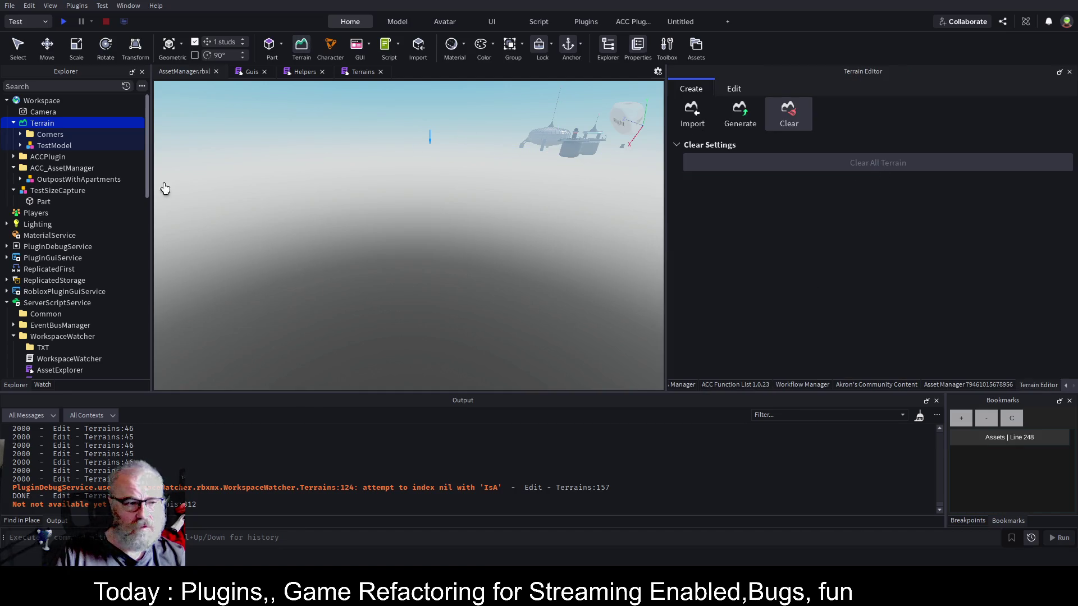
pyautogui.click(362, 72)
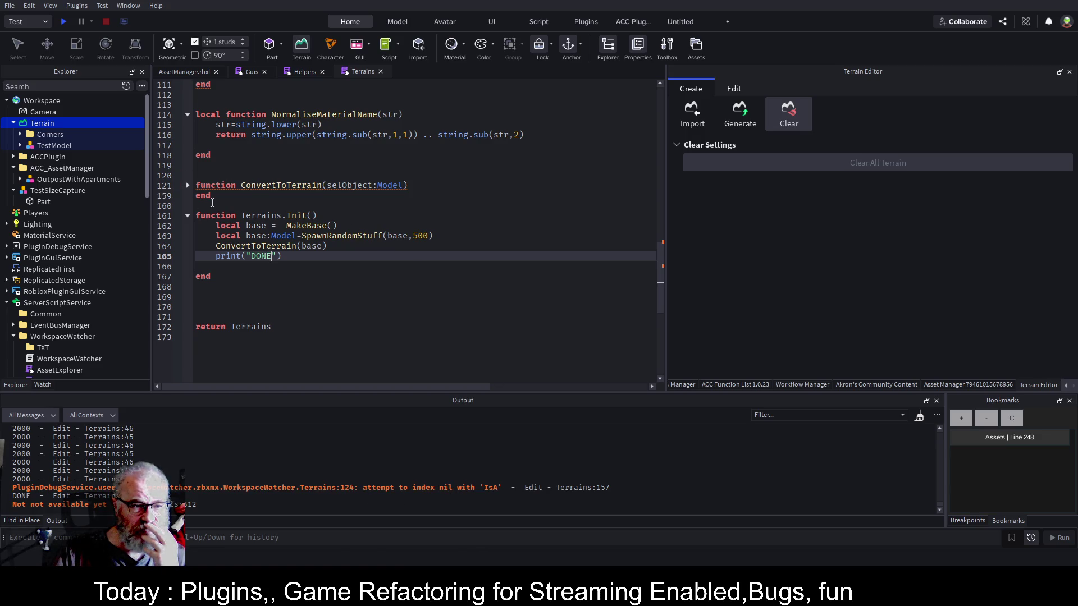
pyautogui.click(188, 185)
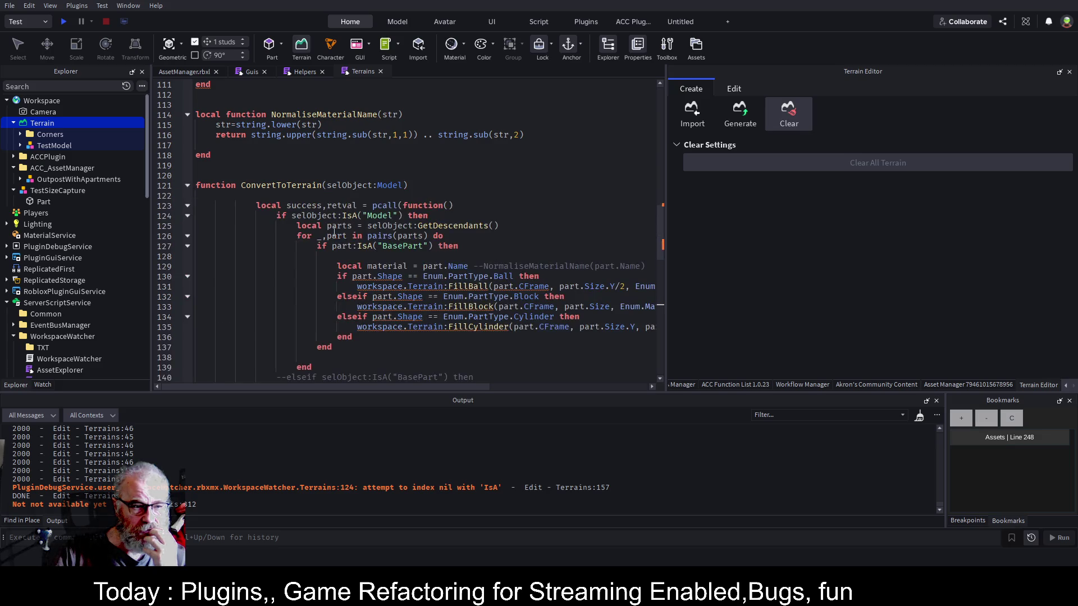
pyautogui.scroll(-11, 335, 231)
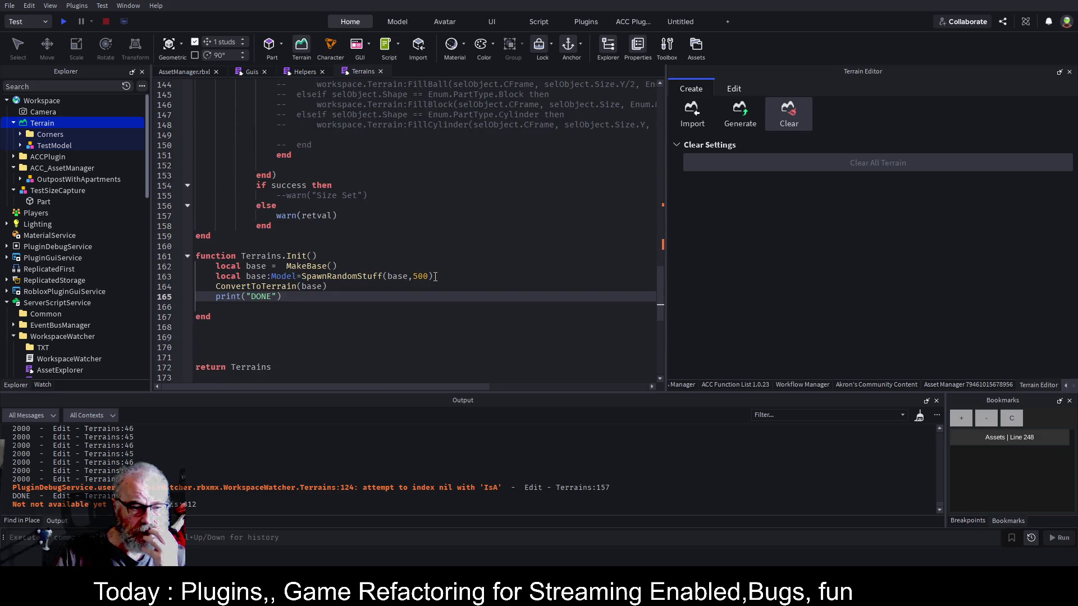
pyautogui.click(290, 206)
pyautogui.doubleClick(290, 216)
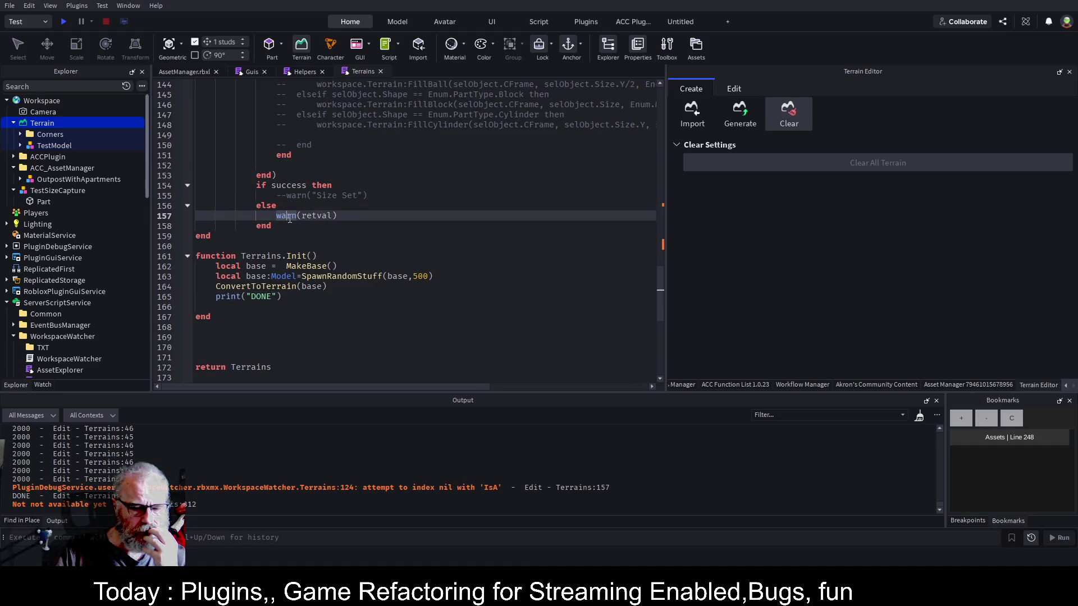
pyautogui.click(582, 493)
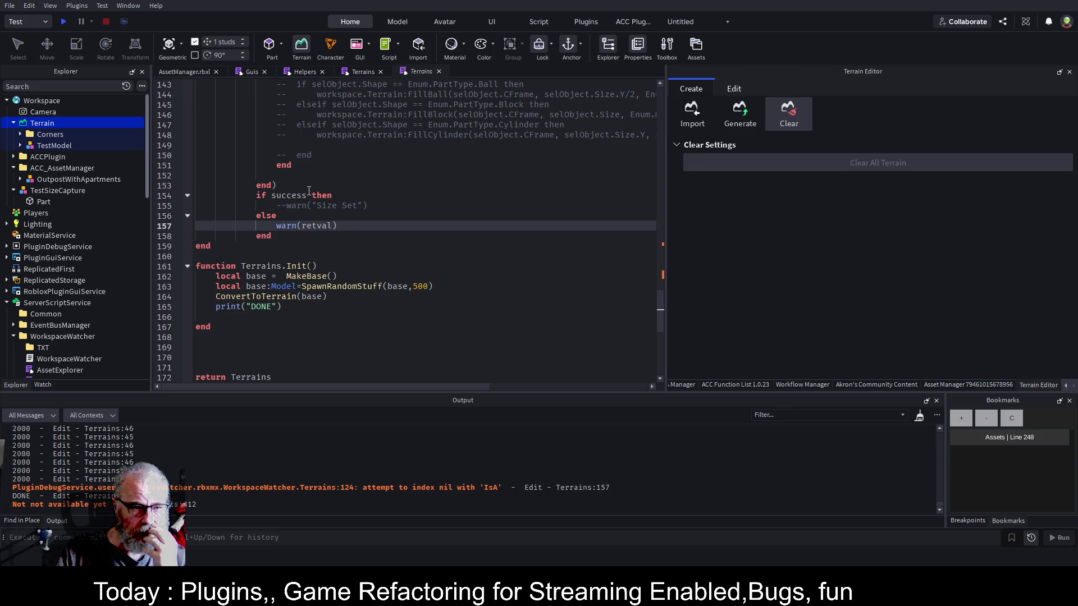
pyautogui.scroll(4, 306, 191)
pyautogui.scroll(4, 298, 191)
pyautogui.scroll(1, 288, 191)
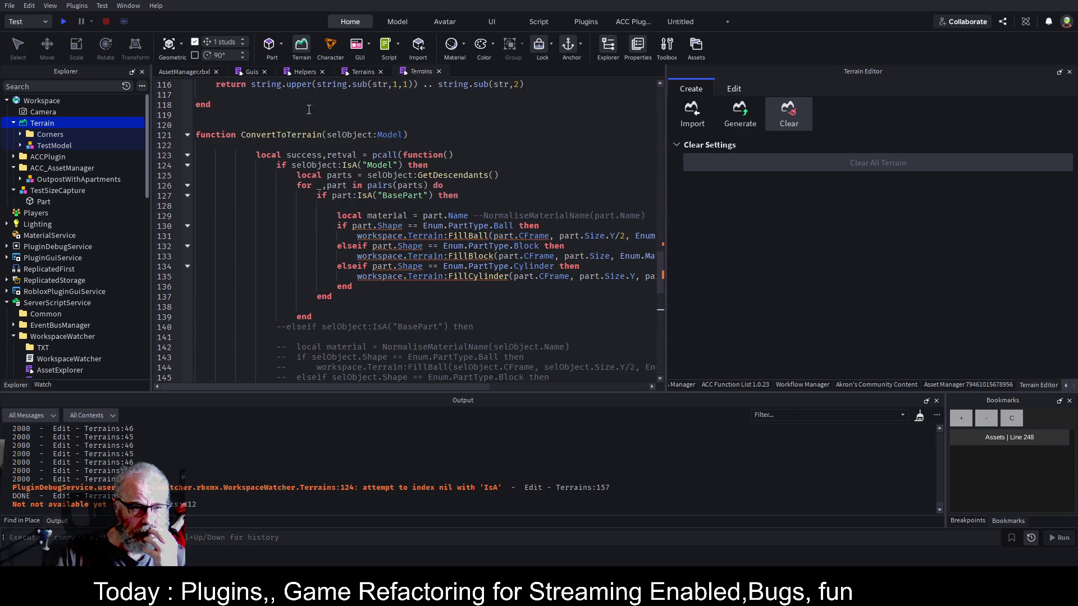
pyautogui.click(439, 72)
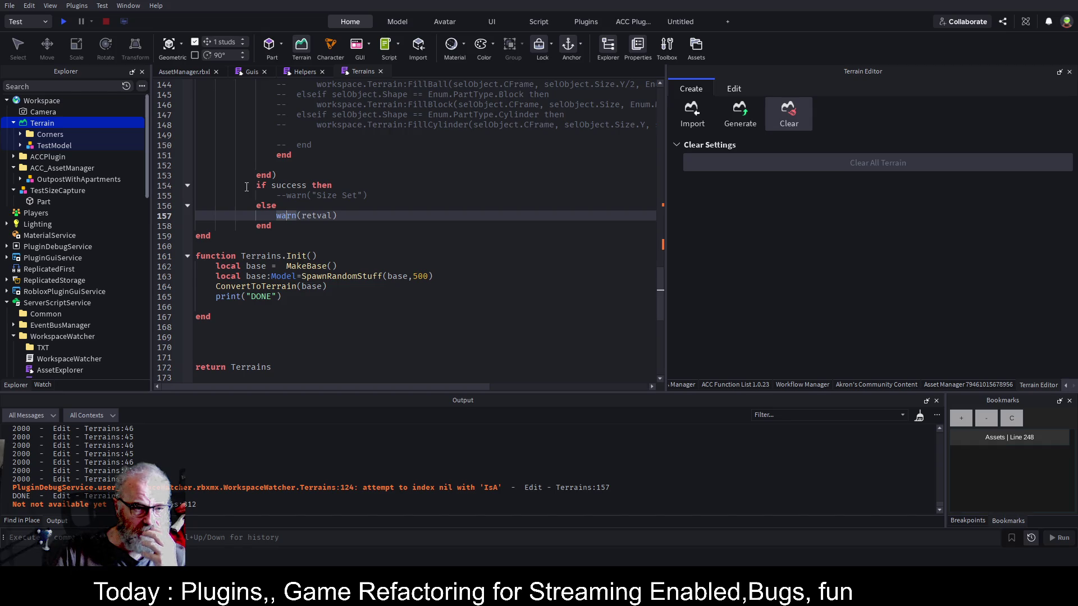
pyautogui.scroll(5, 263, 197)
pyautogui.scroll(5, 263, 198)
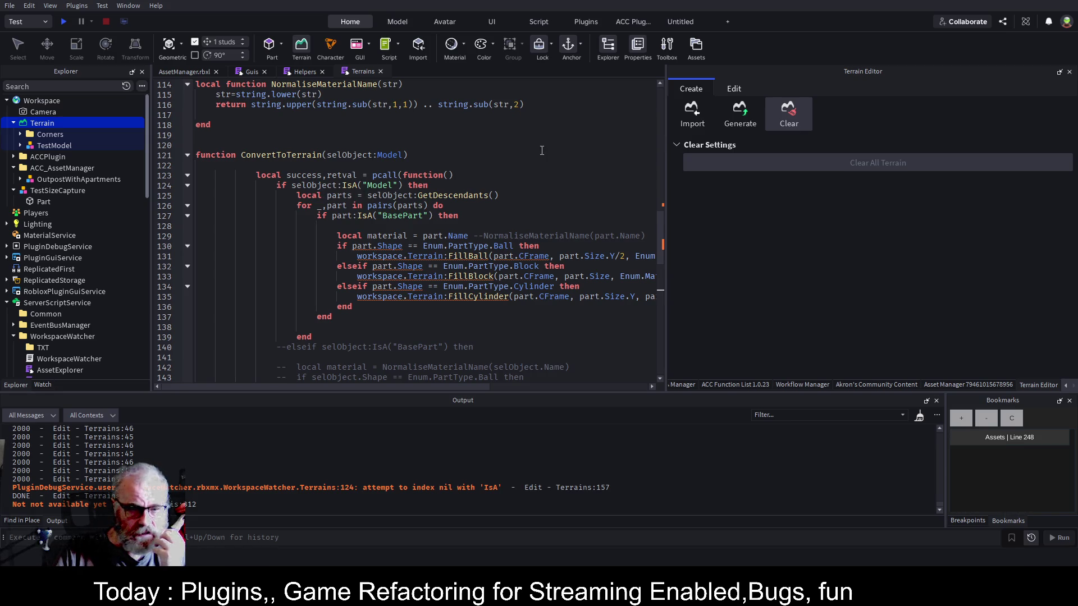
pyautogui.doubleClick(313, 185)
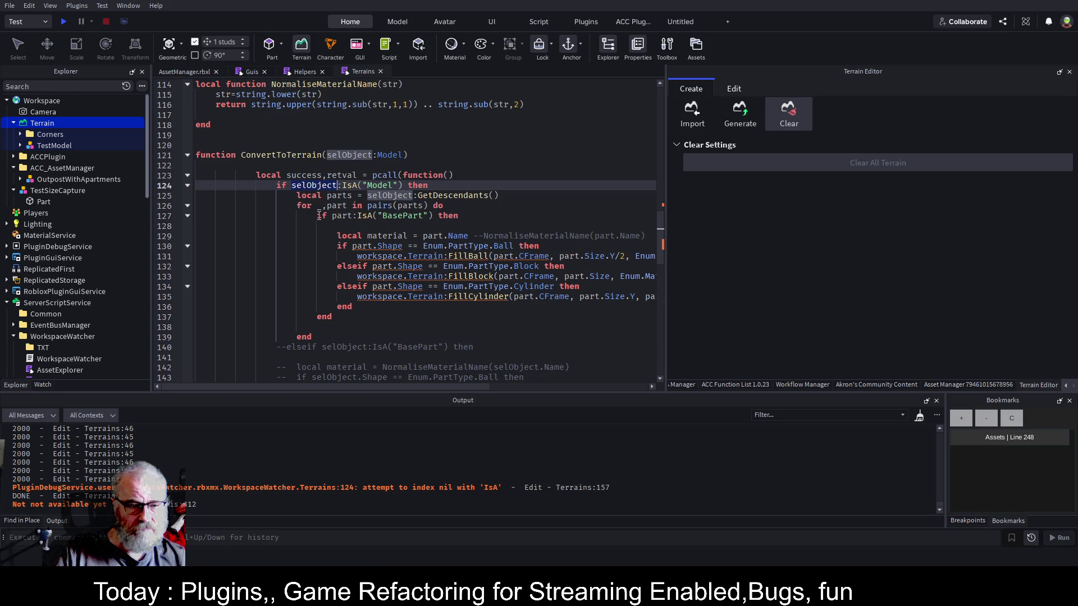
pyautogui.scroll(-15, 299, 292)
pyautogui.scroll(4, 299, 292)
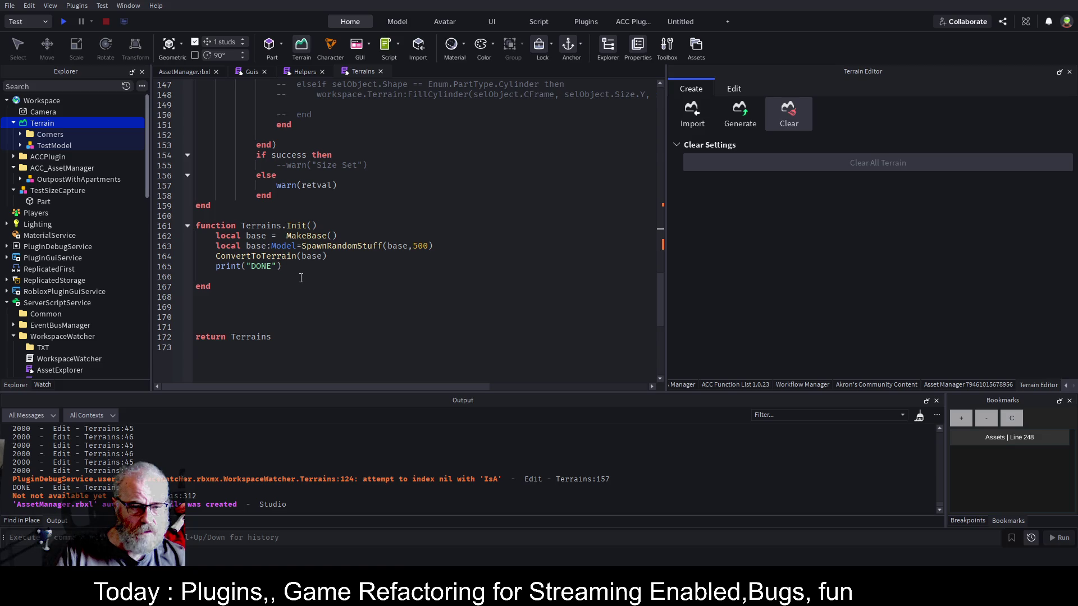
pyautogui.click(384, 316)
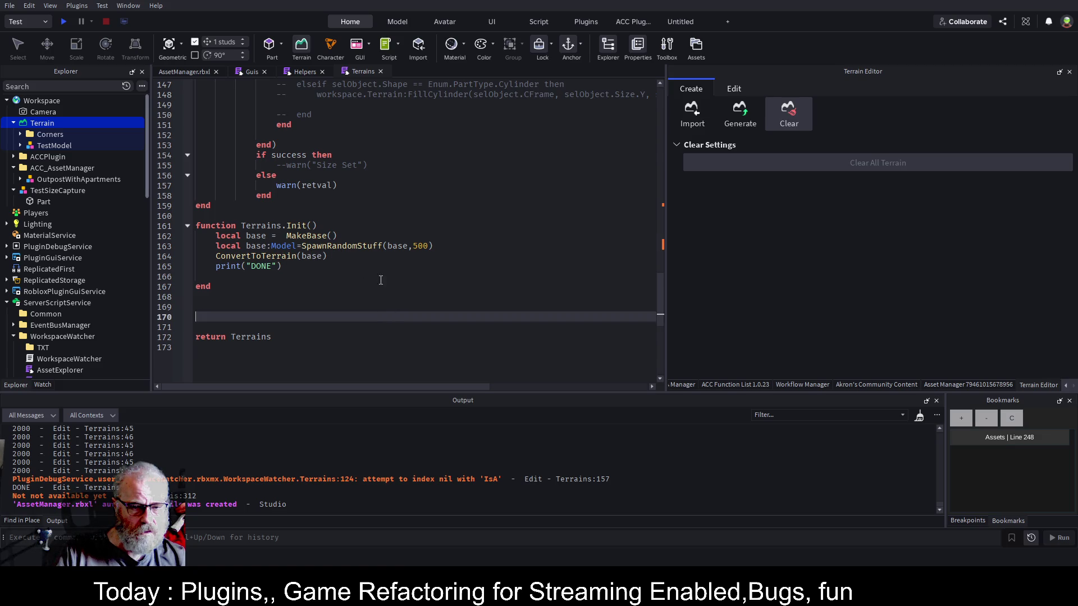
# Rename base to base2 in the assignment and the ConvertToTerrain argument, then save.
pyautogui.click(396, 246)
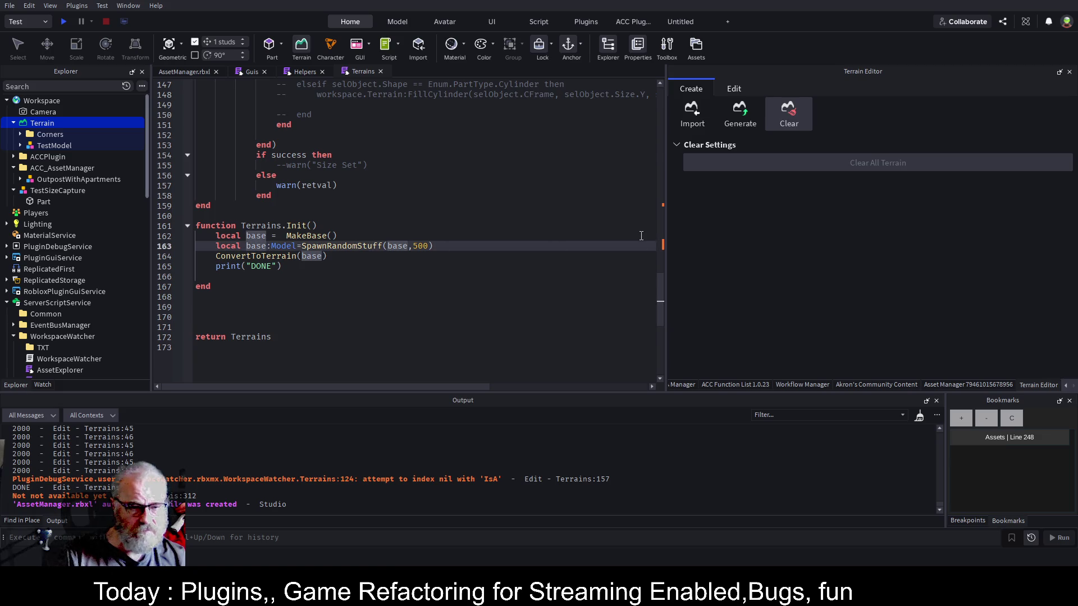
pyautogui.write('2')
pyautogui.press('Down')
pyautogui.press('End')
pyautogui.press('Left')
pyautogui.write('2')
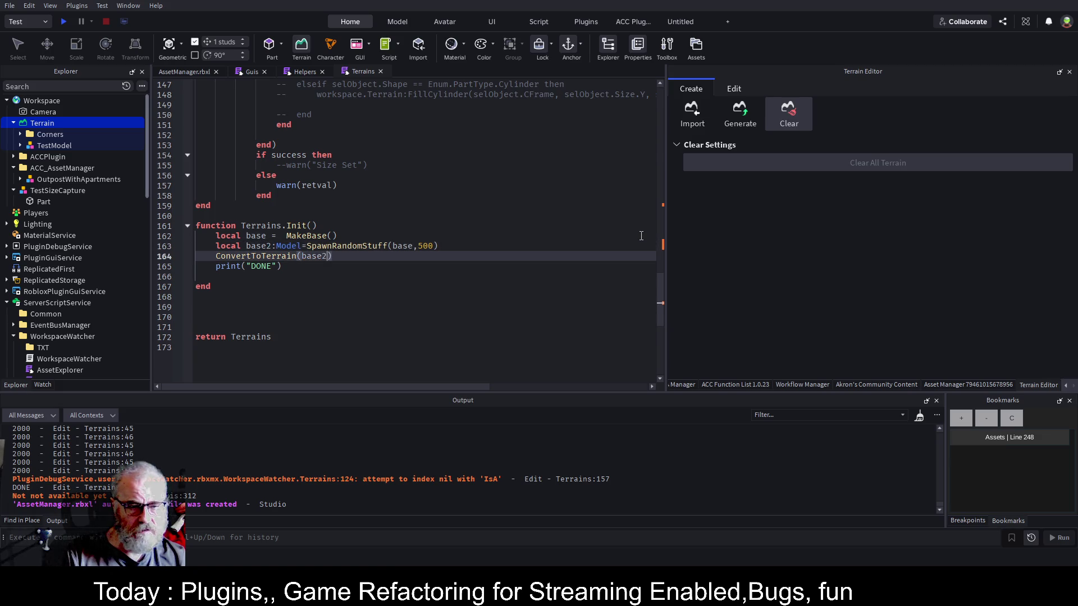
pyautogui.hotkey('ctrl', 's')
# Save and reload the WorkspaceWatcher plugin.
pyautogui.click(404, 196)
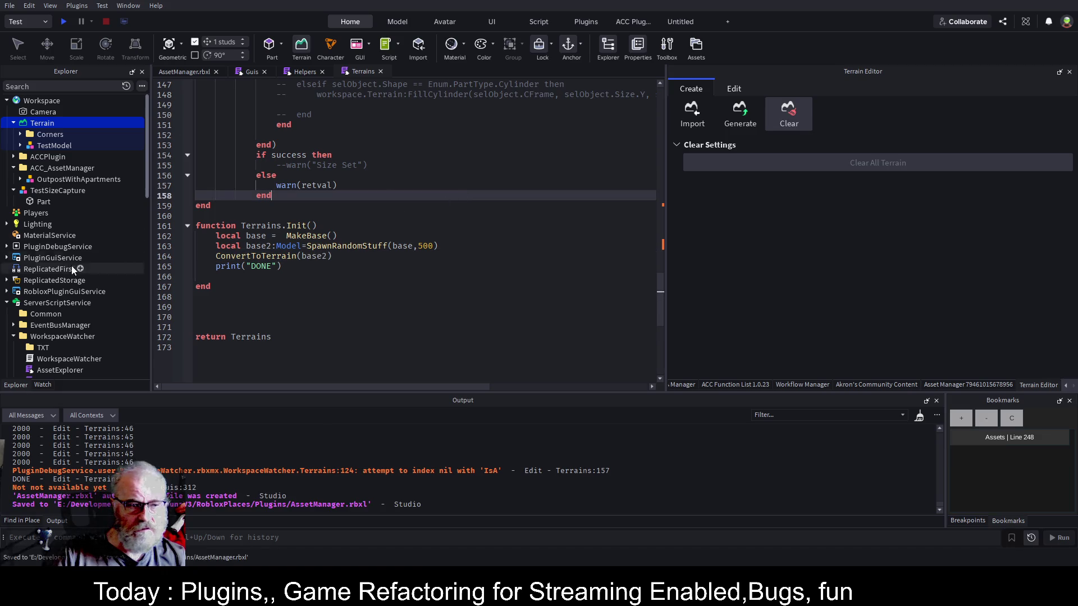
pyautogui.scroll(-3, 78, 272)
pyautogui.click(69, 241)
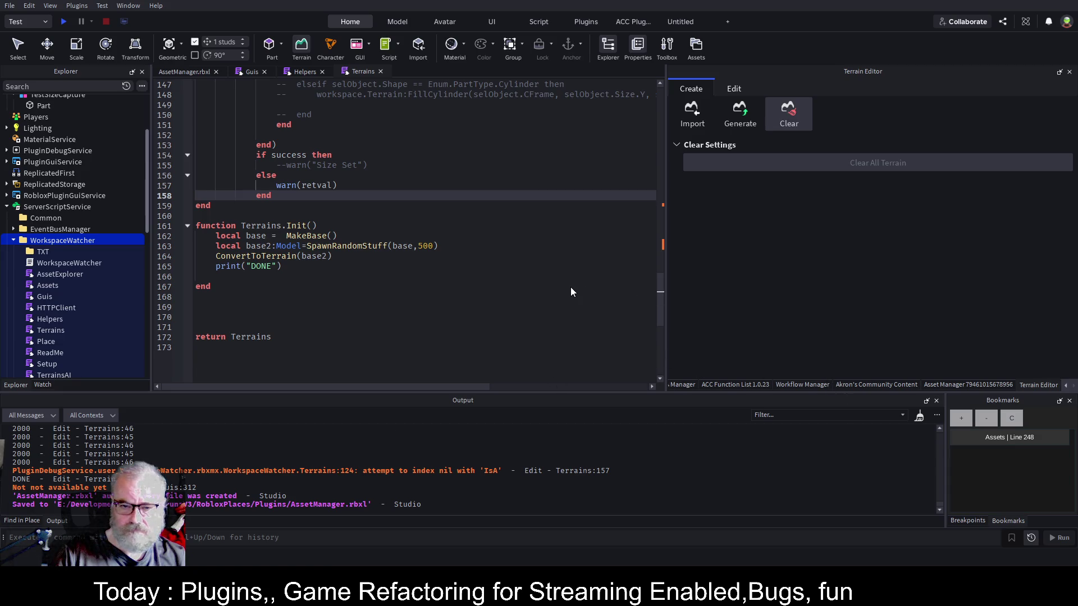
pyautogui.hotkey('ctrl', 'shift', 's')
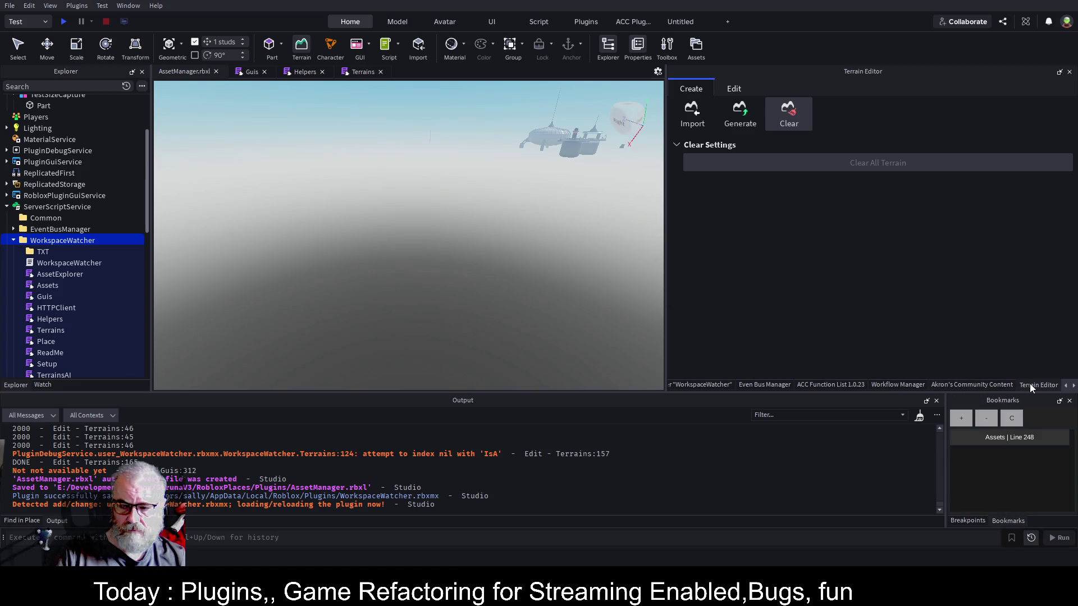
# Run the generator from Asset Manager and open Terrains at the error on line 157.
pyautogui.click(1074, 386)
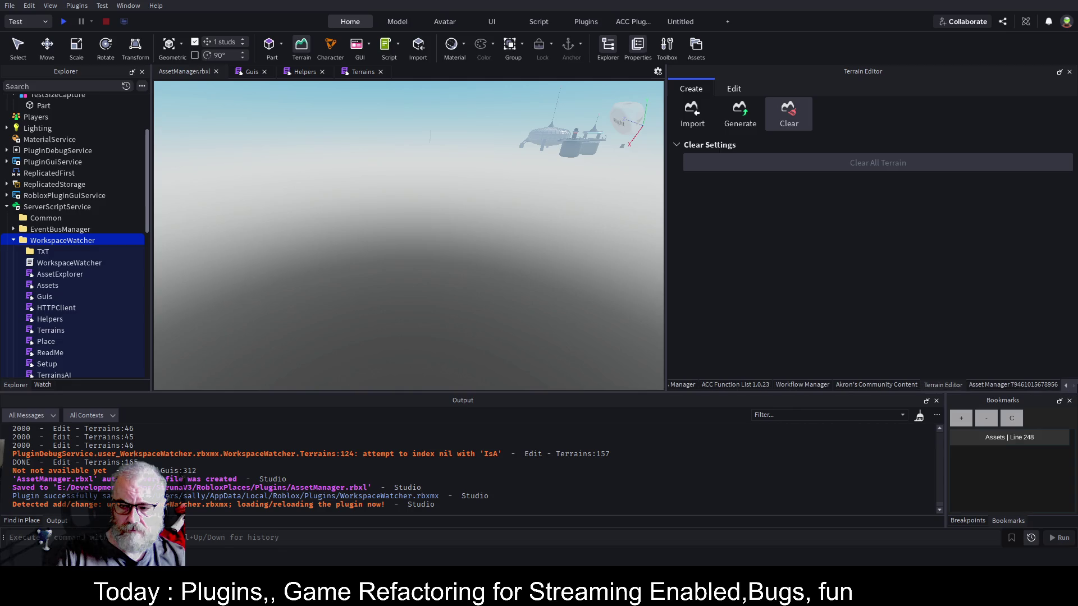
pyautogui.click(1019, 383)
pyautogui.click(735, 173)
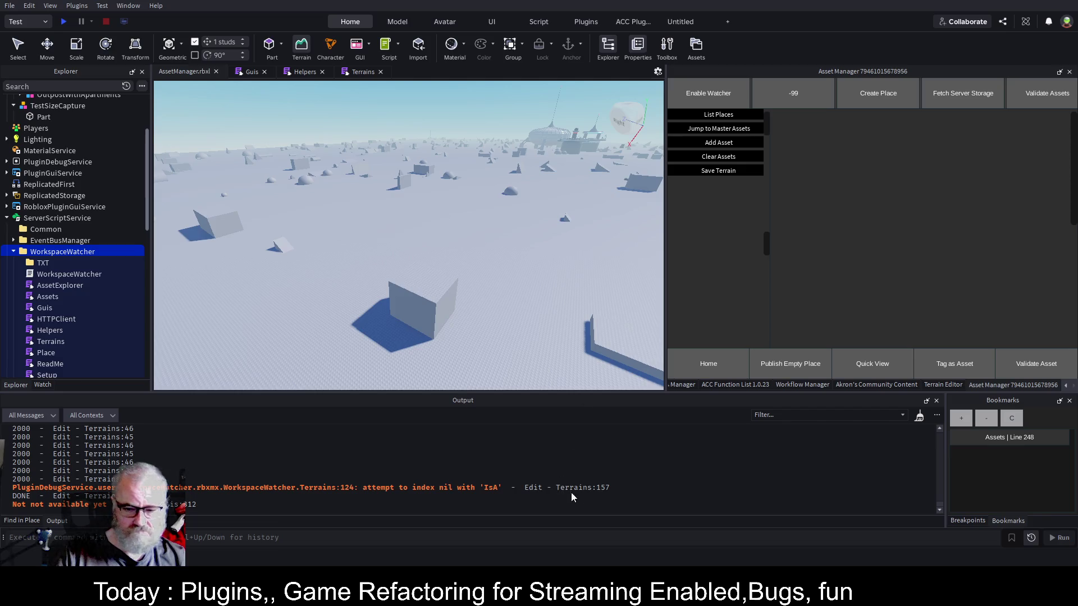
pyautogui.click(578, 488)
pyautogui.scroll(7, 311, 236)
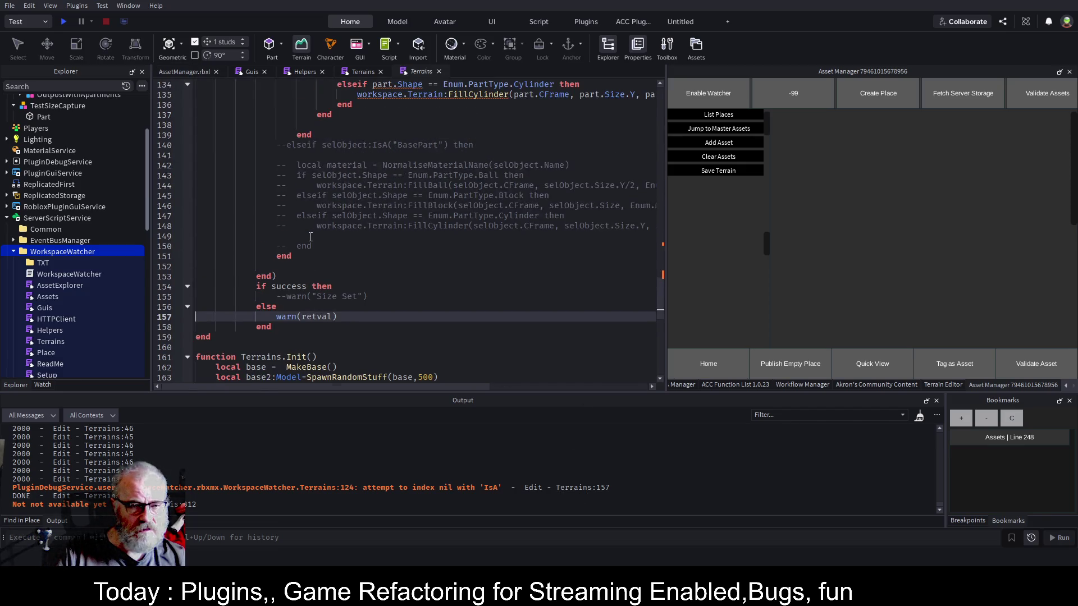
# Review the Model type check on line 124, then switch back to the other Terrains tab.
pyautogui.scroll(1, 310, 236)
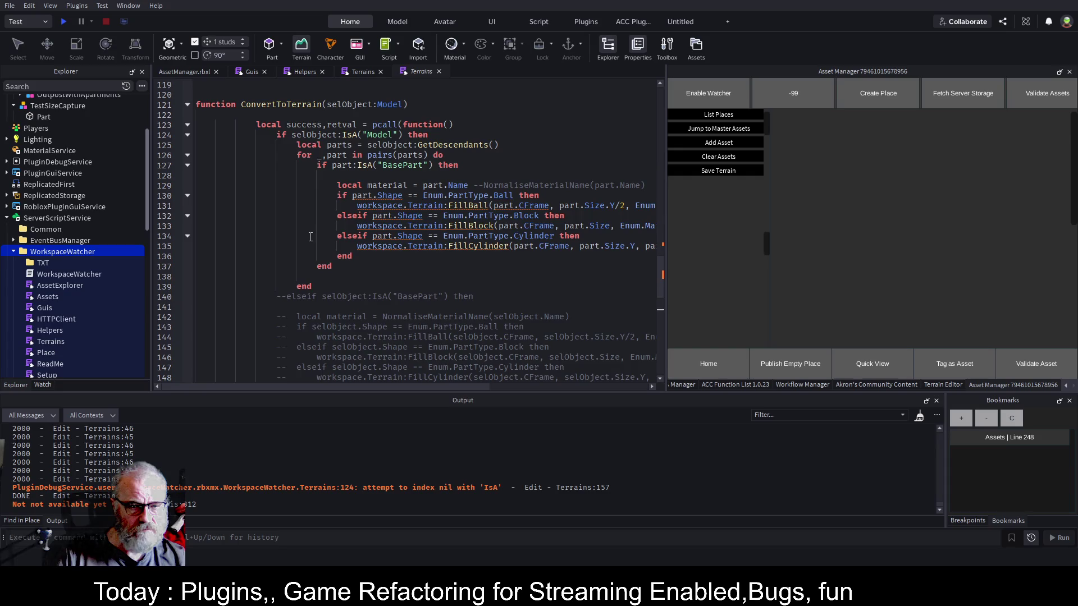
pyautogui.scroll(2, 310, 236)
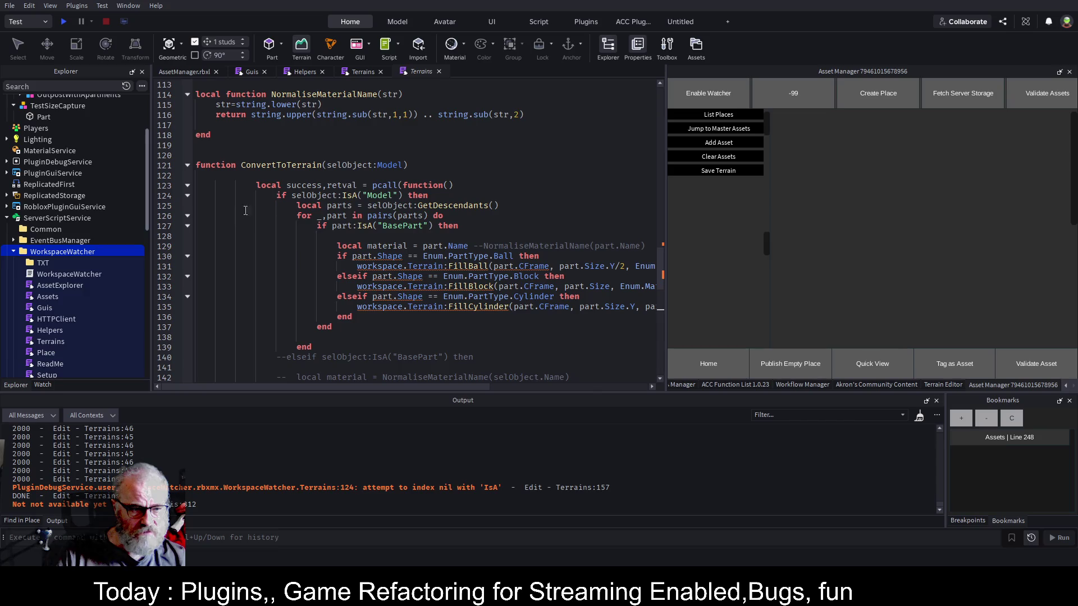
pyautogui.doubleClick(381, 195)
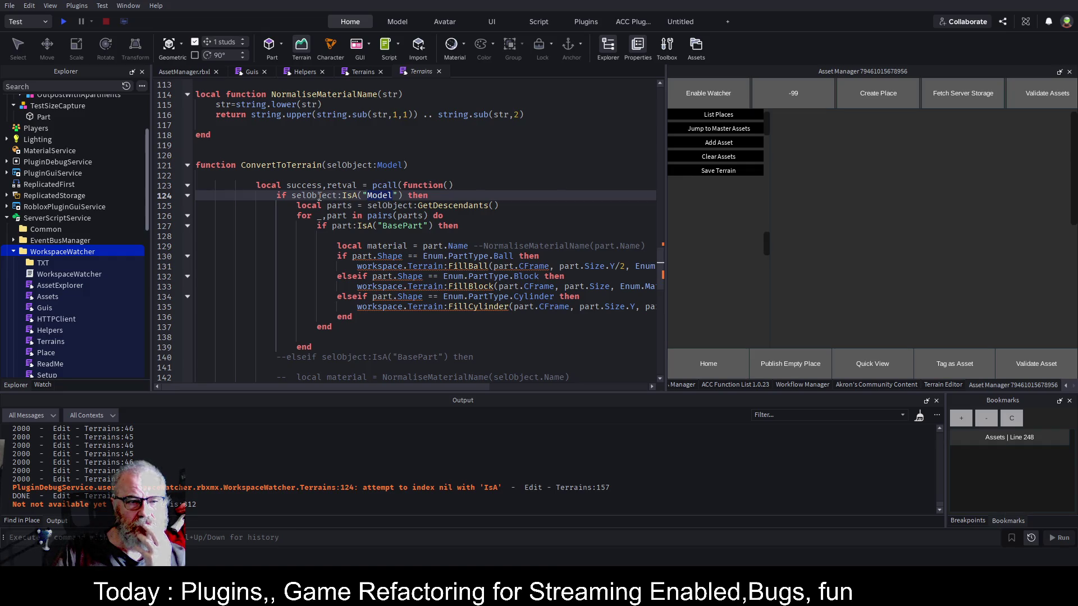
pyautogui.press('Down')
pyautogui.press('Down')
pyautogui.press('Down')
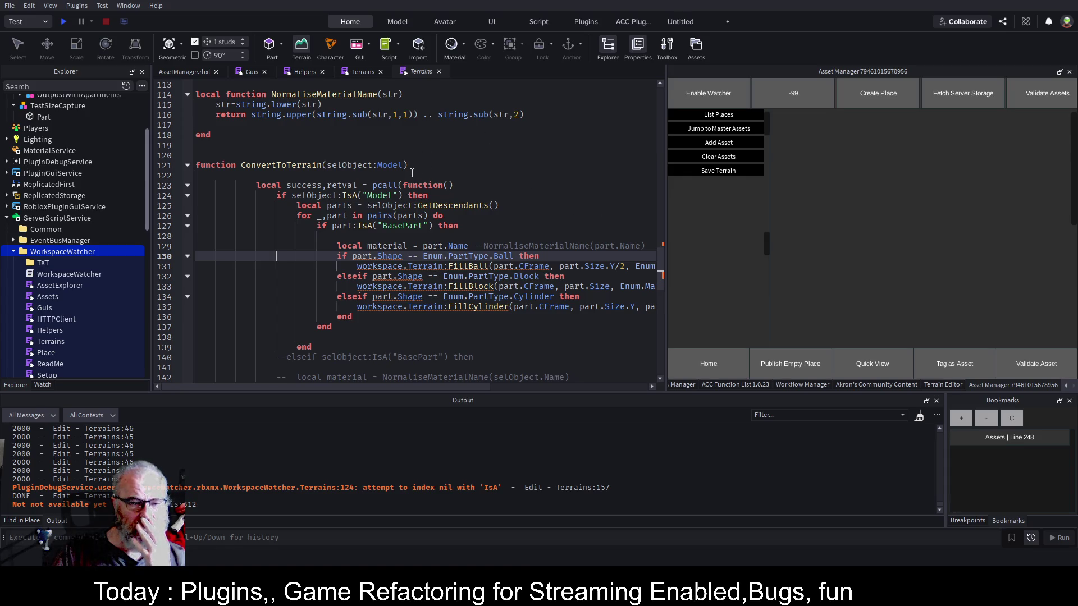
pyautogui.click(362, 73)
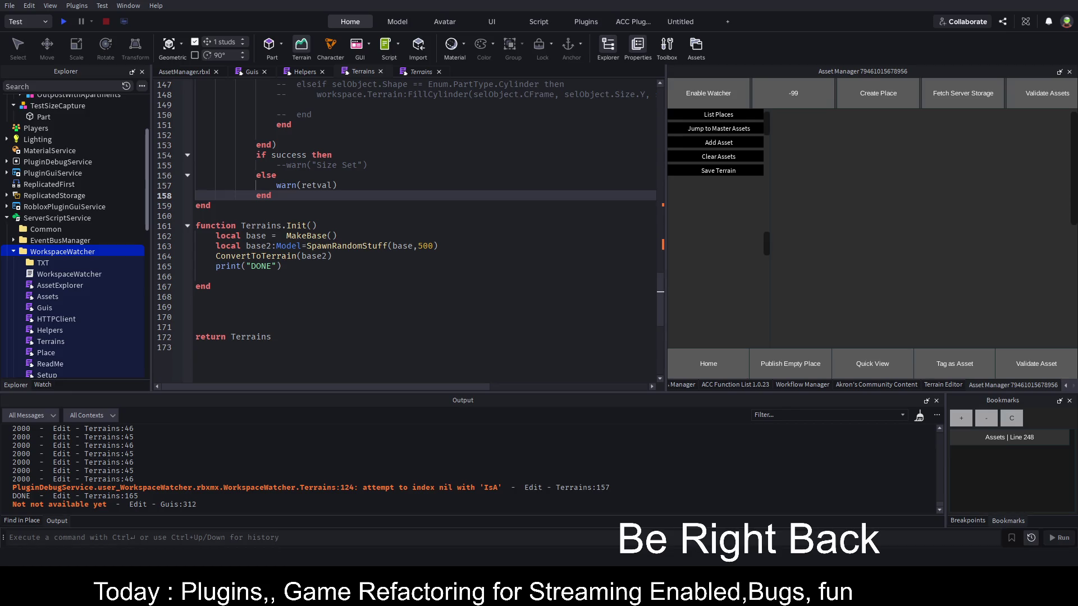
pyautogui.click(325, 262)
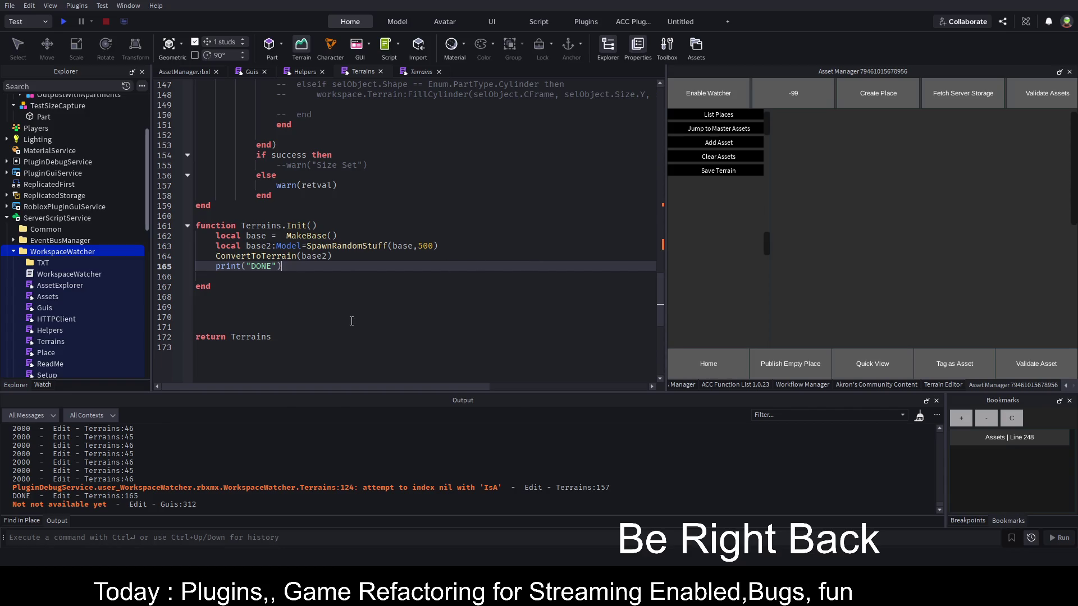
pyautogui.click(357, 248)
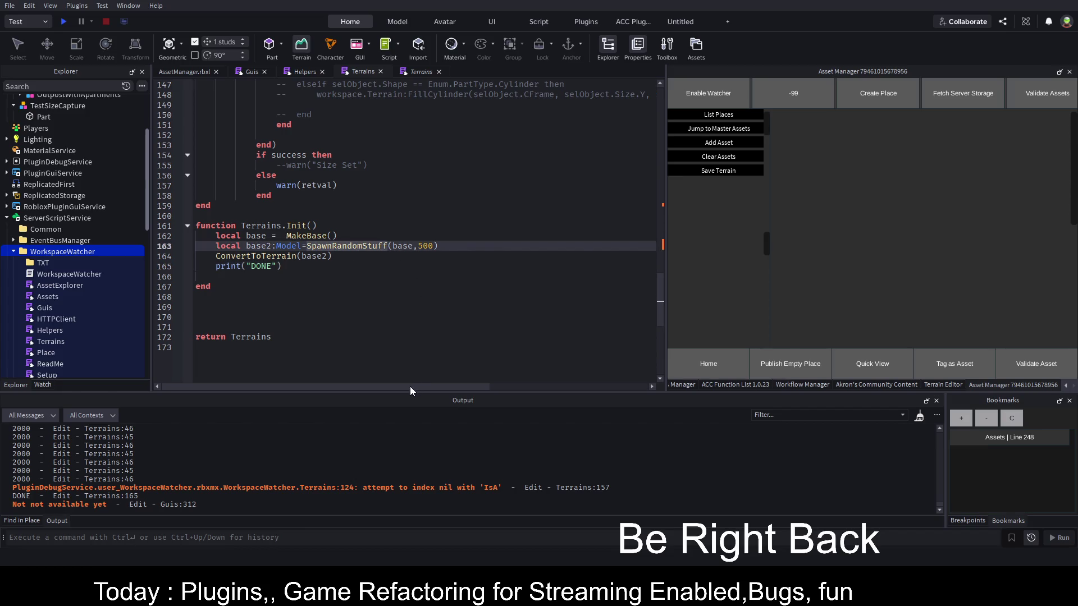
pyautogui.press('F12')
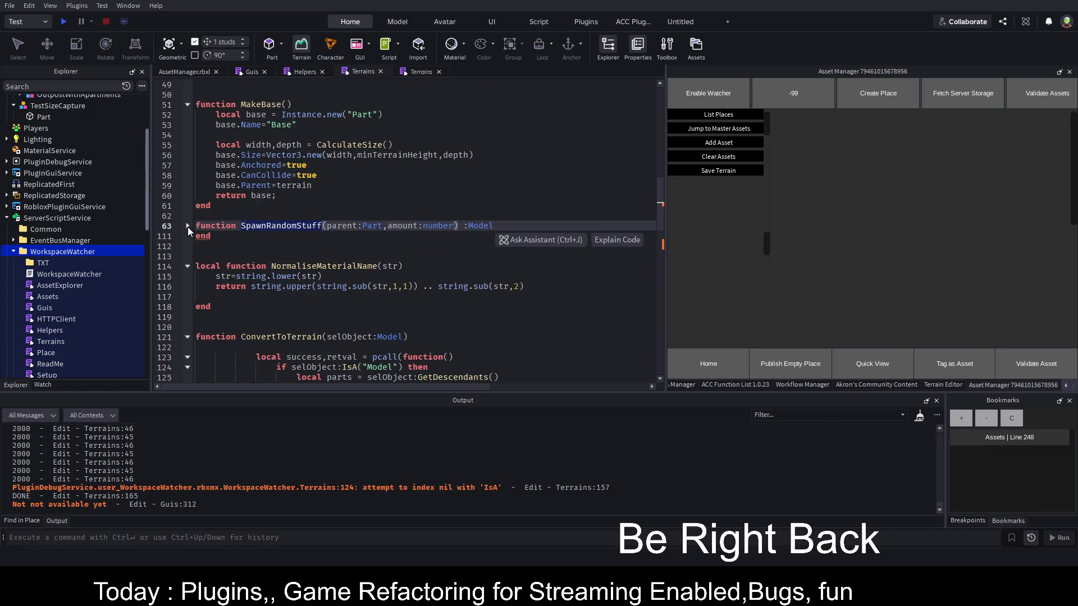
pyautogui.click(187, 225)
pyautogui.click(276, 237)
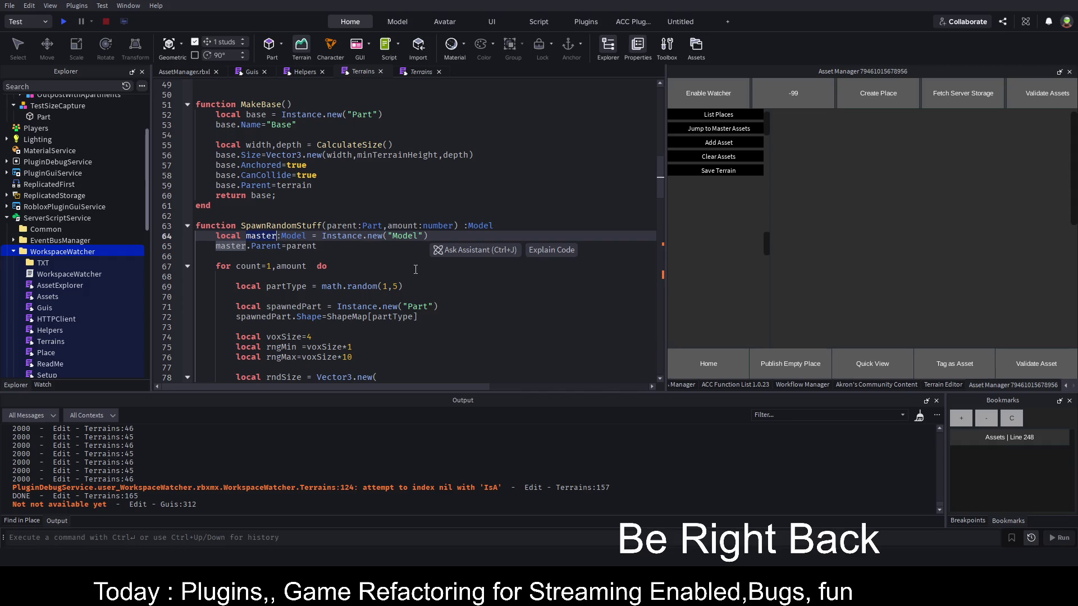
pyautogui.scroll(-4, 385, 272)
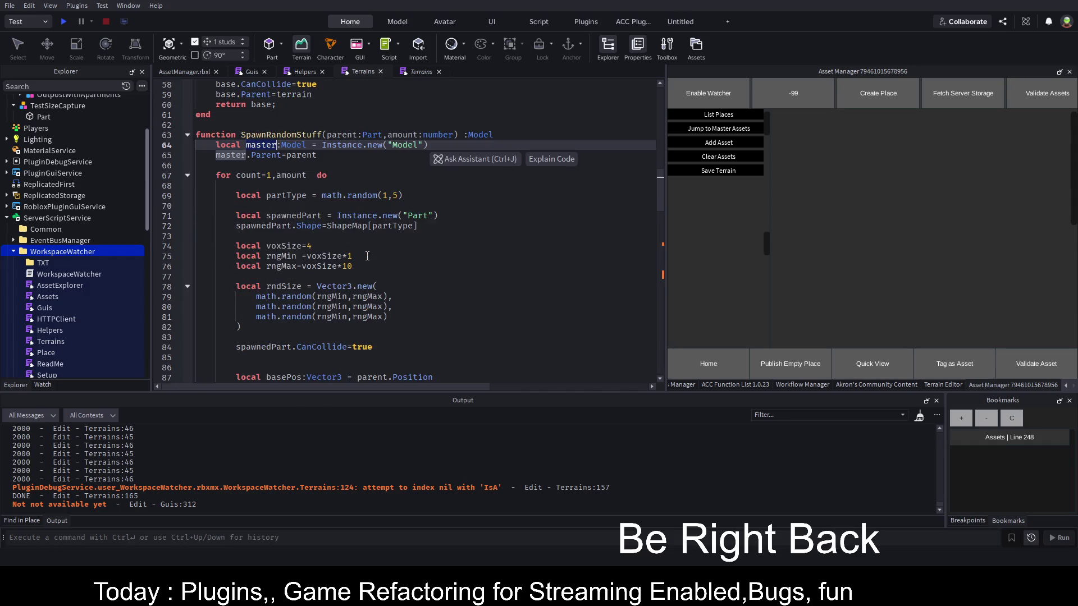
pyautogui.scroll(-4, 367, 255)
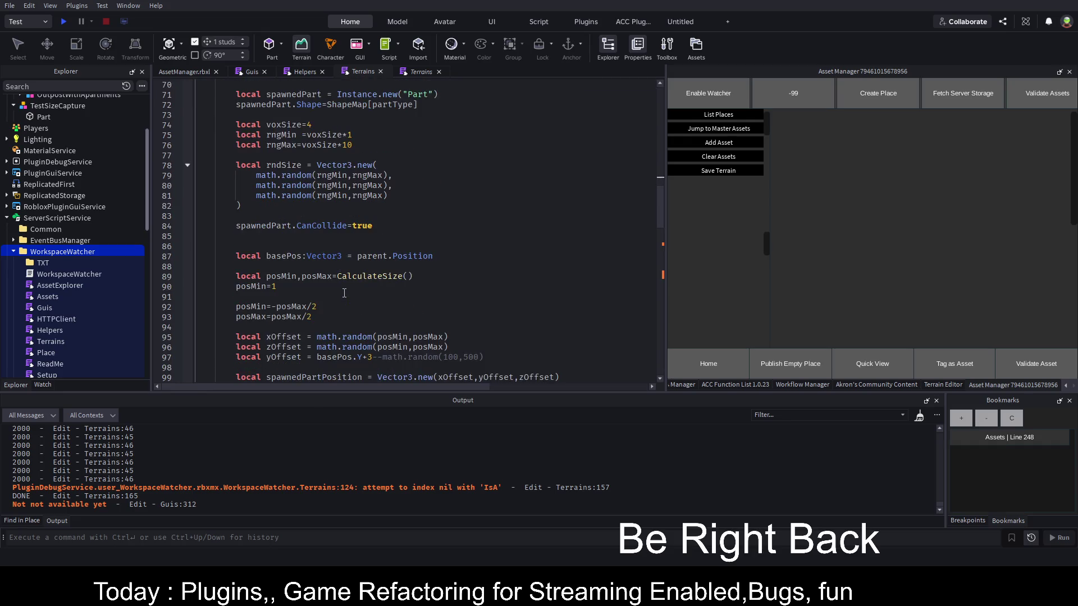
pyautogui.scroll(-1, 344, 293)
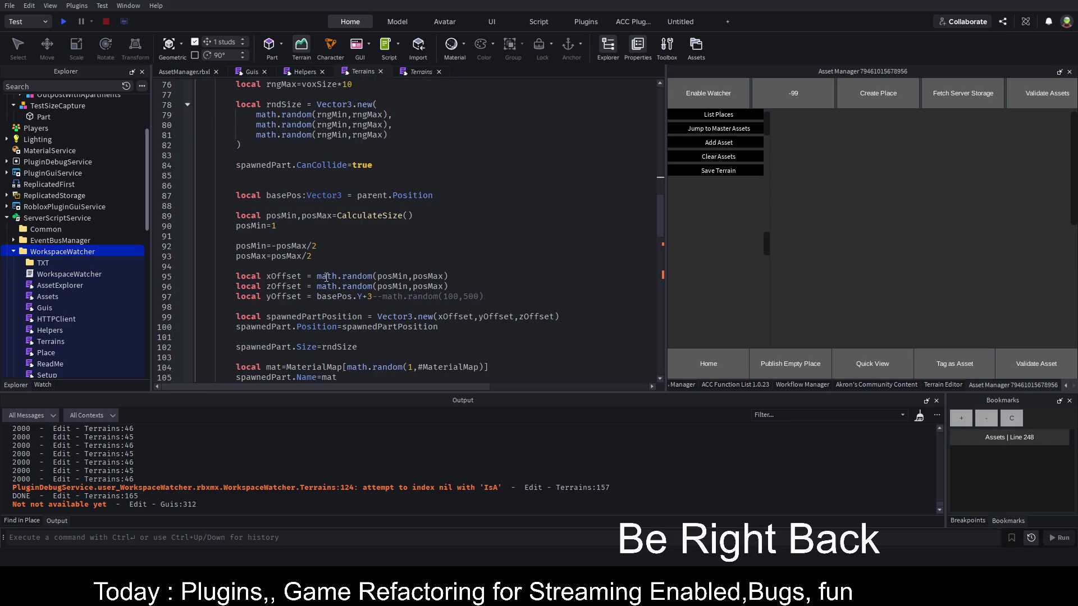
pyautogui.scroll(-2, 293, 326)
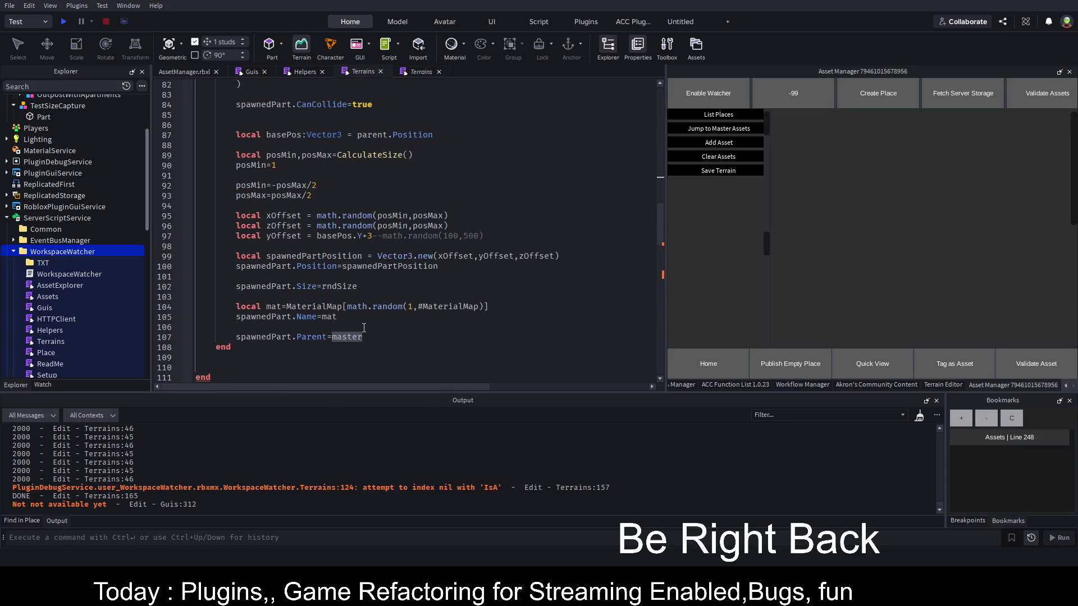
pyautogui.click(364, 328)
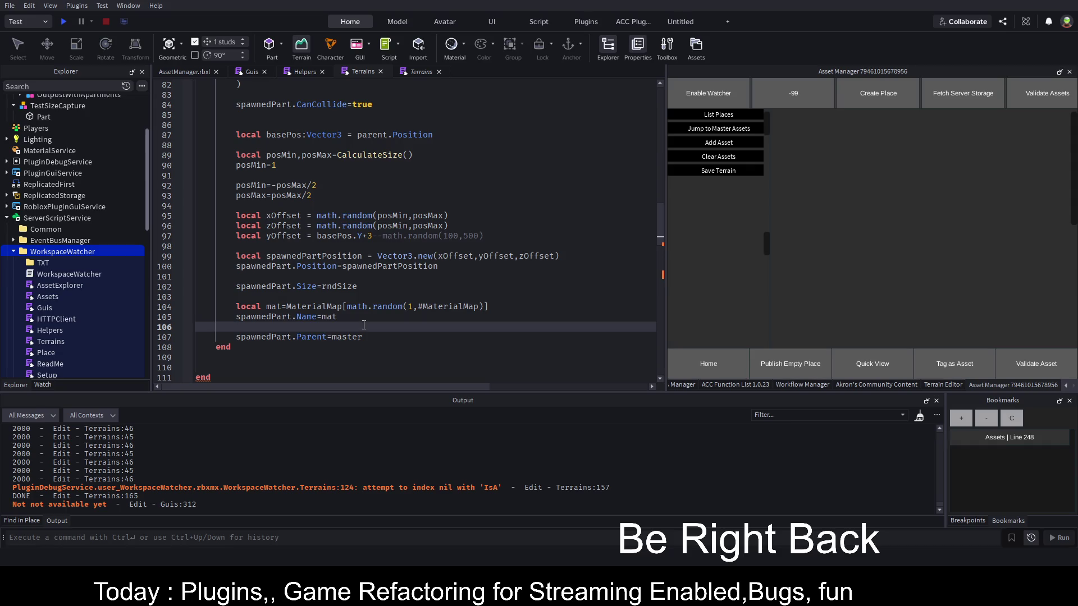
pyautogui.scroll(4, 364, 316)
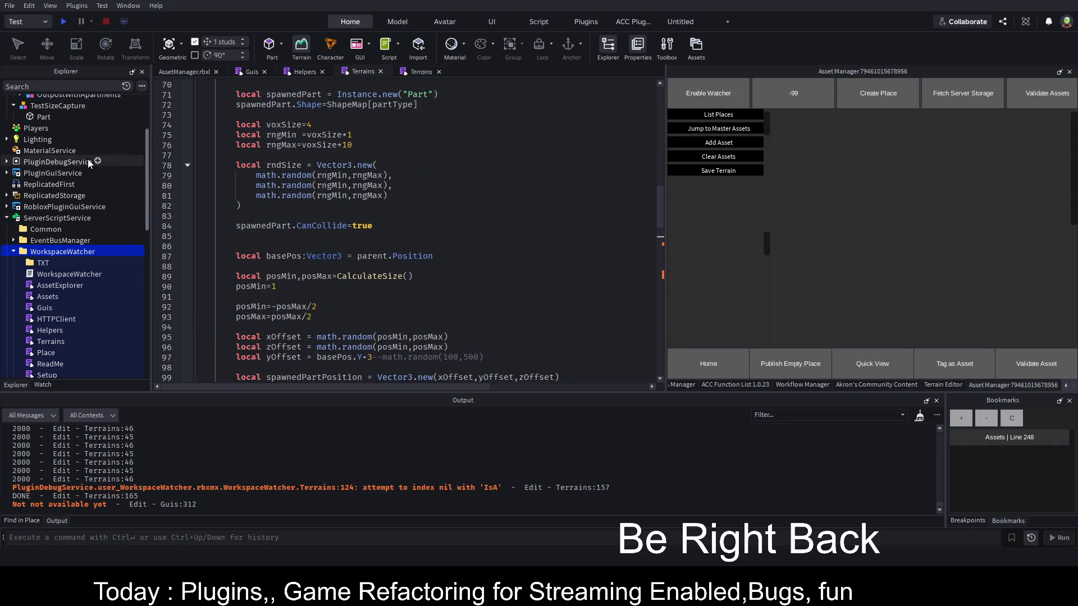
pyautogui.scroll(3, 86, 157)
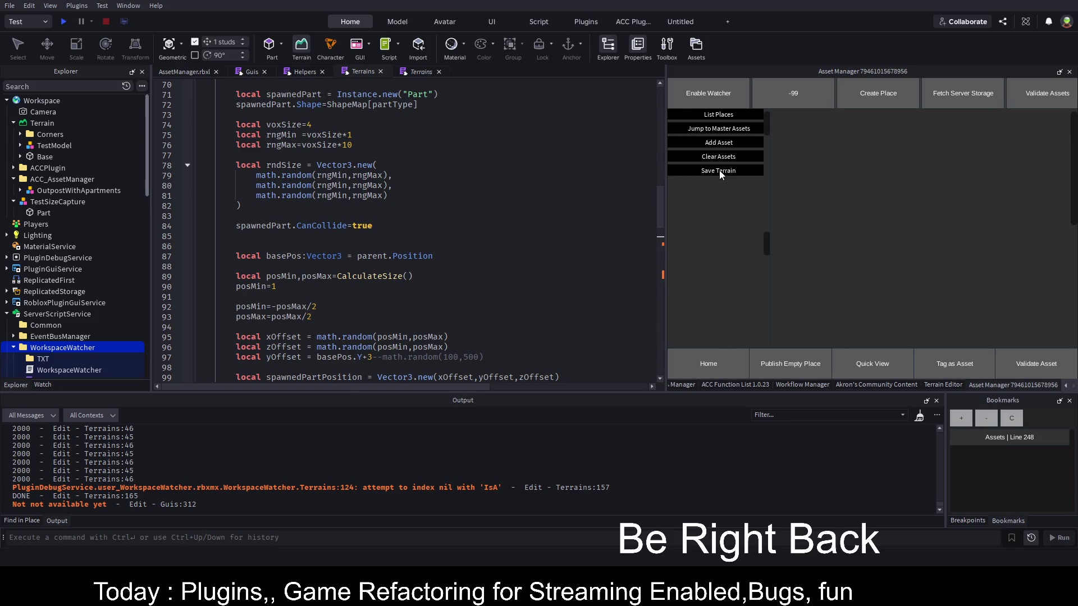
pyautogui.click(191, 72)
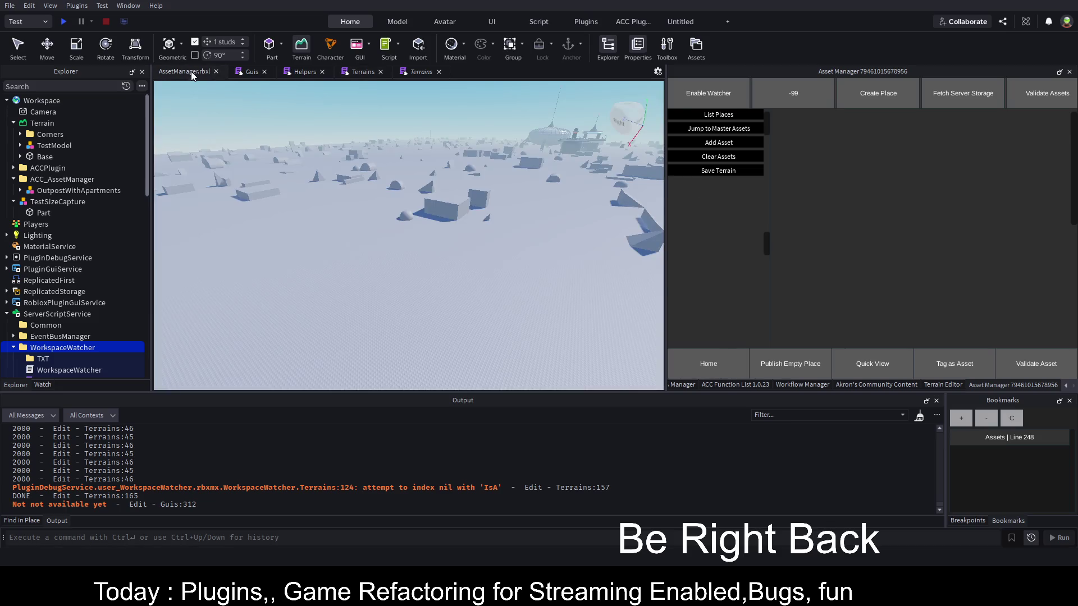
# Inspect the parts in Base's spawned Model, then return to Terrains and close the duplicate tab.
pyautogui.click(21, 157)
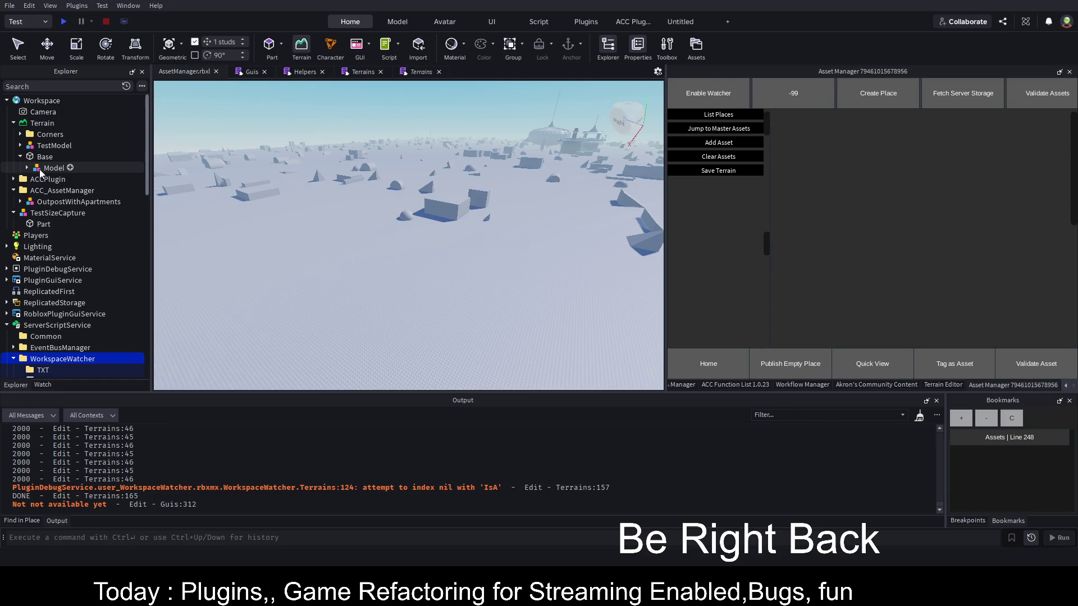
pyautogui.click(40, 169)
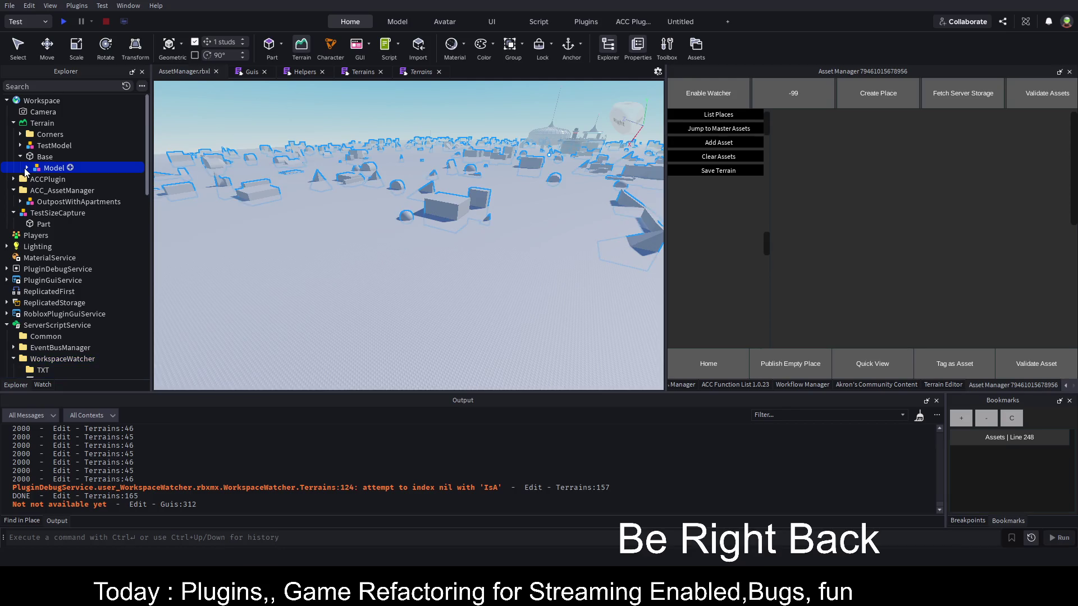
pyautogui.click(26, 167)
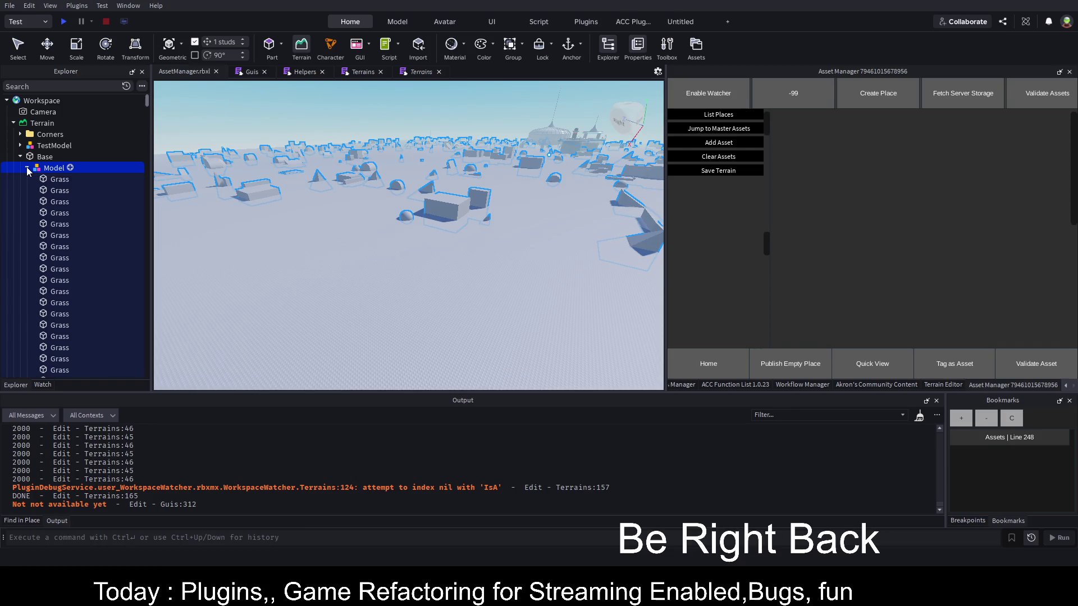
pyautogui.click(25, 167)
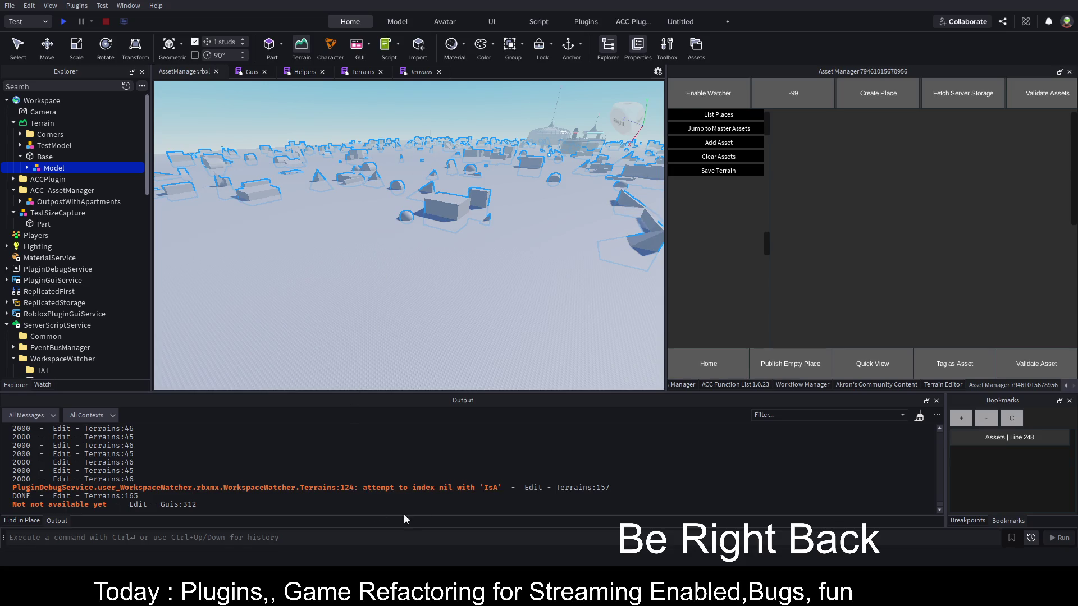
pyautogui.click(365, 70)
pyautogui.click(439, 72)
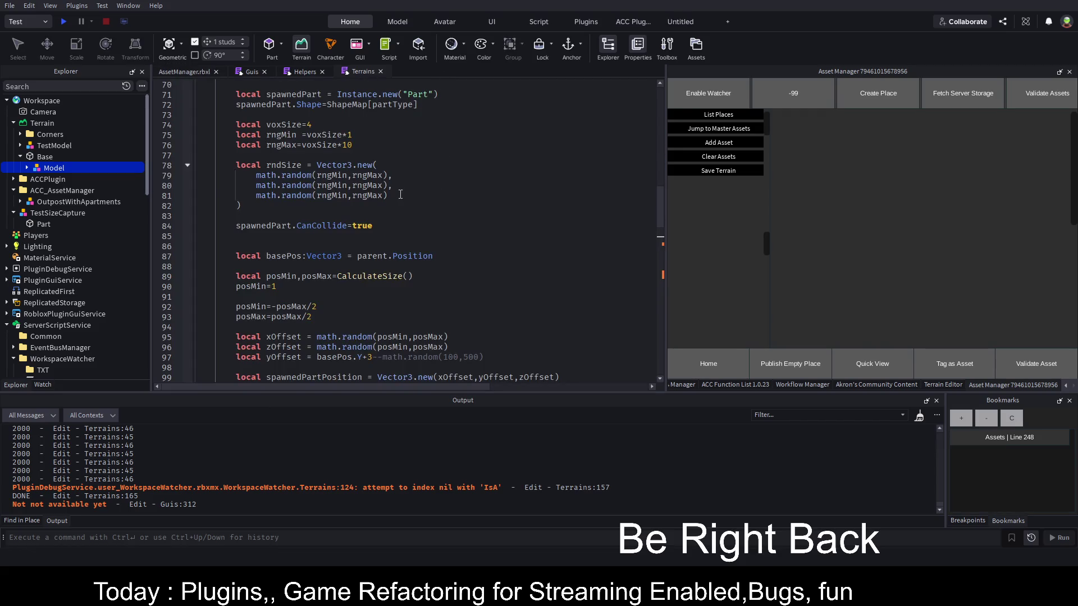
# Add print(selObject:GetFullName()) as ConvertToTerrain's first line and save the place.
pyautogui.scroll(5, 311, 205)
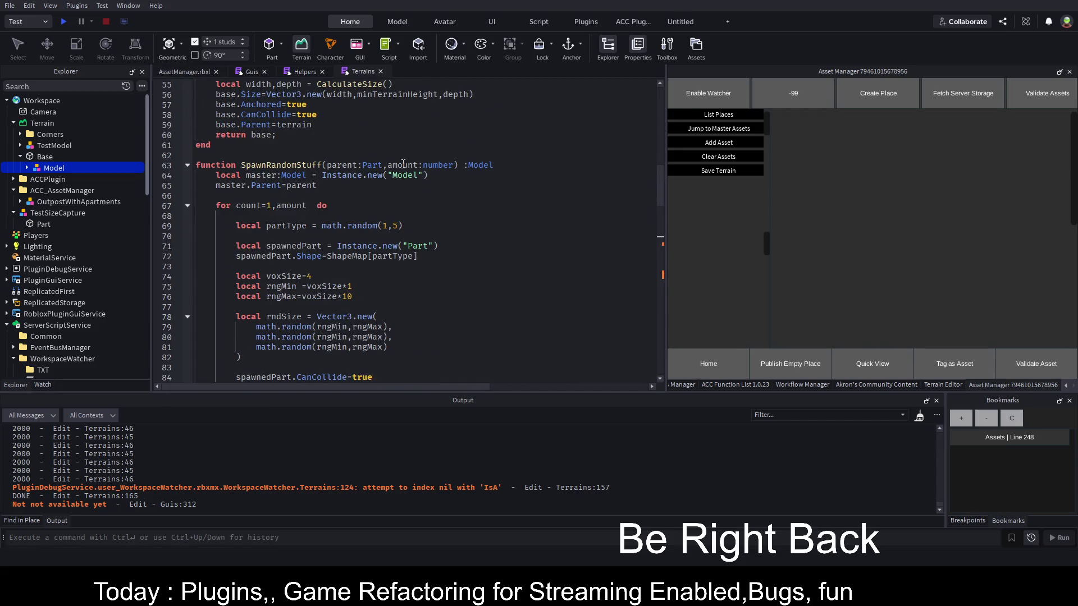
pyautogui.click(186, 165)
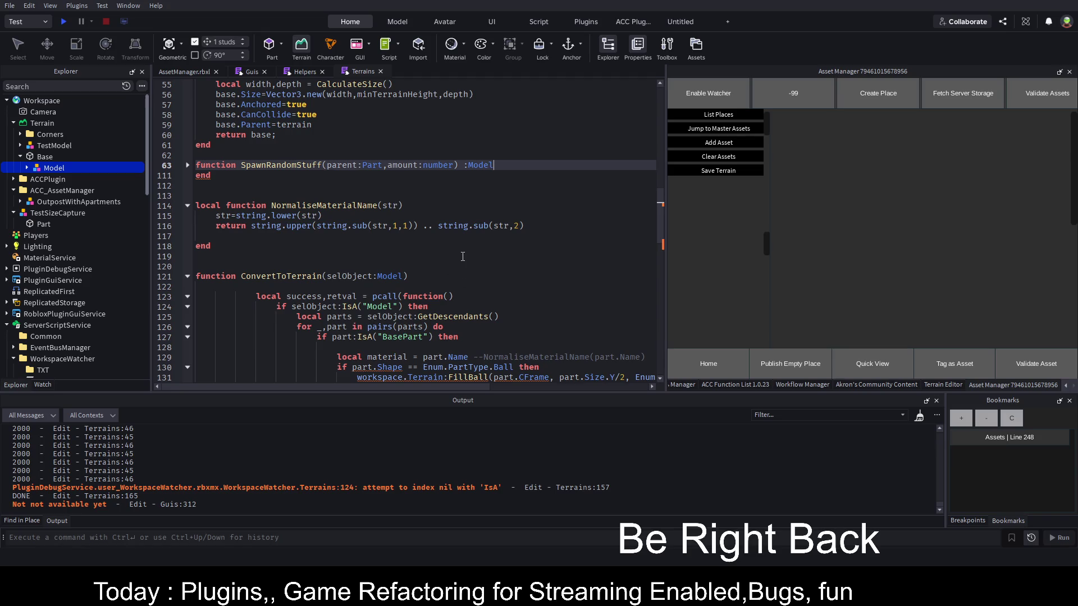
pyautogui.scroll(-2, 463, 256)
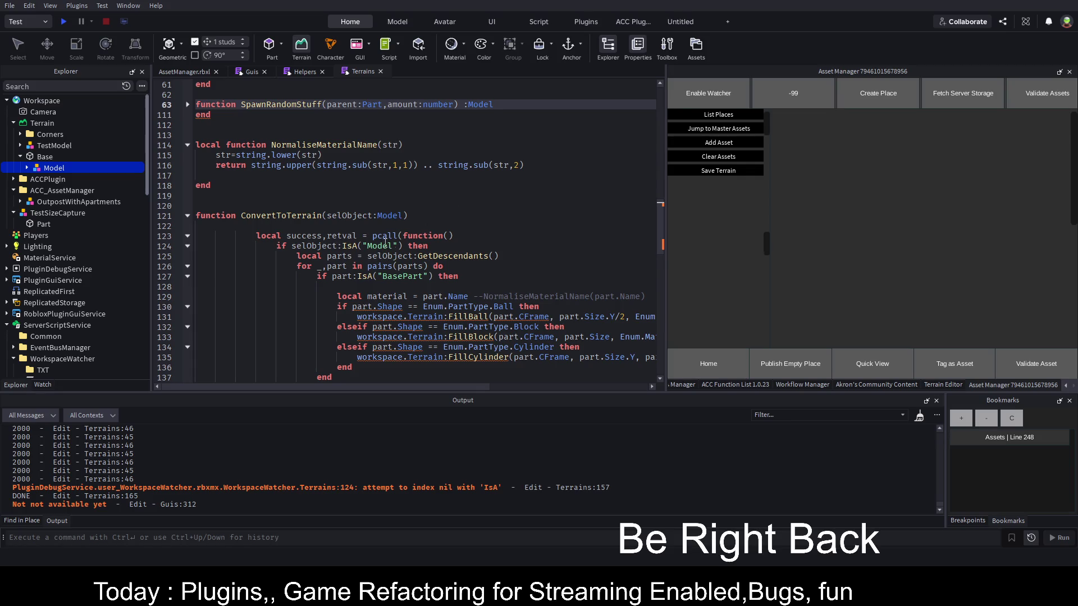
pyautogui.click(458, 228)
pyautogui.write('print(sel)Object:GET')
pyautogui.press('Tab')
pyautogui.hotkey('ctrl', 's')
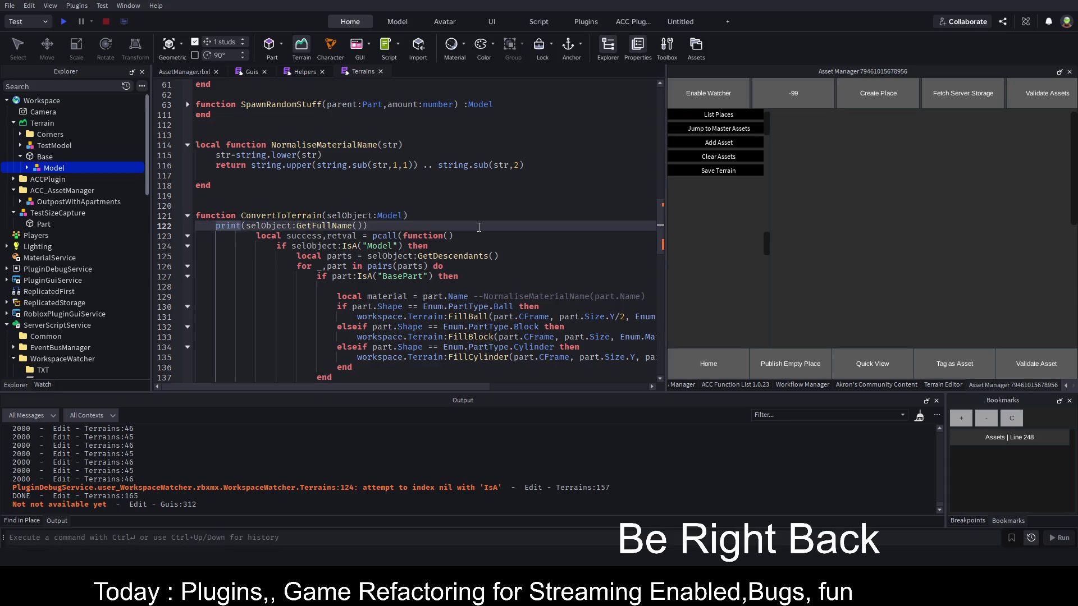
# Save and reload the WorkspaceWatcher plugin.
pyautogui.scroll(-1, 77, 228)
pyautogui.scroll(-2, 77, 228)
pyautogui.click(50, 262)
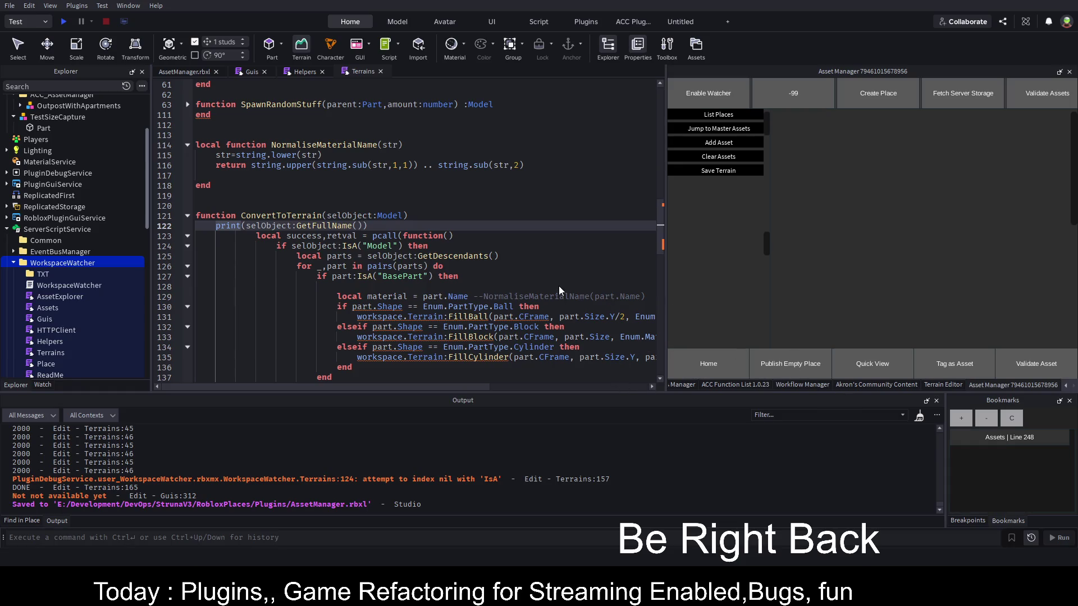
pyautogui.hotkey('ctrl', 'shift', 's')
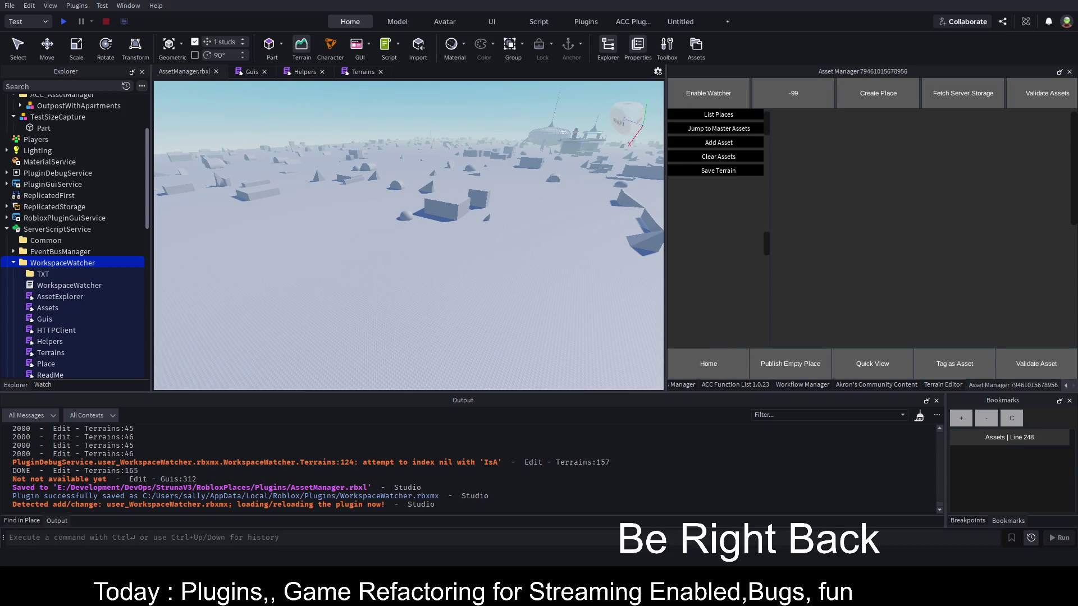
# Clear Output, rerun the terrain conversion, and open the nil GetFullName error at line 122.
pyautogui.click(919, 415)
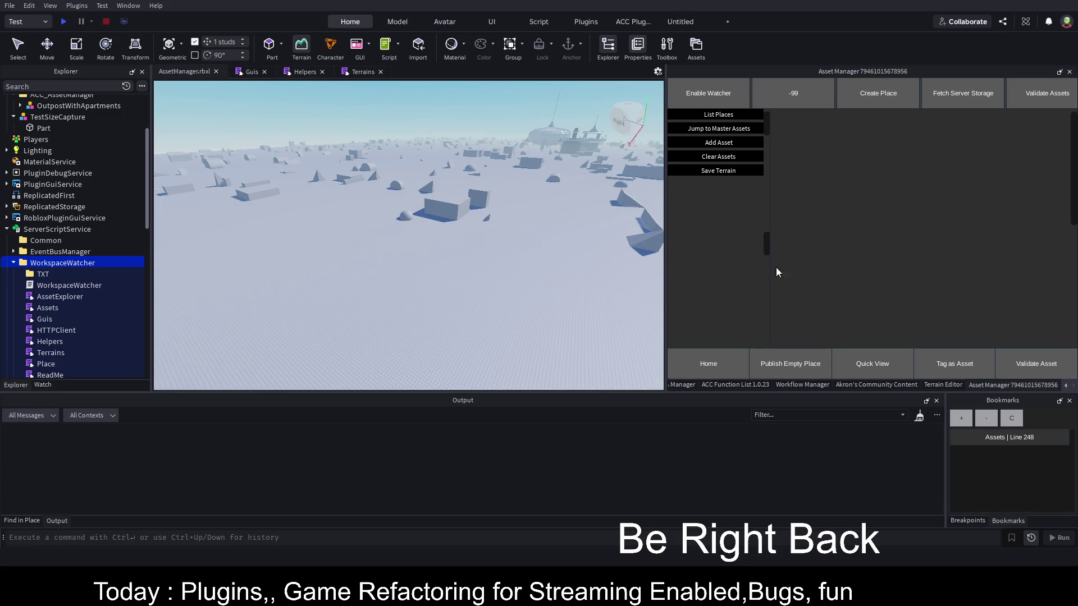
pyautogui.click(719, 172)
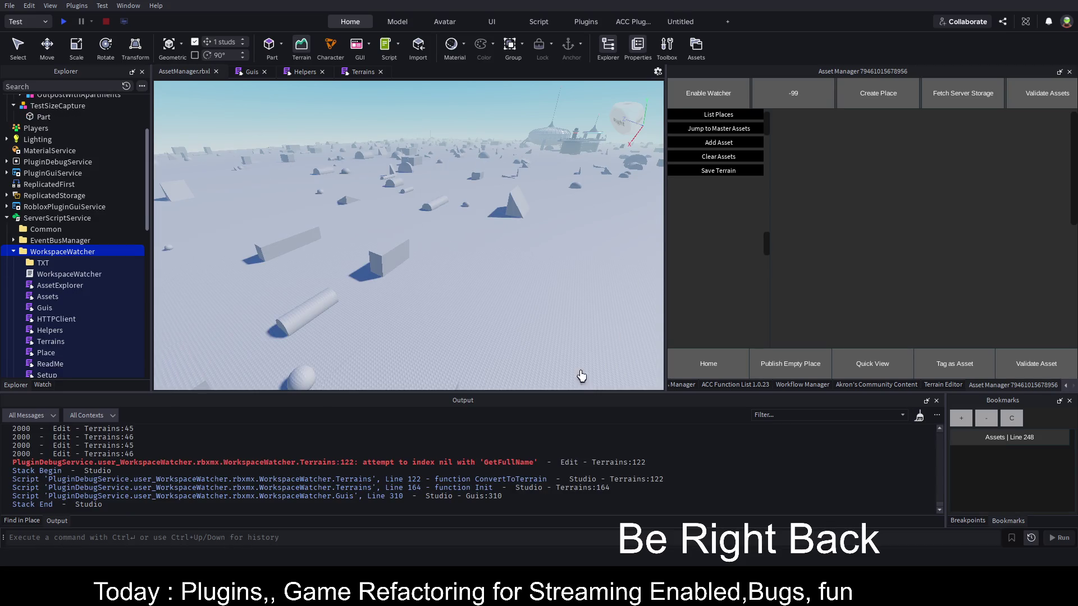
pyautogui.click(432, 463)
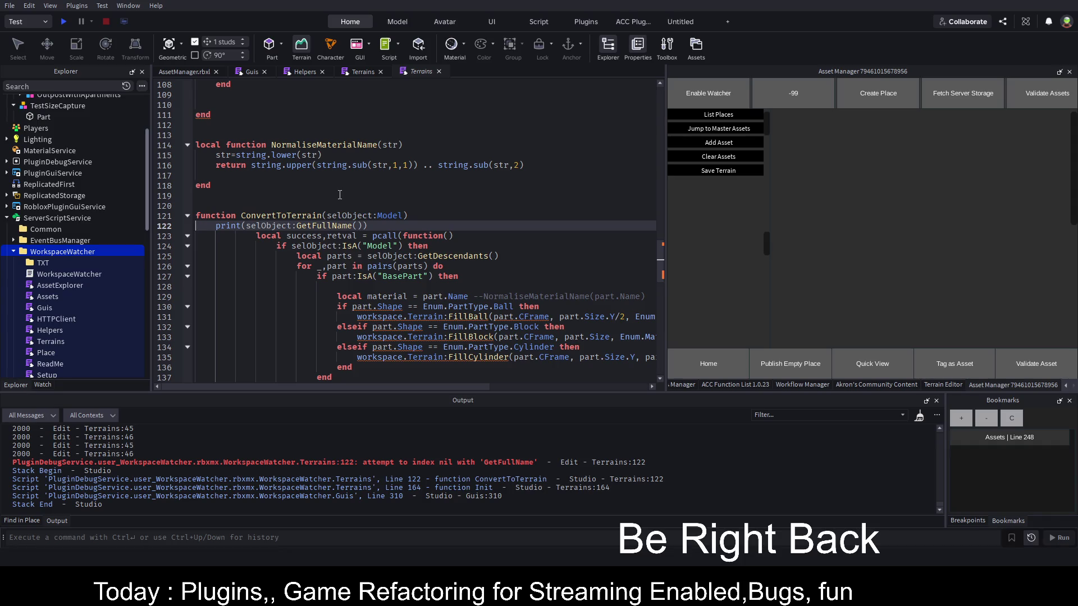
# Wrap the ConvertToTerrain(base2) call inside an 'if base2 then' block.
pyautogui.click(187, 216)
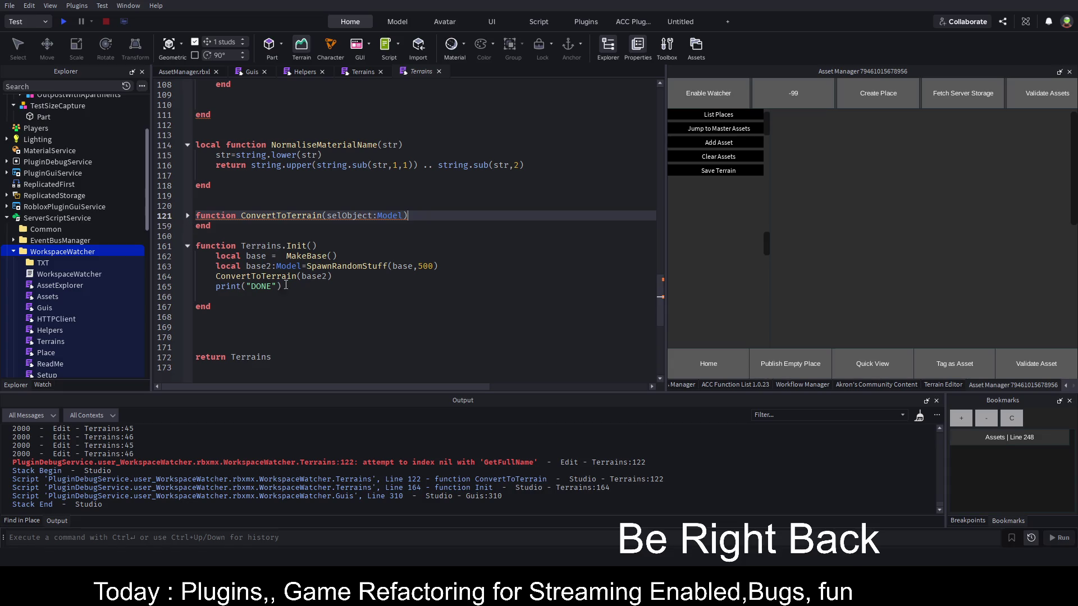
pyautogui.click(452, 267)
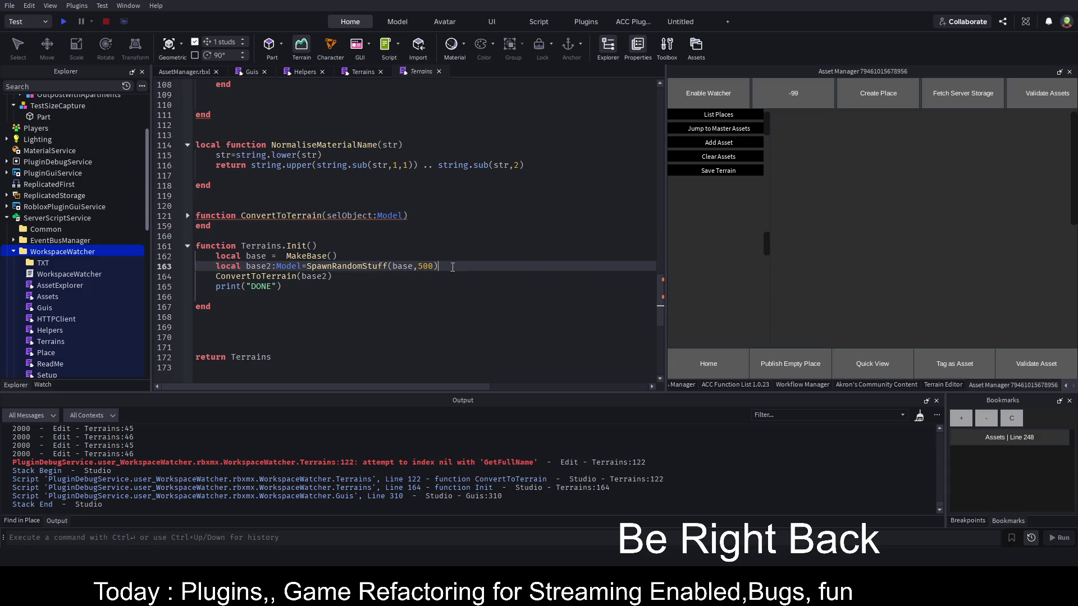
pyautogui.press('Return')
pyautogui.write('base2 then')
pyautogui.press('Return')
pyautogui.press('Down')
pyautogui.press('Down')
pyautogui.hotkey('shift', 'End')
pyautogui.hotkey('ctrl', 'x')
pyautogui.press('Up')
pyautogui.press('Up')
pyautogui.hotkey('ctrl', 'v')
# Add an else branch with warn("base2 was empty") and save.
pyautogui.press('Return')
pyautogui.write('else')
pyautogui.press('Return')
pyautogui.write('warn("')
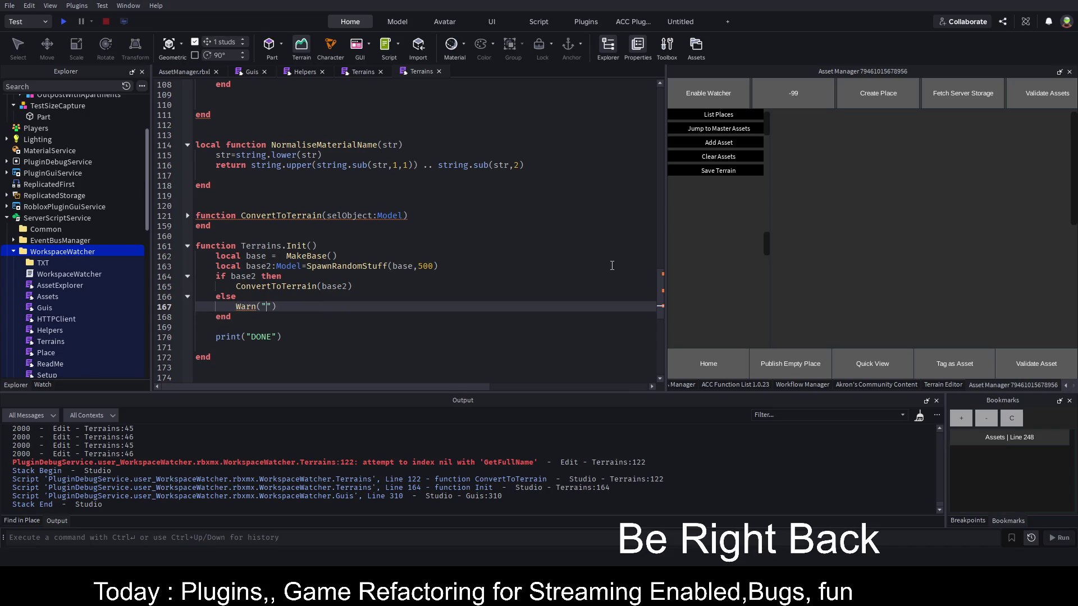
pyautogui.write('base2 was ')
pyautogui.write('empty')
pyautogui.press('Home')
pyautogui.press('Delete')
pyautogui.write('w')
pyautogui.hotkey('ctrl', 's')
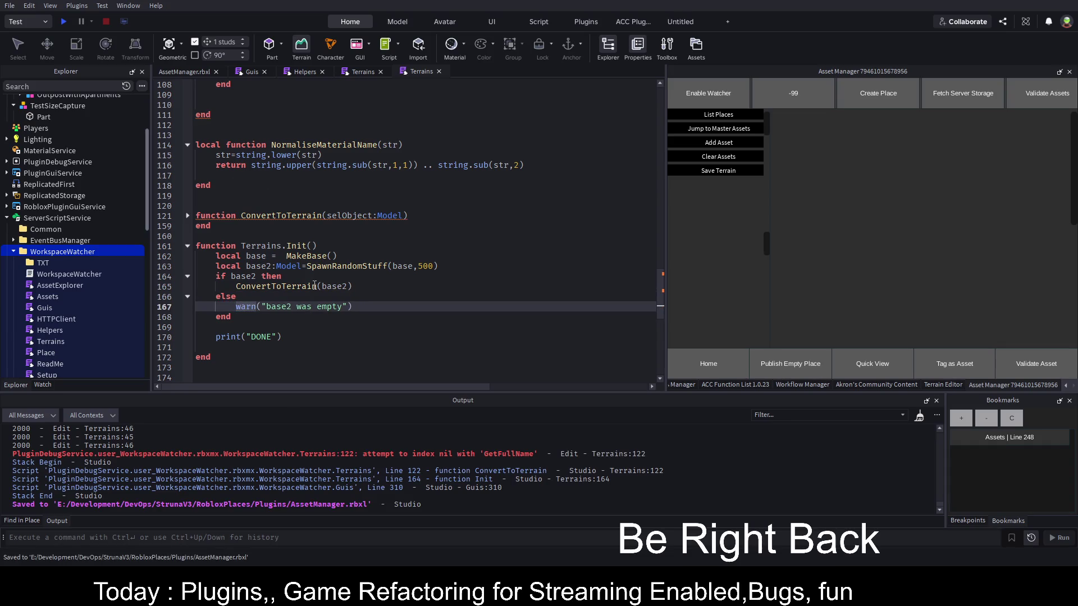
# Jump from the SpawnRandomStuff call on line 163 to its definition.
pyautogui.click(595, 257)
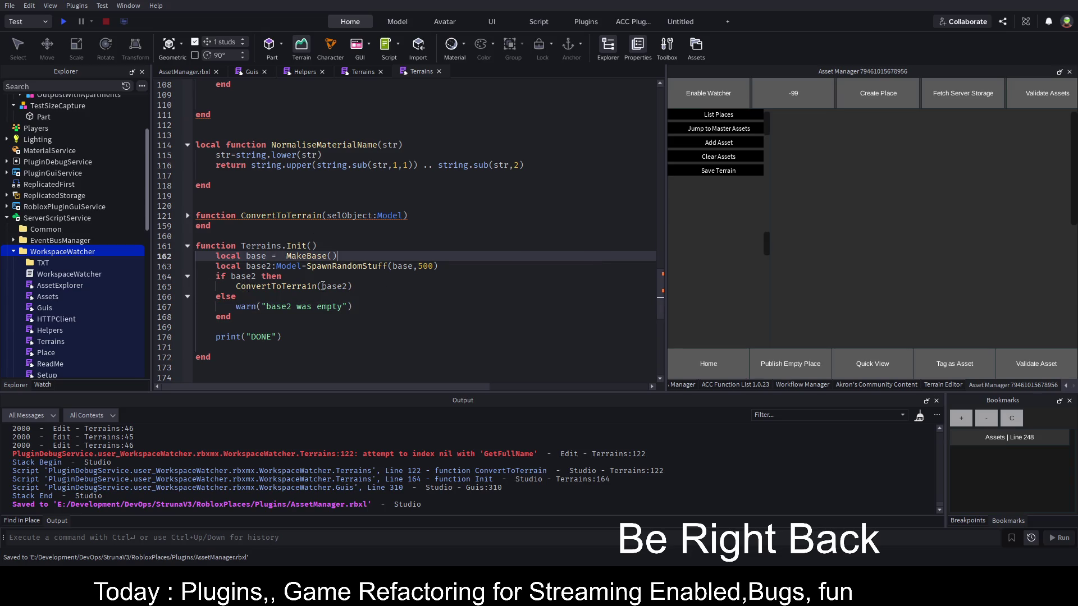
pyautogui.click(292, 287)
pyautogui.click(552, 349)
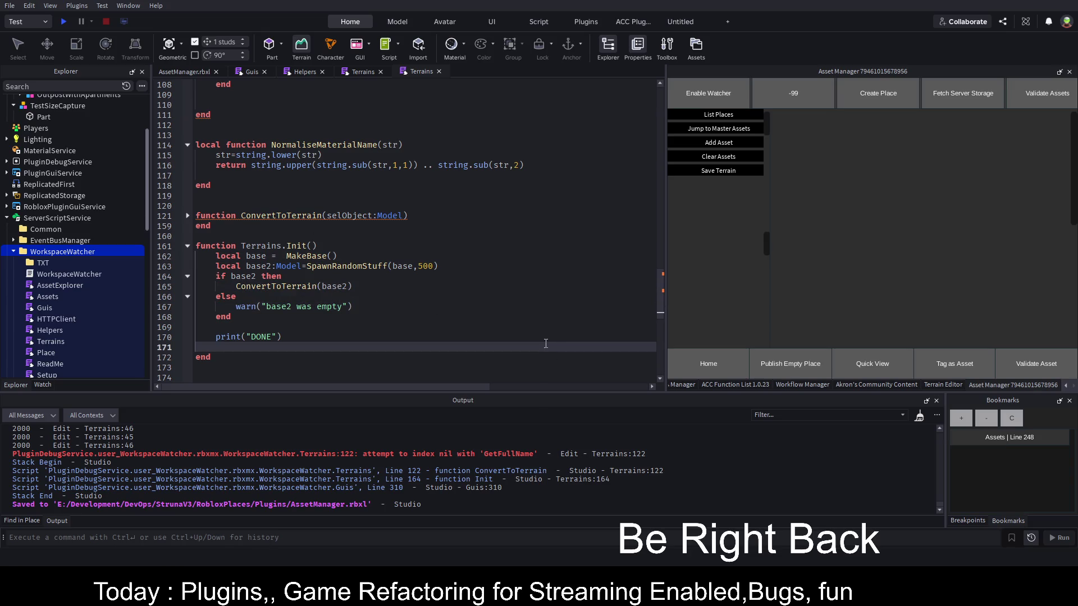
pyautogui.click(346, 266)
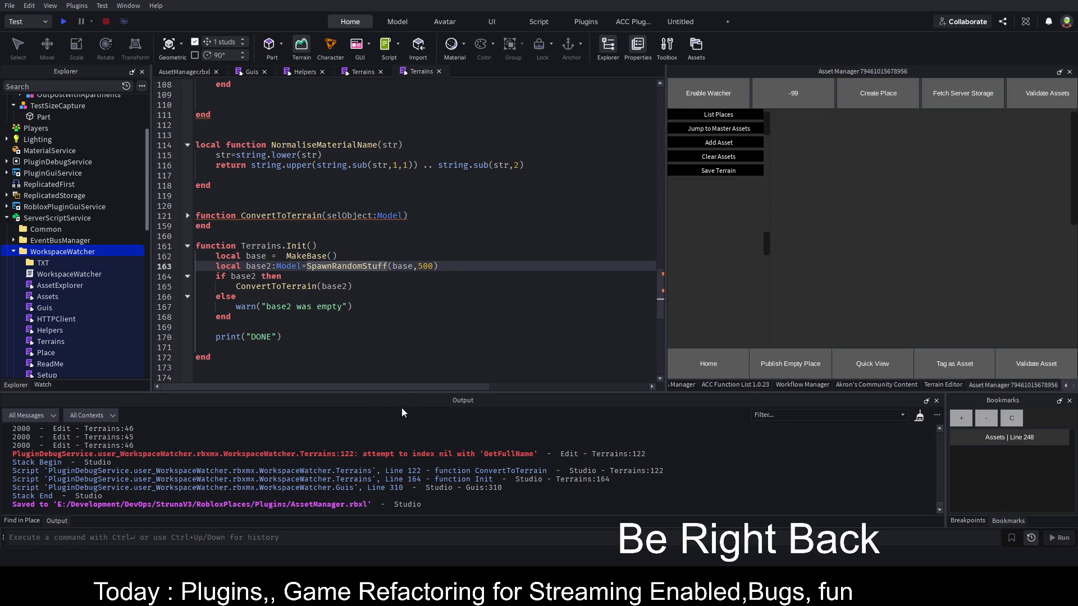
pyautogui.press('F12')
# Add 'return master' before the end of SpawnRandomStuff and save the place.
pyautogui.scroll(-1, 281, 248)
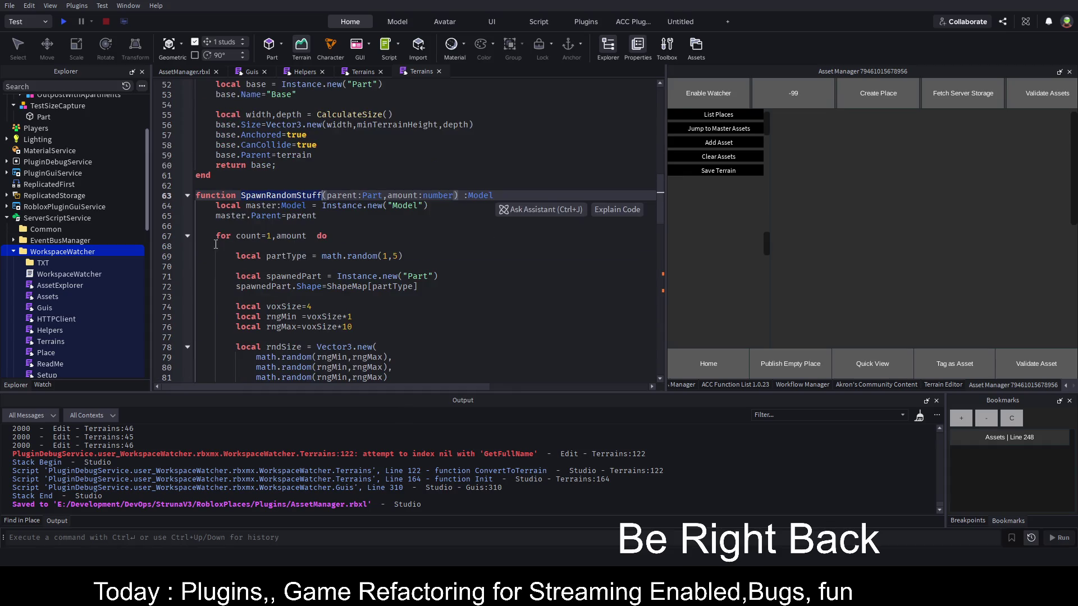
pyautogui.click(188, 236)
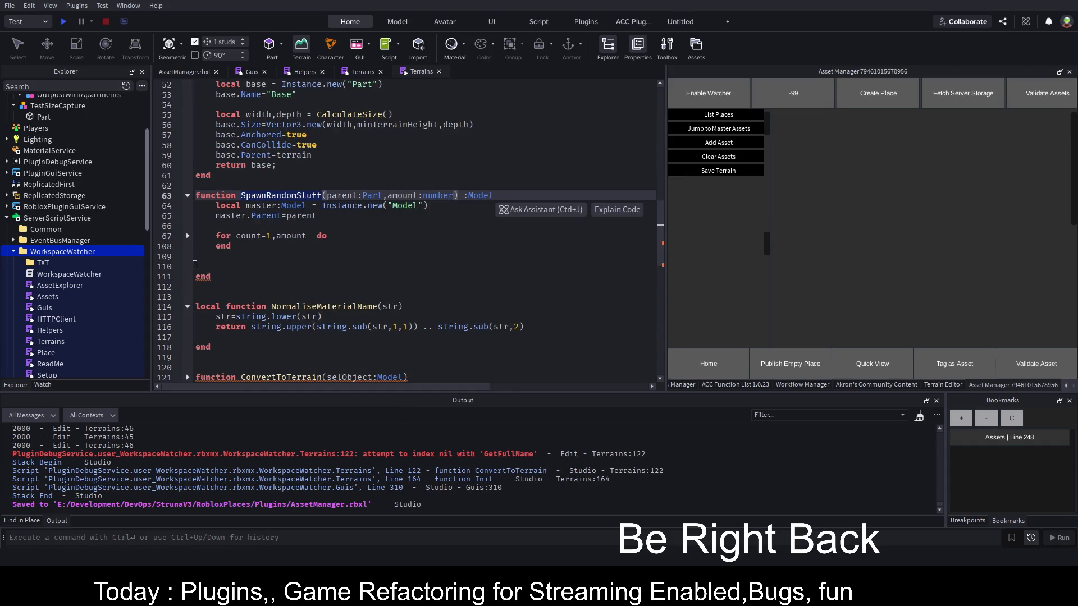
pyautogui.click(411, 262)
pyautogui.write('return master')
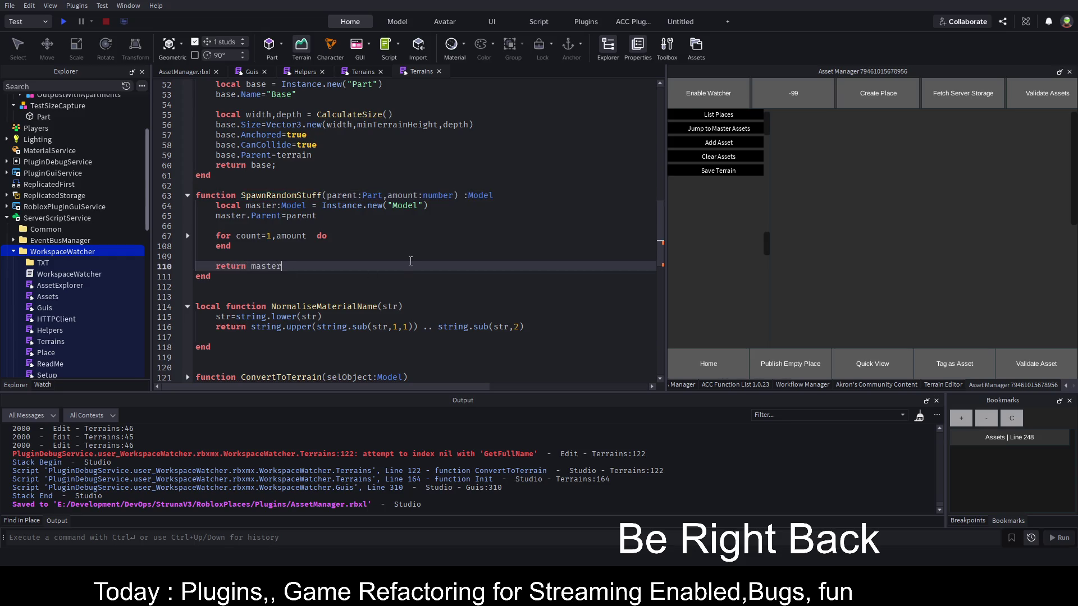
pyautogui.hotkey('ctrl', 's')
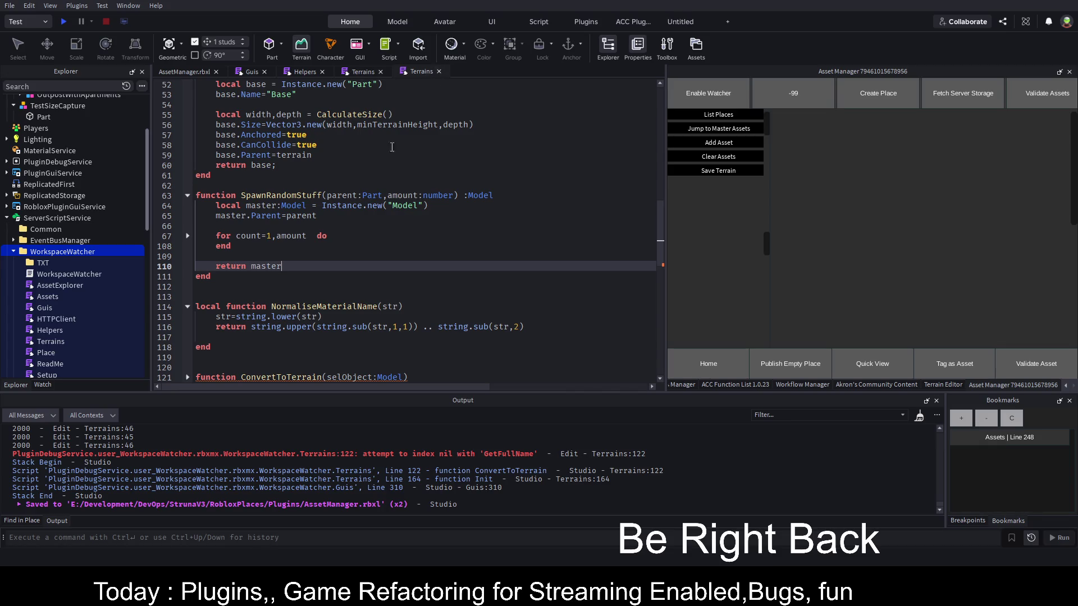
pyautogui.moveTo(240, 266); pyautogui.dragTo(196, 266)
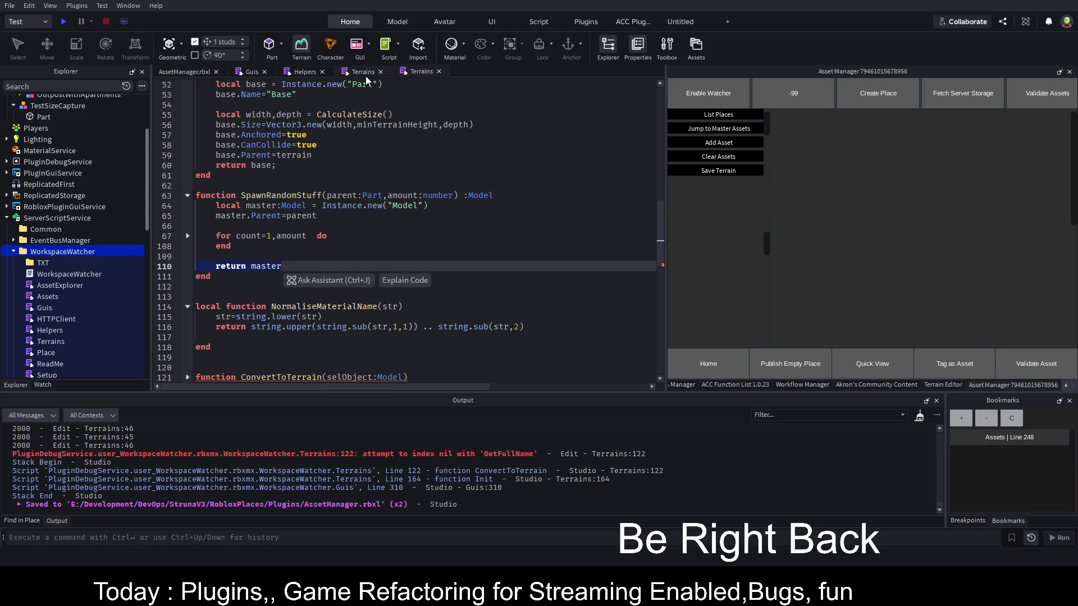
pyautogui.hotkey('ctrl', 'Tab')
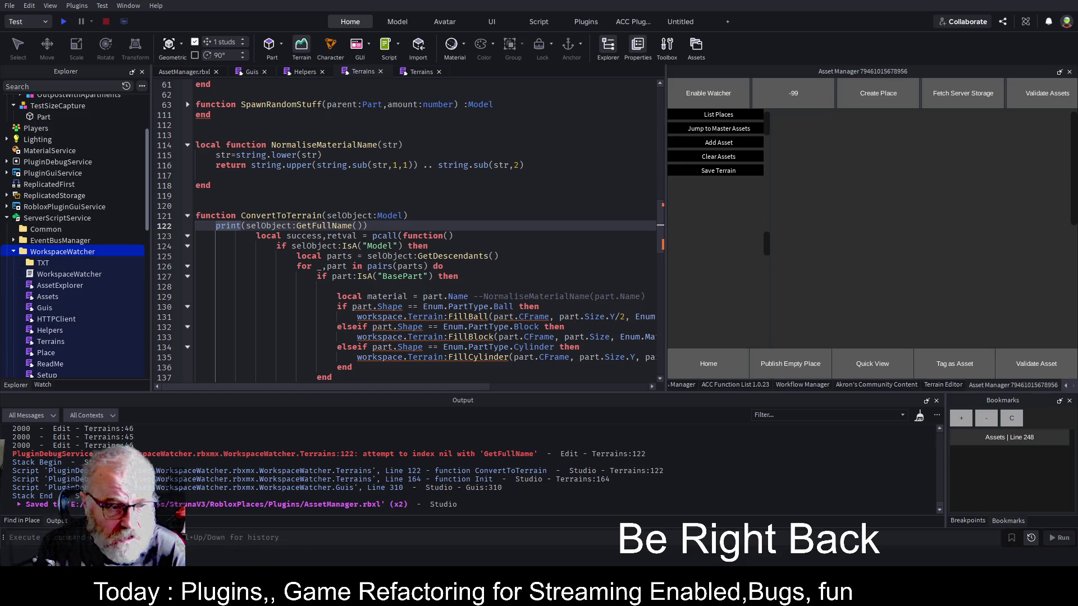
# Insert 'return master' after SpawnRandomStuff's for loop and save the script.
pyautogui.click(187, 236)
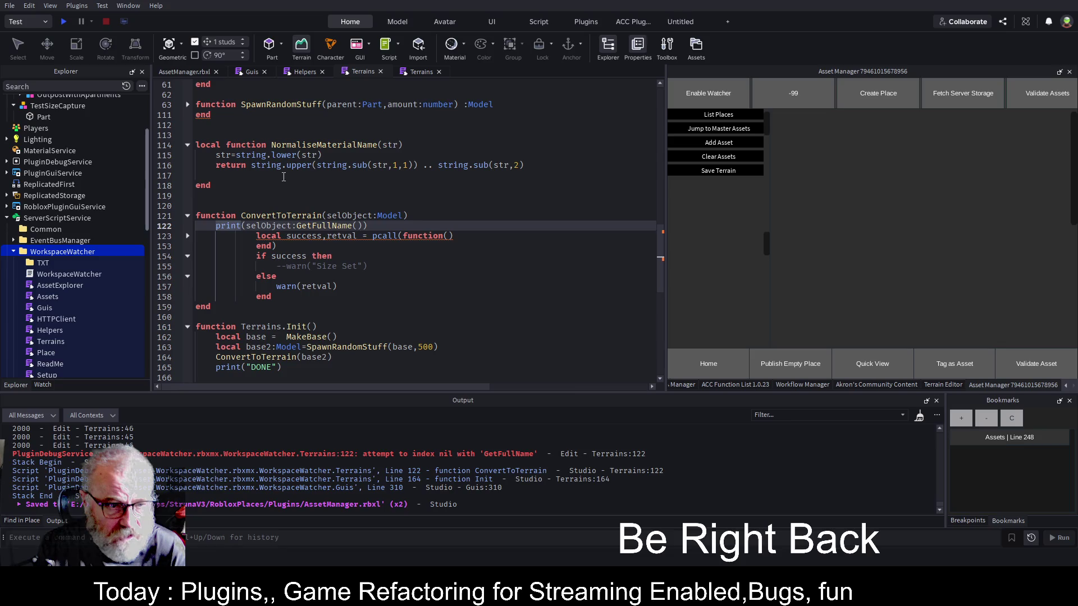
pyautogui.scroll(5, 355, 313)
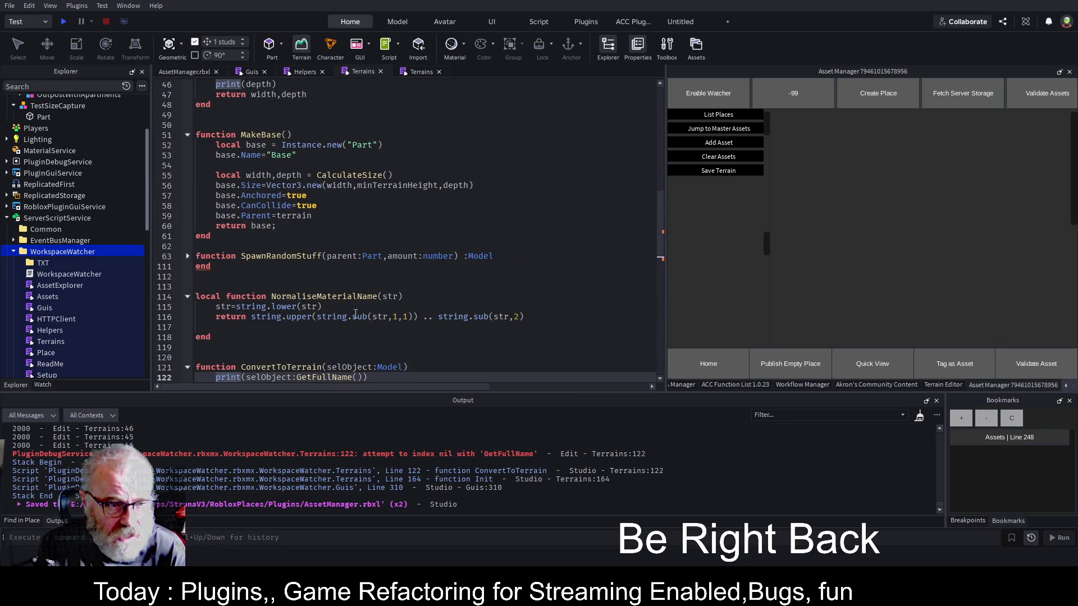
pyautogui.click(188, 256)
pyautogui.scroll(-16, 265, 234)
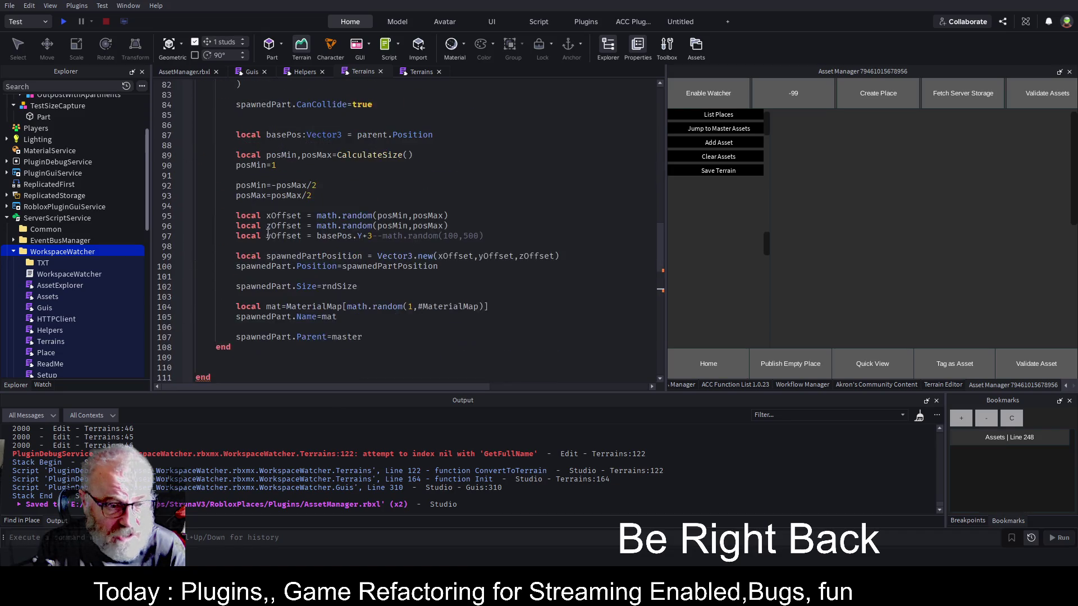
pyautogui.click(243, 235)
pyautogui.write('return master')
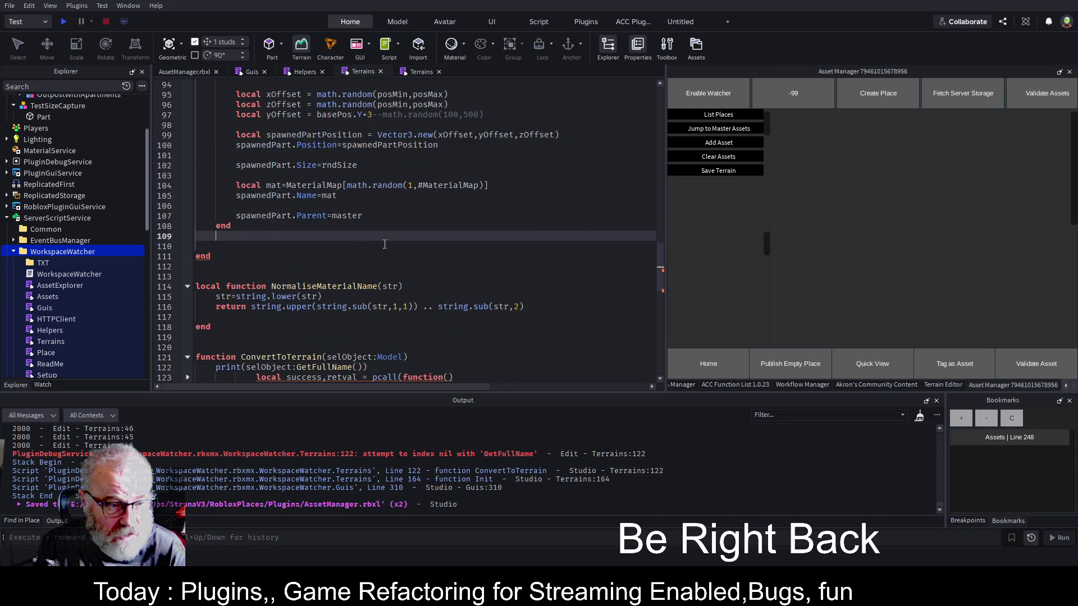
pyautogui.click(423, 247)
pyautogui.hotkey('ctrl', 's')
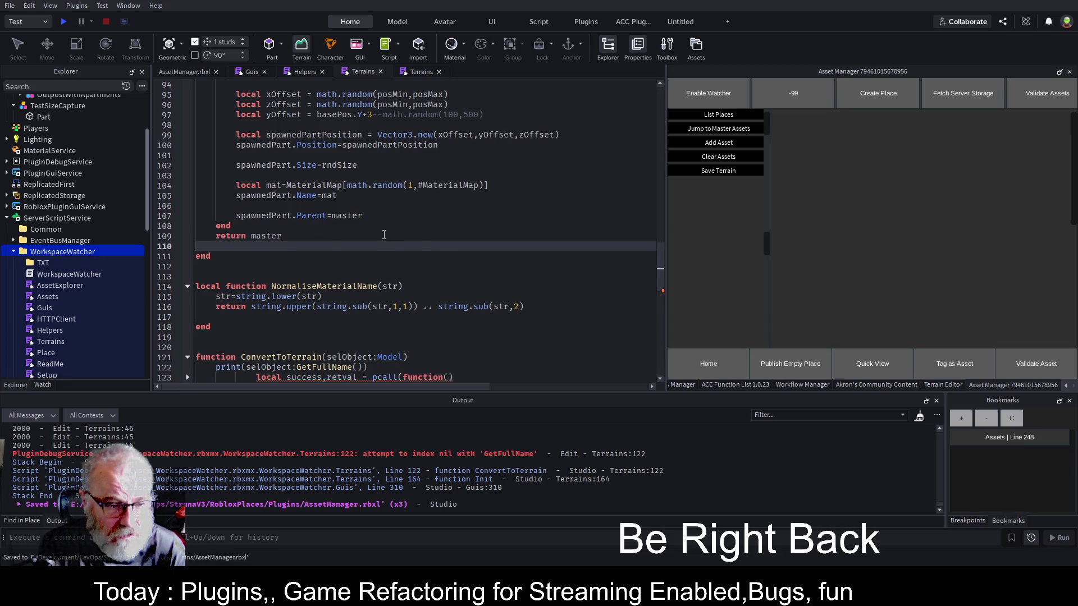
# Switch to the AssetManager.rbxl 3D view and save the place.
pyautogui.scroll(-5, 393, 247)
pyautogui.scroll(-3, 286, 256)
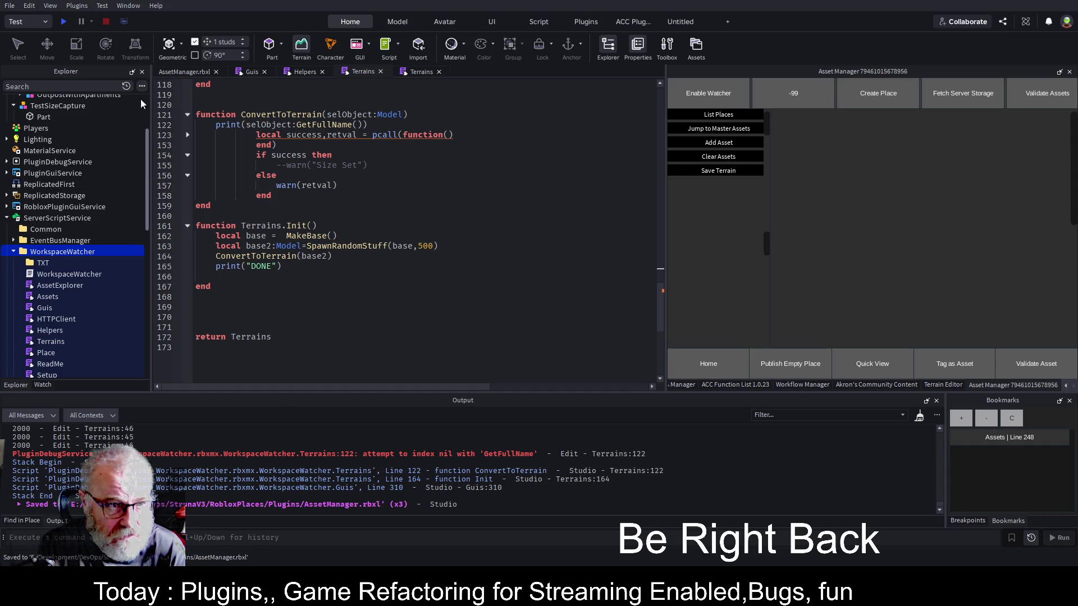
pyautogui.click(191, 72)
pyautogui.hotkey('ctrl', 's')
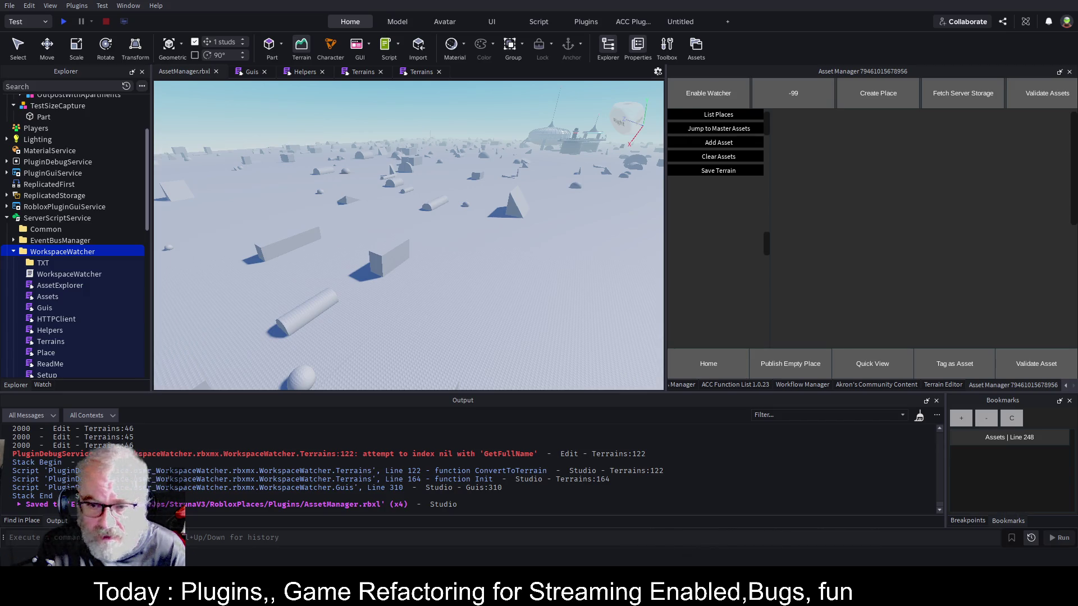
# Clear the Output log, rerun Save Terrain, and open the failing Terrains script at line 122.
pyautogui.click(919, 416)
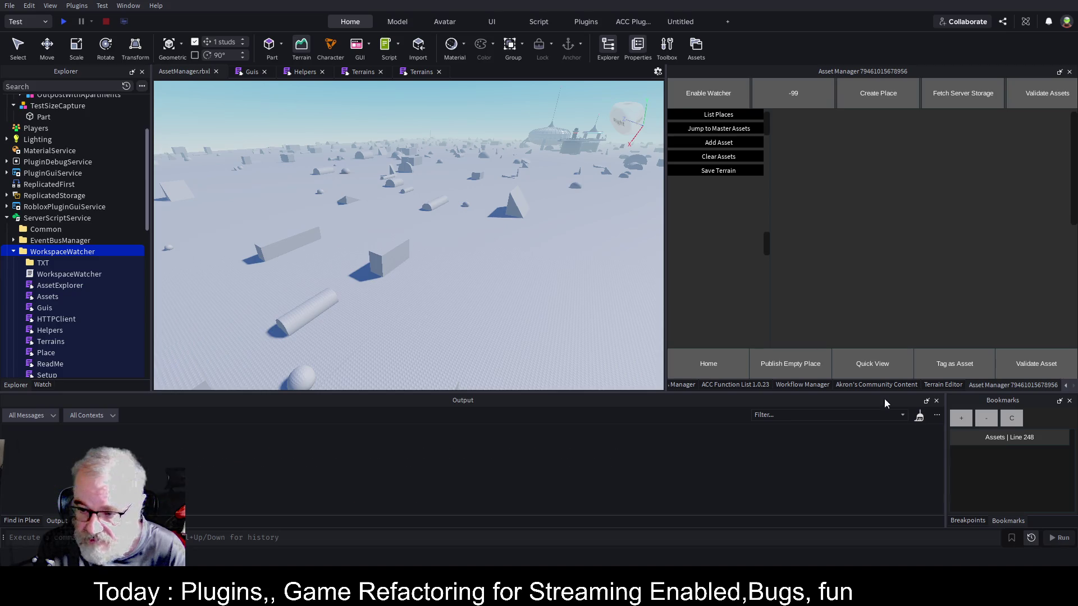
pyautogui.click(730, 173)
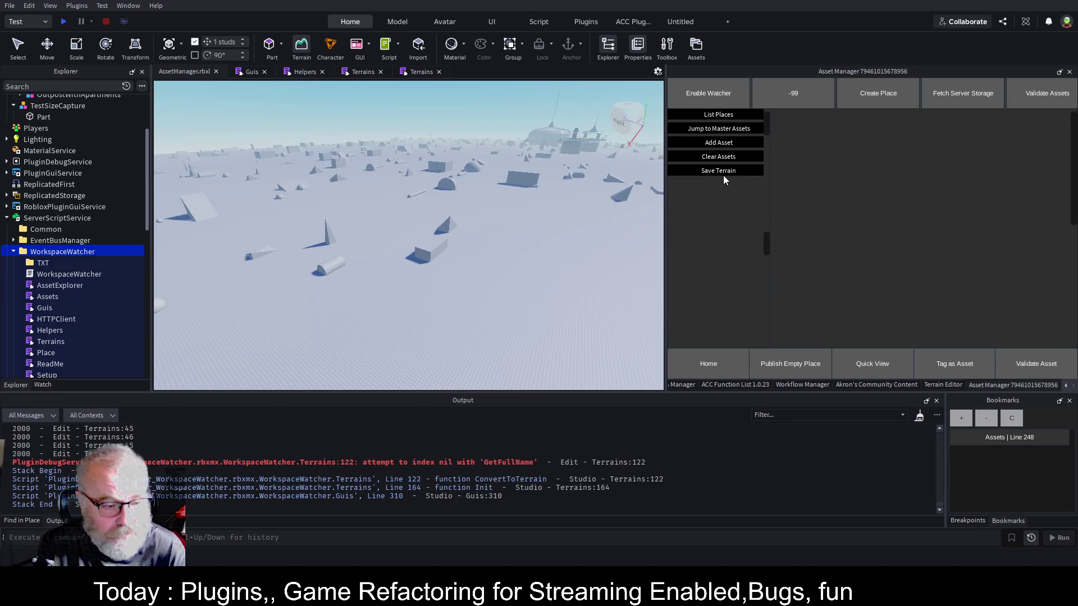
pyautogui.click(501, 469)
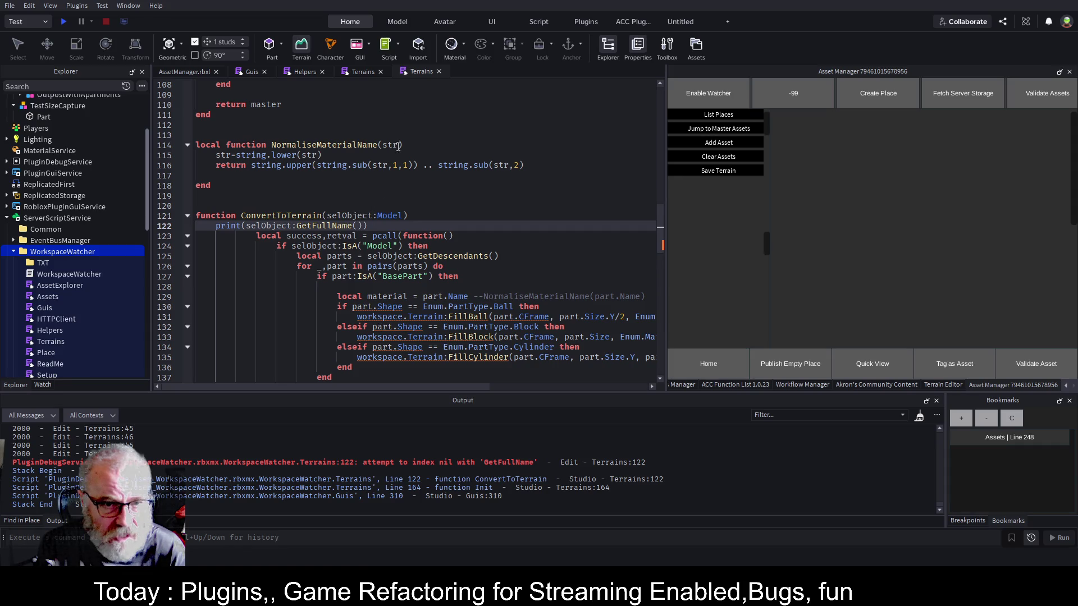
# Close the duplicate Terrains tab and go to the SpawnRandomStuff definition from Init.
pyautogui.click(439, 71)
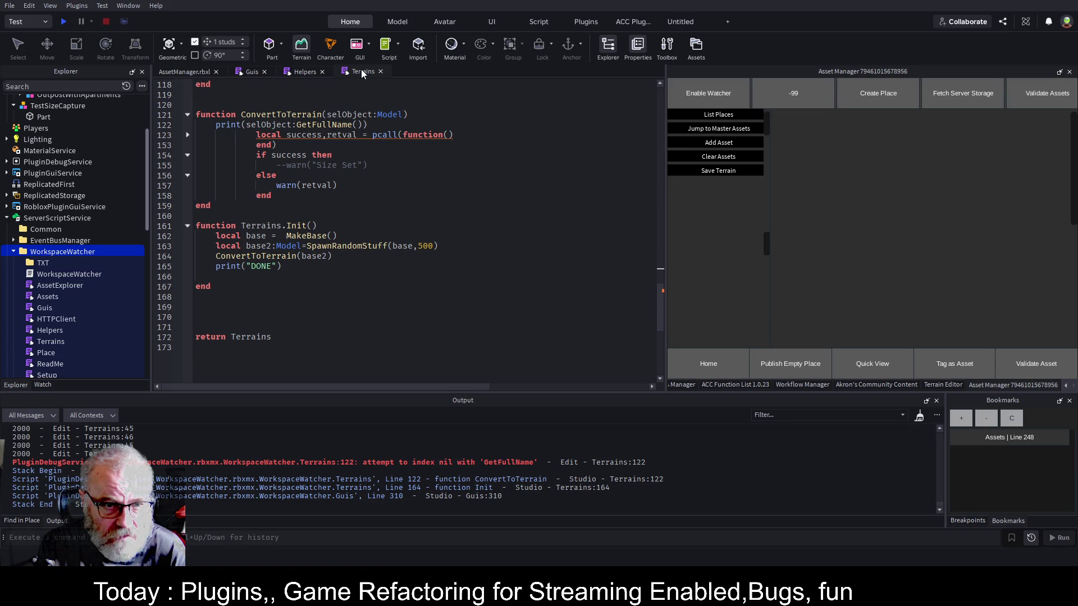
pyautogui.click(384, 219)
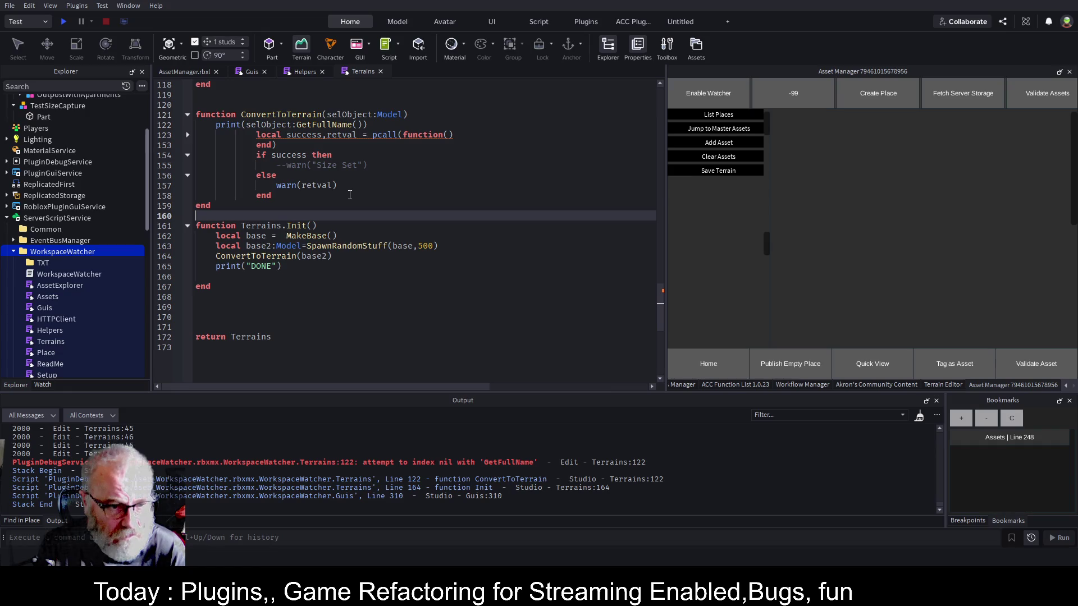
pyautogui.doubleClick(364, 246)
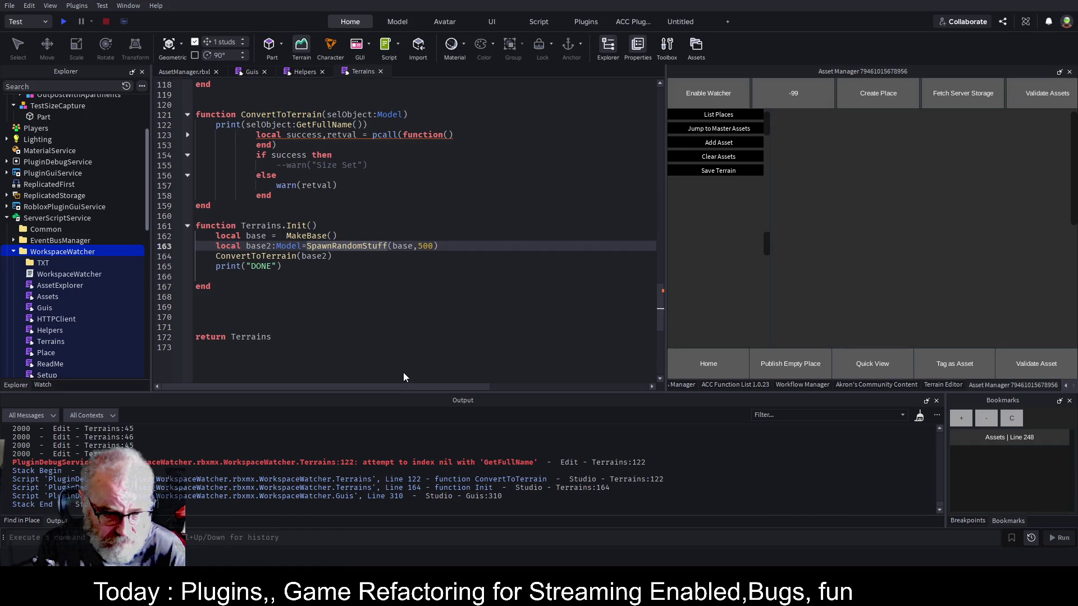
pyautogui.press('F12')
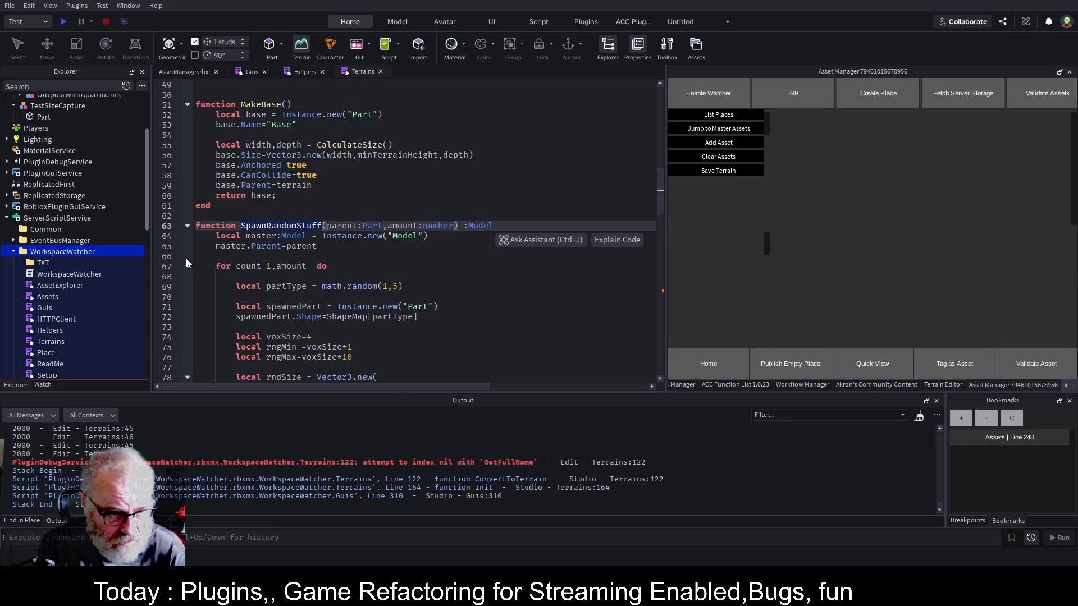
# Fold the for-loop in SpawnRandomStuff, save with Ctrl+S, and return to its definition.
pyautogui.click(188, 266)
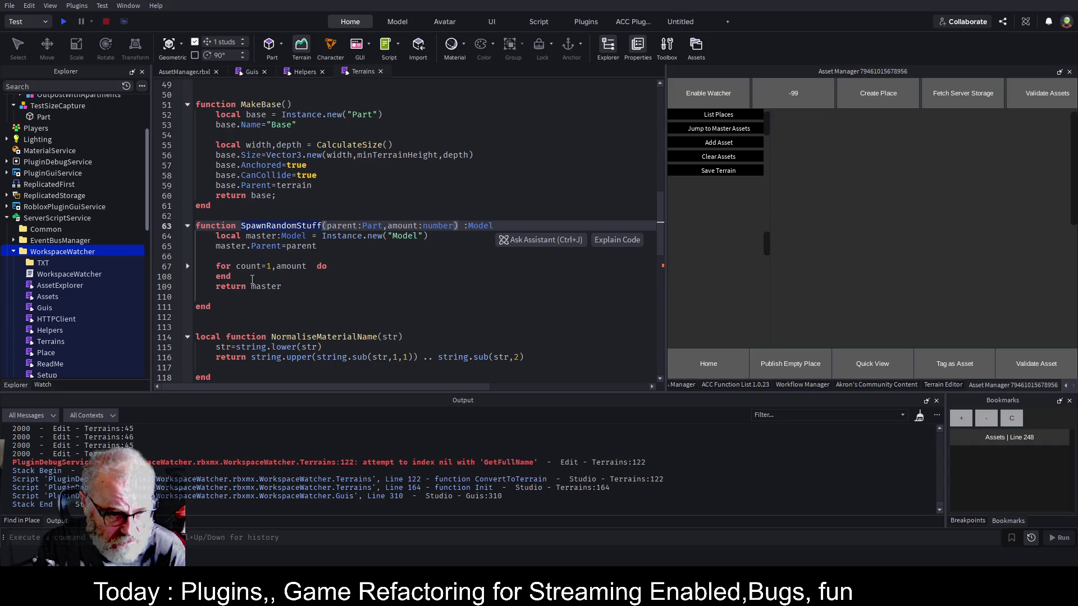
pyautogui.scroll(-6, 252, 279)
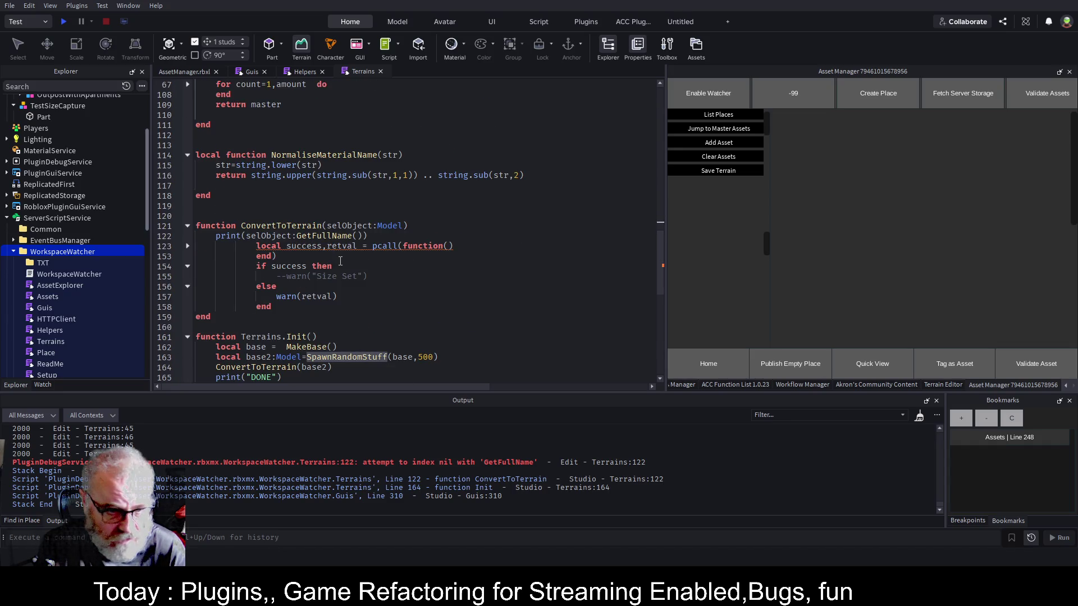
pyautogui.hotkey('ctrl', 's')
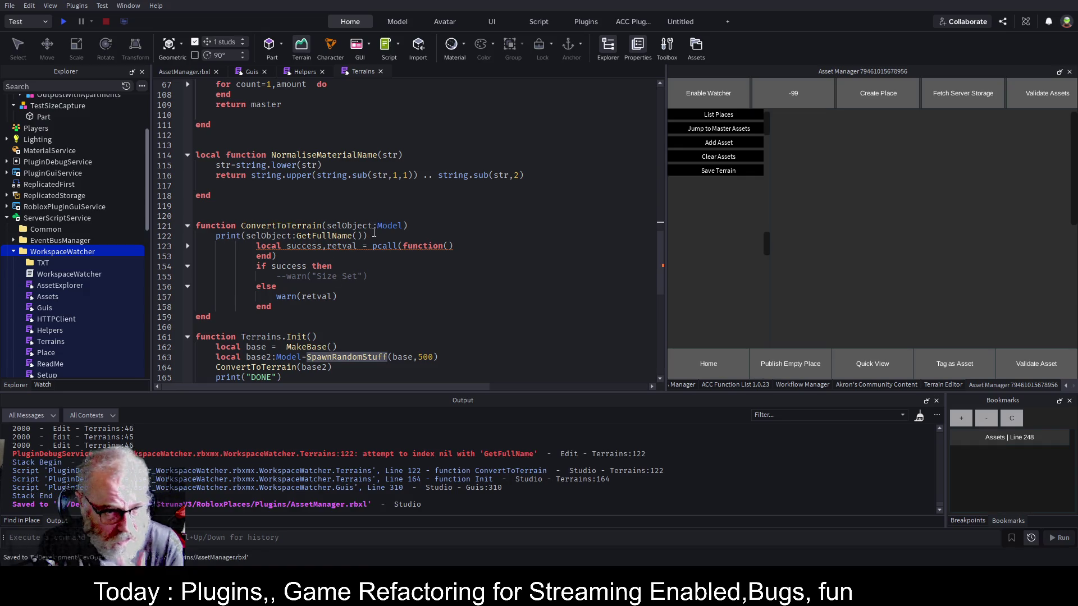
pyautogui.press('F12')
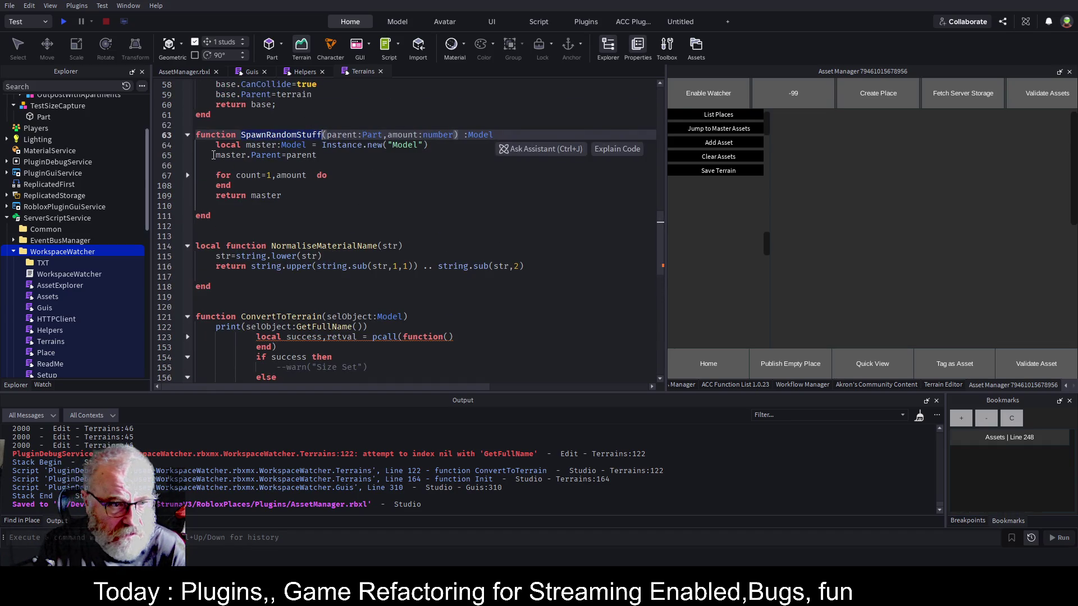
pyautogui.scroll(-2, 364, 300)
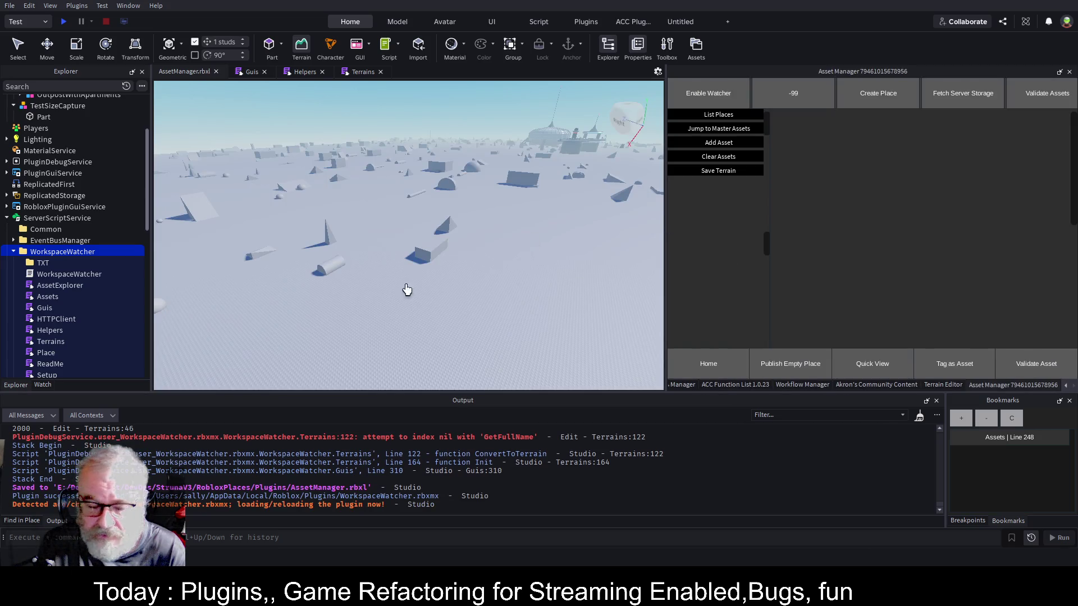
# Delete the Base ground part under Workspace > Terrain in the Explorer.
pyautogui.scroll(3, 409, 247)
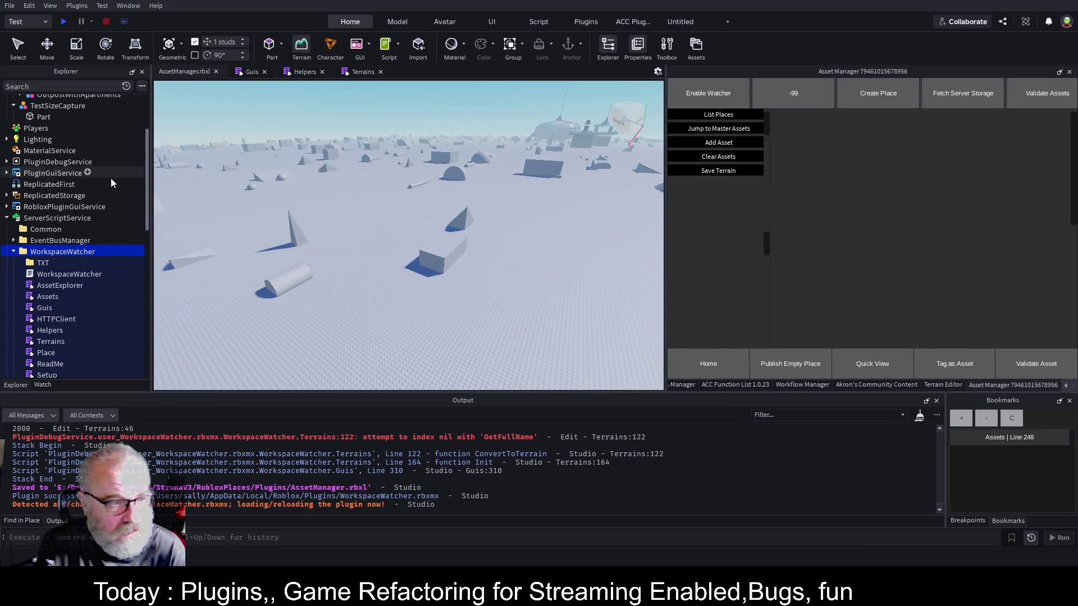
pyautogui.scroll(3, 110, 177)
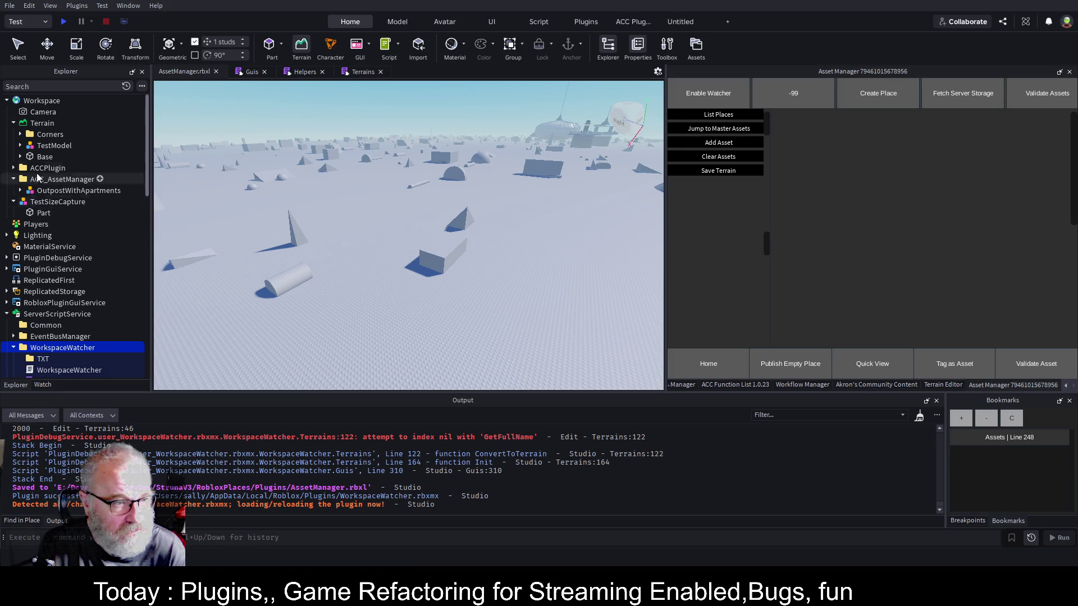
pyautogui.click(41, 156)
pyautogui.press('Delete')
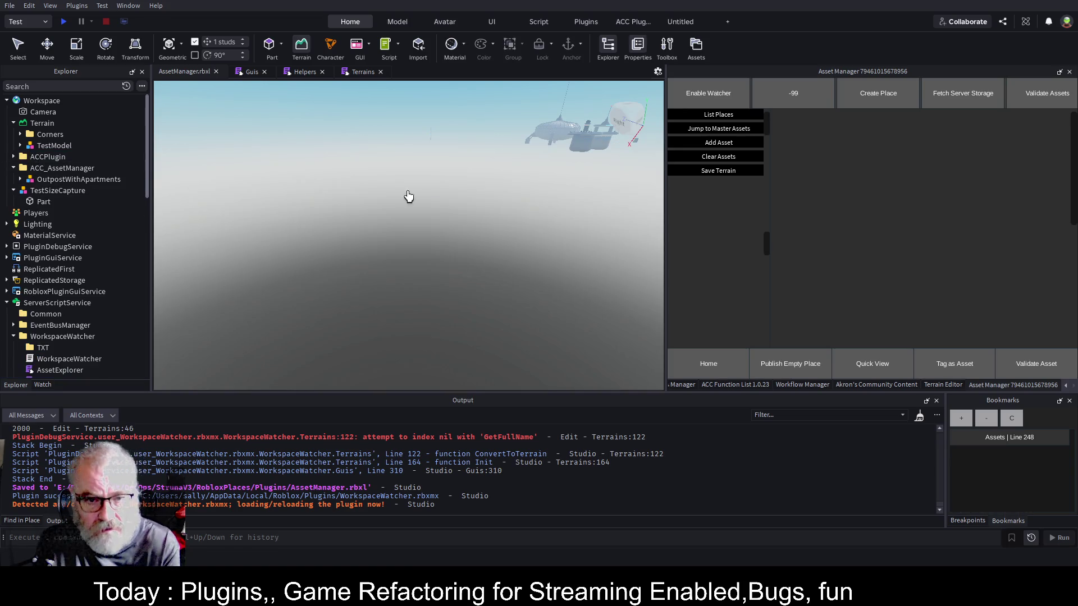